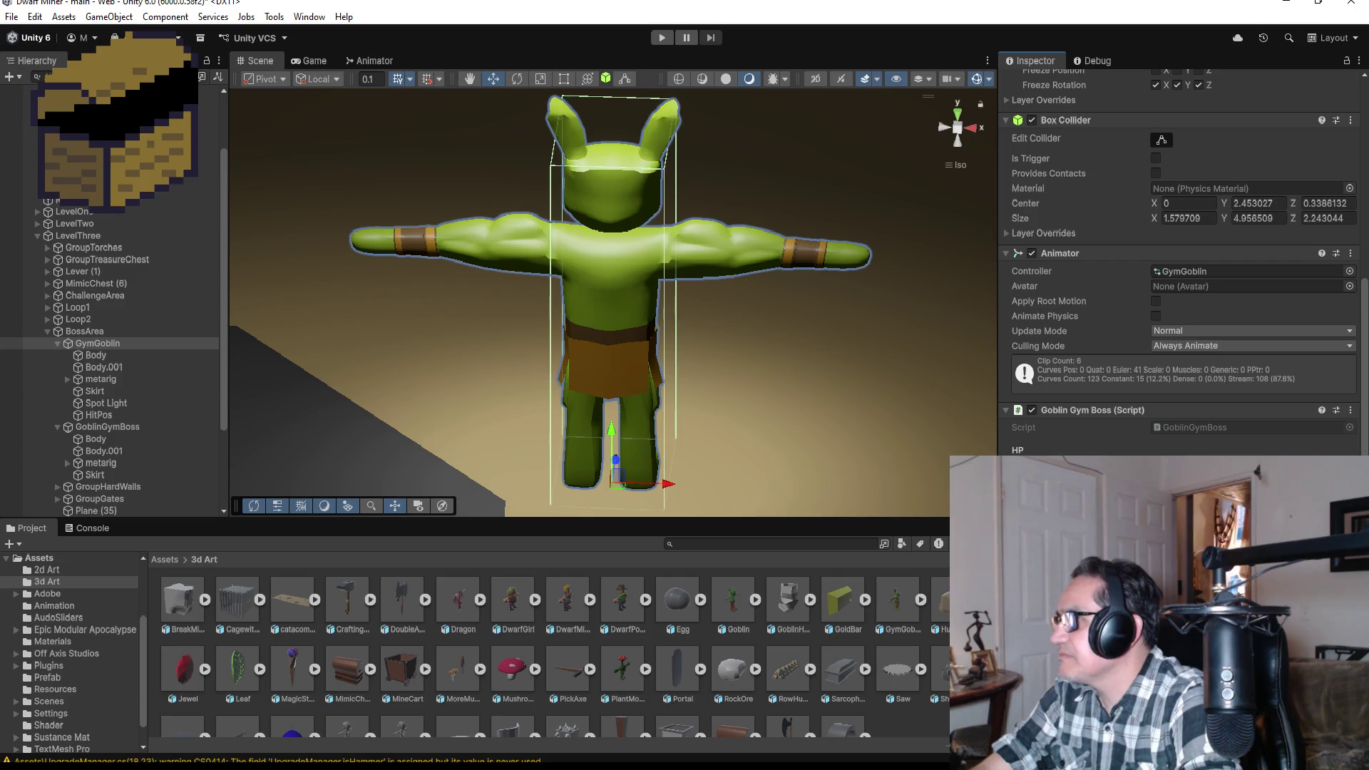
- Inspect the Goblin Gym Boss script options on GoblinGymBoss and GymGoblin
left_click(118, 427)
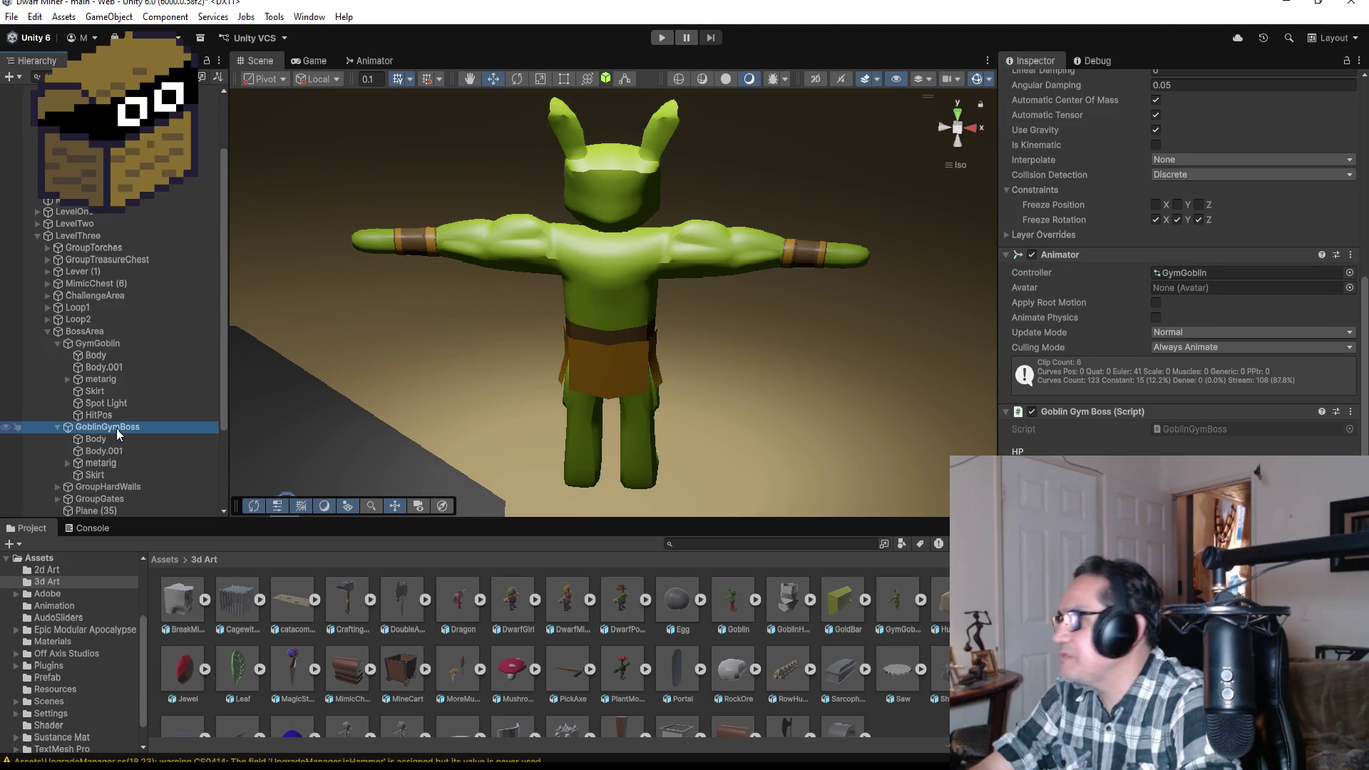
left_click(1350, 413)
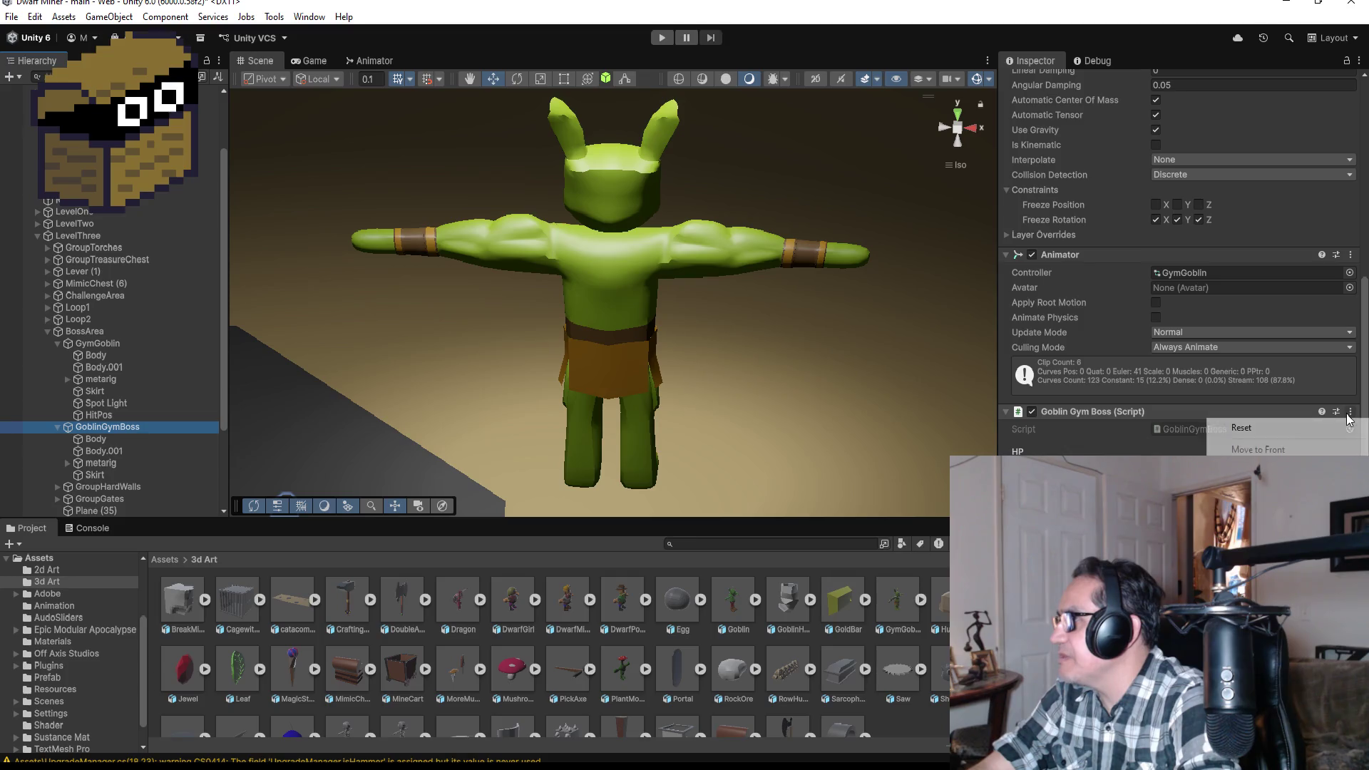
key("Escape")
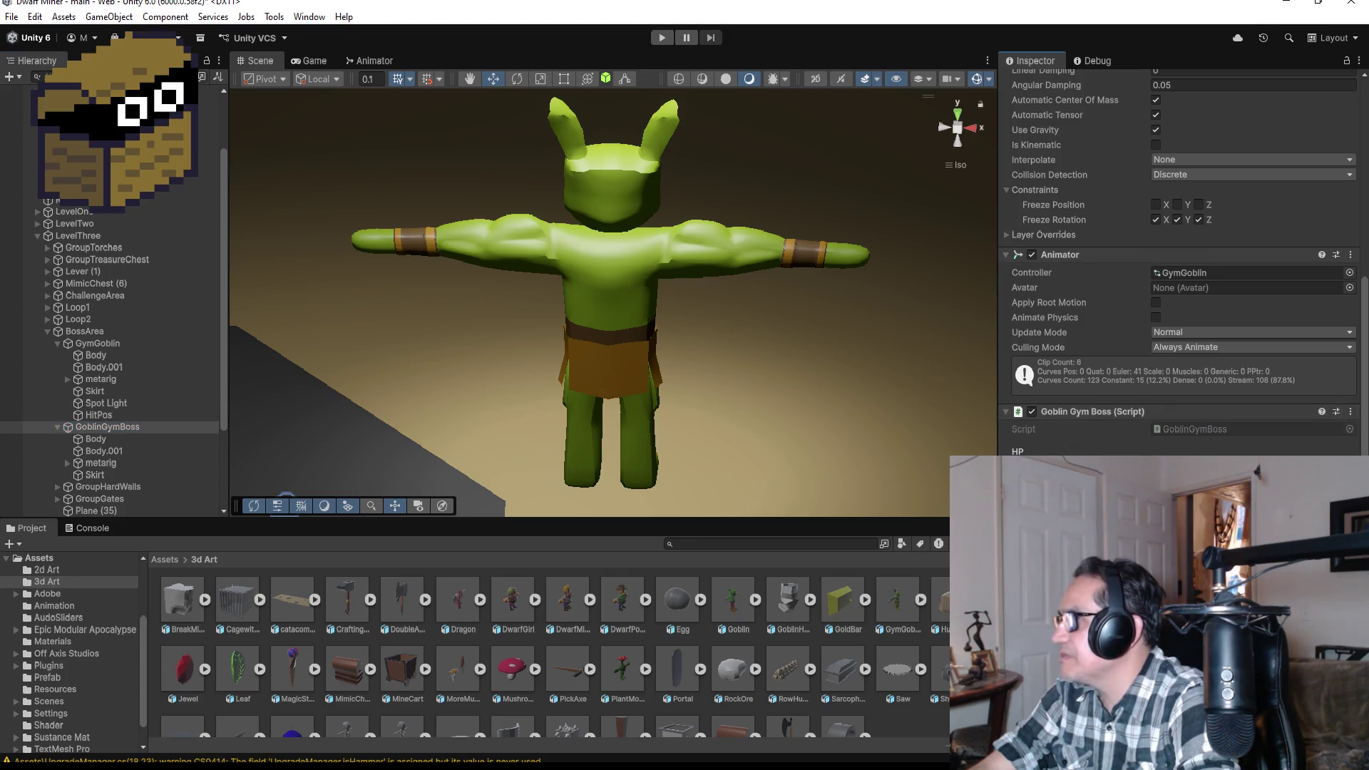
left_click(126, 345)
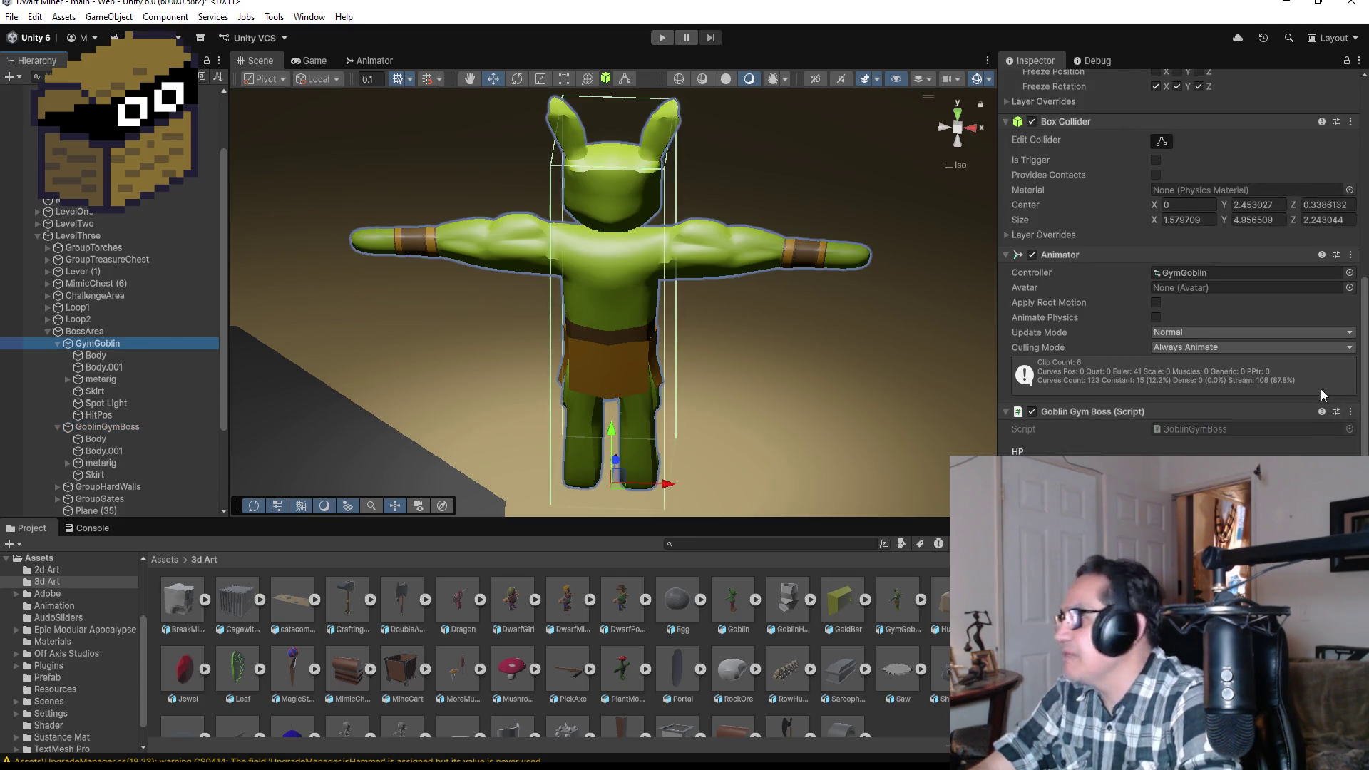
left_click(1350, 412)
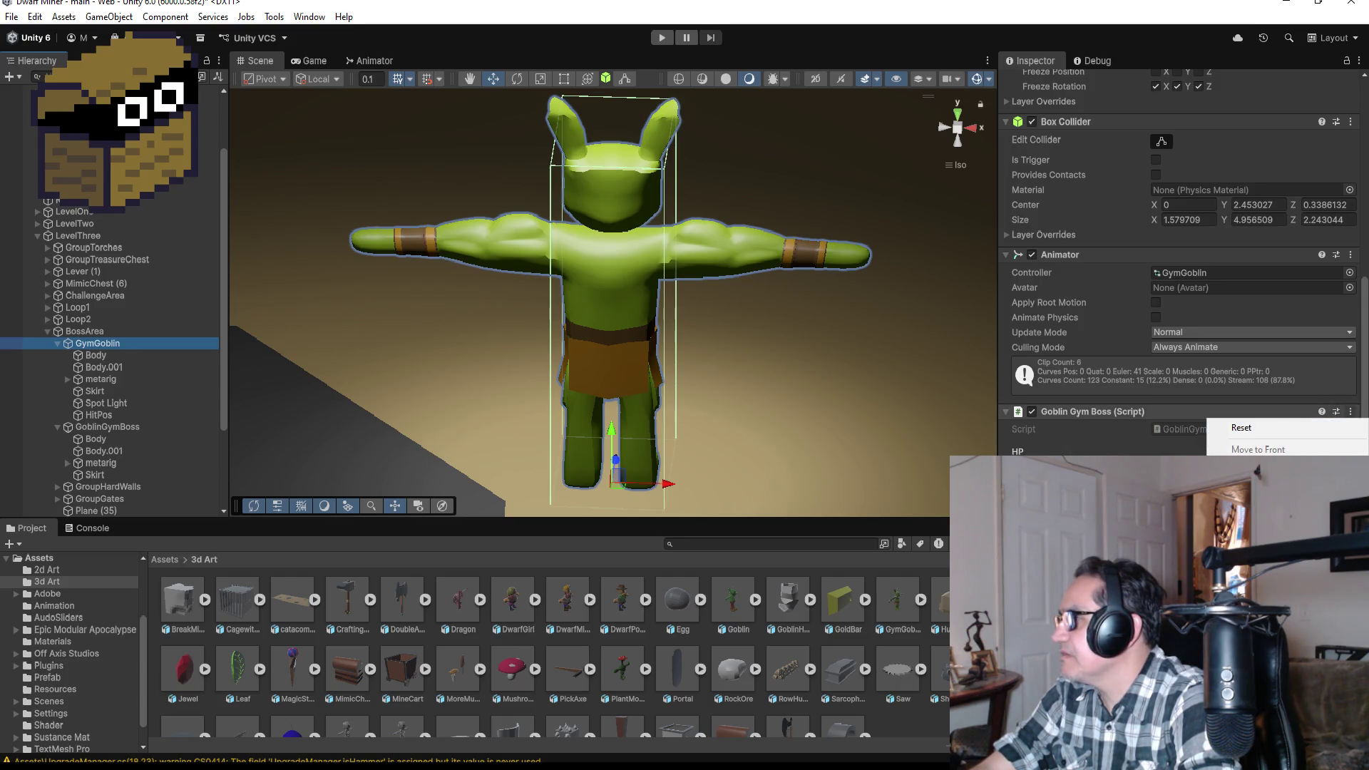
key("Escape")
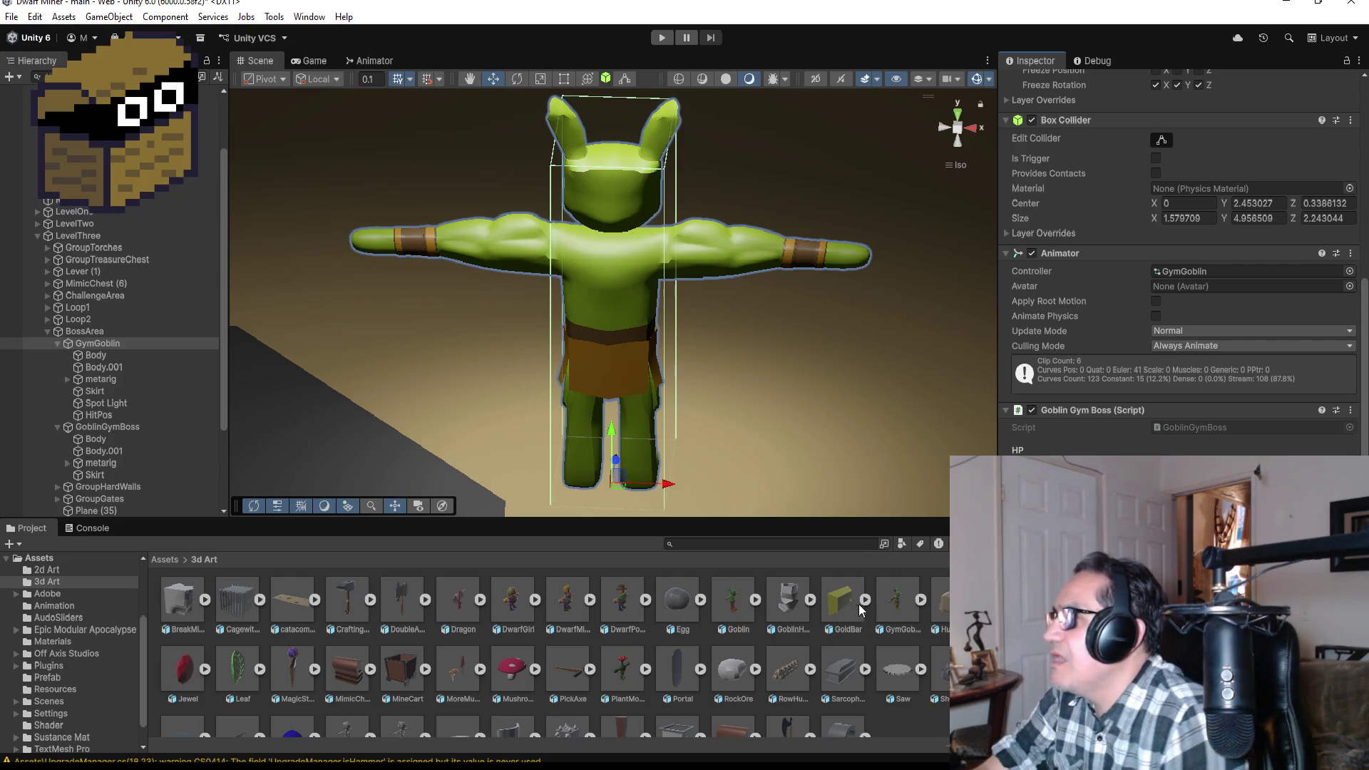
- Delete GoblinGymBoss with all its children and select GymGoblin
left_click(122, 430)
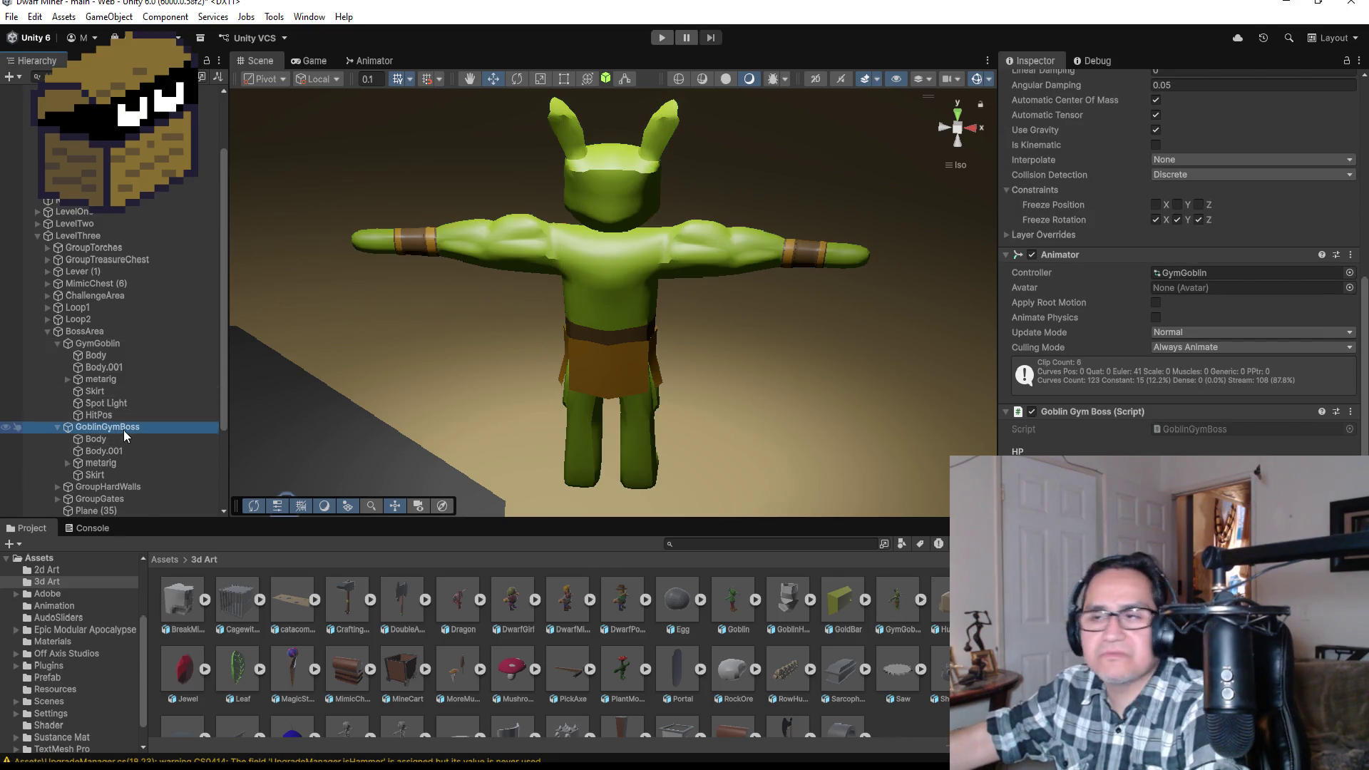
key("Delete")
left_click(96, 343)
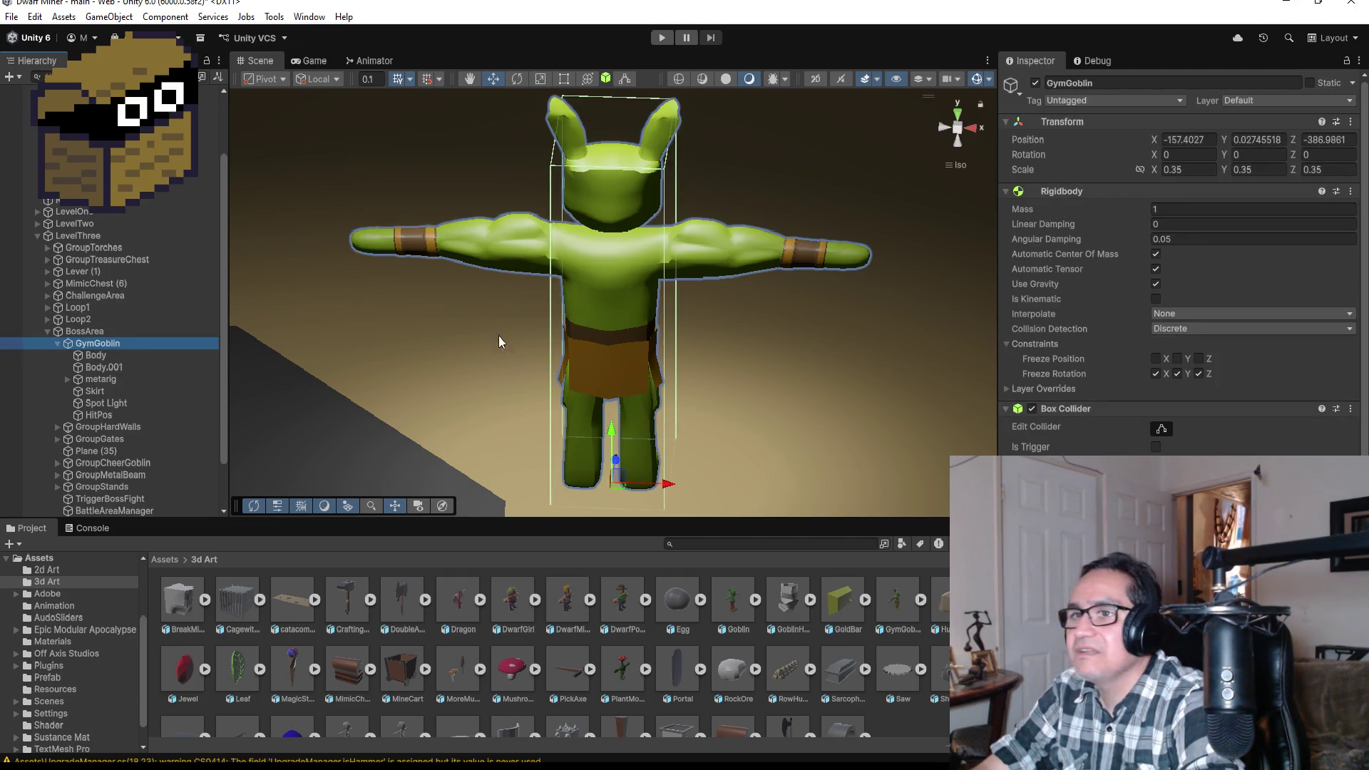
- Check the goblin from top and back views, then restore GoblinGymBoss and expand its metarig
left_click(960, 114)
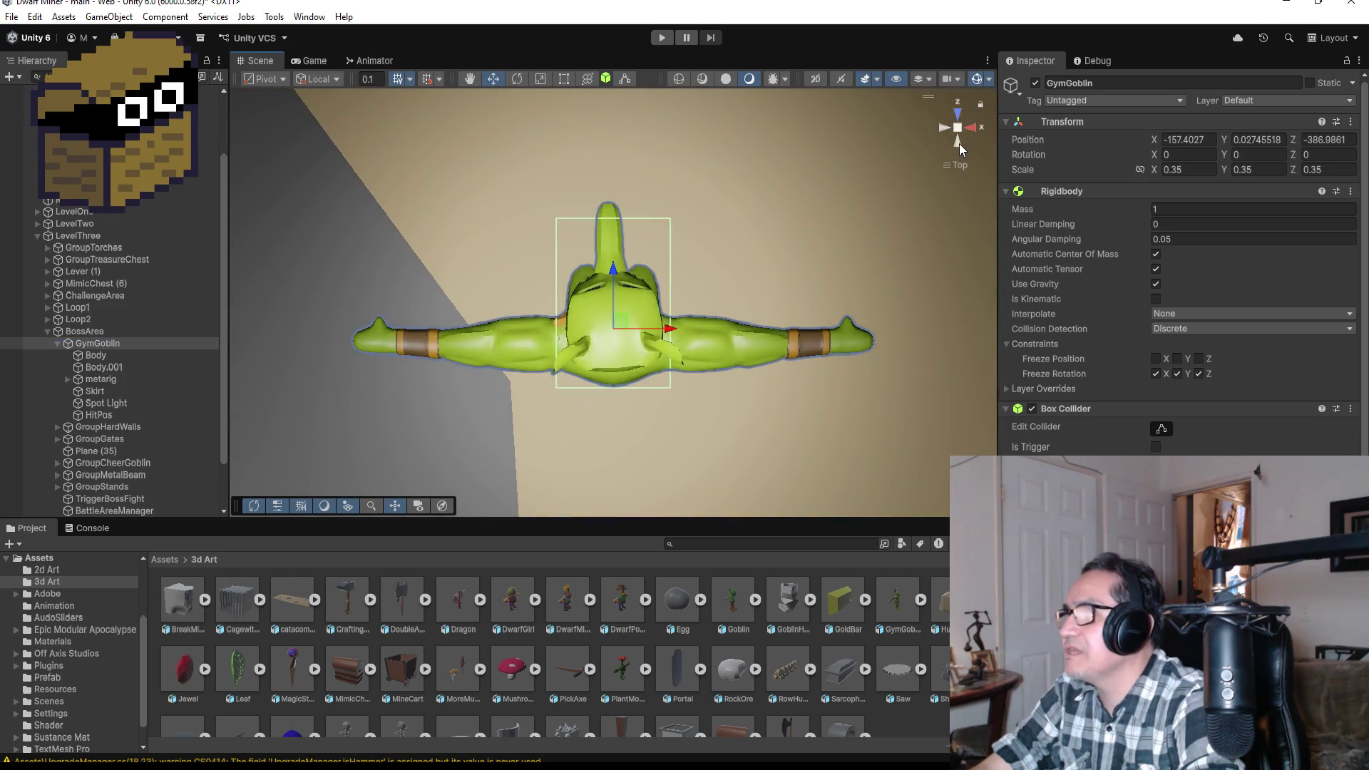
left_click(960, 143)
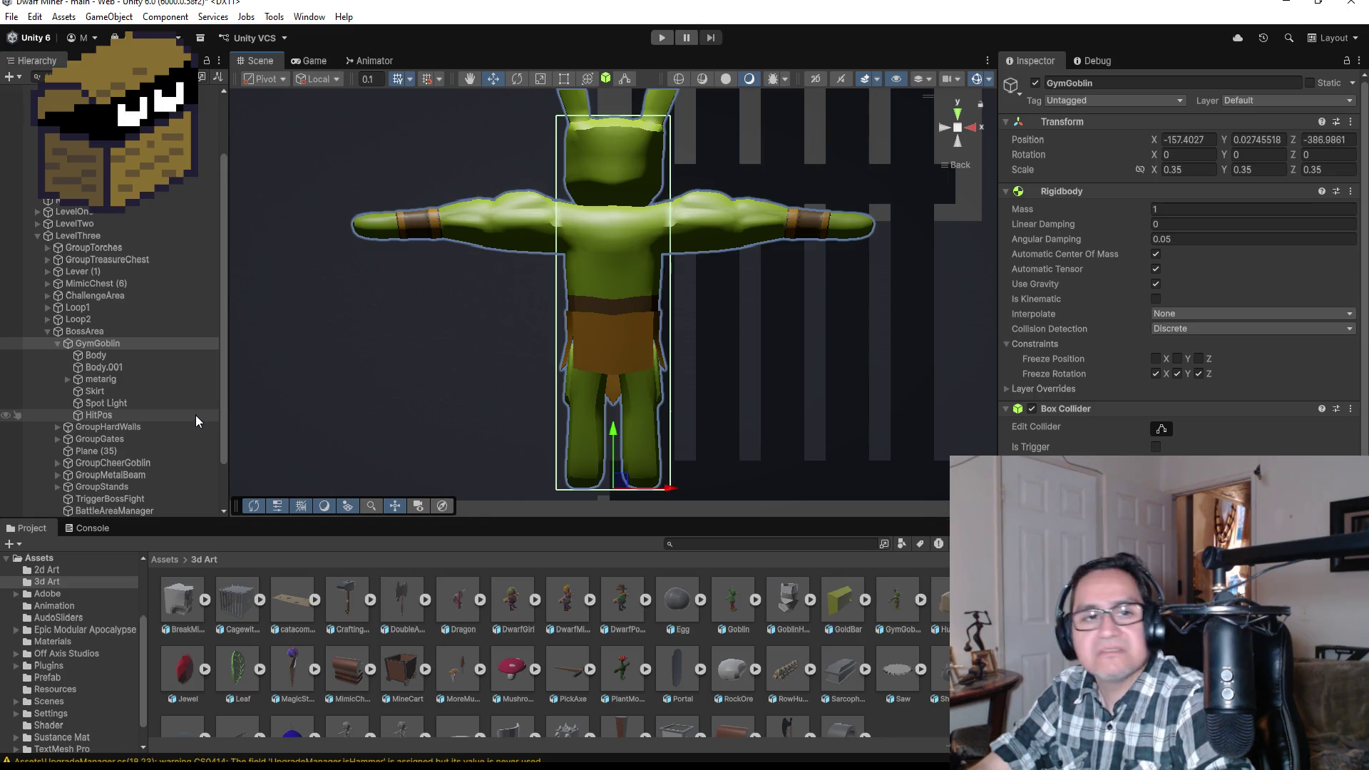
left_click(158, 425)
left_click(107, 475)
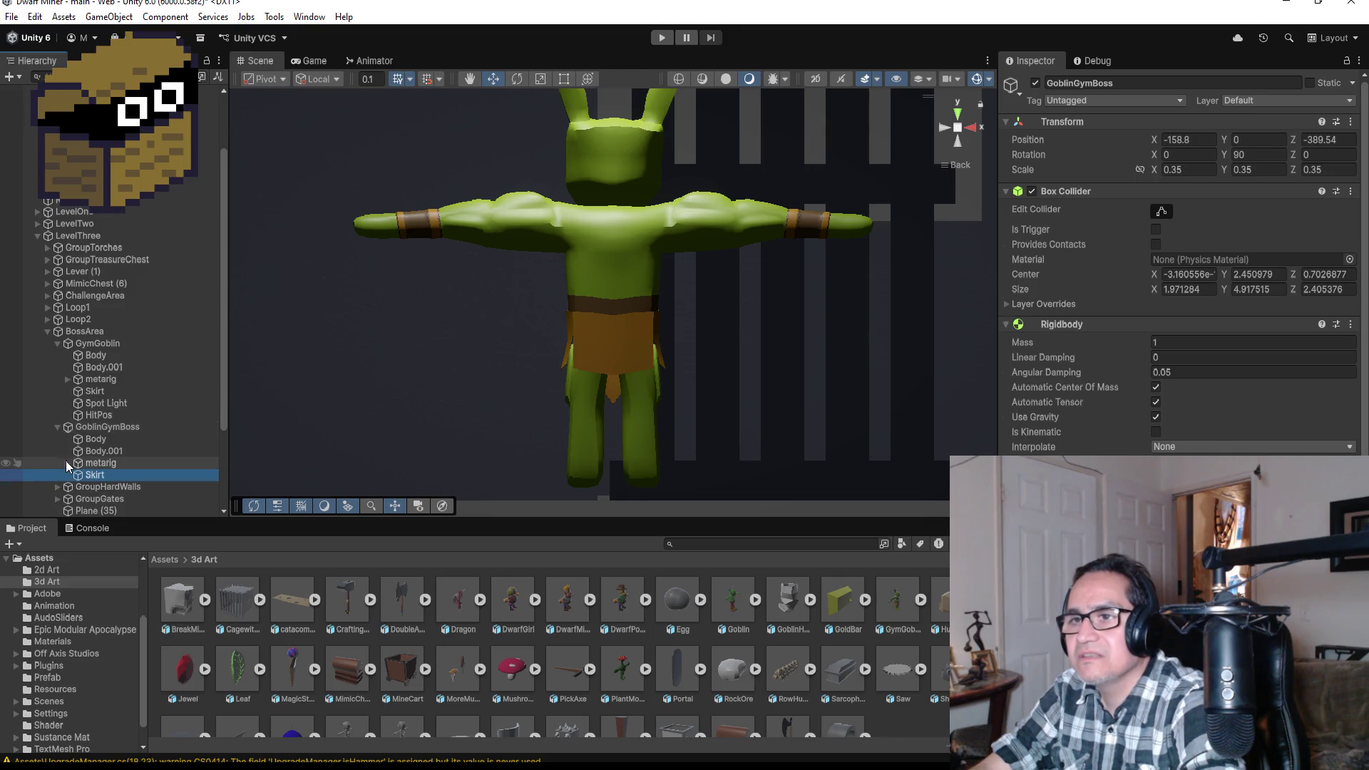
left_click(67, 463)
- Expand the boss's spine down to the right hand and drag DoubleAxe under GymGoblin
scroll(73, 461, "down", 5)
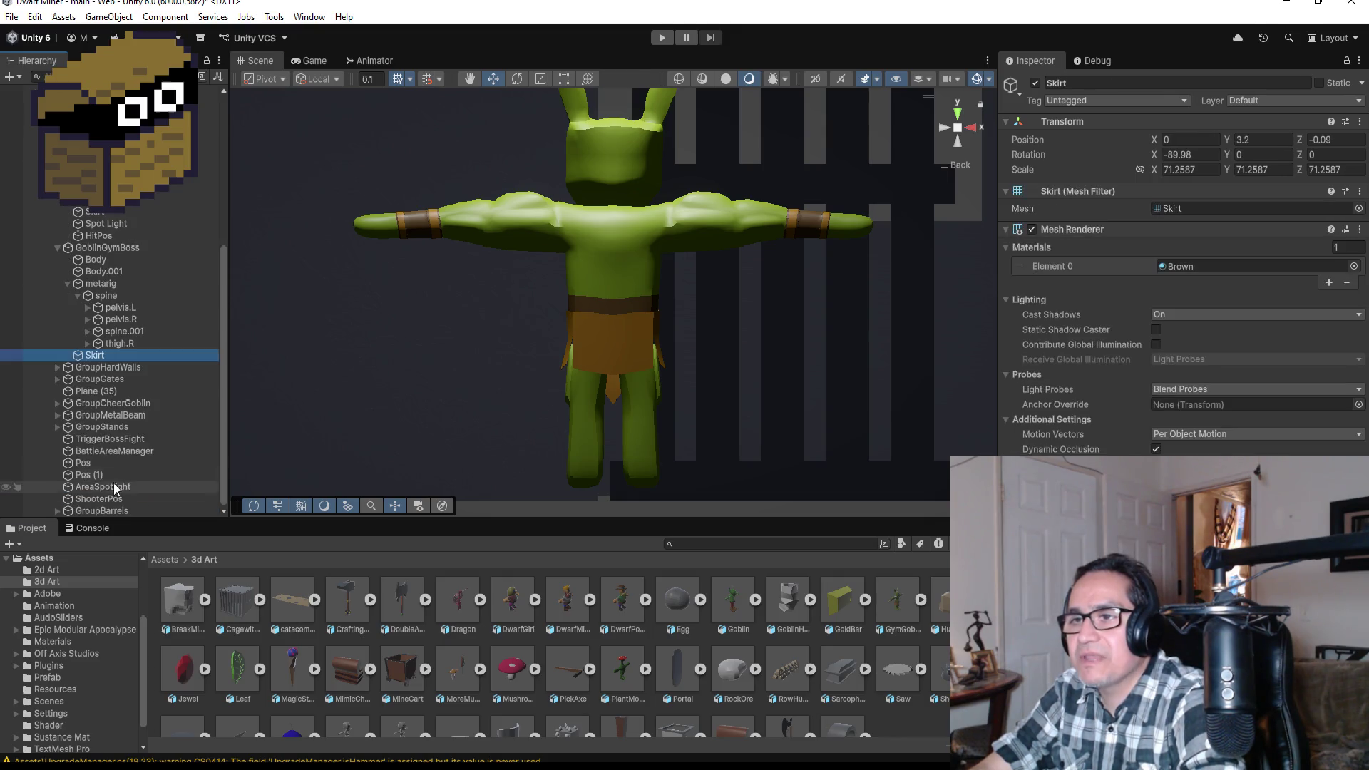
left_click(86, 331)
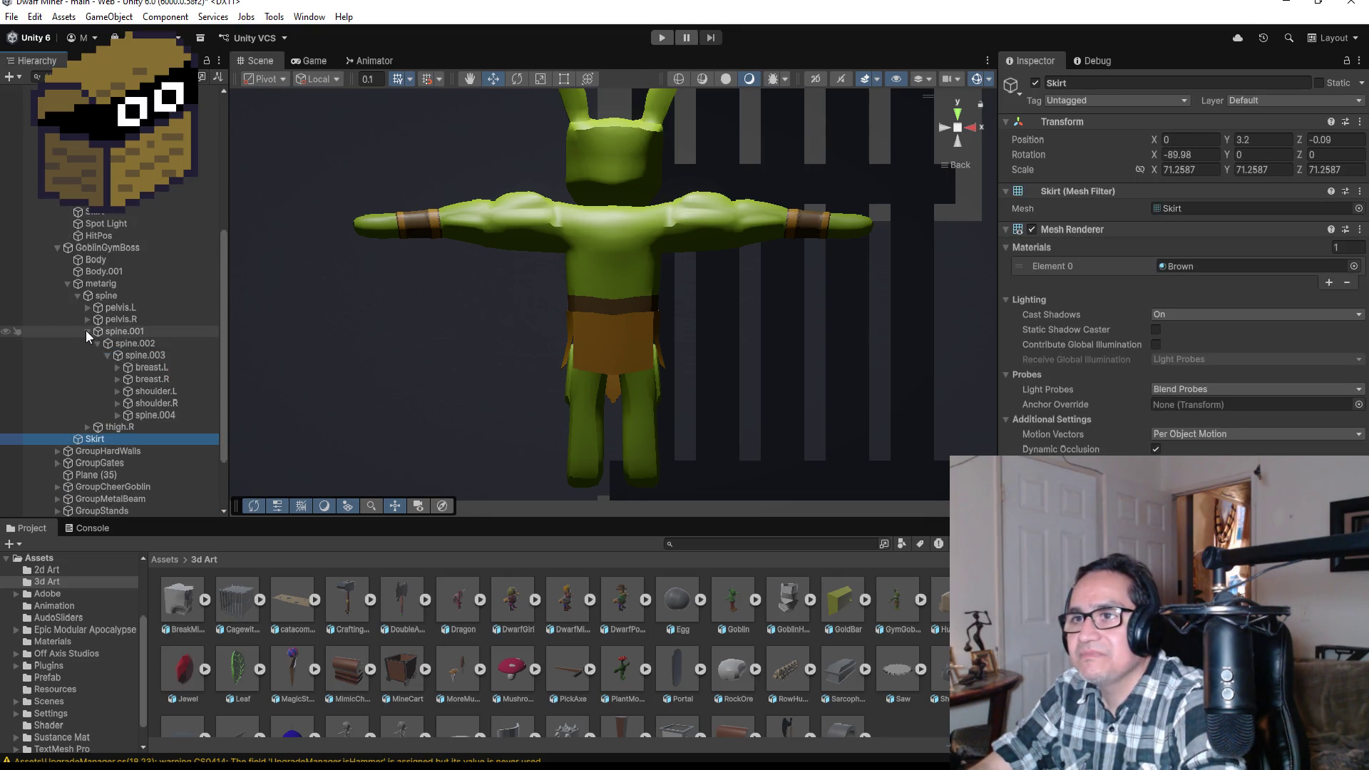
left_click(117, 402)
left_click(198, 464)
left_click_drag(199, 463, 121, 239)
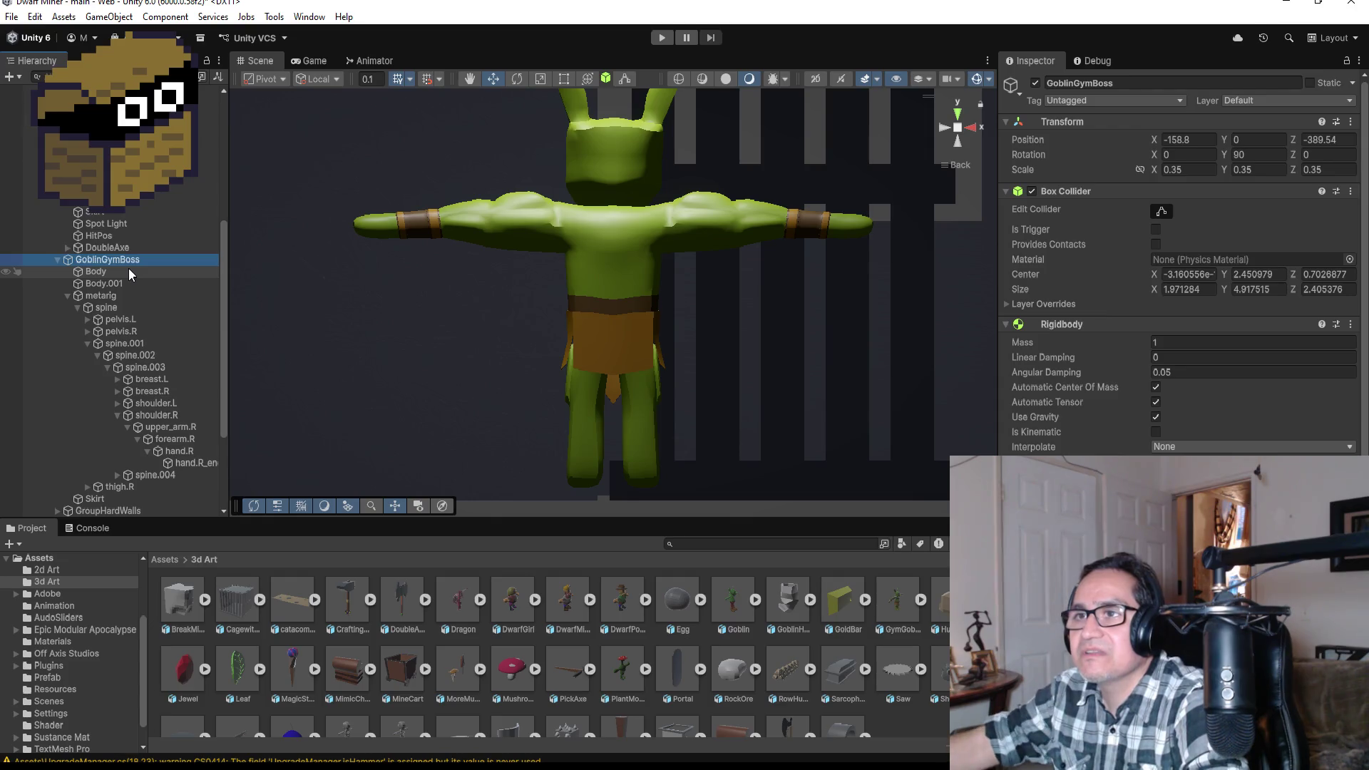
left_click(123, 401)
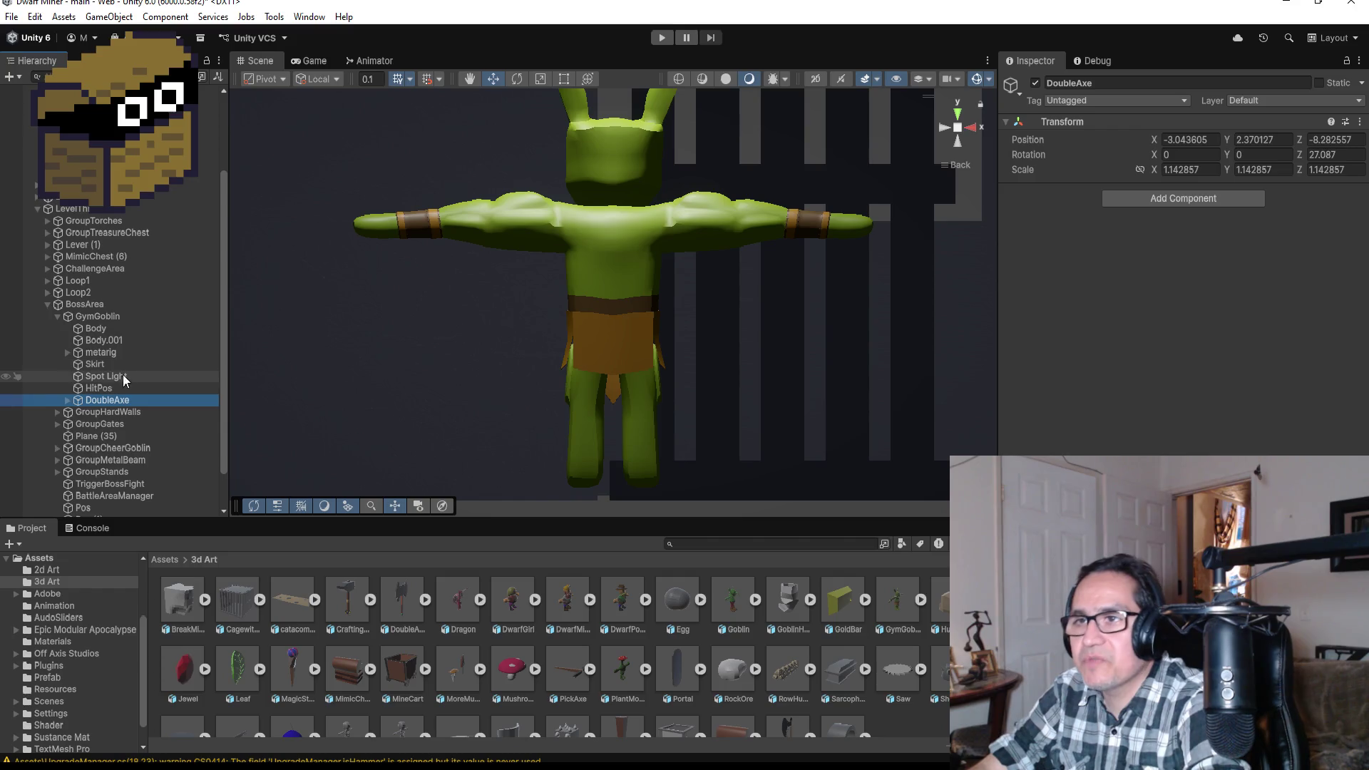
- Review GymGoblin's children: Skirt, Spot Light, HitPos and DoubleAxe
left_click(121, 378)
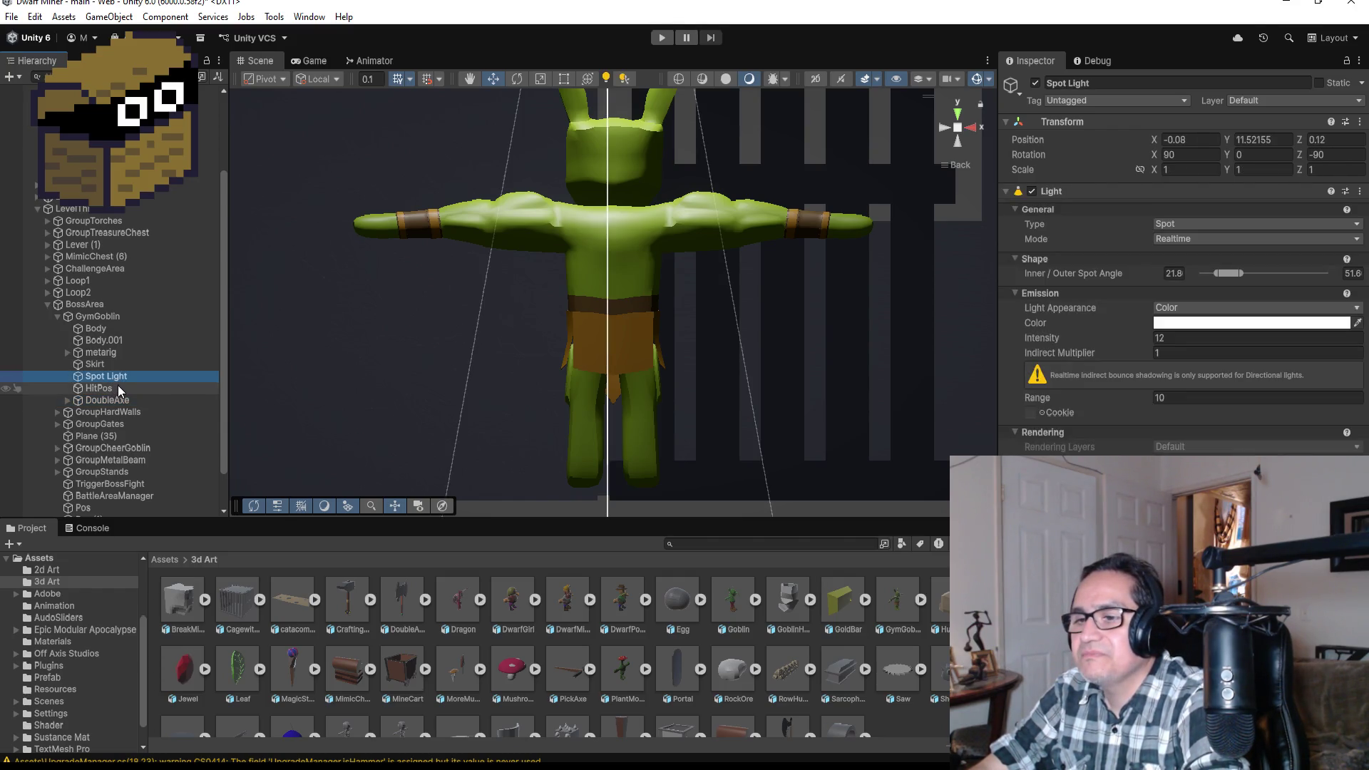
left_click(114, 391)
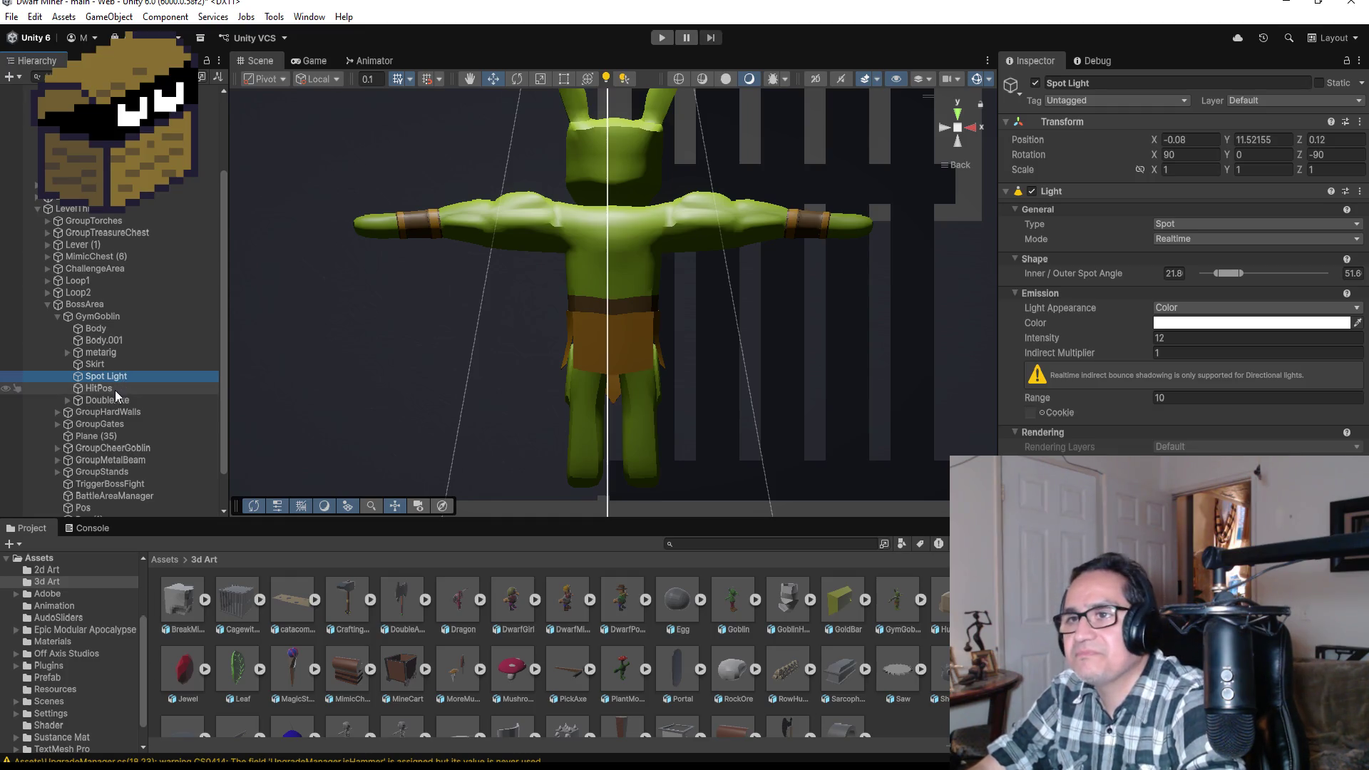
left_click(115, 376)
left_click(113, 363)
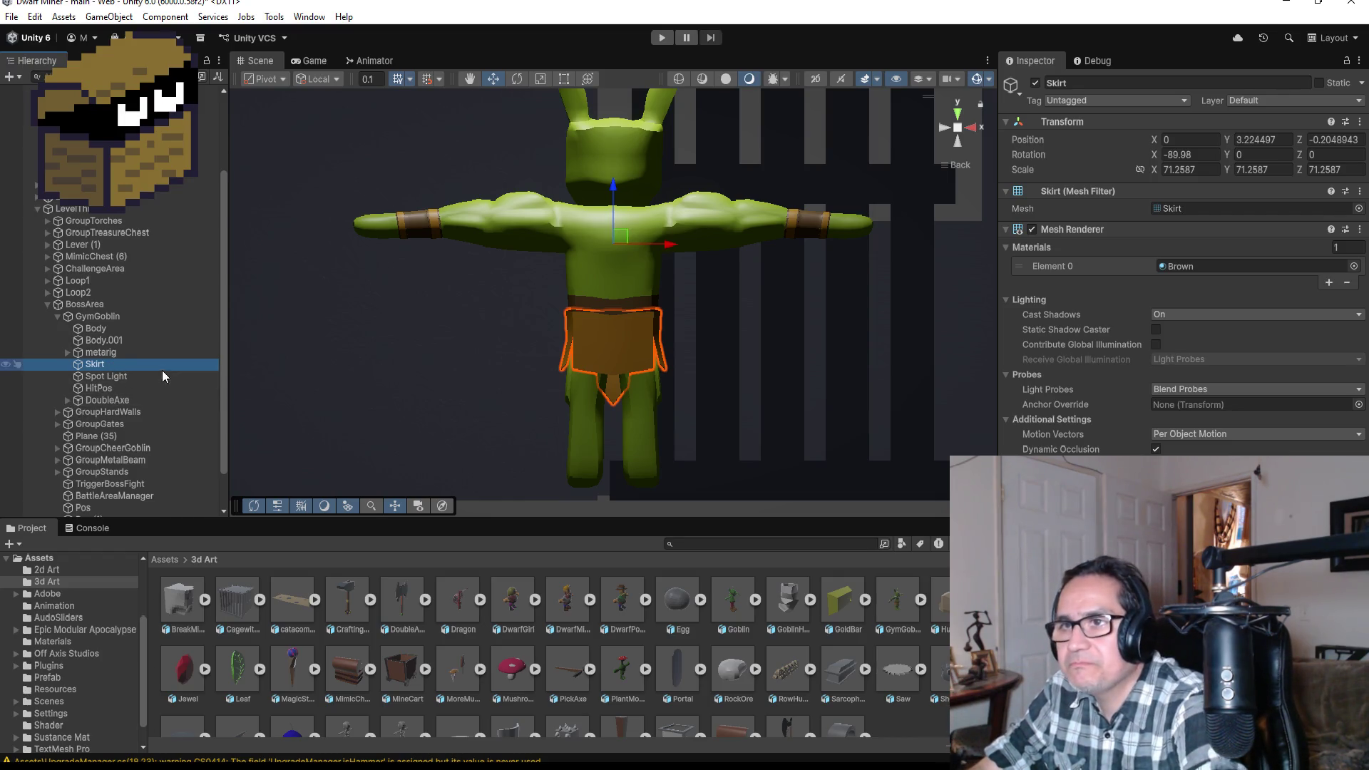
left_click(122, 379)
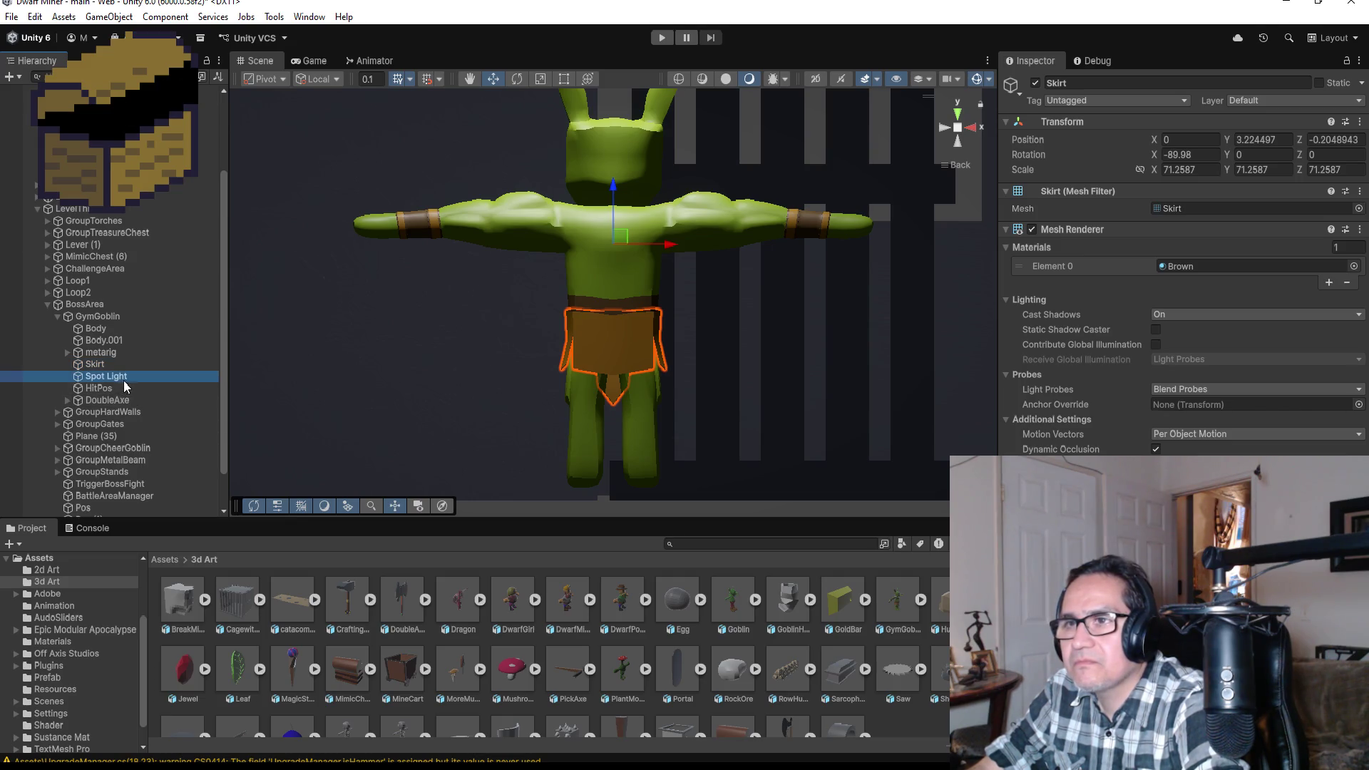
left_click(124, 392)
left_click(124, 400)
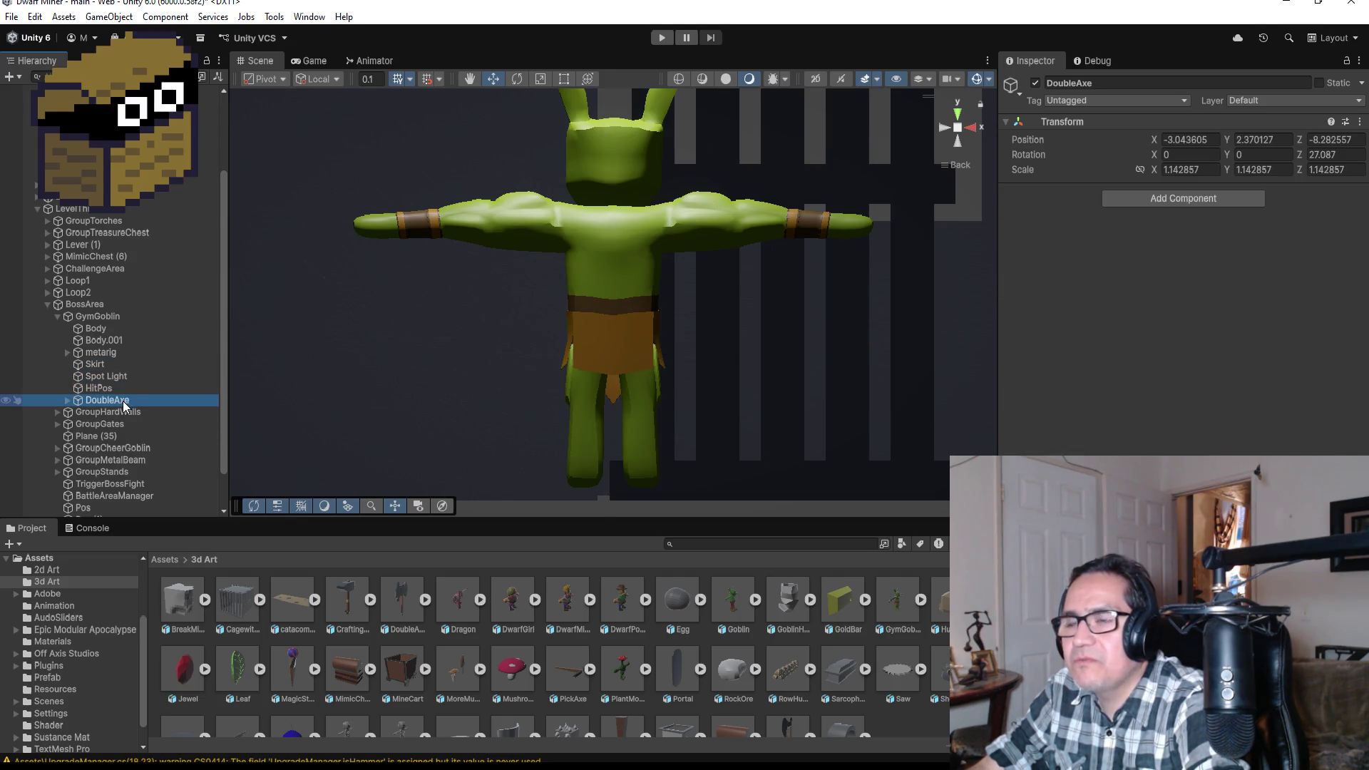
- Expand metarig through spine.003 and shoulder.L, then select upper_arm.L
left_click(66, 353)
left_click(78, 364)
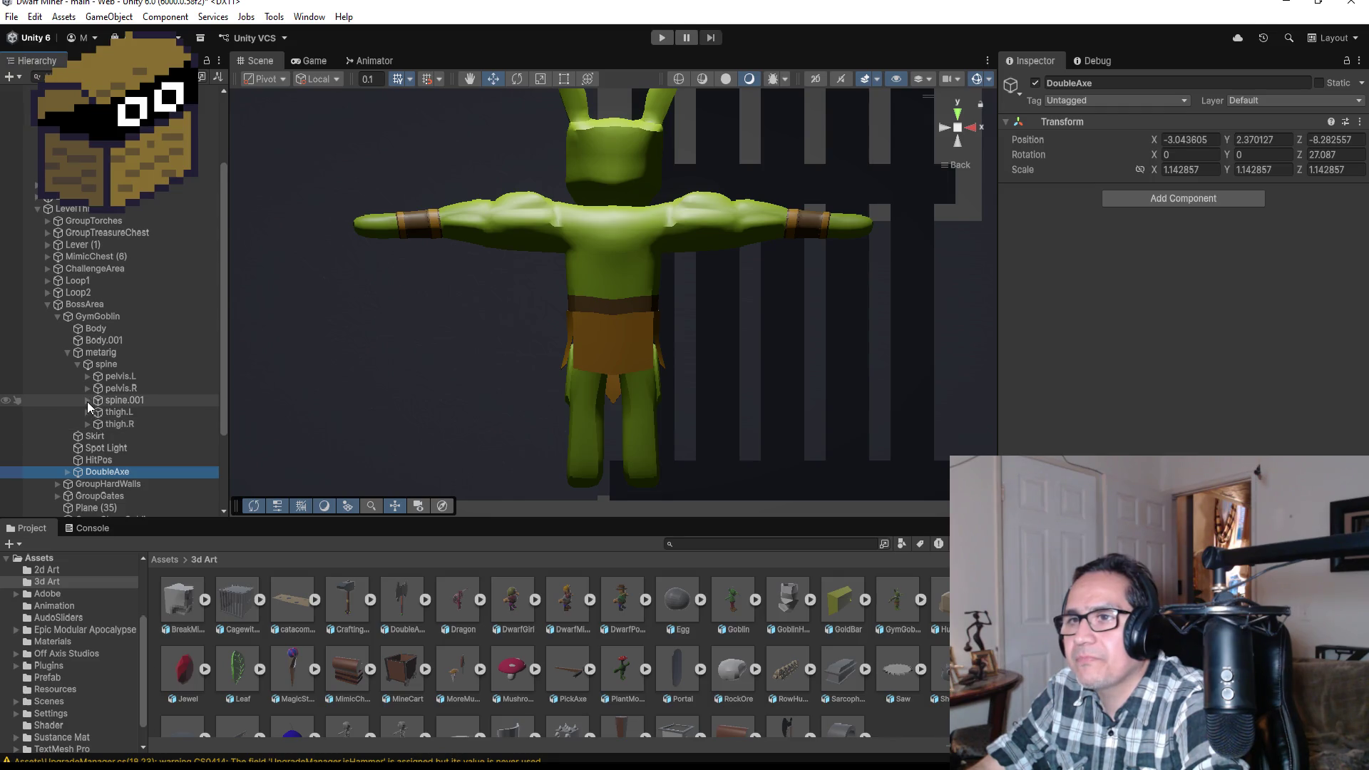
left_click(88, 400)
left_click(98, 412)
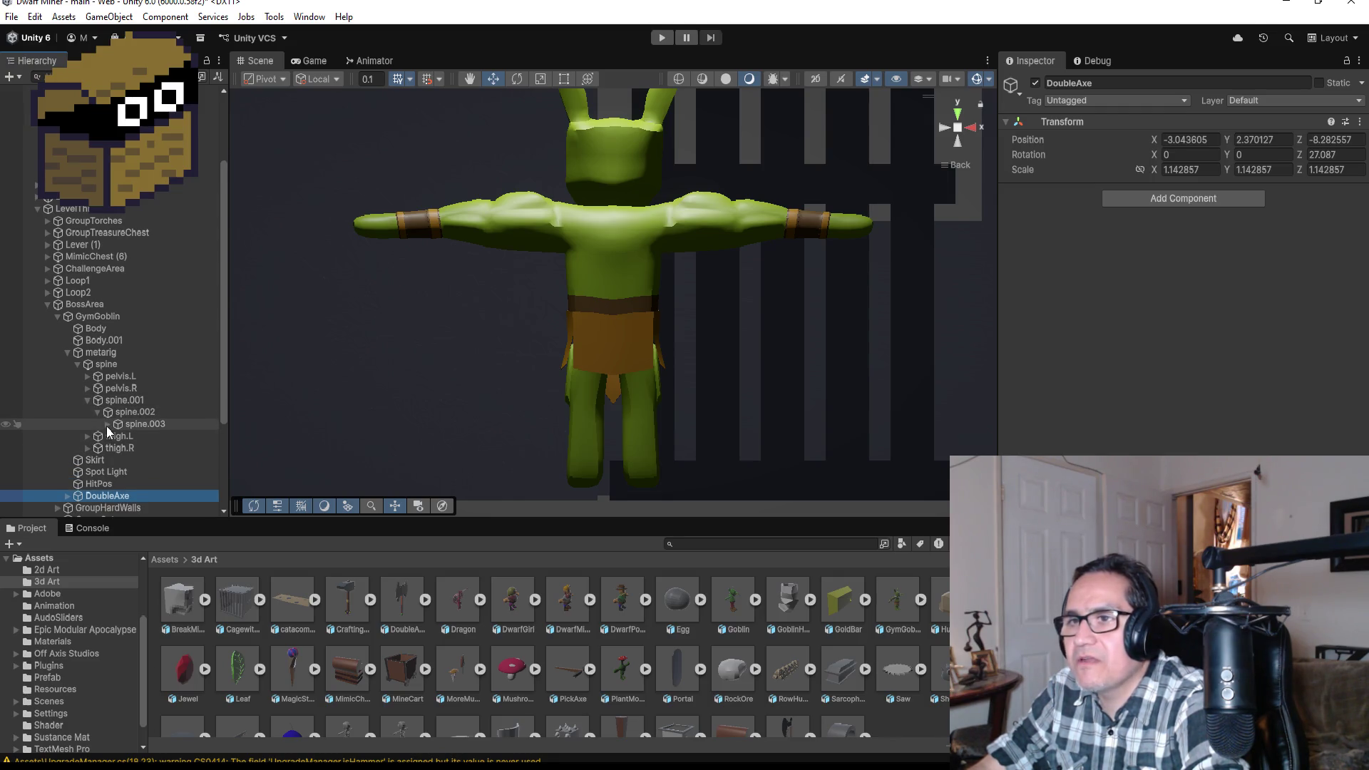
left_click(107, 425)
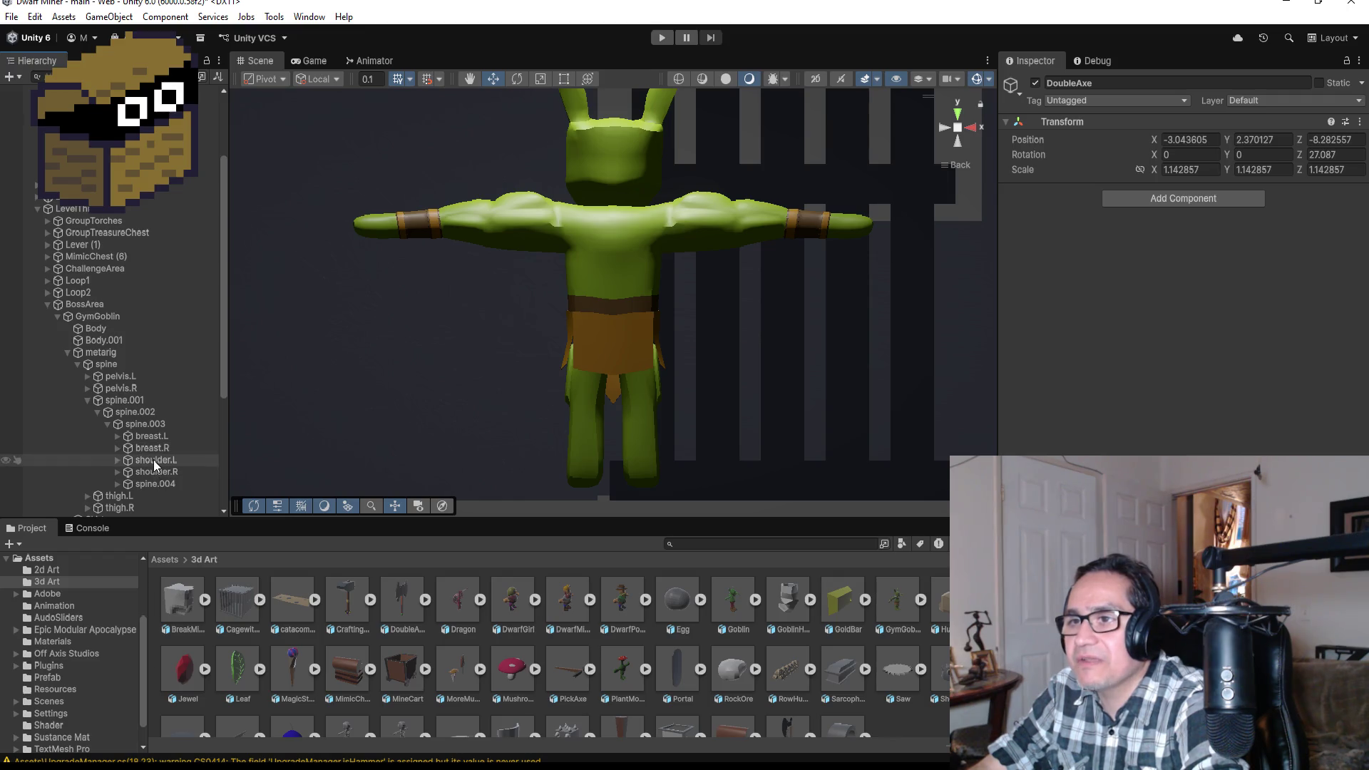
left_click(118, 460)
left_click(143, 472)
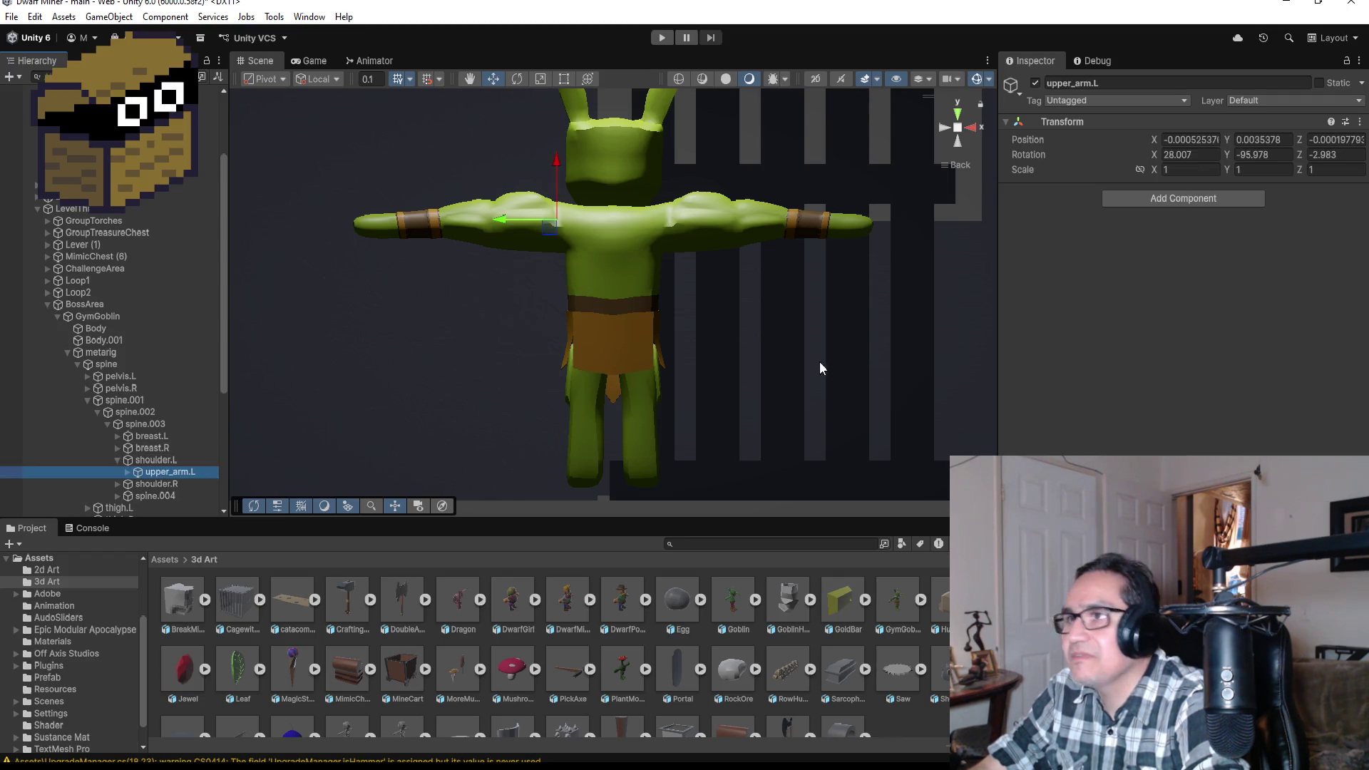
- Rotate the goblin's left and right upper-arm bones down toward its sides
left_click(517, 78)
mouse_move(609, 180)
left_mouse_down()
mouse_move(482, 101)
mouse_move(439, 93)
left_mouse_up()
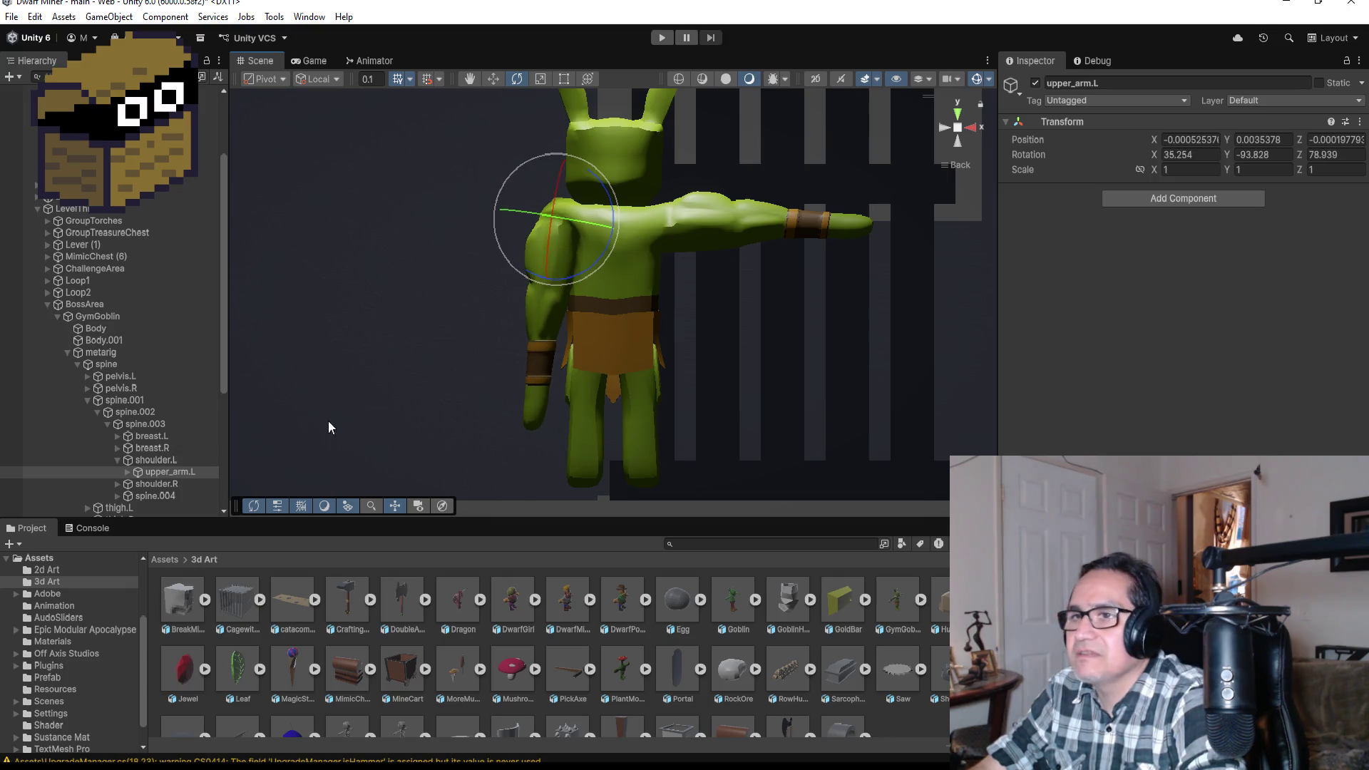
left_click(118, 484)
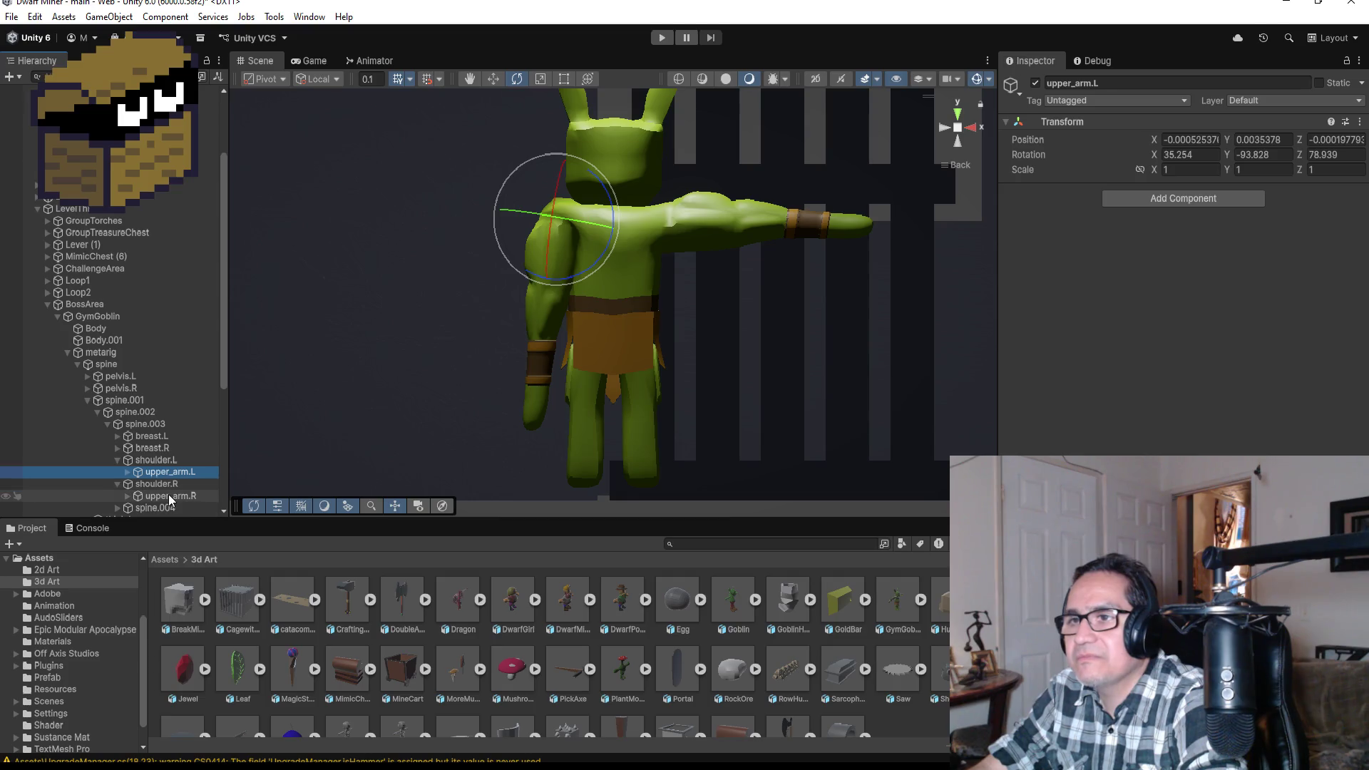
left_click(168, 494)
mouse_move(711, 174)
left_mouse_down()
mouse_move(751, 170)
mouse_move(820, 264)
mouse_move(820, 299)
left_mouse_up()
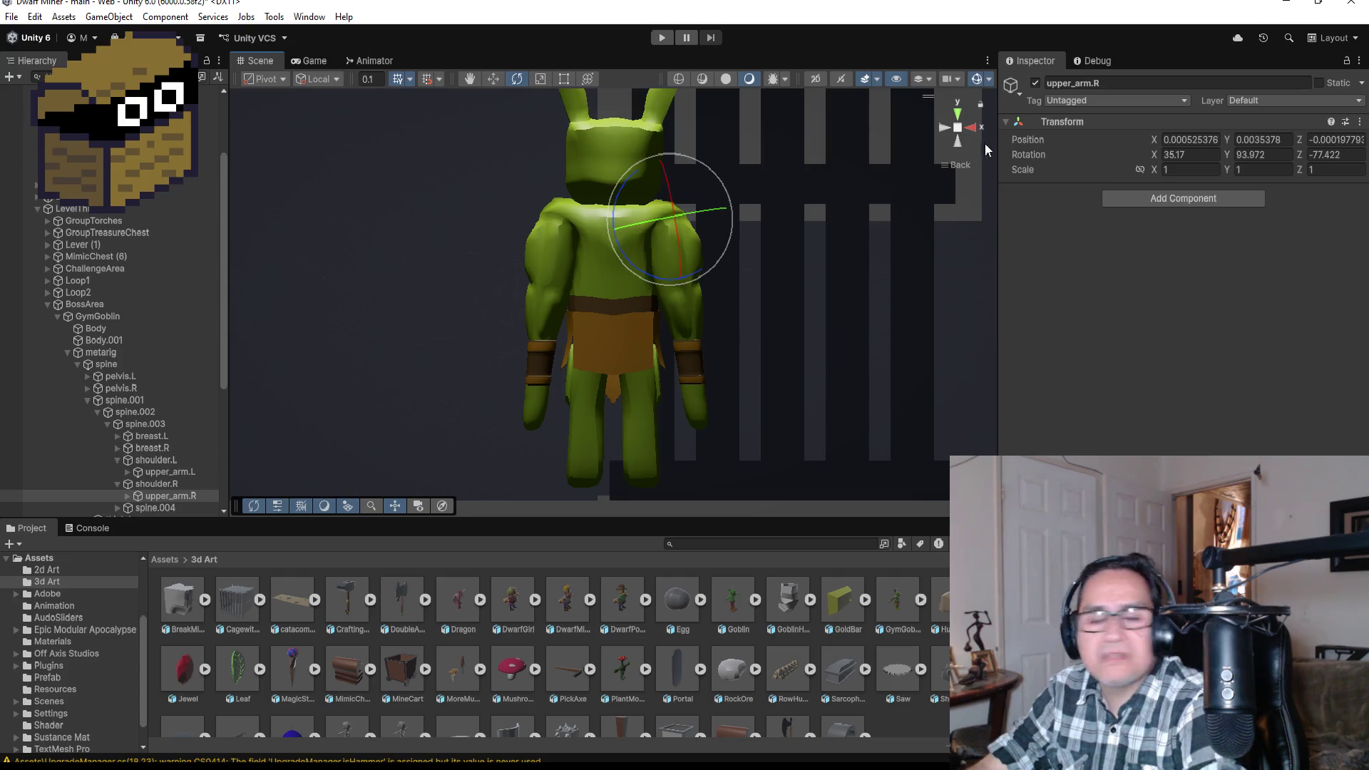
- Rotate forearm.R forward to about 85, -68.9, -58.2
left_click(976, 128)
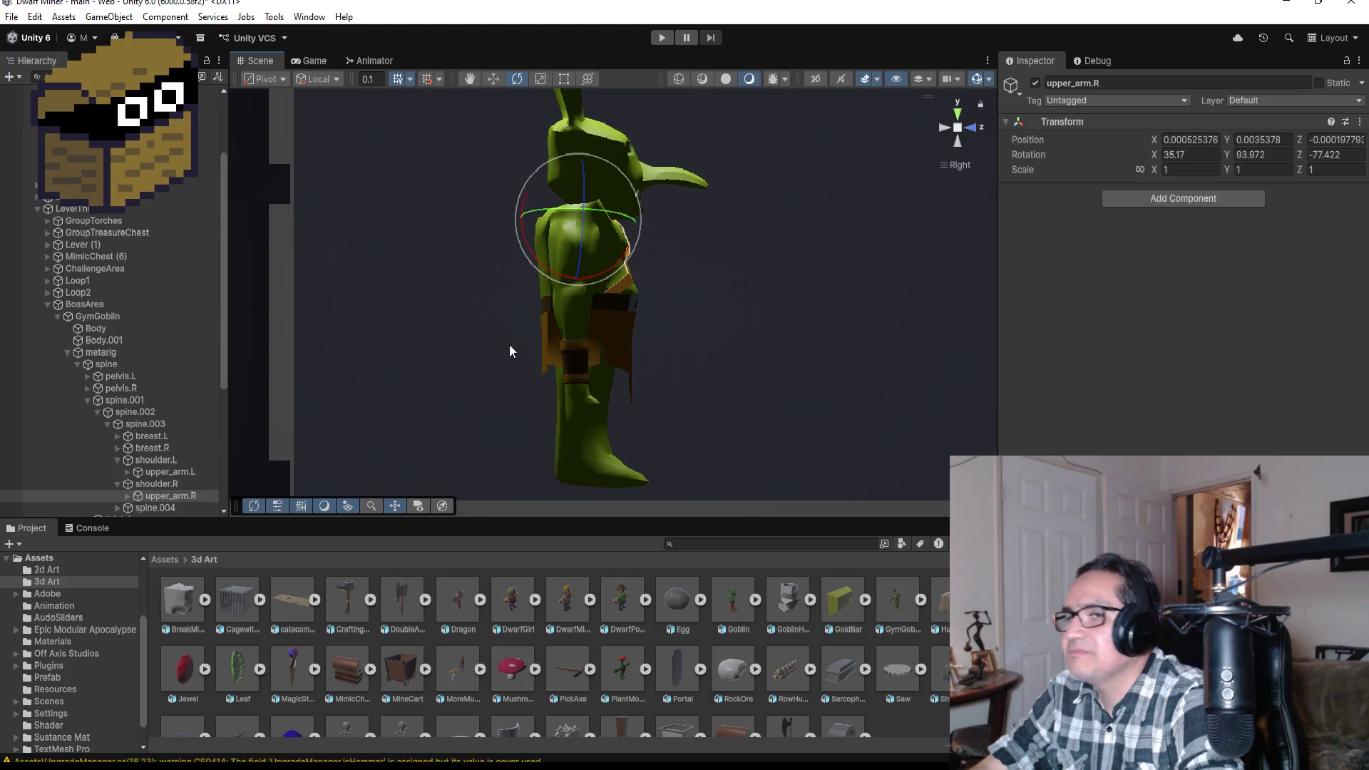
scroll(170, 480, "down", 4)
left_click(125, 362)
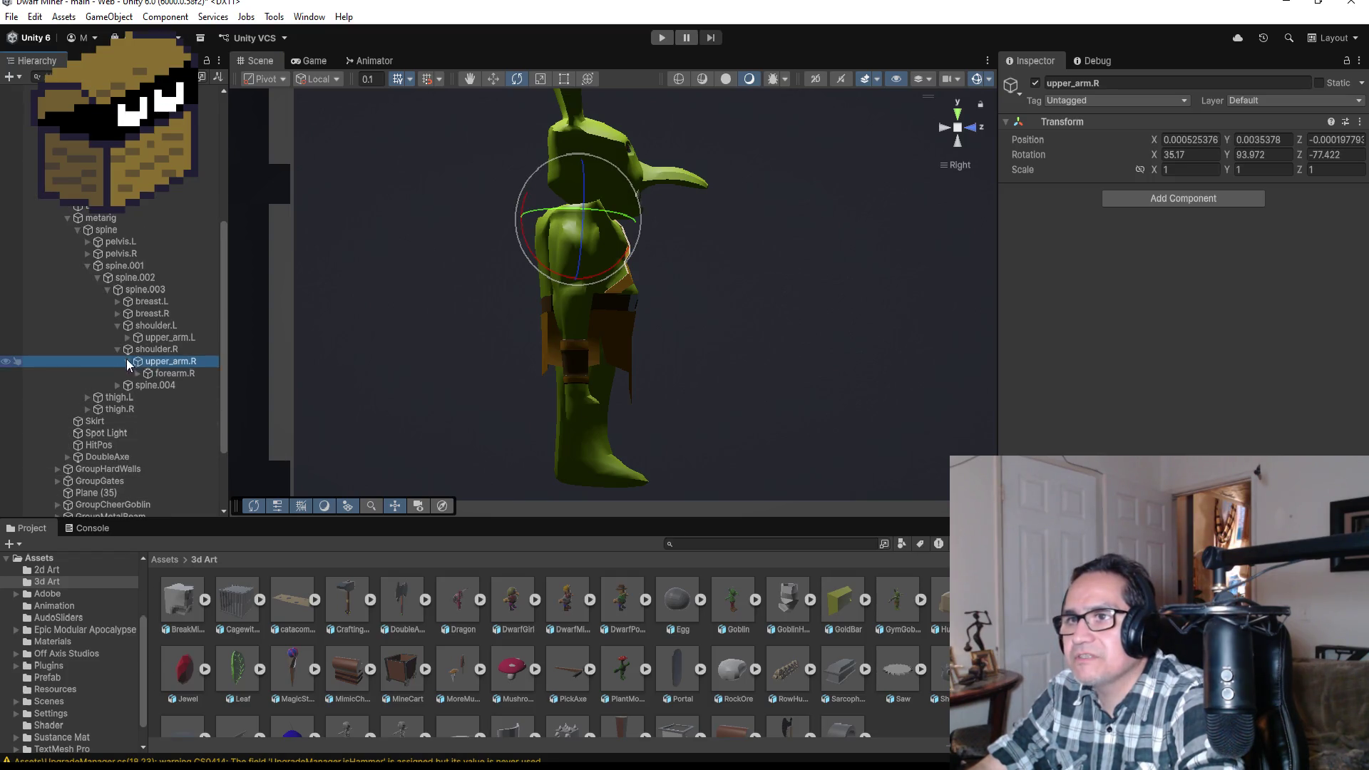
left_click(160, 374)
left_click_drag(625, 273, 559, 123)
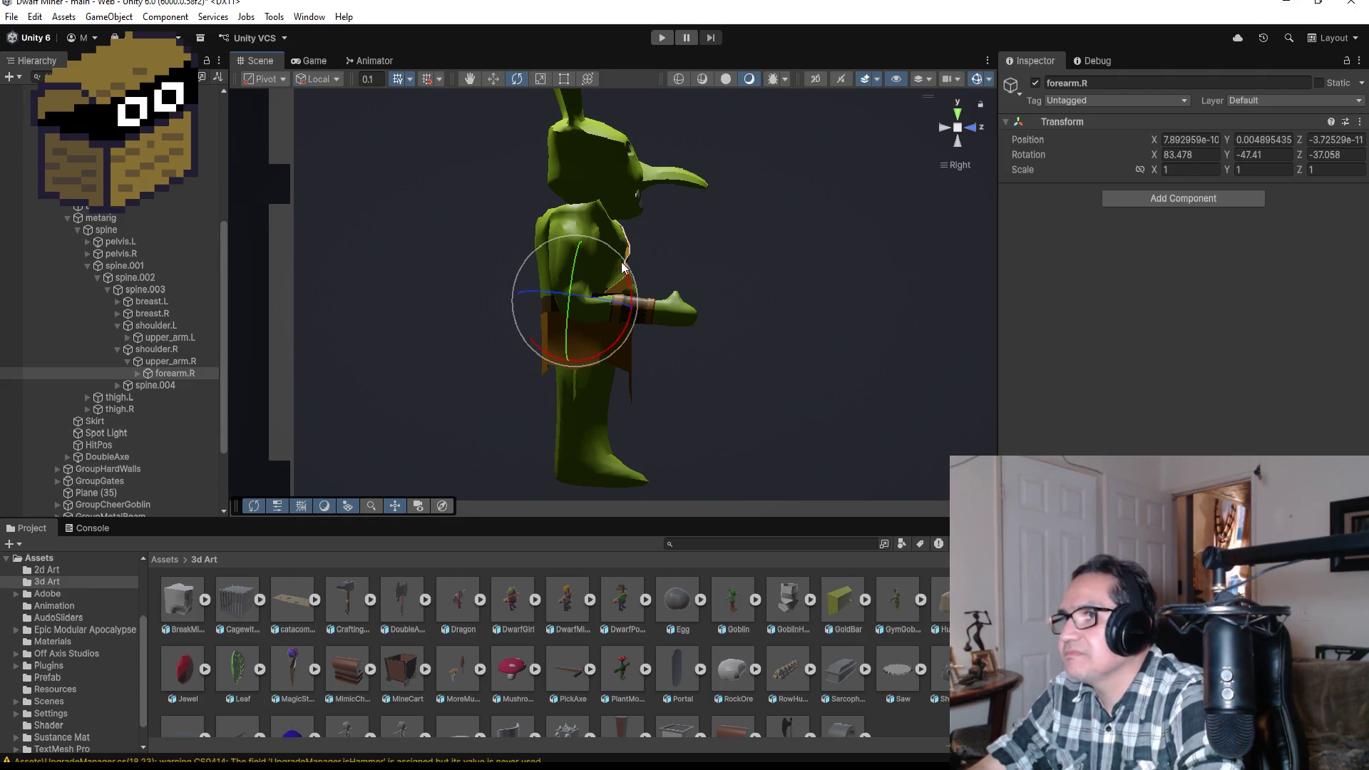
left_click_drag(619, 258, 621, 289)
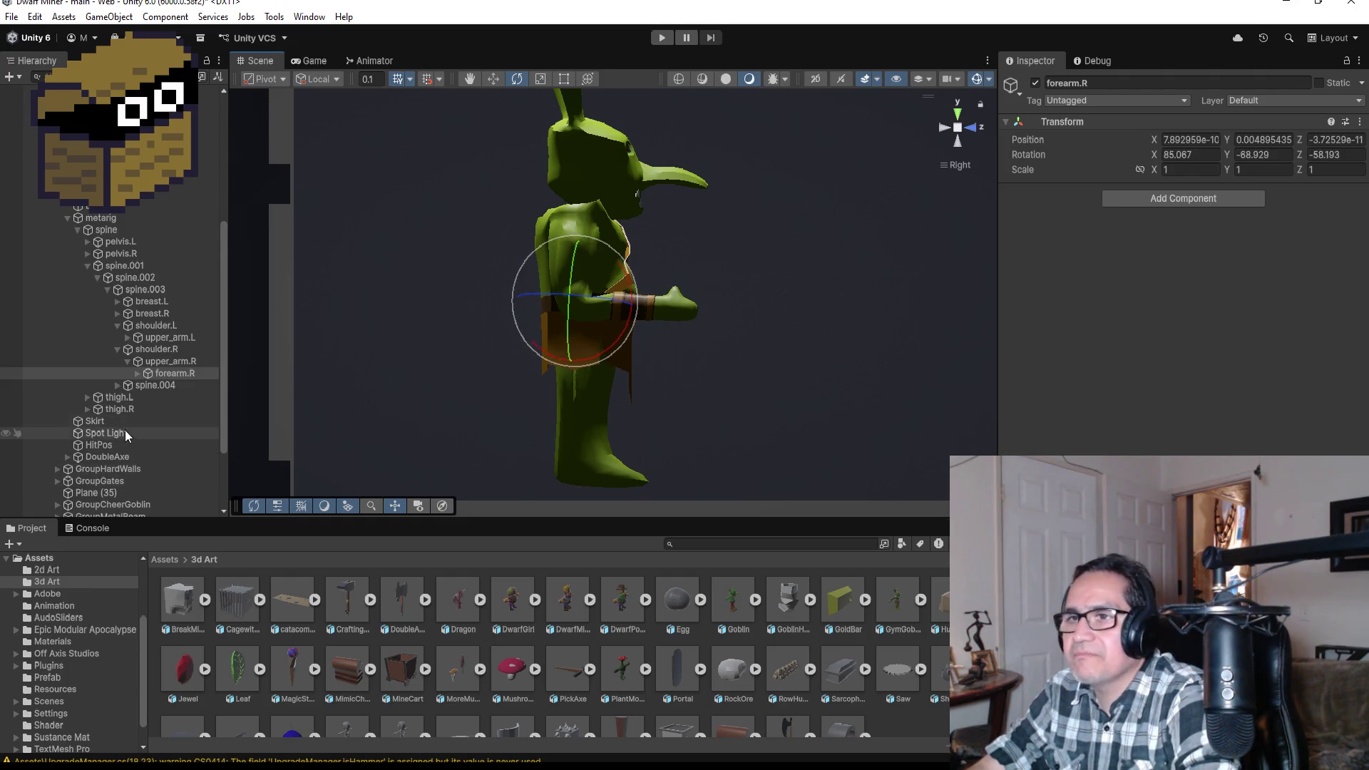
scroll(136, 416, "down", 3)
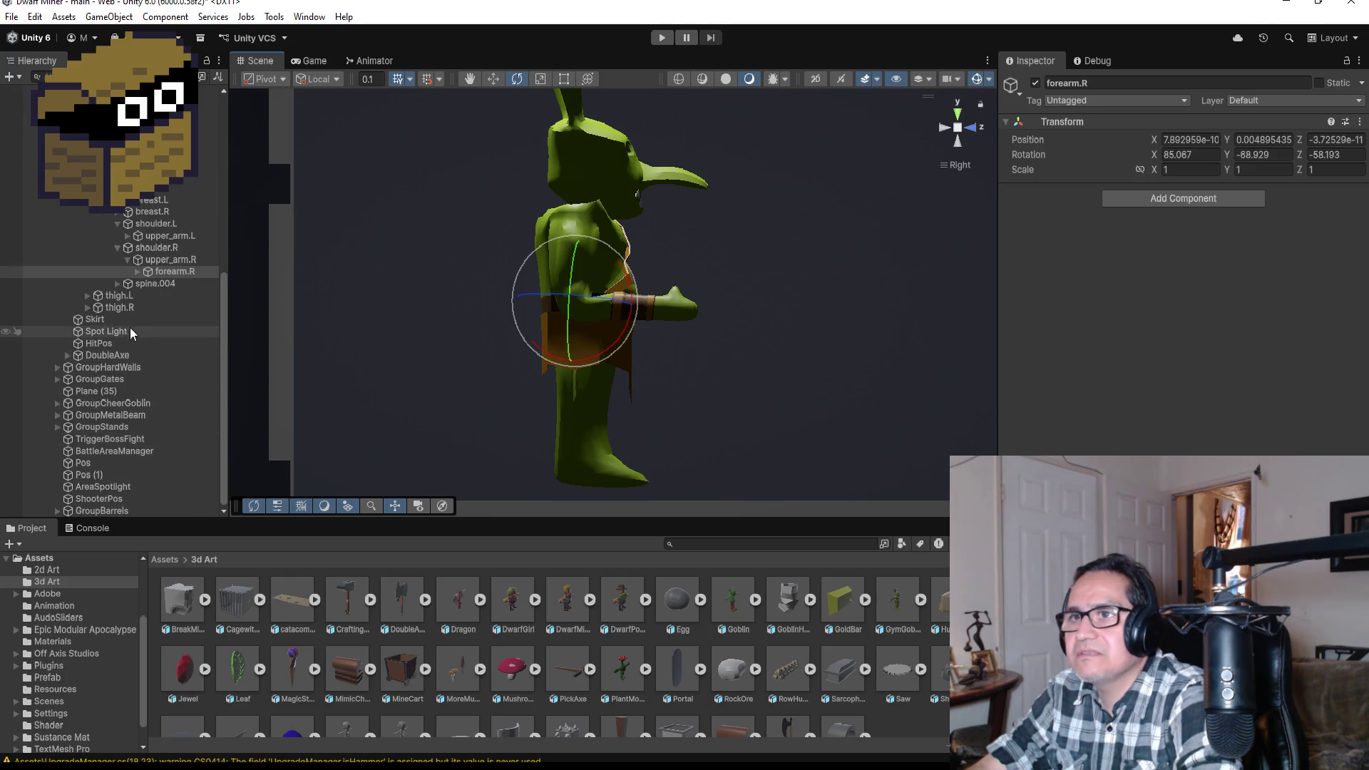
left_click(958, 117)
- Move the DoubleAxe with the Move tool over toward the goblin's hand
scroll(798, 299, "down", 4)
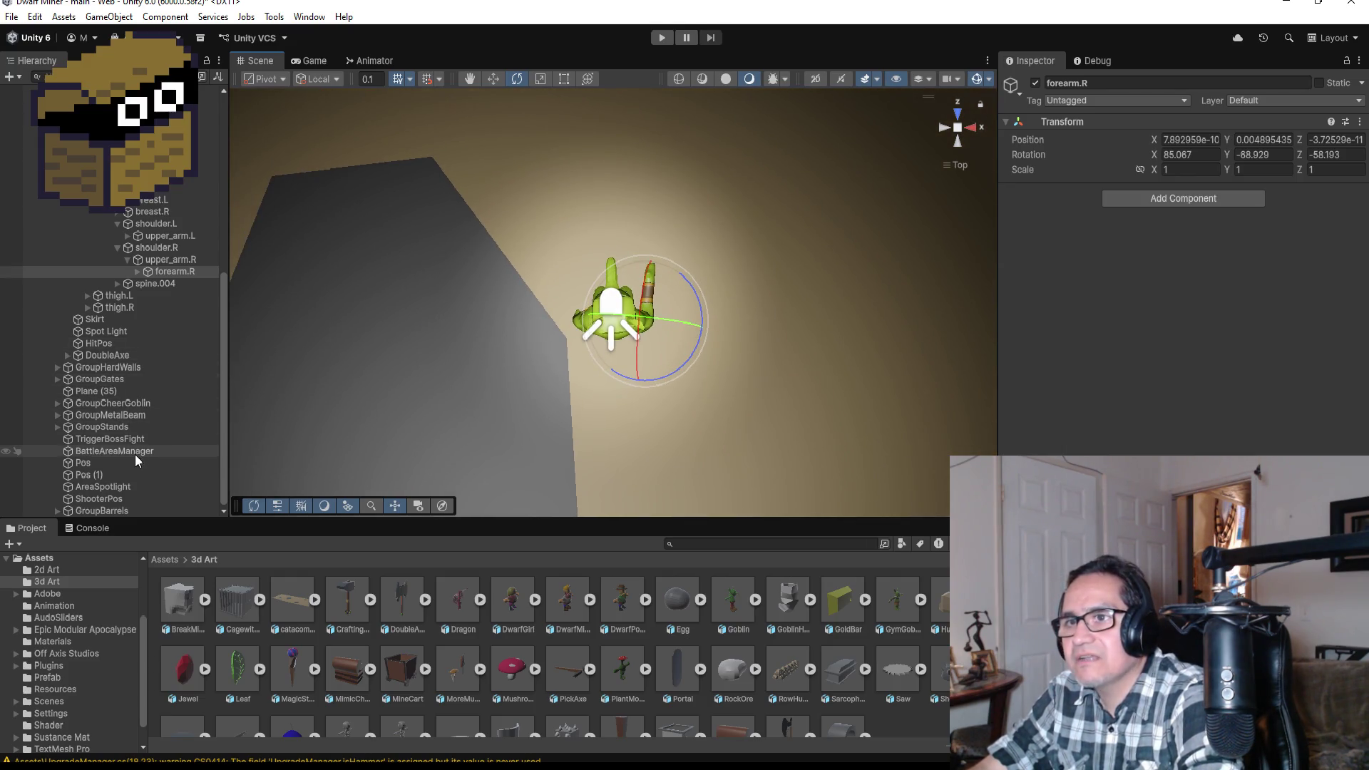
left_click(118, 356)
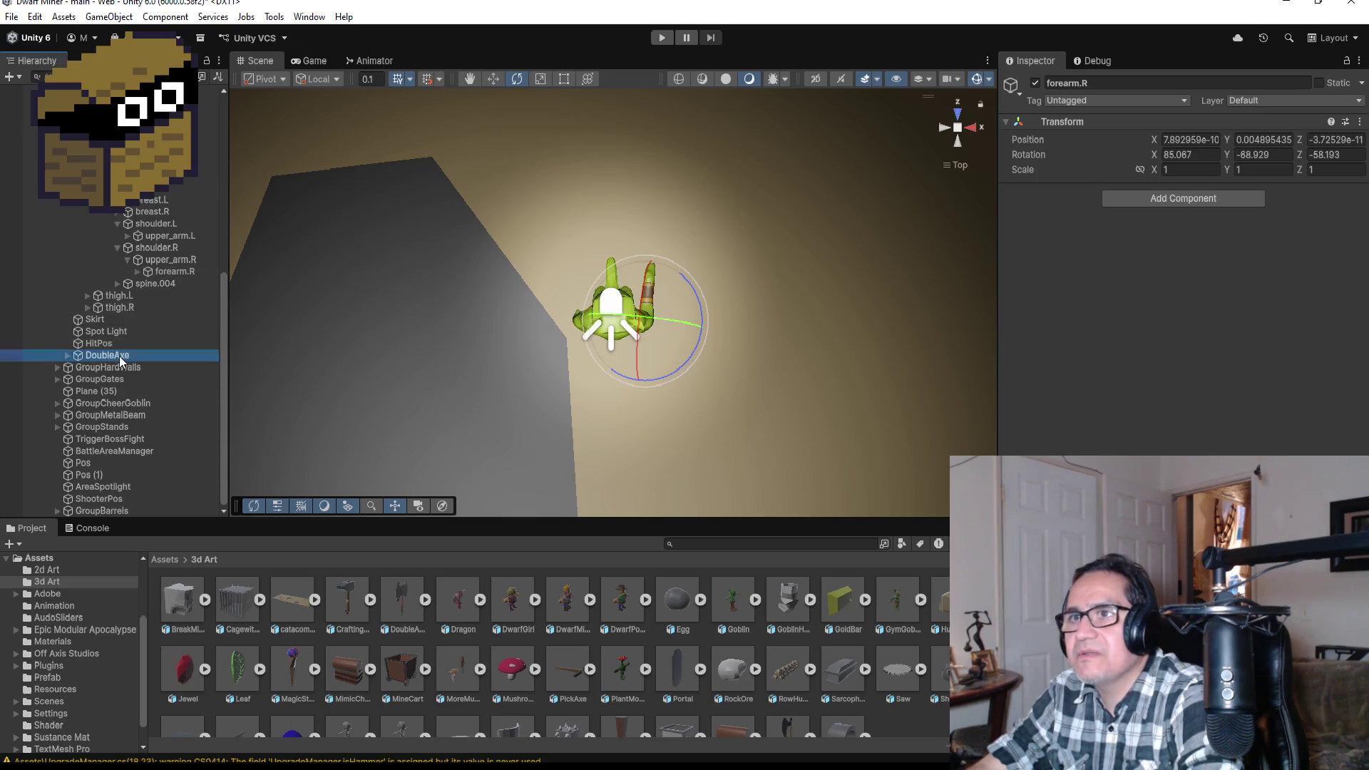
left_click(138, 272)
scroll(808, 369, "down", 2)
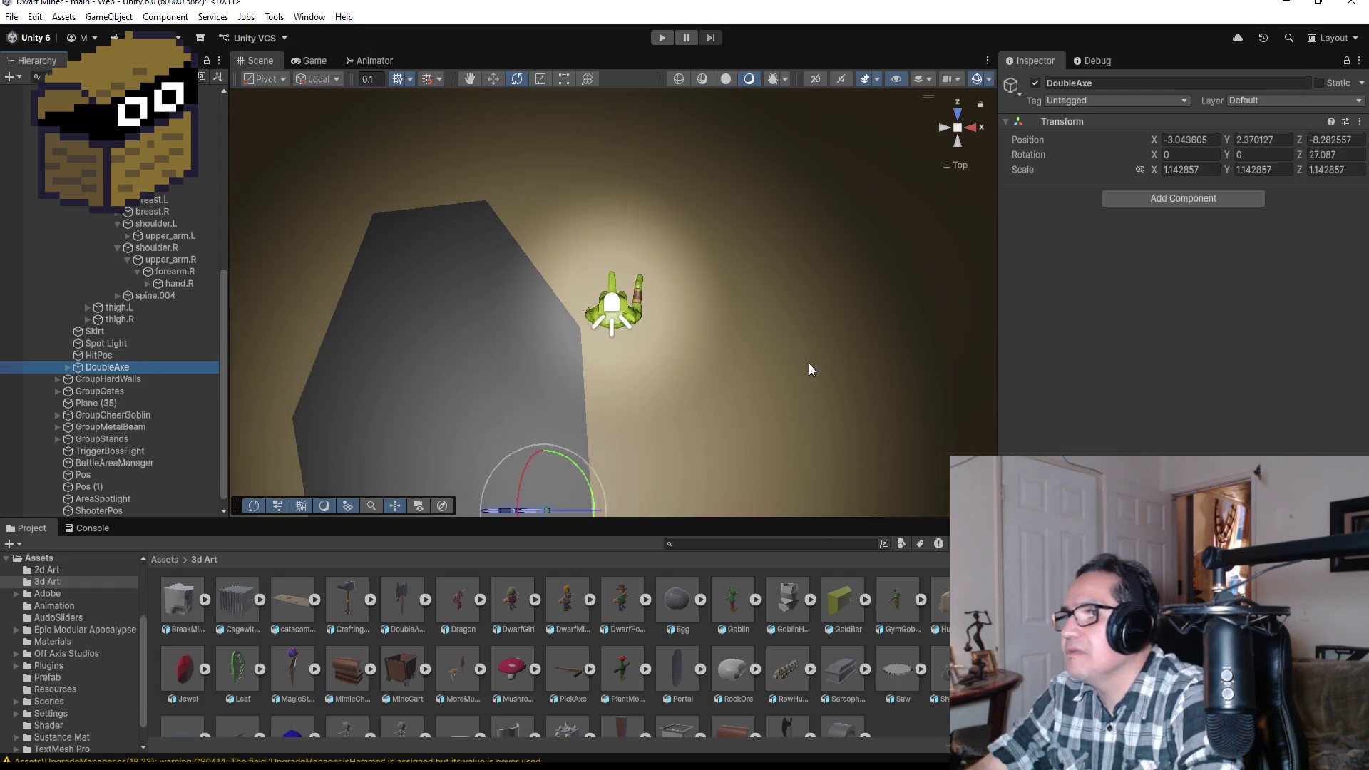
scroll(652, 380, "down", 2)
left_click(492, 79)
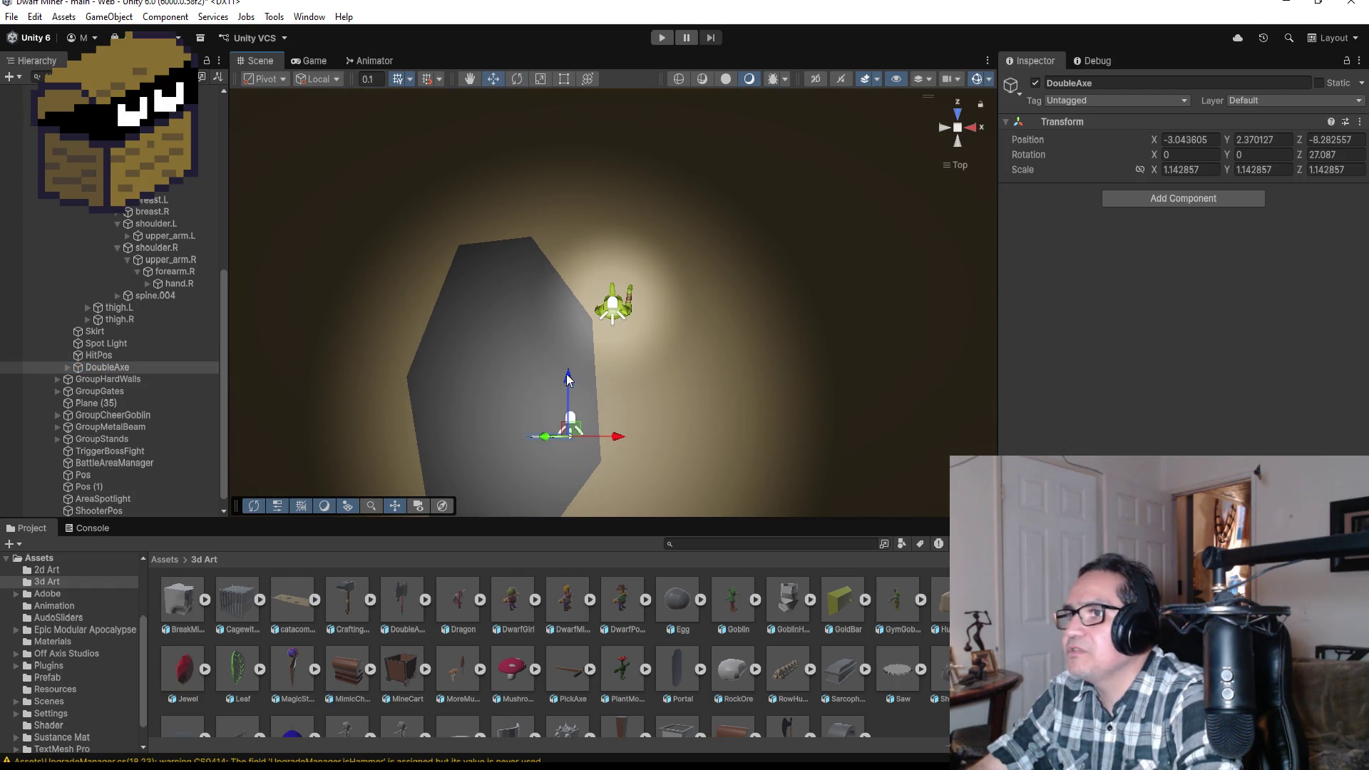
left_click_drag(570, 365, 572, 316)
left_click_drag(631, 280, 703, 284)
key("f")
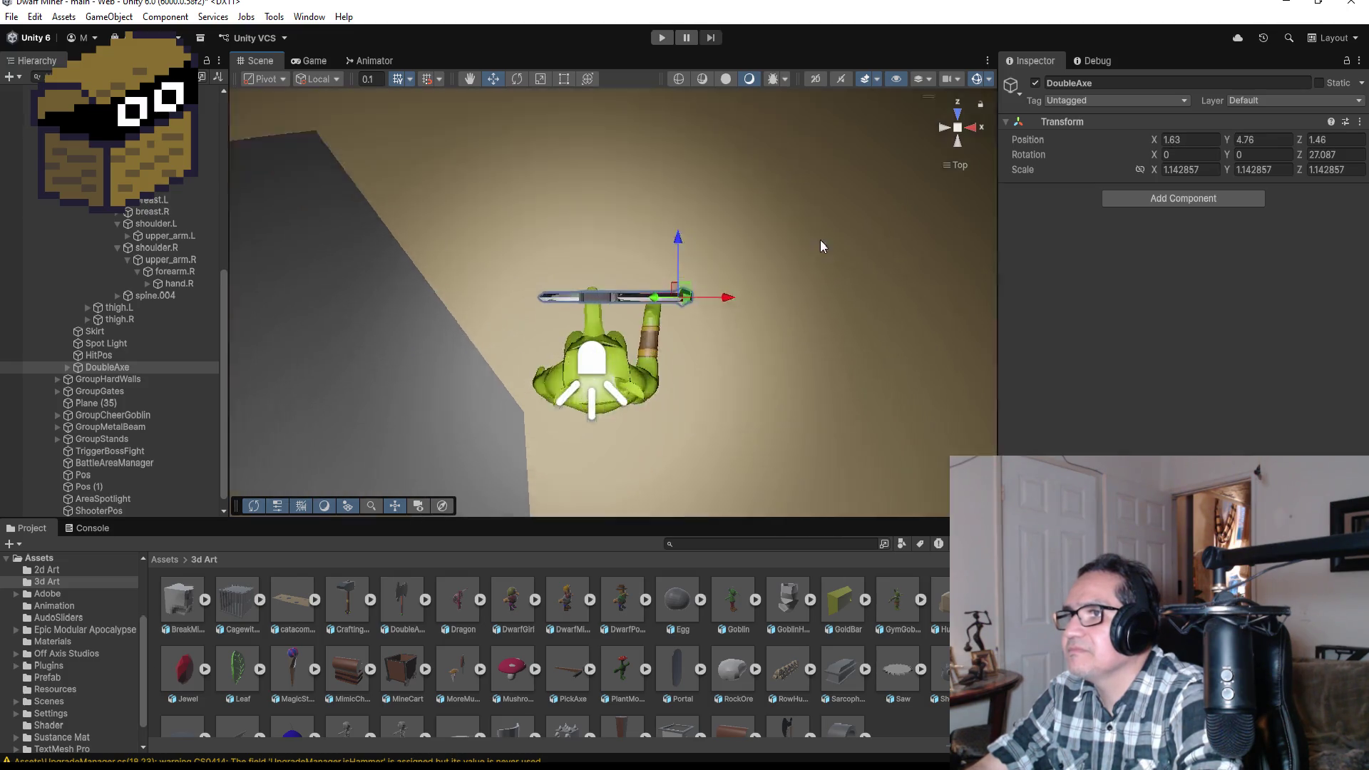
mouse_move(918, 274)
left_mouse_down()
mouse_move(819, 206)
mouse_move(731, 302)
left_mouse_up()
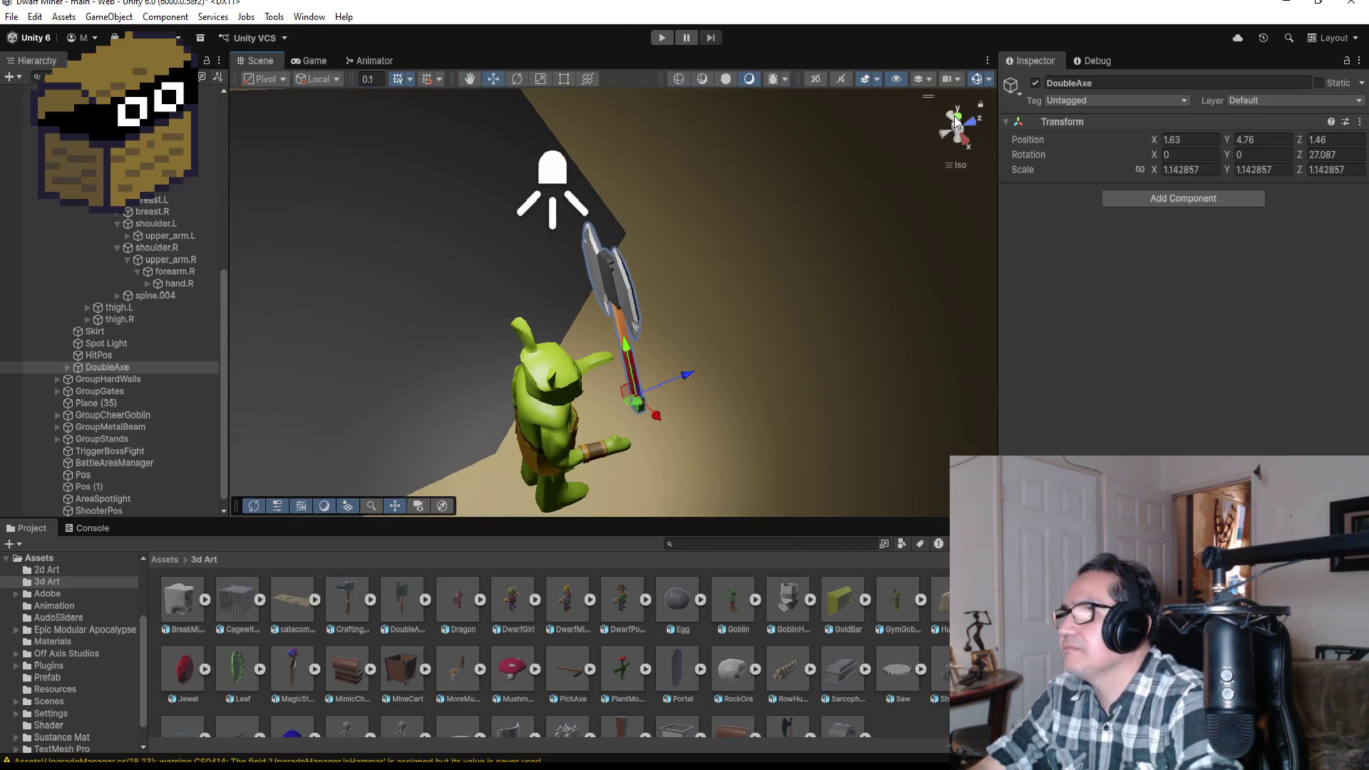
- Set the DoubleAxe's Rotation Z to 0 so it stands upright
left_click(959, 140)
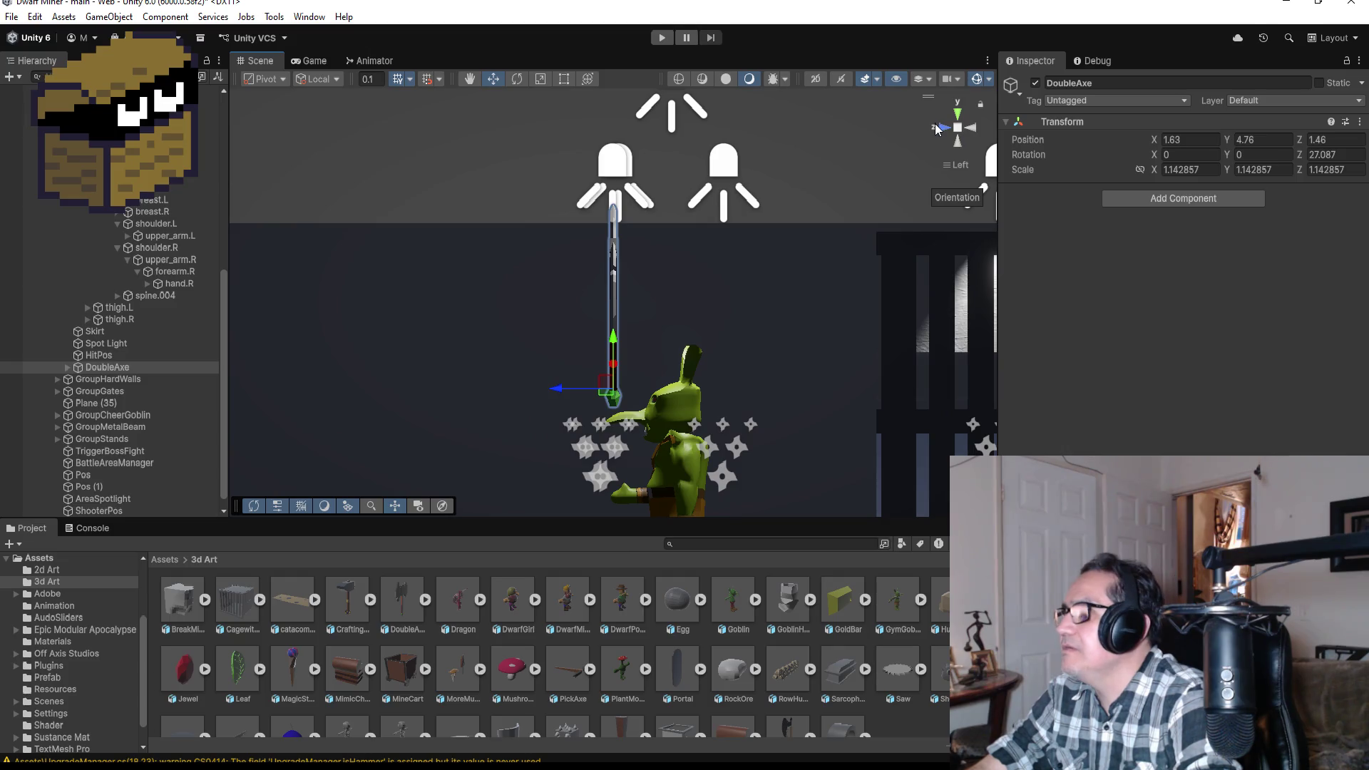
left_click(939, 127)
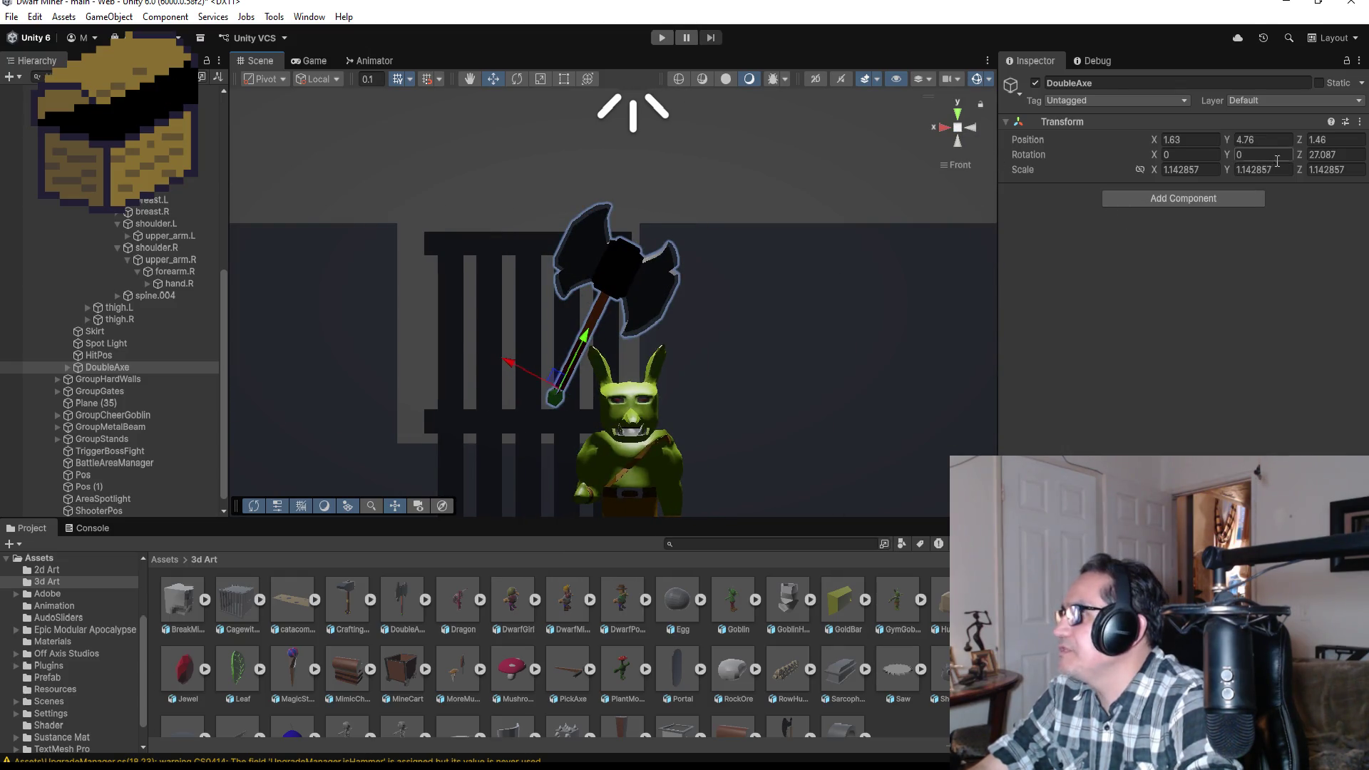
left_click(1345, 155)
type("0")
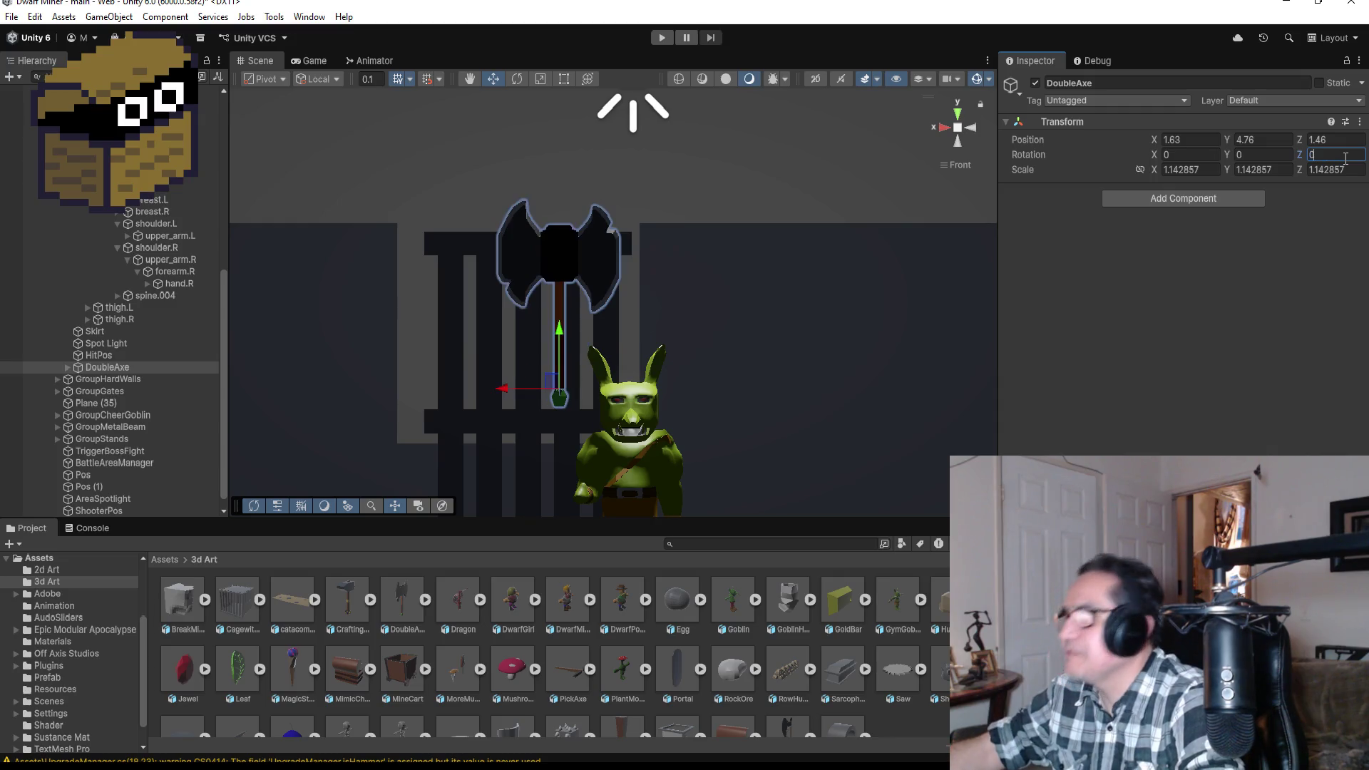
left_click(943, 127)
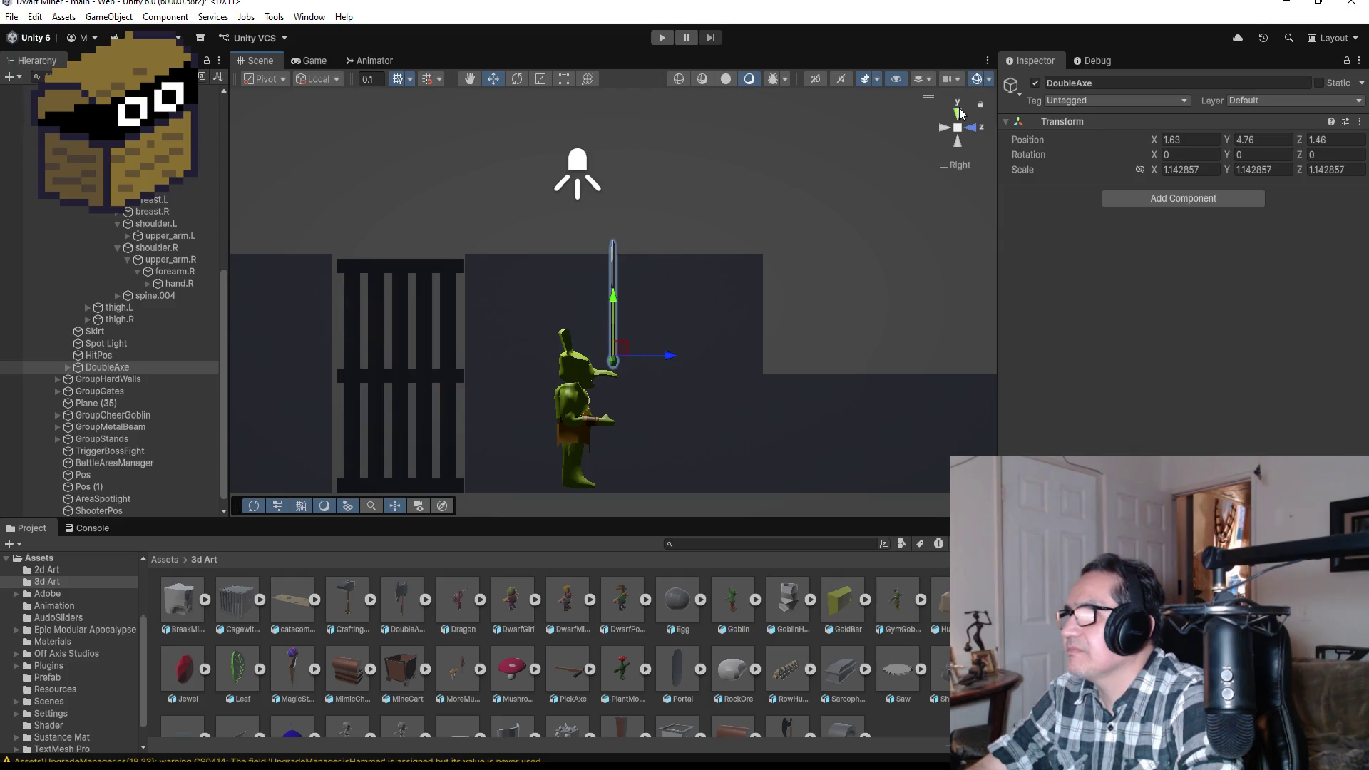
left_click(959, 103)
- Reparent DoubleAxe directly under BossArea and collapse GymGoblin's bone hierarchy
scroll(754, 305, "down", 5)
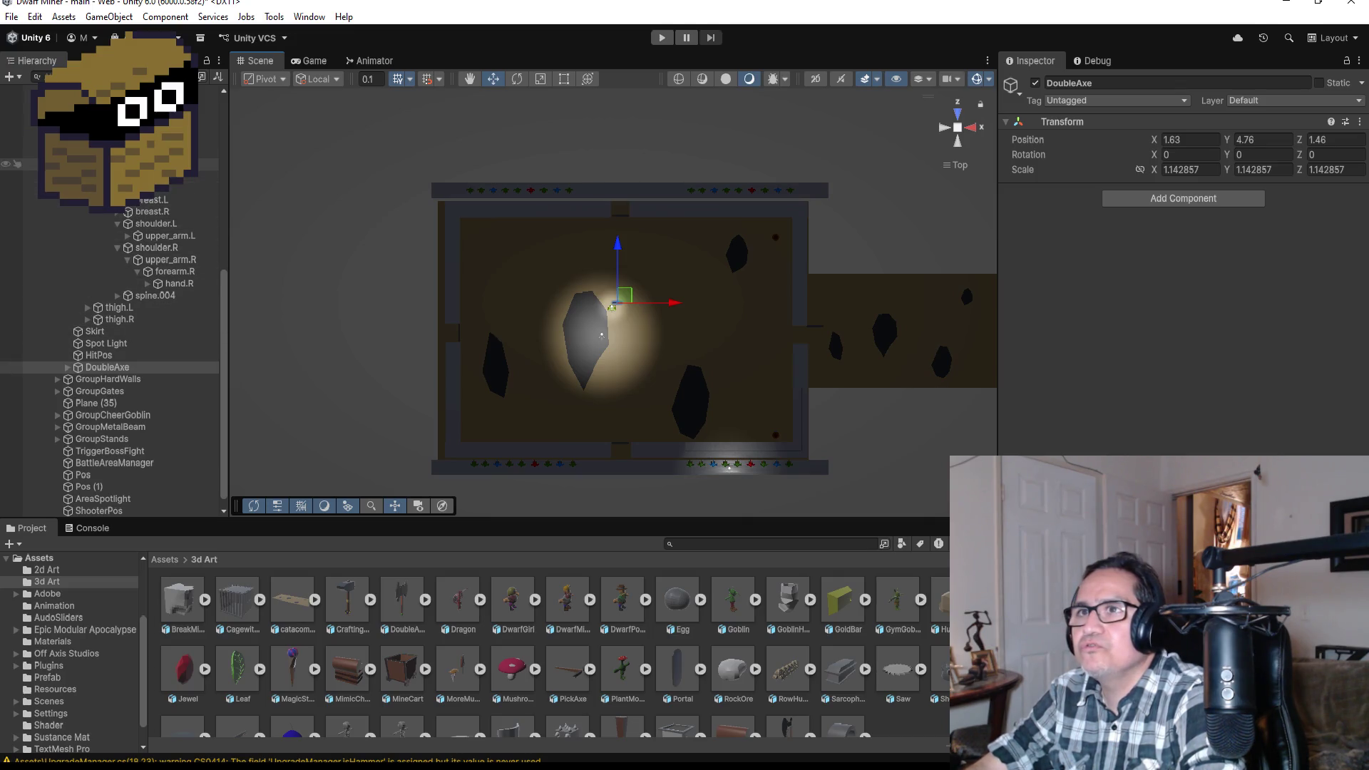
left_click_drag(107, 374, 108, 389)
scroll(93, 321, "up", 5)
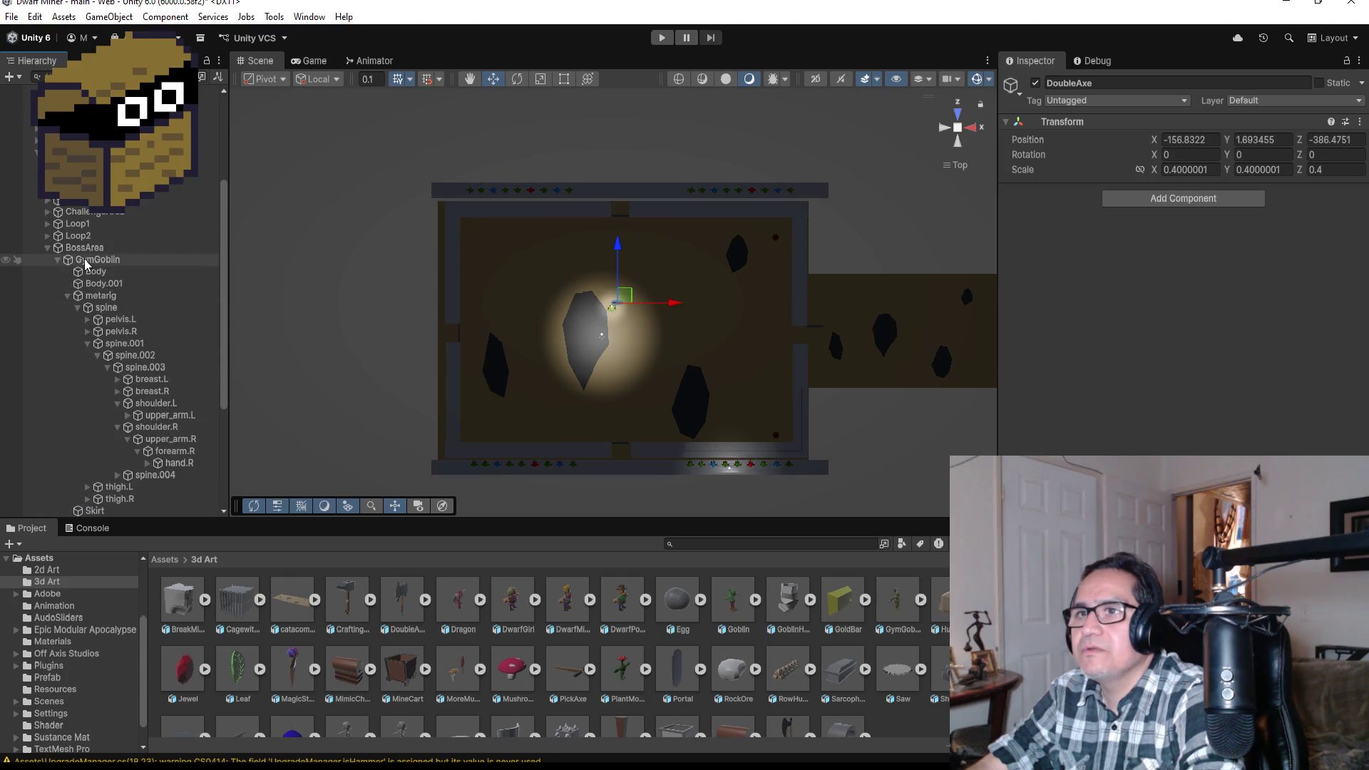
left_click(55, 263)
left_click(59, 263)
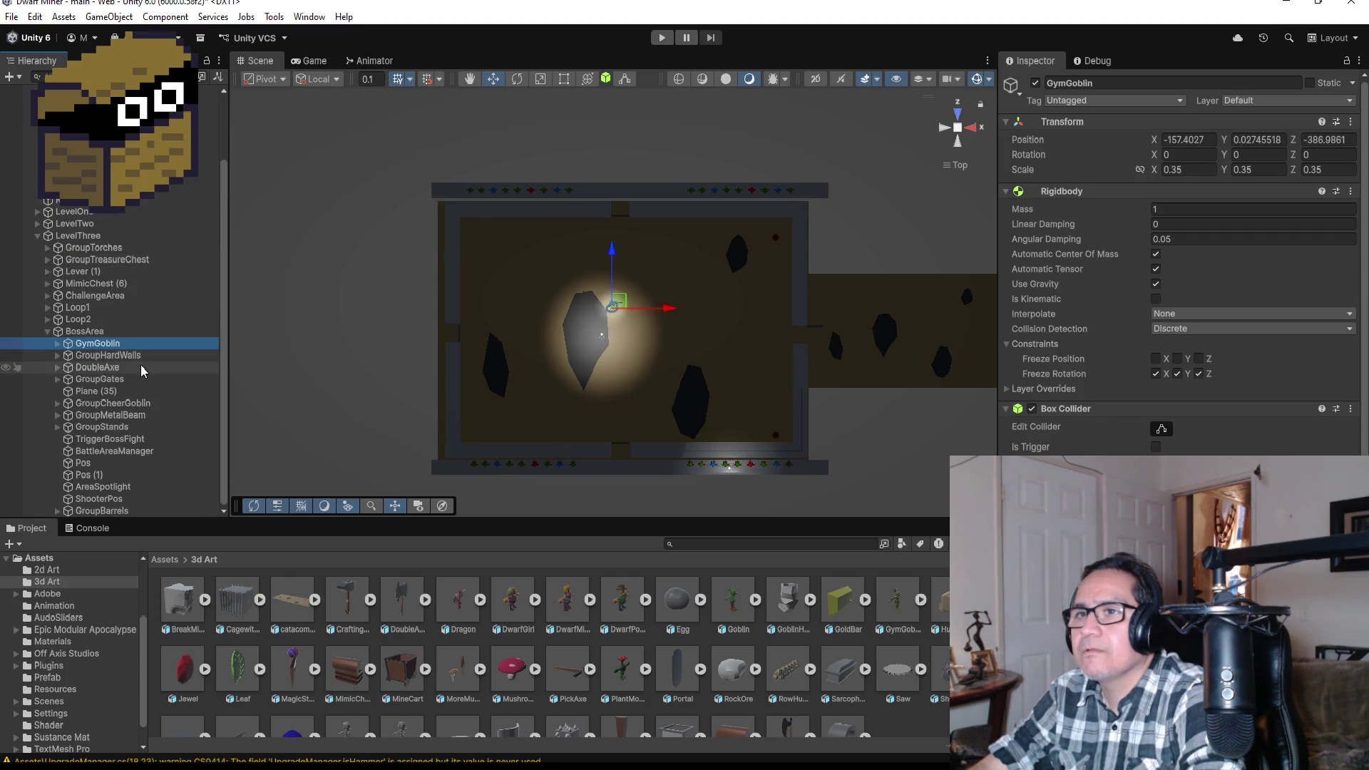
- Set GymGoblin's Rotation Y to 90
left_click(60, 343)
scroll(107, 400, "down", 5)
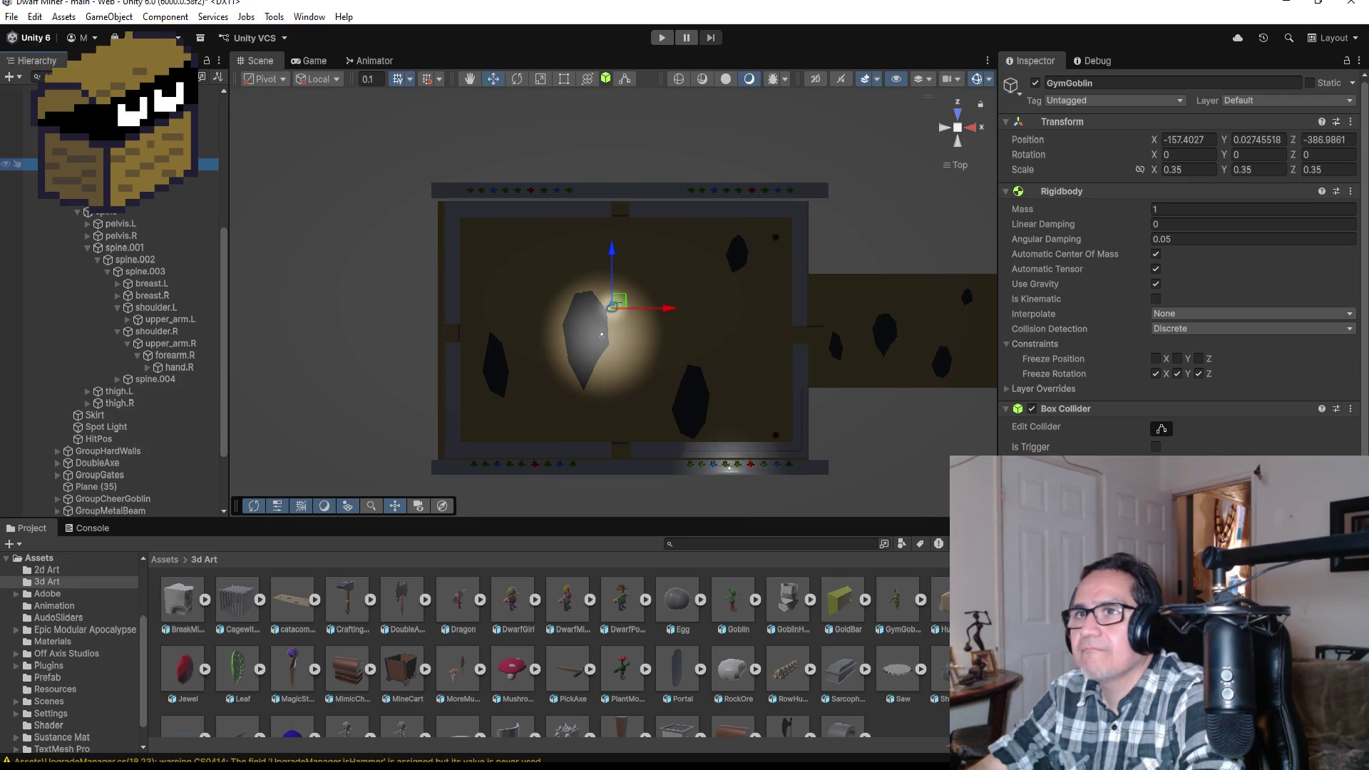
left_click(59, 164)
left_click(1276, 157)
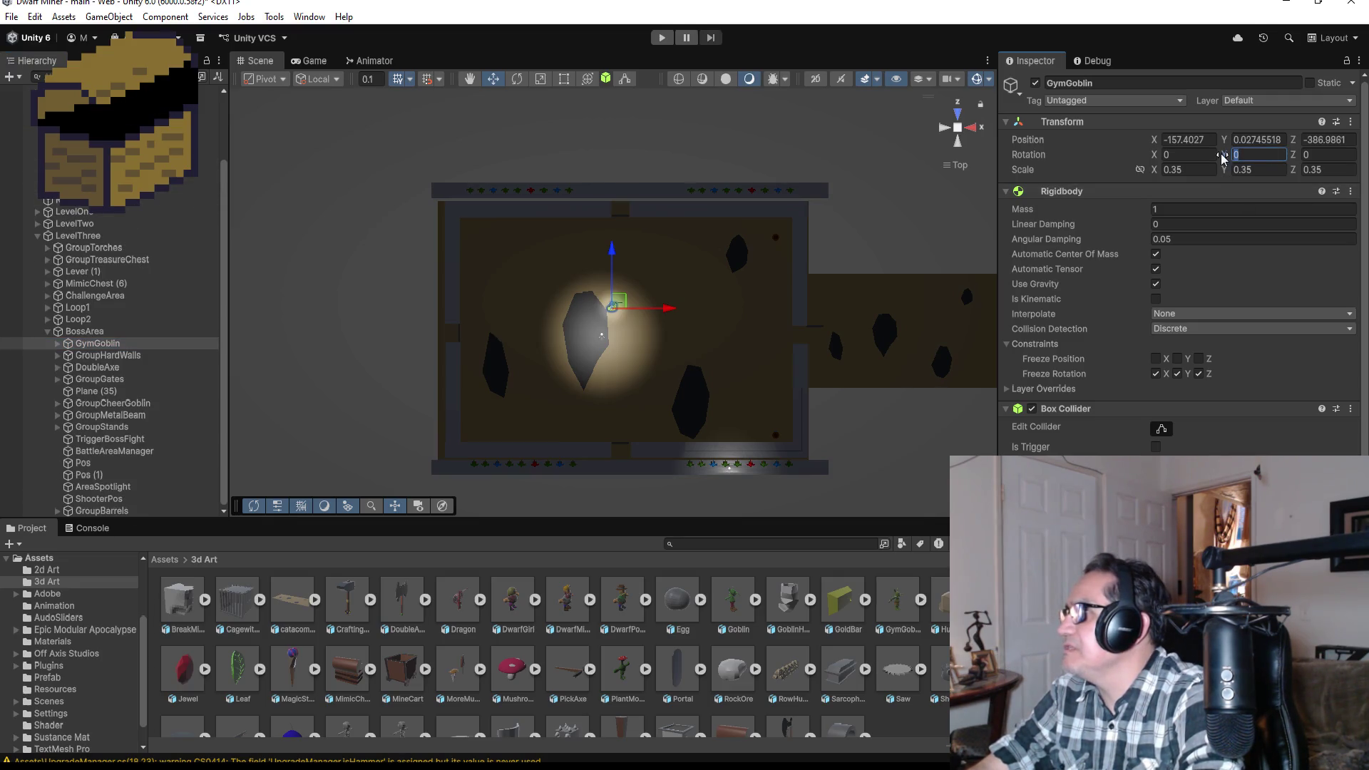
type("90")
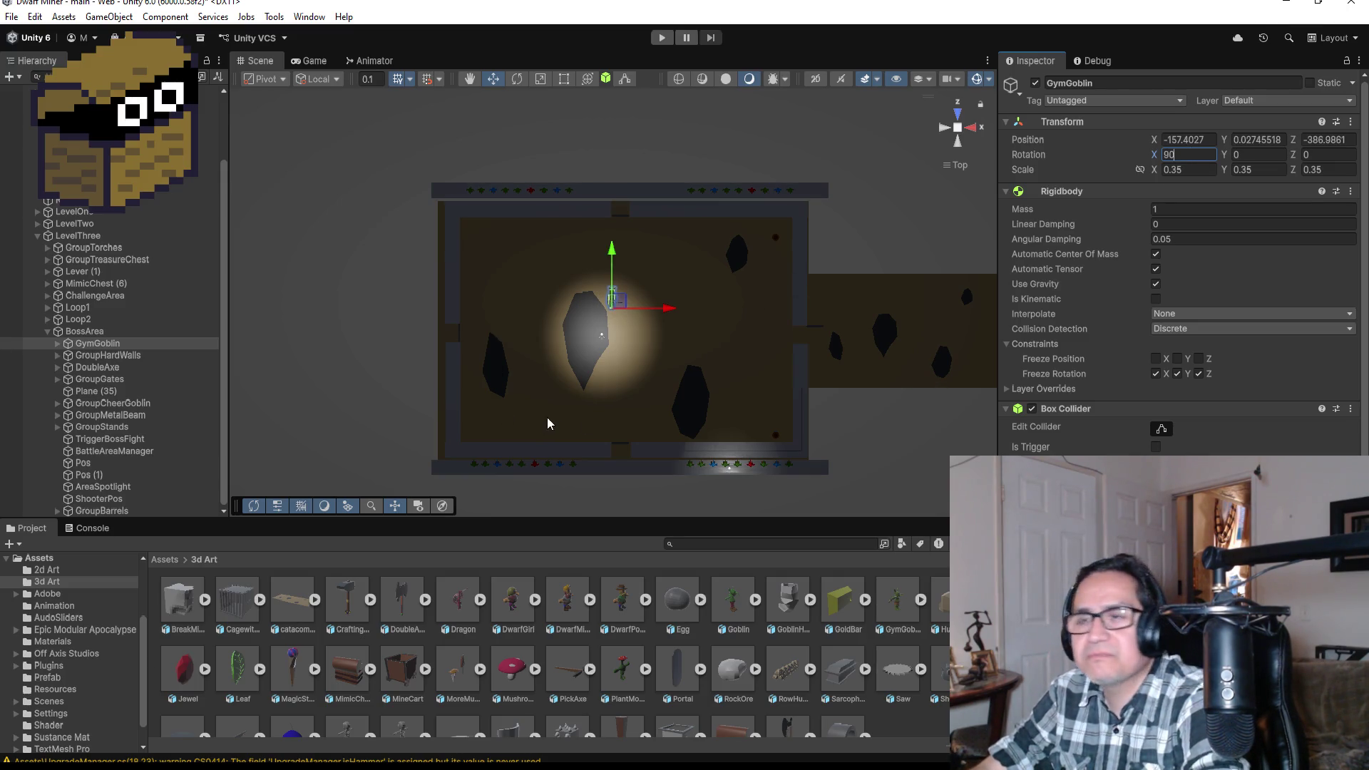
scroll(613, 285, "up", 6)
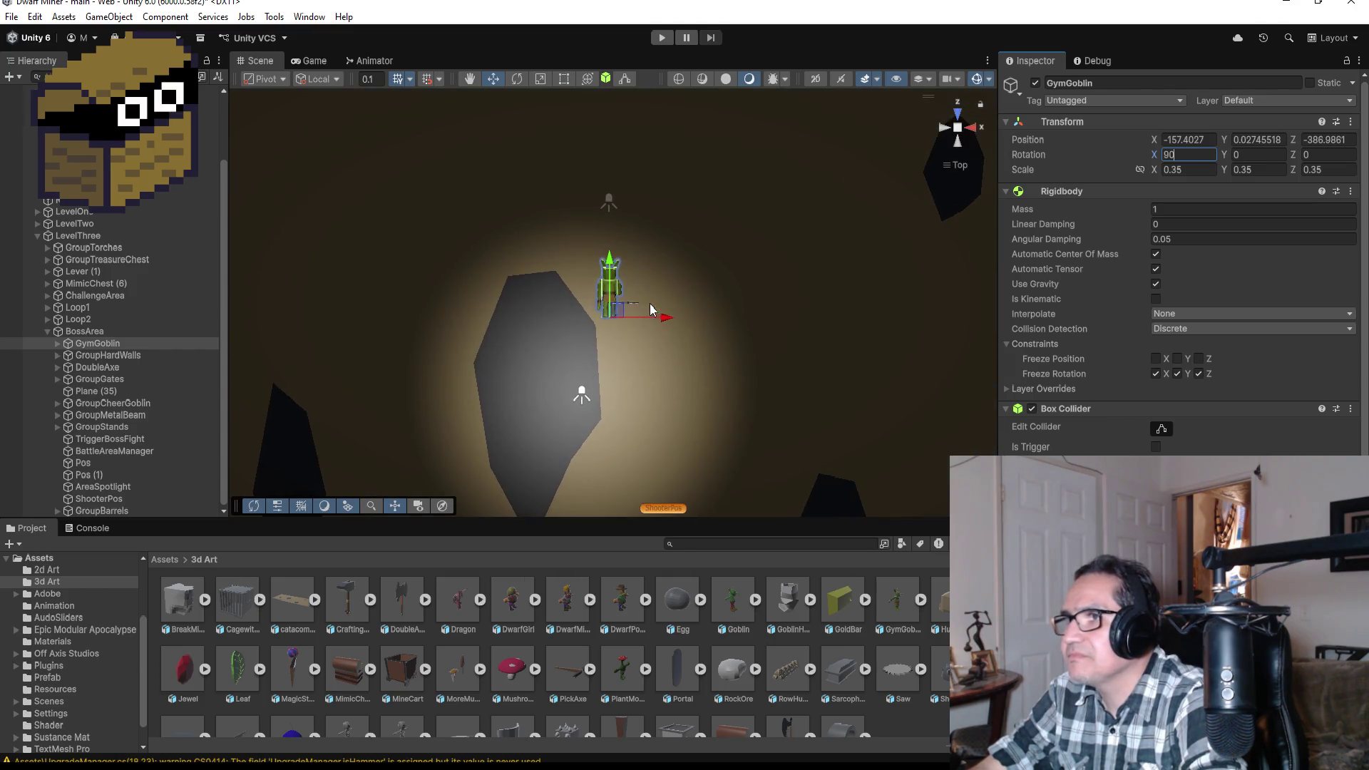
key("BackSpace")
key("BackSpace")
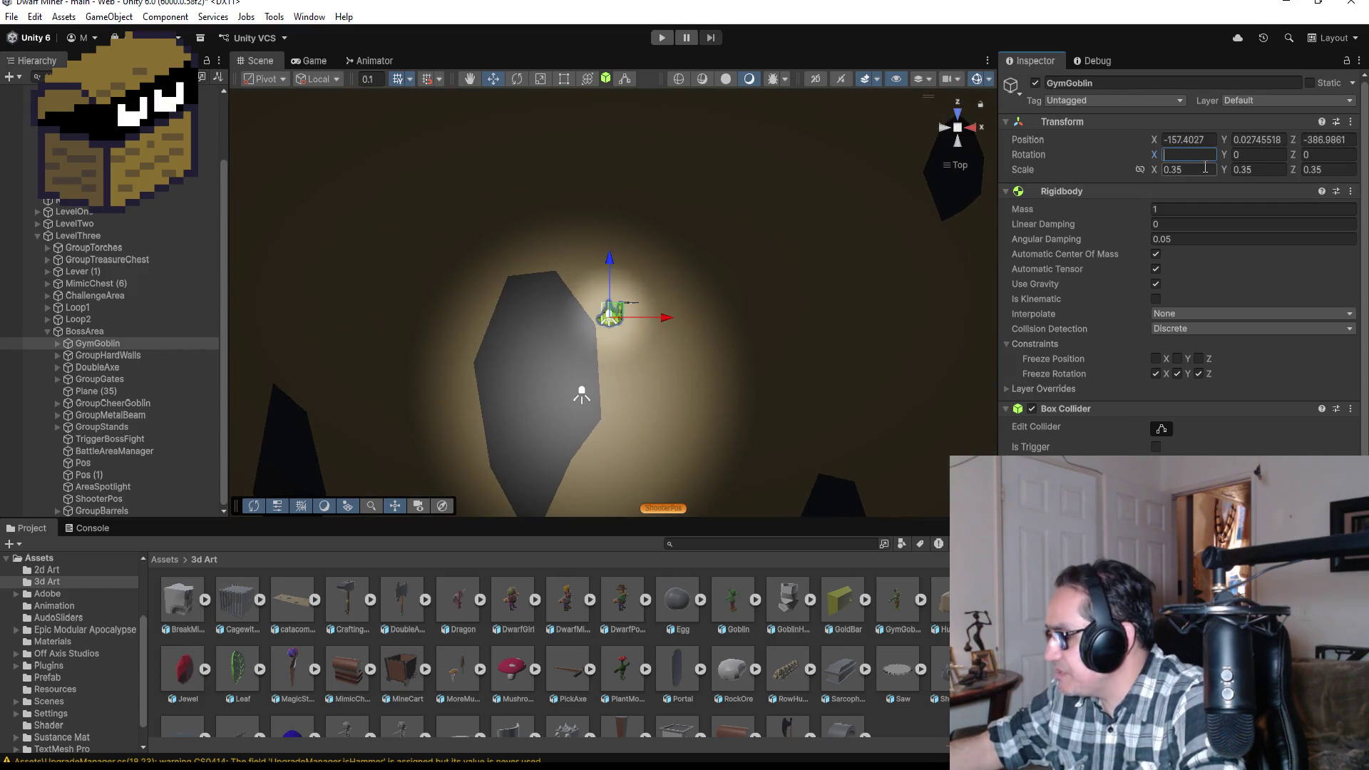
key("Tab")
type("90")
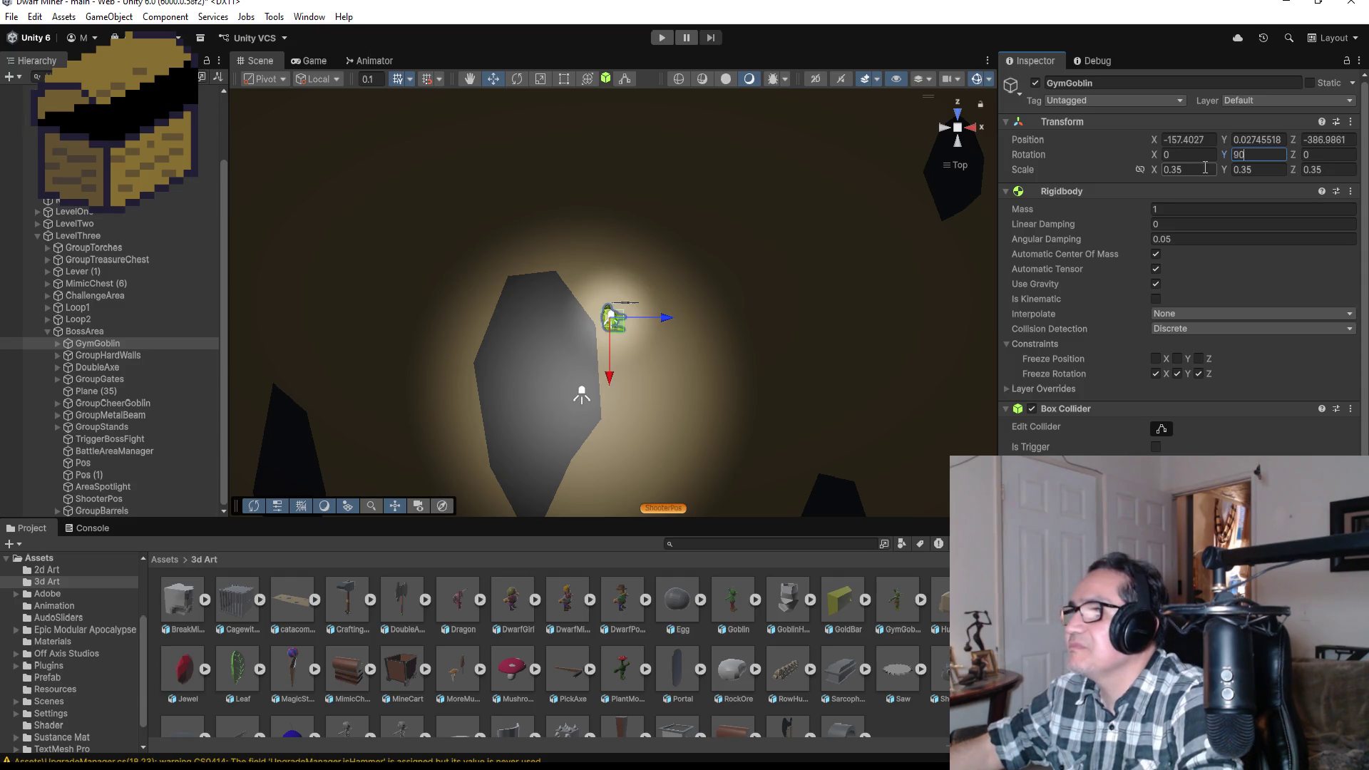
- Move GymGoblin to X -158.05 beside the spotlit rock in the arena
left_click_drag(609, 369, 609, 441)
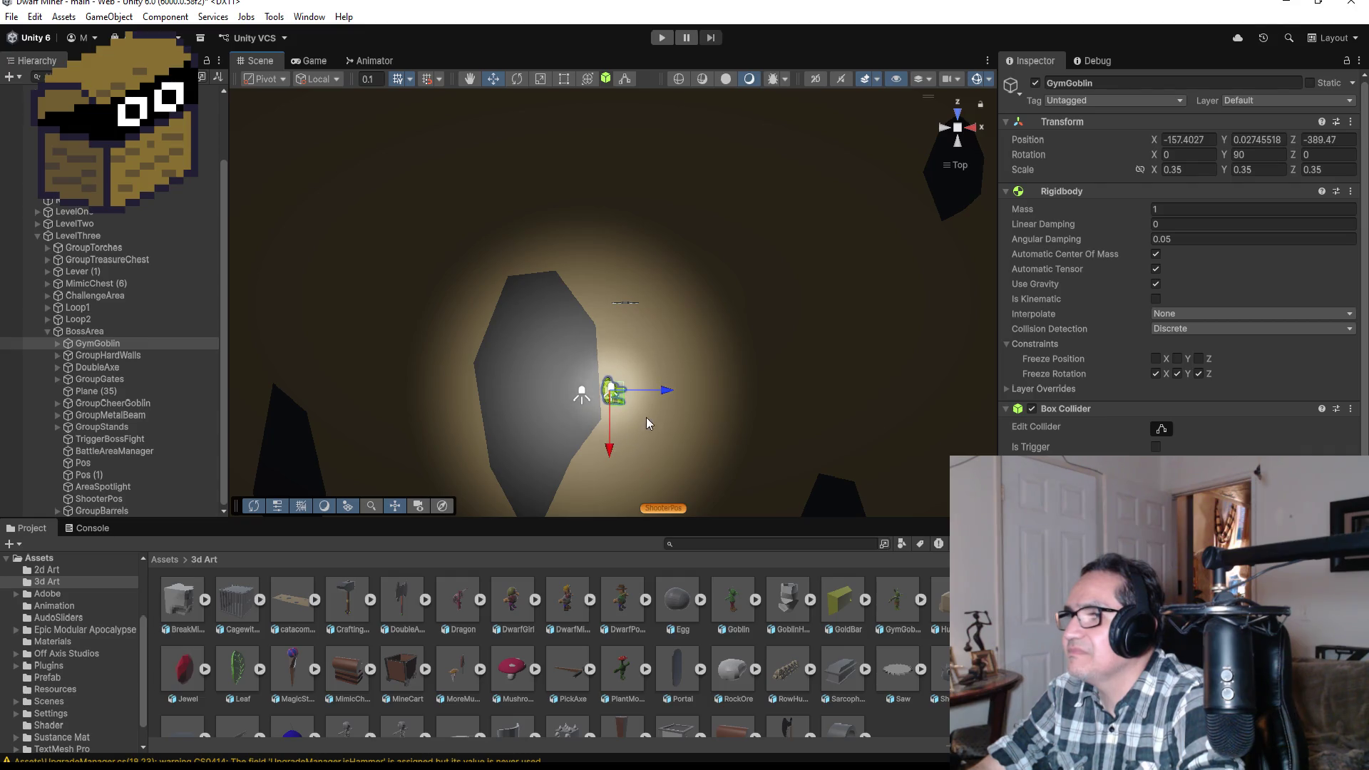
left_click_drag(662, 391, 633, 390)
scroll(664, 421, "down", 2)
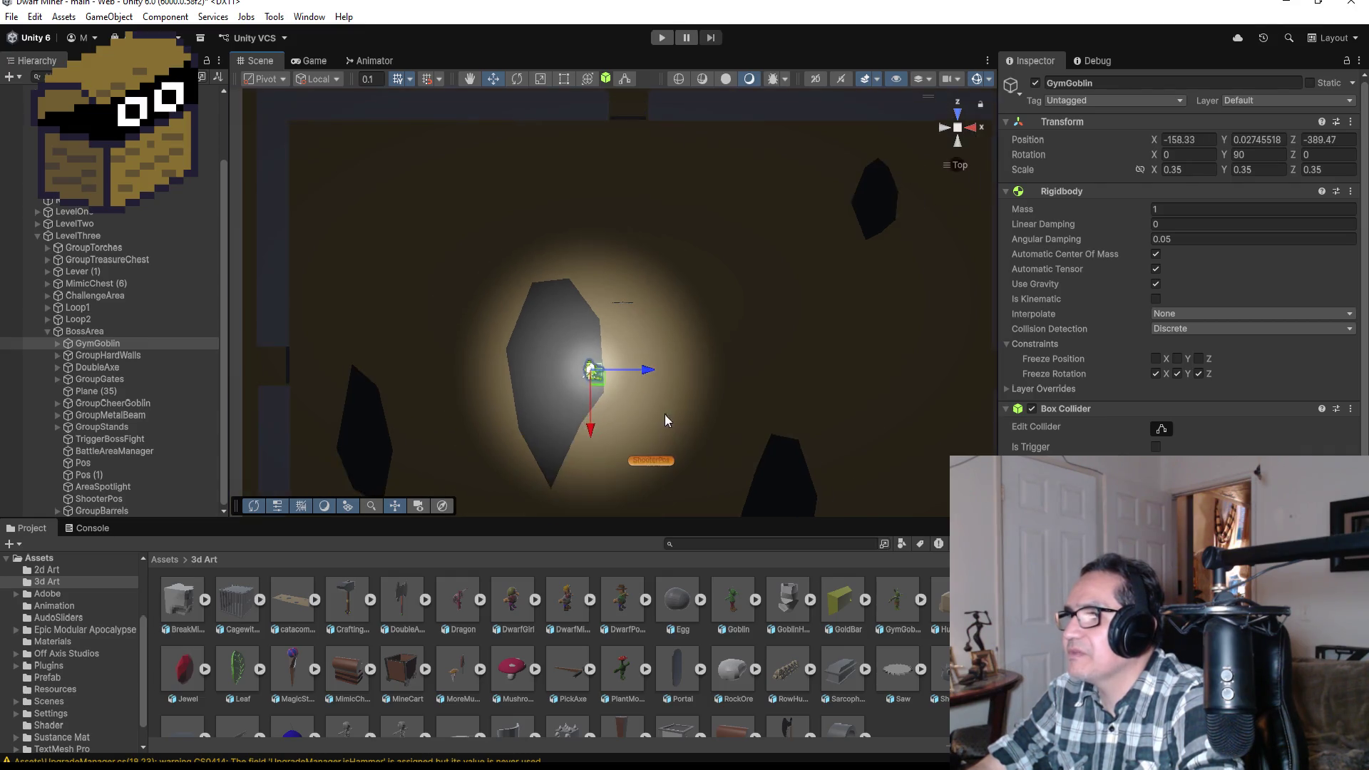
scroll(671, 402, "down", 3)
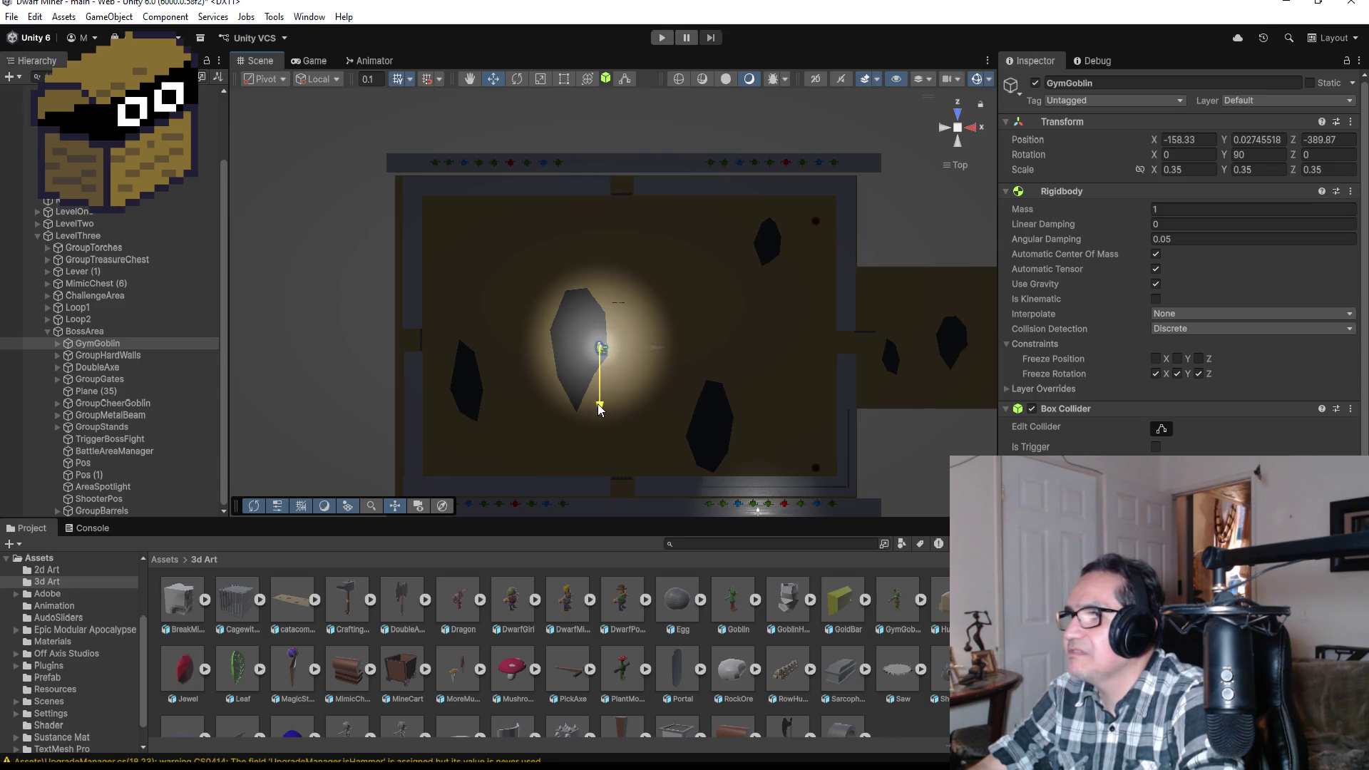
left_click_drag(656, 349, 898, 353)
left_click_drag(841, 410, 840, 404)
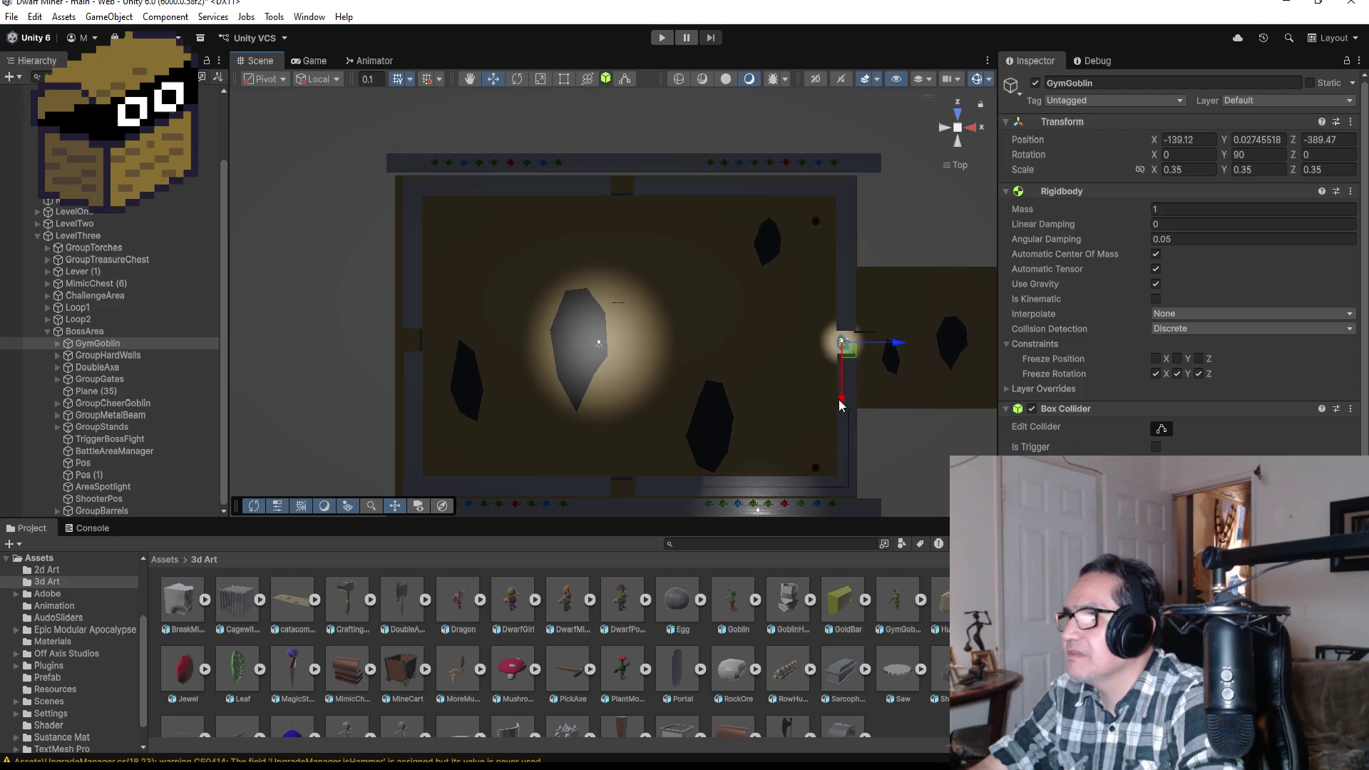
mouse_move(902, 345)
left_mouse_down()
mouse_move(652, 344)
mouse_move(664, 345)
left_mouse_up()
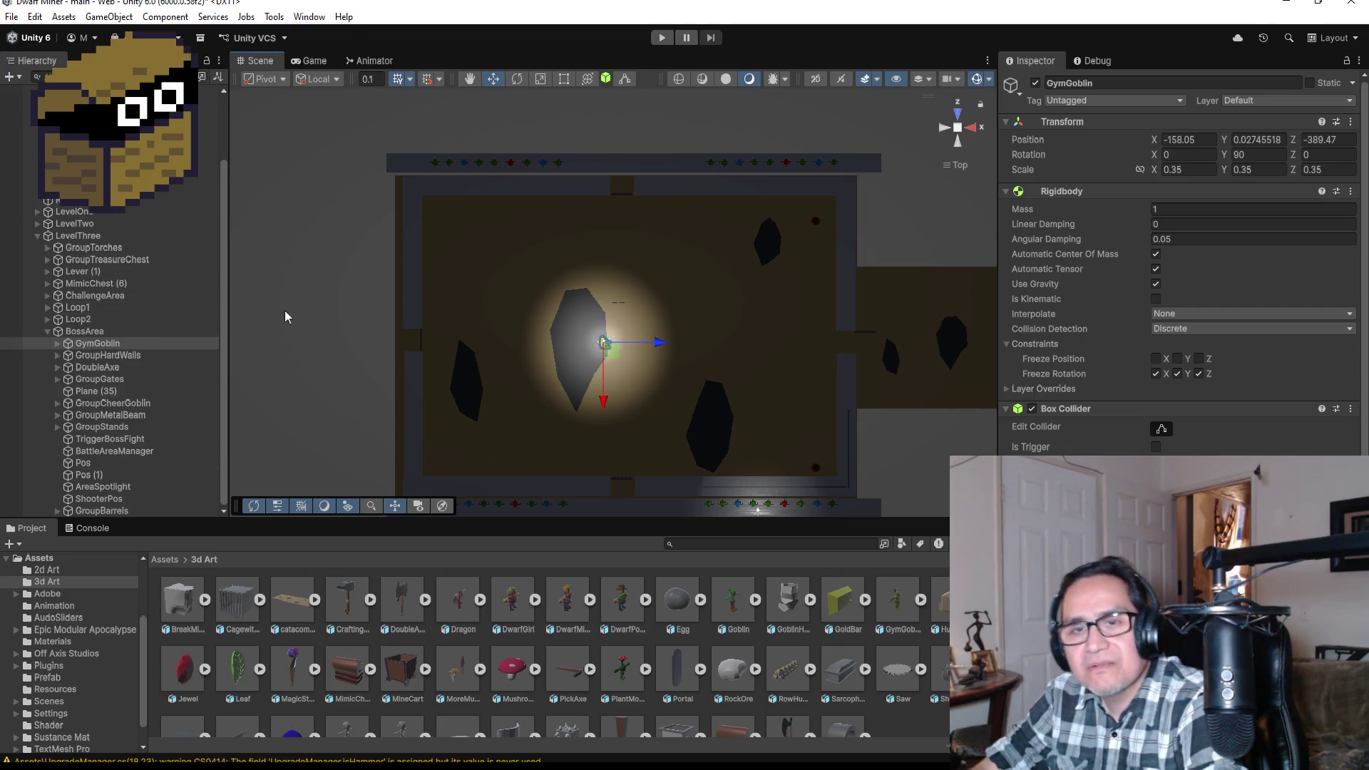
scroll(660, 282, "up", 3)
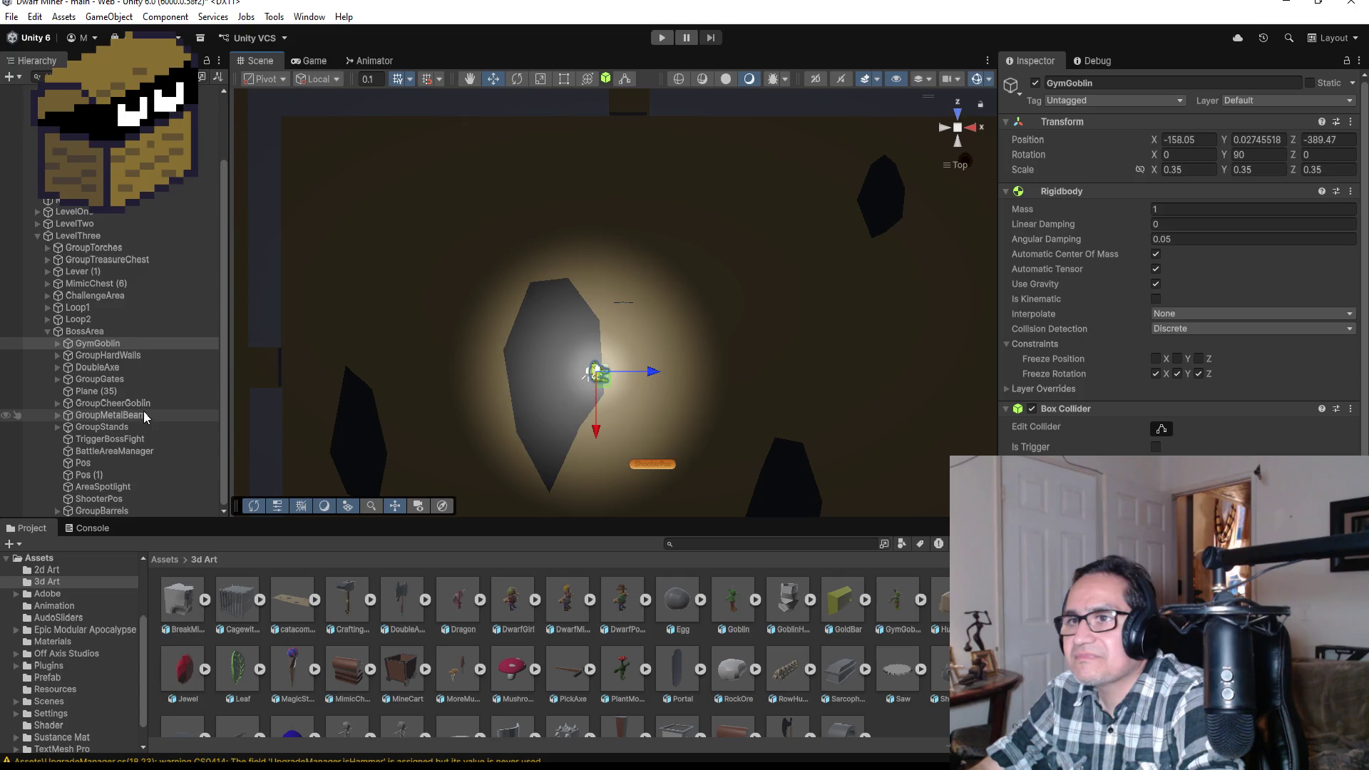
left_click(139, 367)
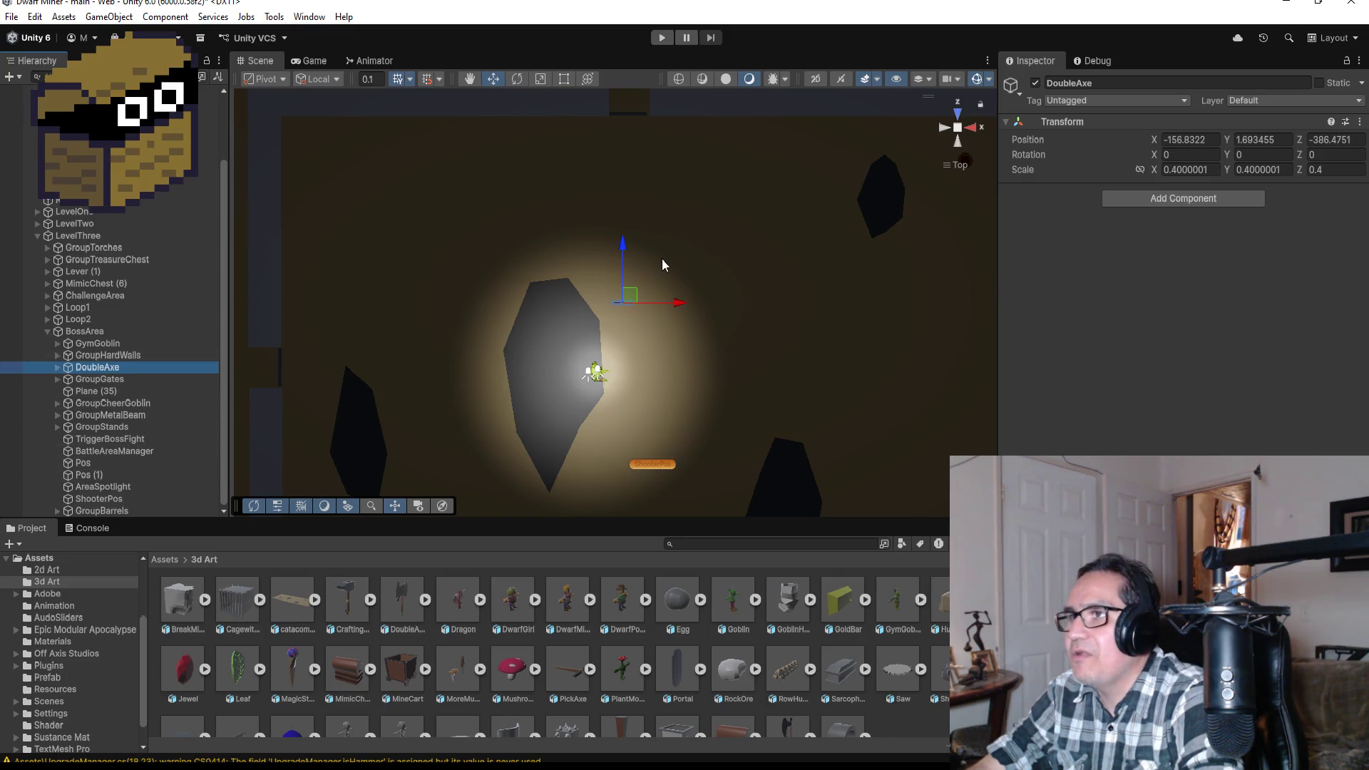
- Bring the DoubleAxe to the goblin and lower it into the hand at Position Y 0.82
left_click_drag(622, 240, 618, 317)
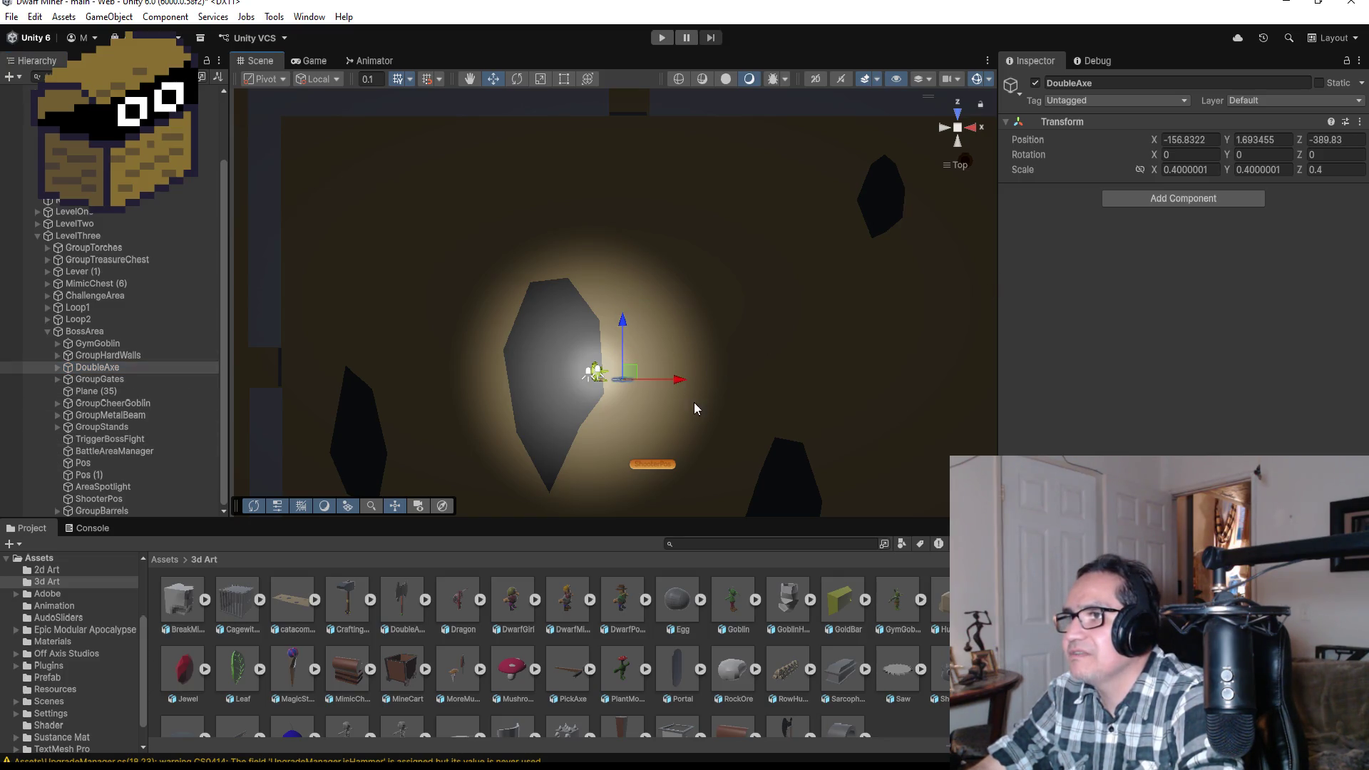
left_click_drag(677, 385, 660, 385)
key("f")
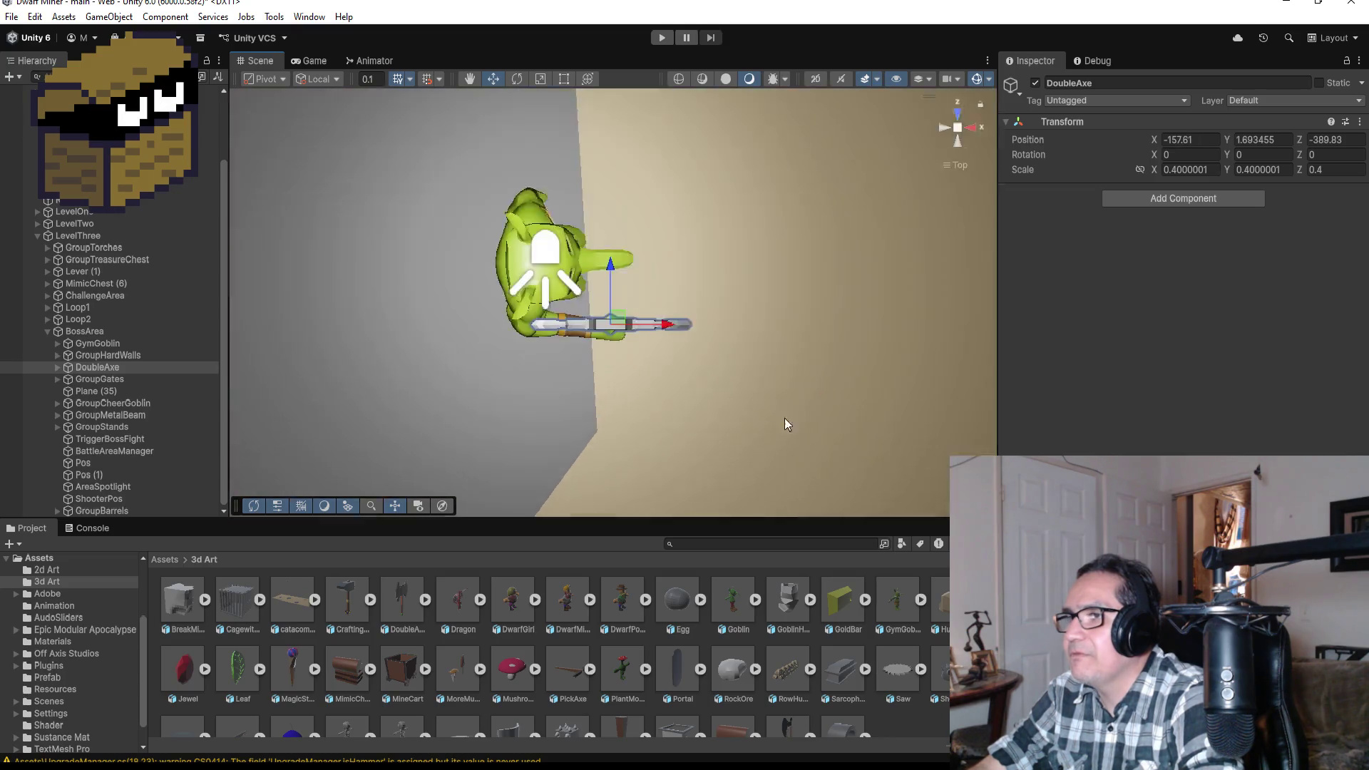
left_click_drag(837, 409, 750, 274)
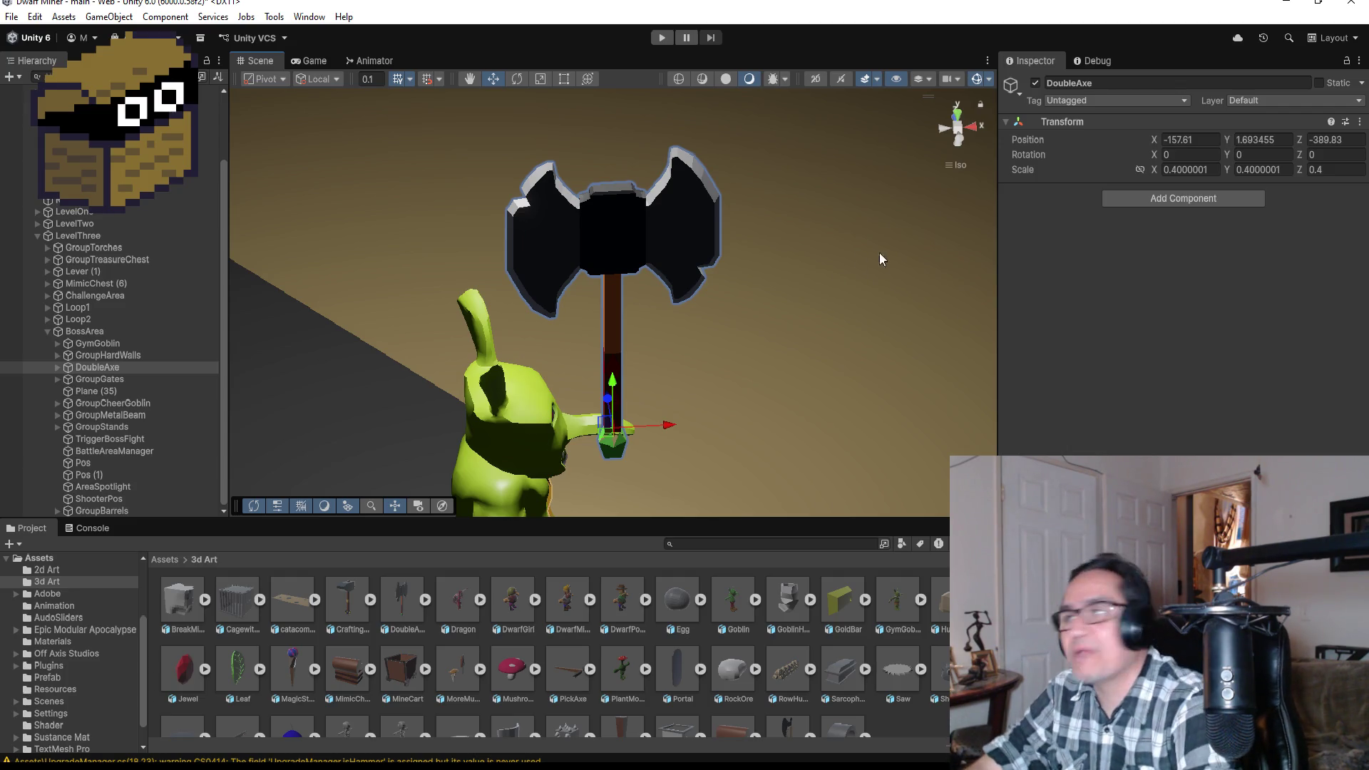
left_click(958, 141)
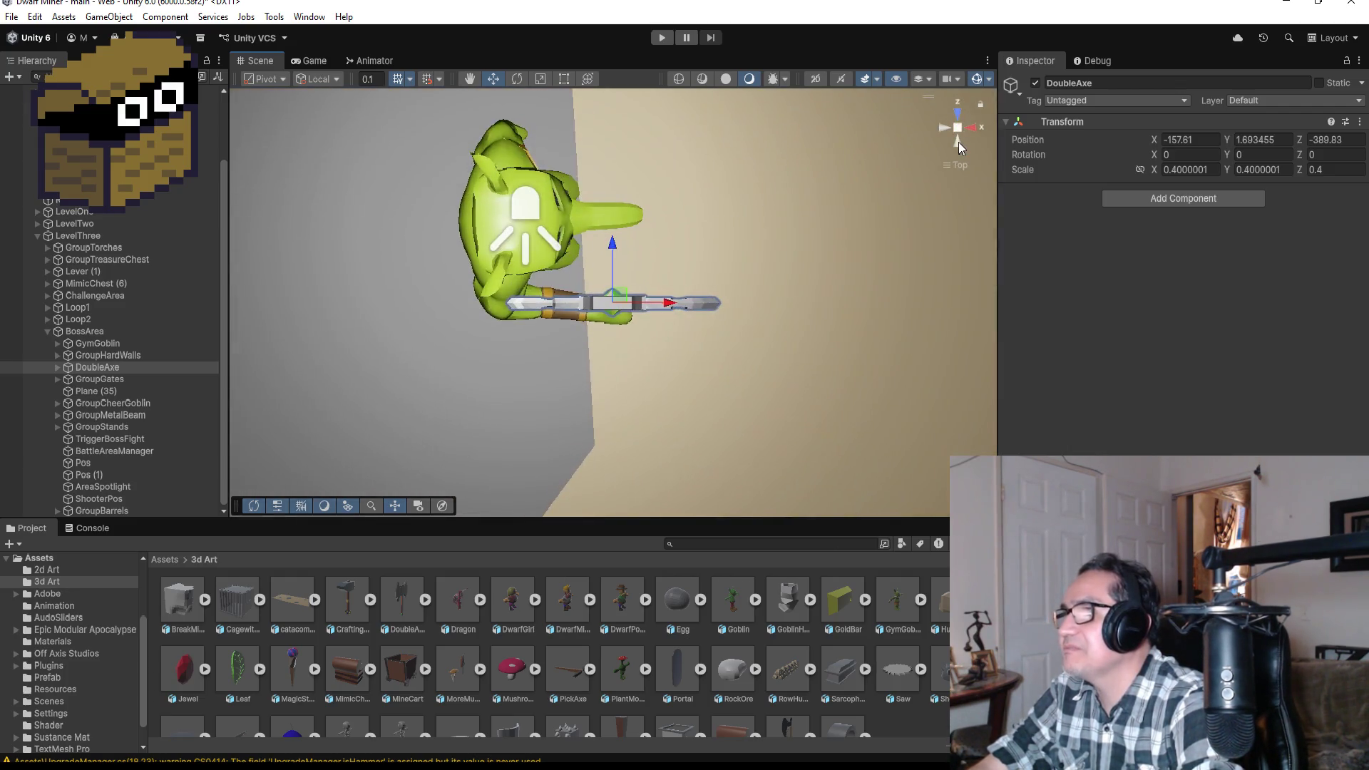
left_click(958, 144)
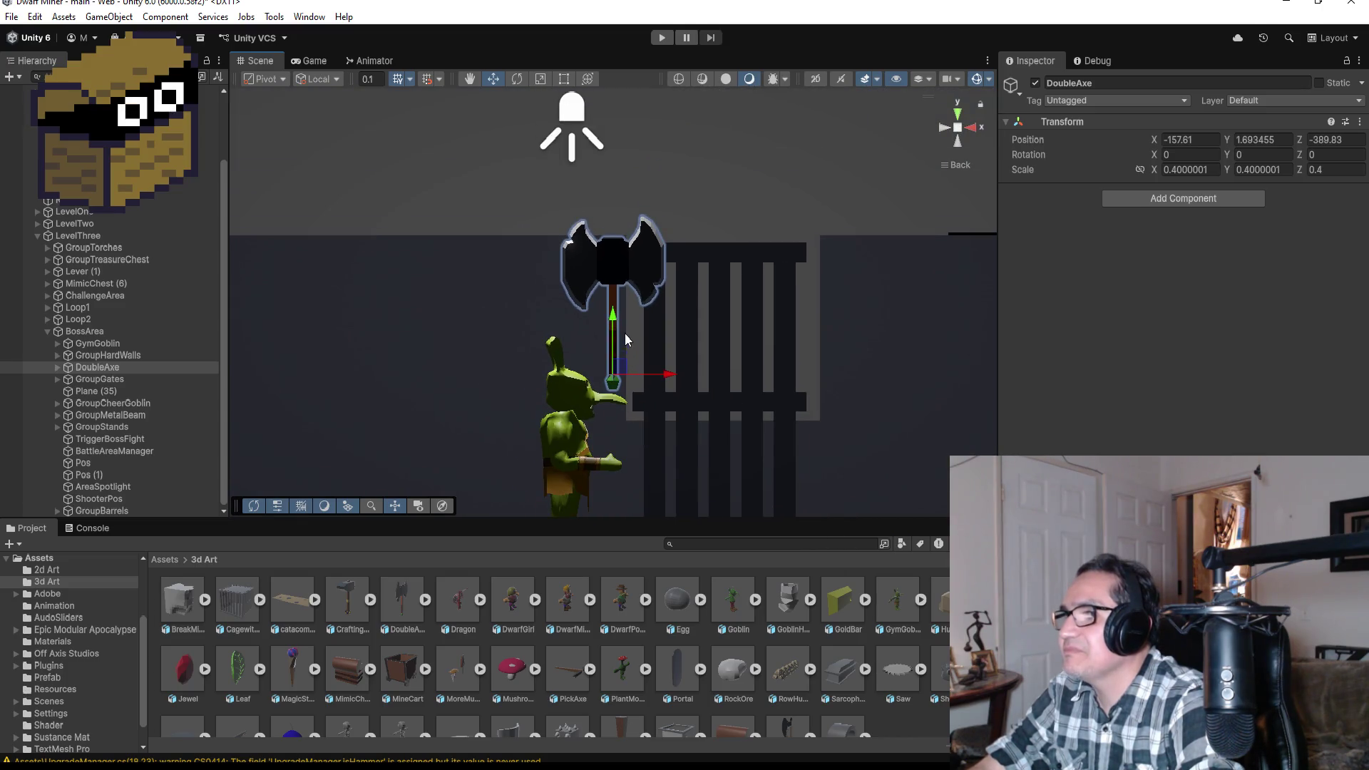
left_click_drag(615, 324, 616, 421)
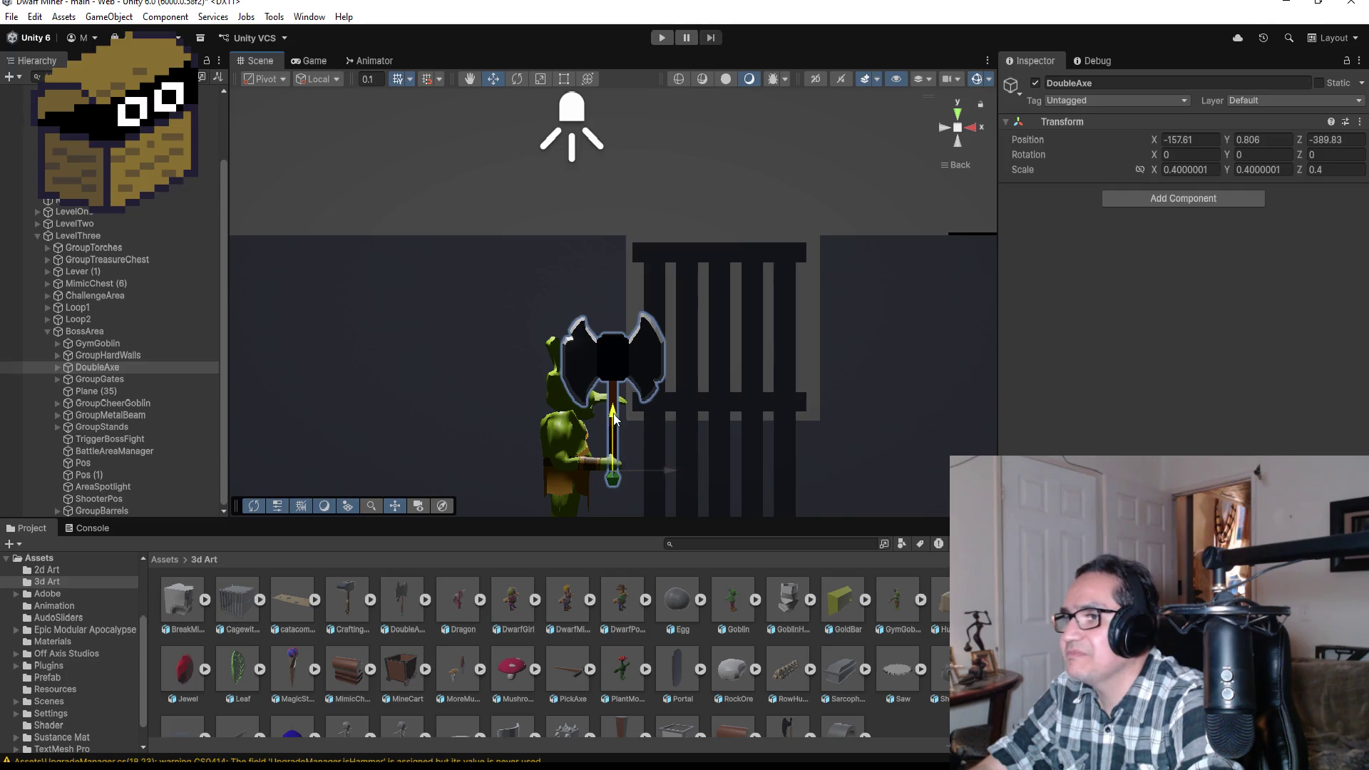
left_click_drag(614, 419, 613, 413)
- Orbit around the goblin to check the axe's grip from several angles
mouse_move(743, 424)
left_mouse_down("alt")
mouse_move(380, 405)
mouse_move(795, 452)
mouse_move(758, 446)
mouse_move(777, 435)
left_mouse_up("alt")
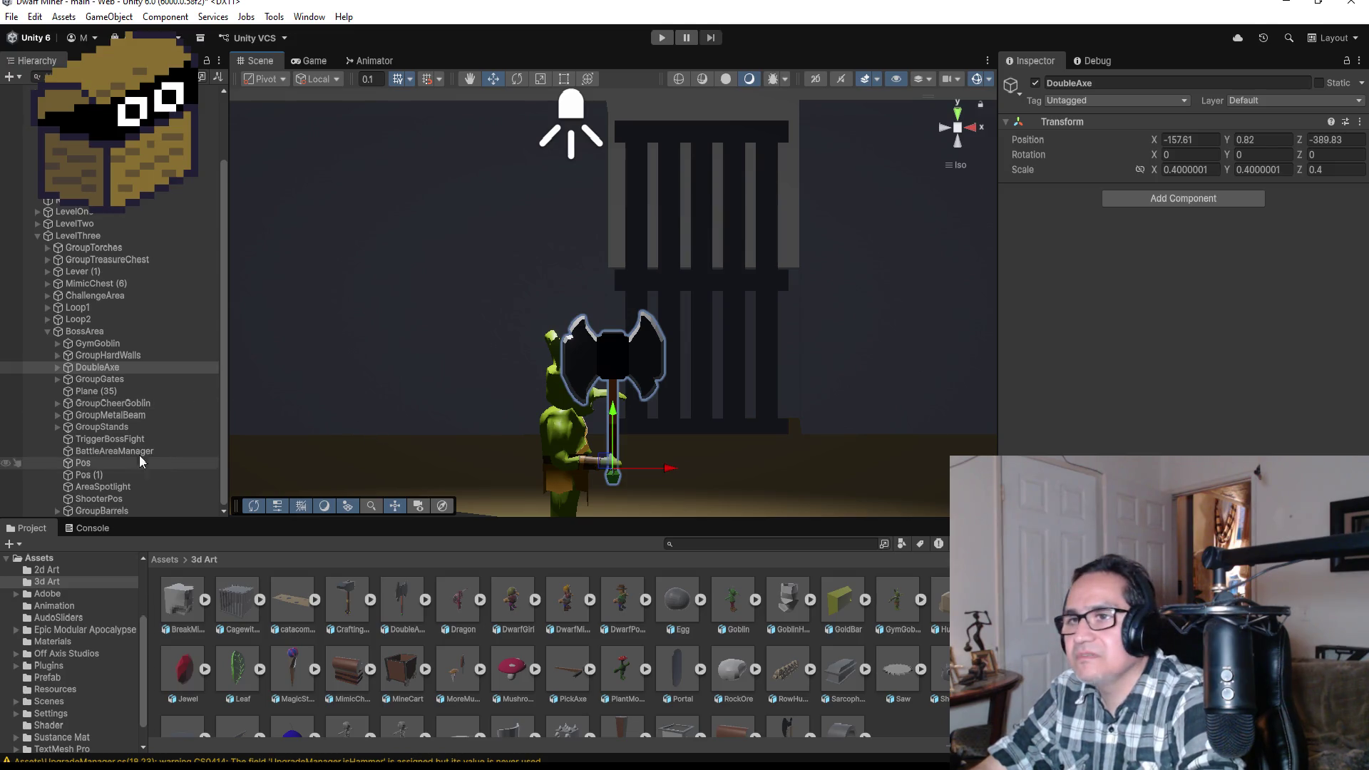
left_click_drag(815, 321, 692, 491, "alt")
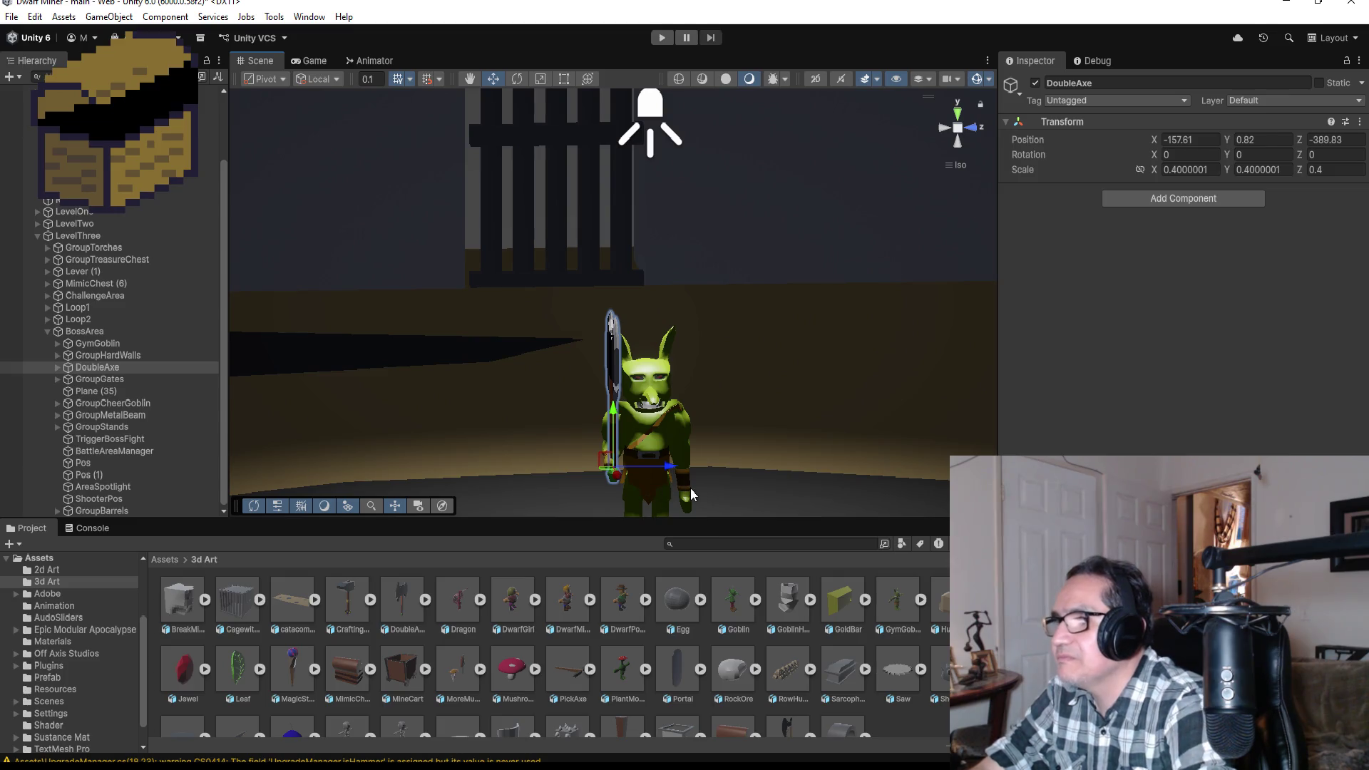
scroll(690, 488, "up", 8)
scroll(722, 288, "up", 2)
mouse_move(764, 294)
left_mouse_down("alt")
mouse_move(635, 290)
mouse_move(1061, 278)
mouse_move(553, 290)
left_mouse_up("alt")
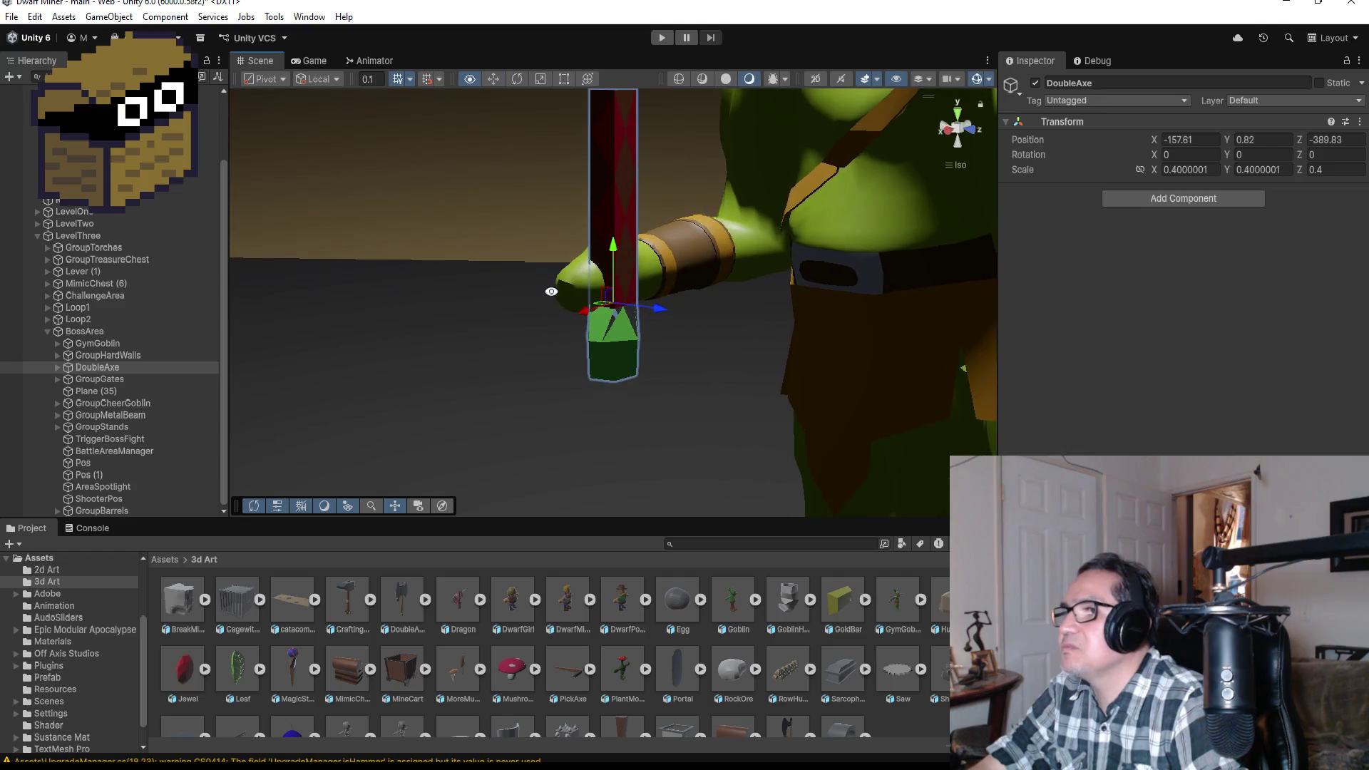
mouse_move(746, 322)
left_mouse_down("alt")
mouse_move(1030, 324)
mouse_move(760, 351)
mouse_move(963, 245)
left_mouse_up("alt")
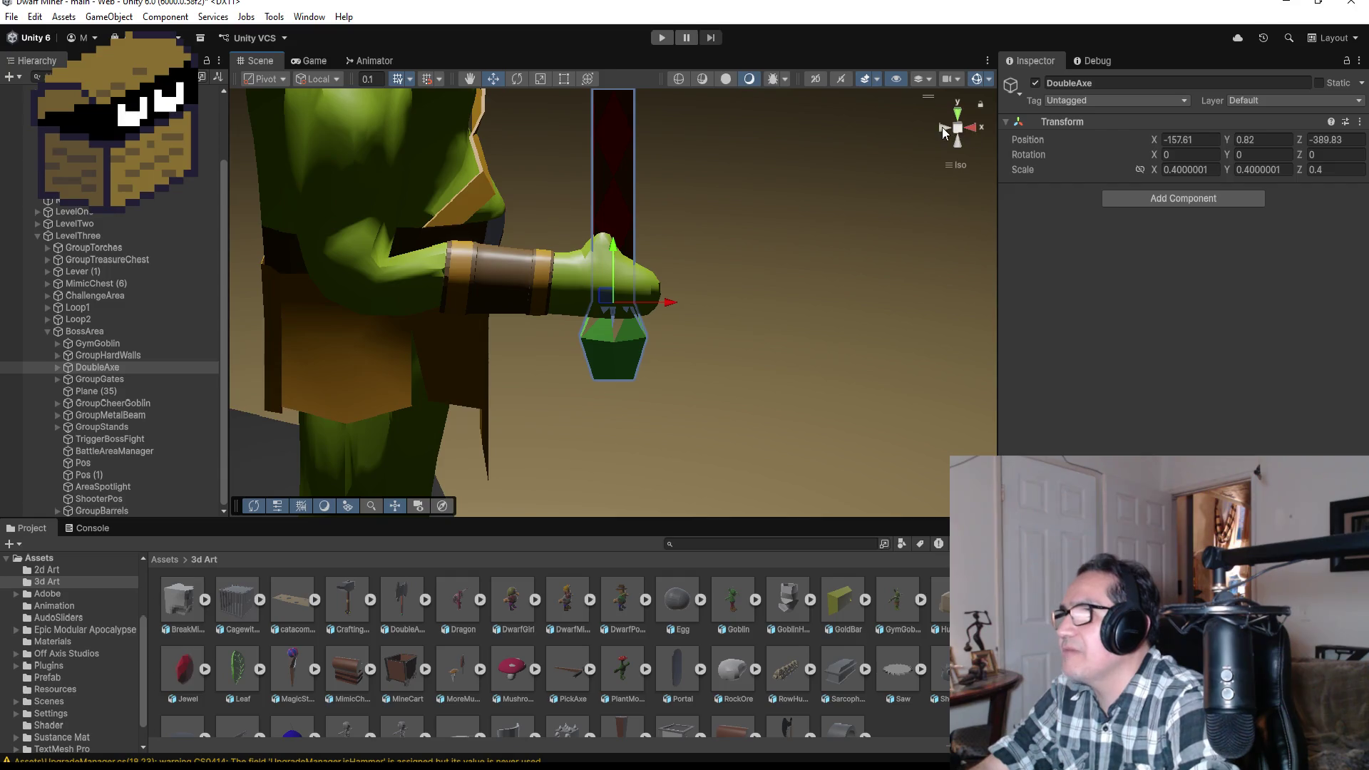
left_click(942, 127)
scroll(660, 224, "down", 5)
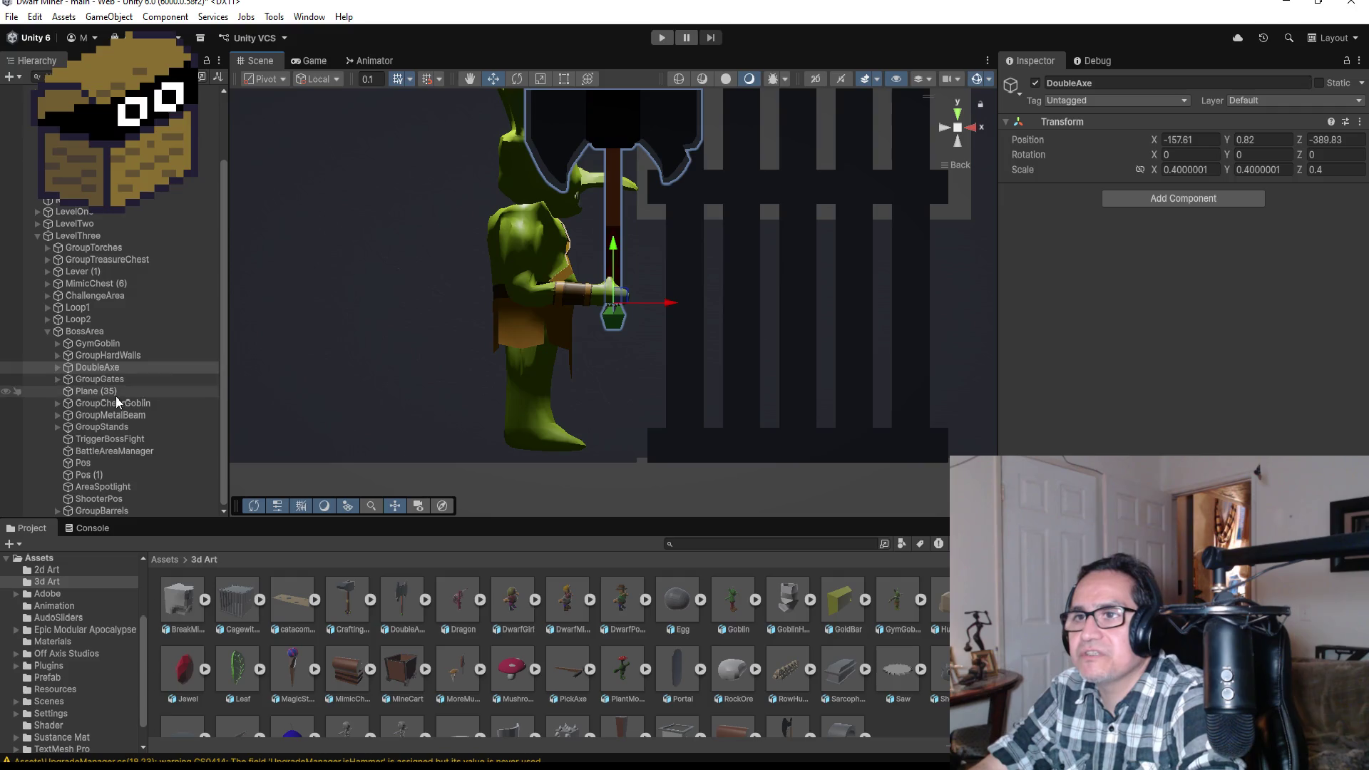
left_click(57, 343)
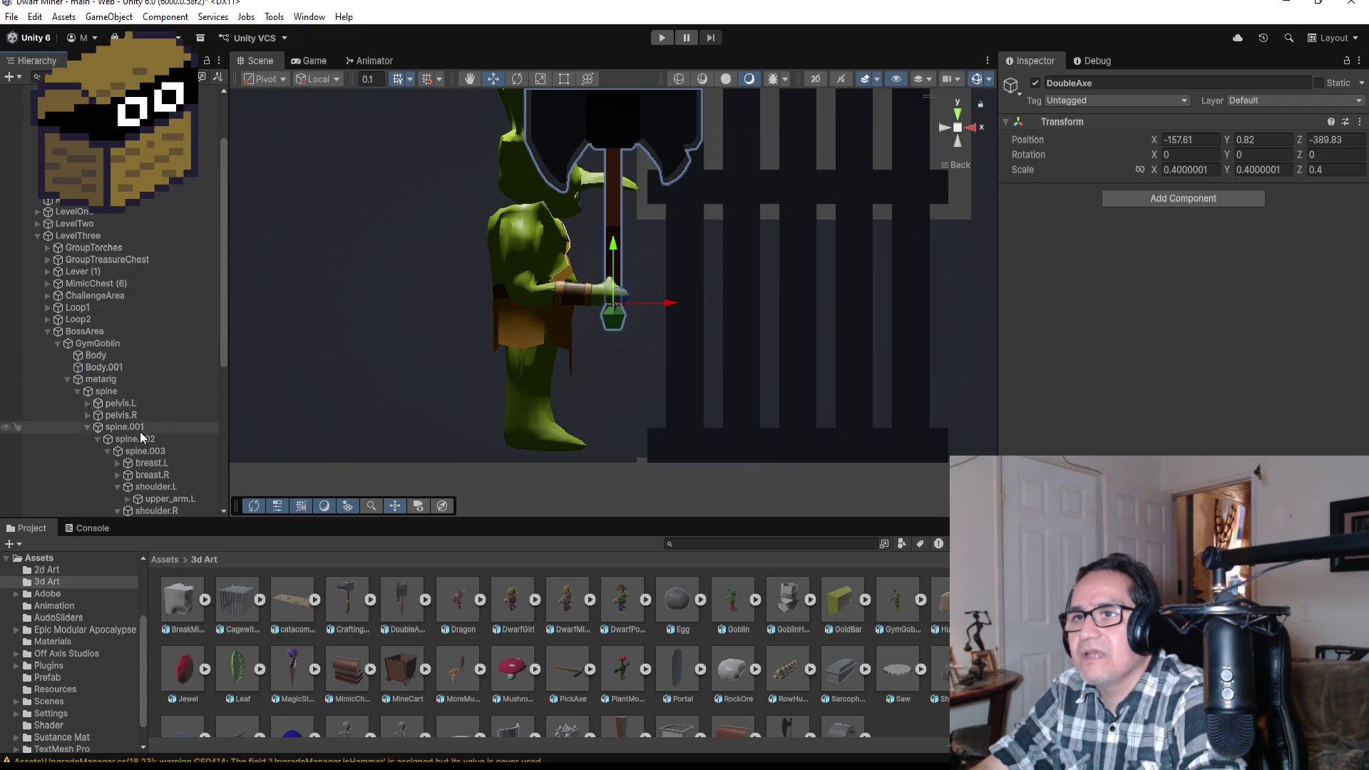
- Parent DoubleAxe to hand.R and rotate the hand to 34.088, 4.573, 5.65
mouse_move(79, 367)
left_mouse_down()
mouse_move(152, 318)
mouse_move(167, 275)
mouse_move(184, 280)
left_mouse_up()
left_click(179, 271)
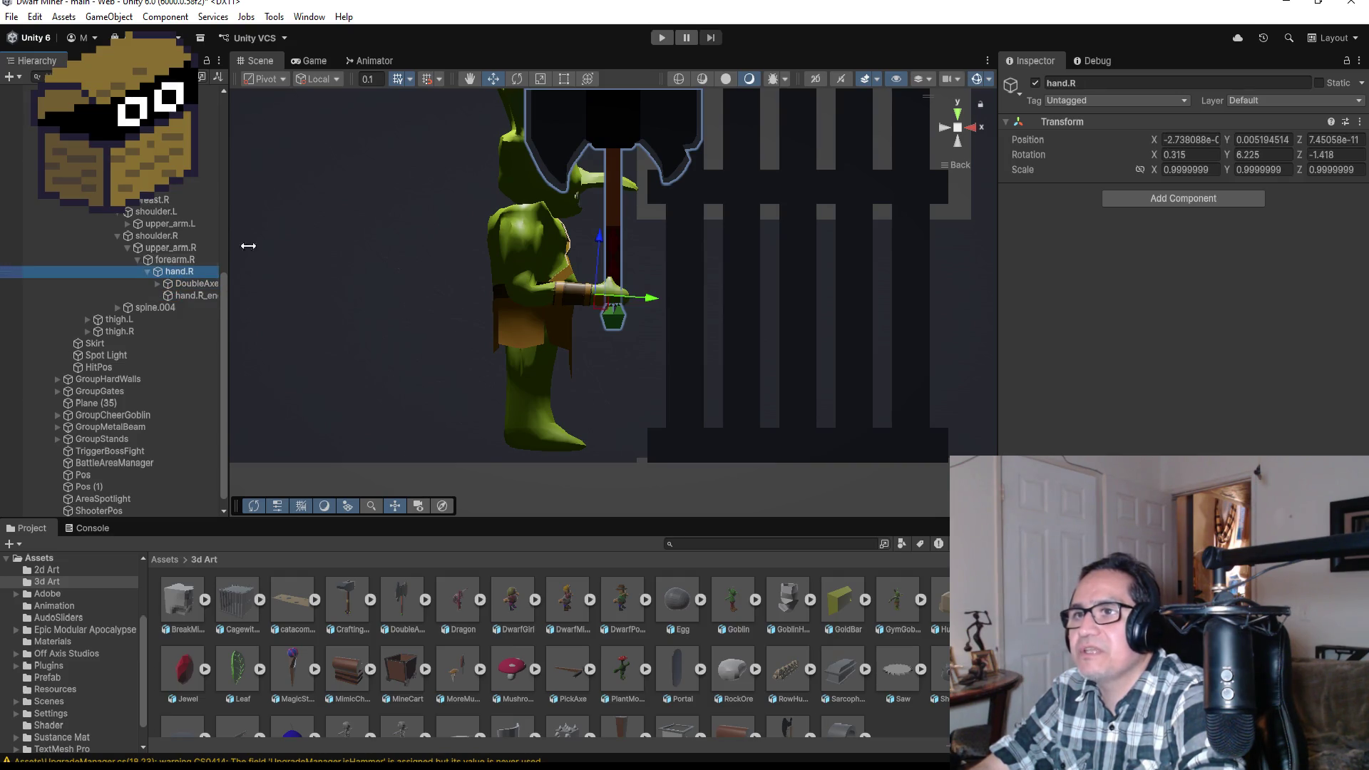
left_click(522, 77)
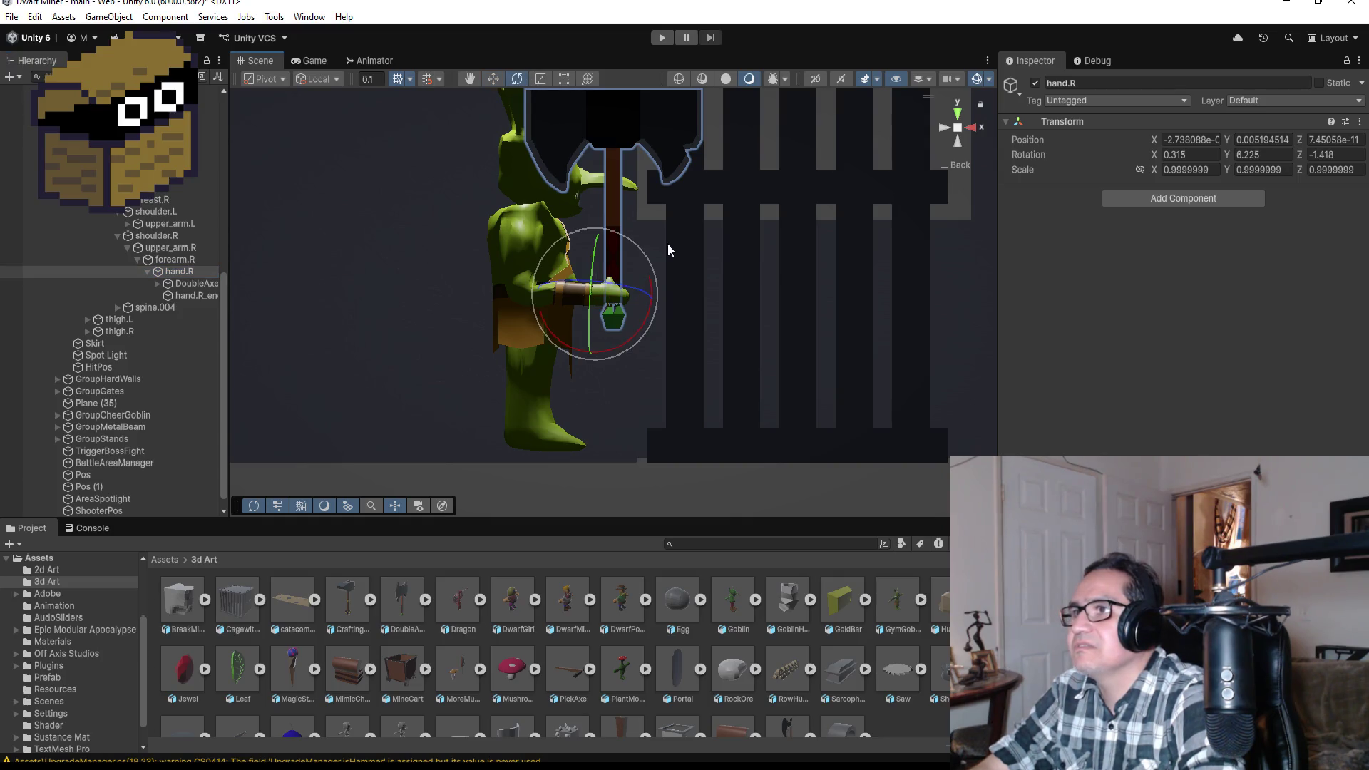
left_click_drag(636, 250, 584, 191)
- Orbit to inspect the tilted axe, collapse spine.001, and return to Assets
left_click_drag(816, 209, 498, 226)
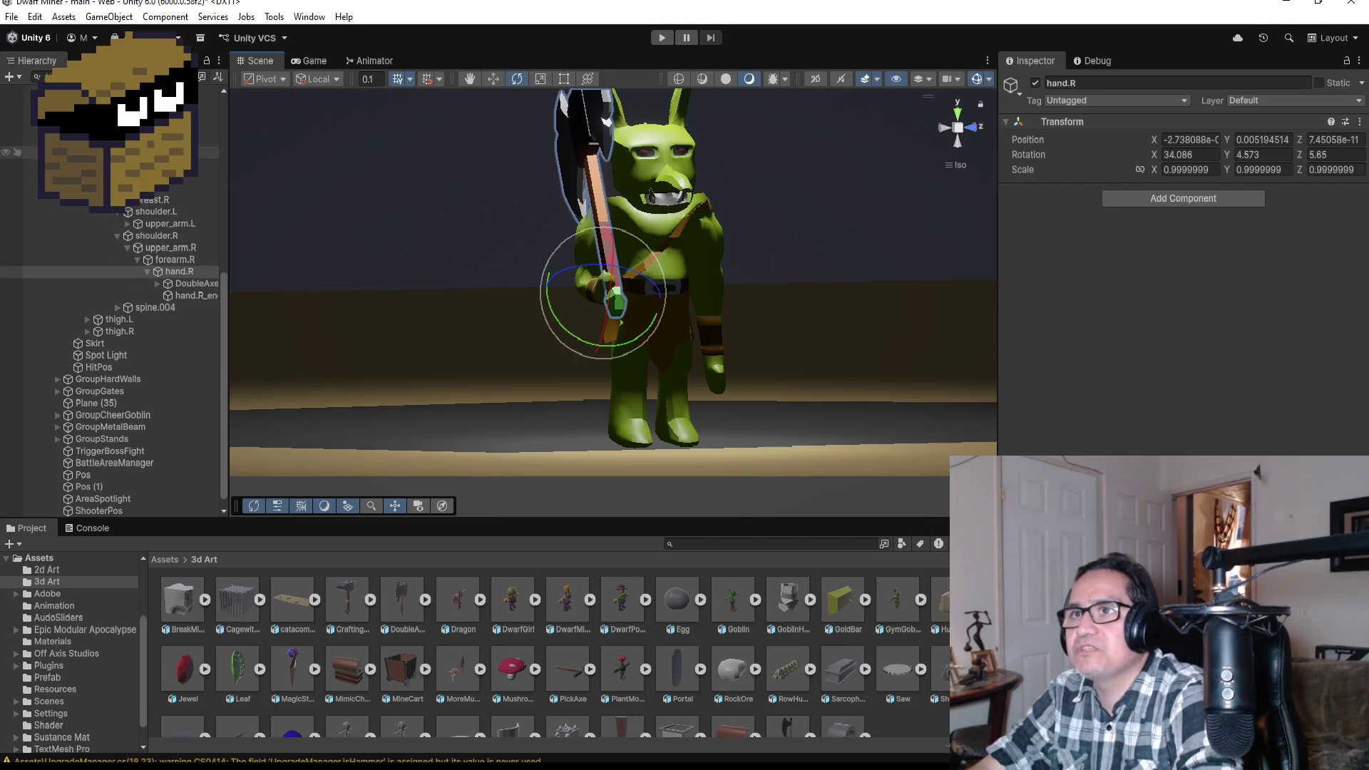
left_click(87, 152)
mouse_move(575, 299)
left_mouse_down()
mouse_move(693, 276)
mouse_move(941, 293)
left_mouse_up()
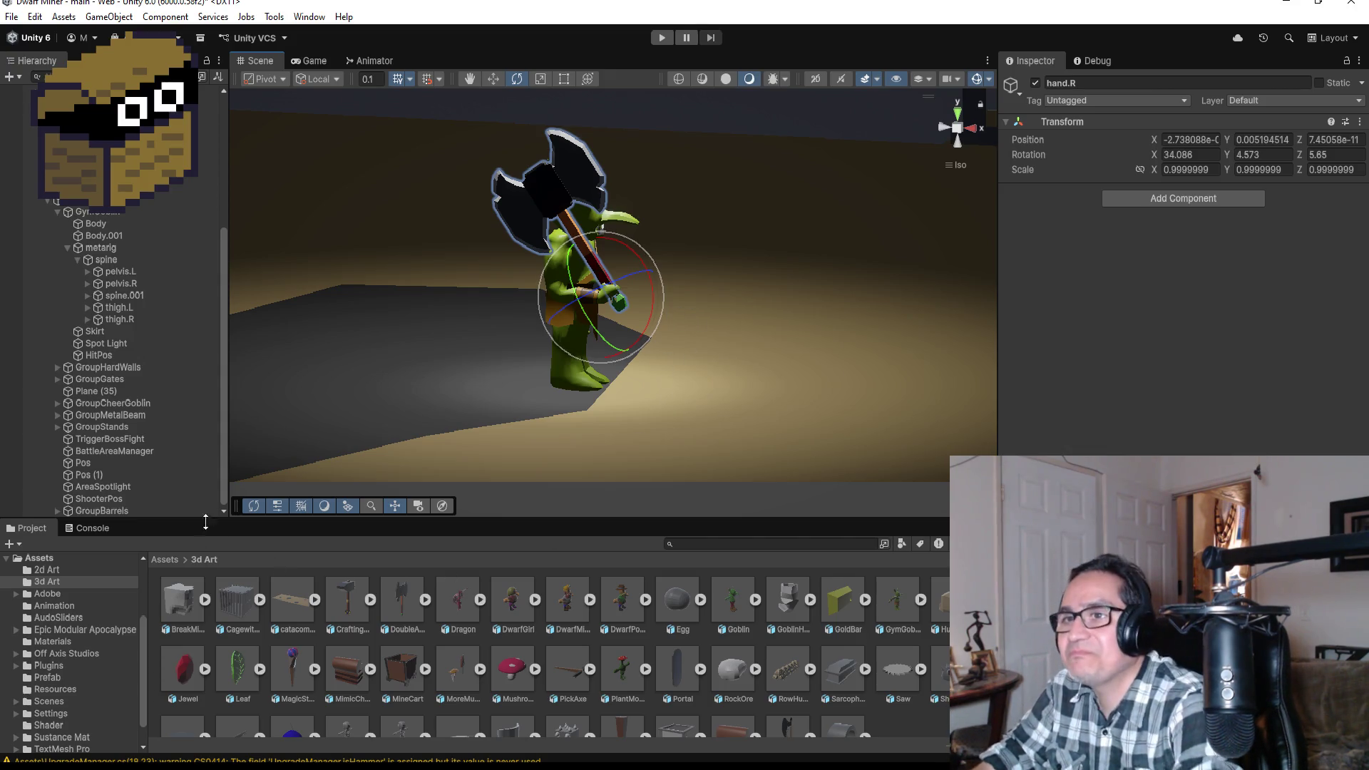
scroll(644, 300, "up", 2)
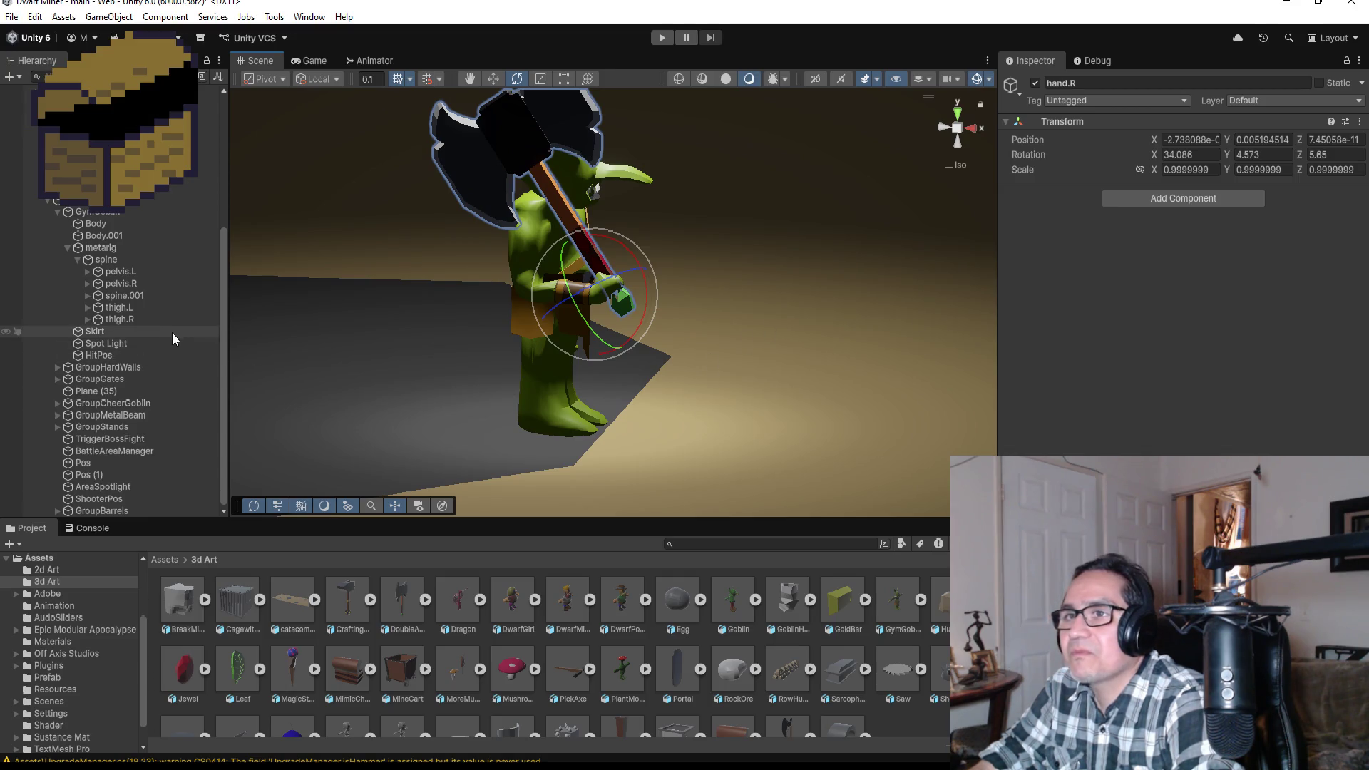
scroll(679, 329, "down", 5)
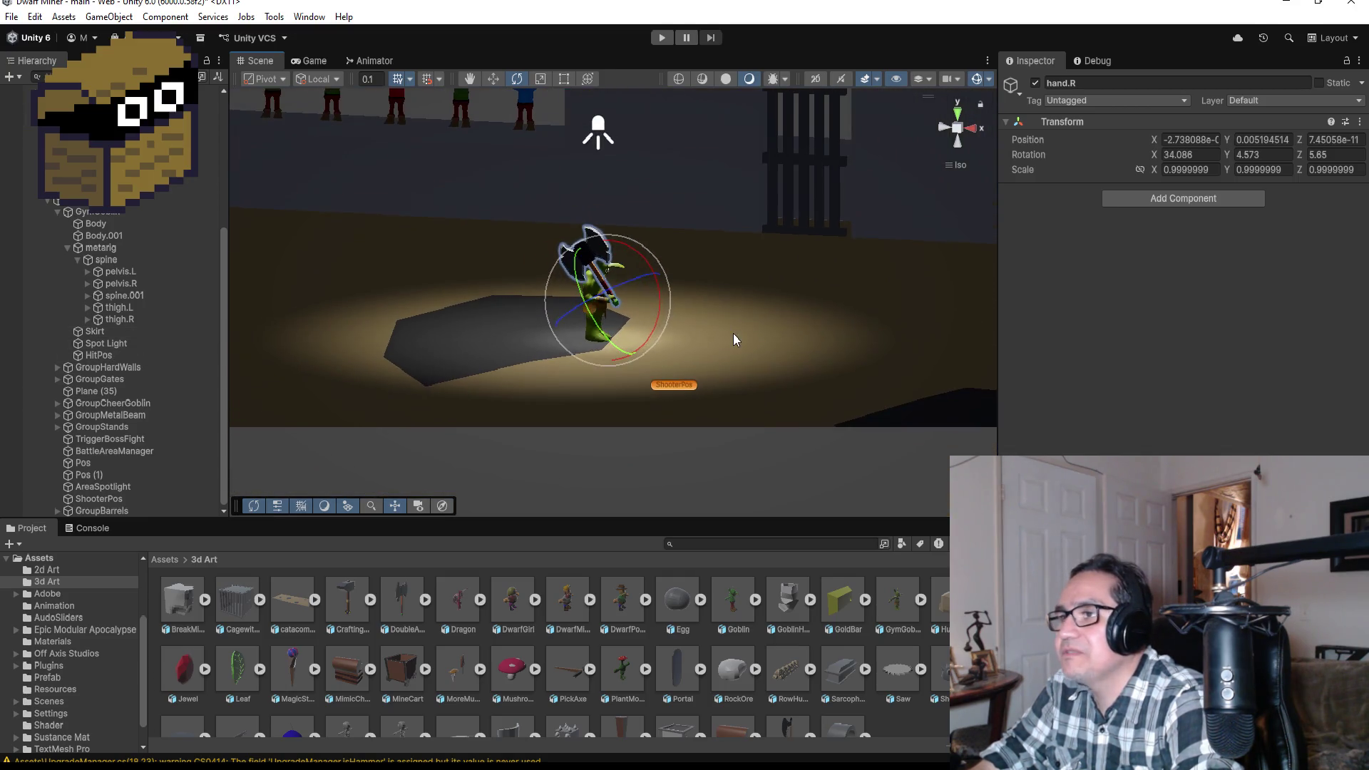
left_click(170, 559)
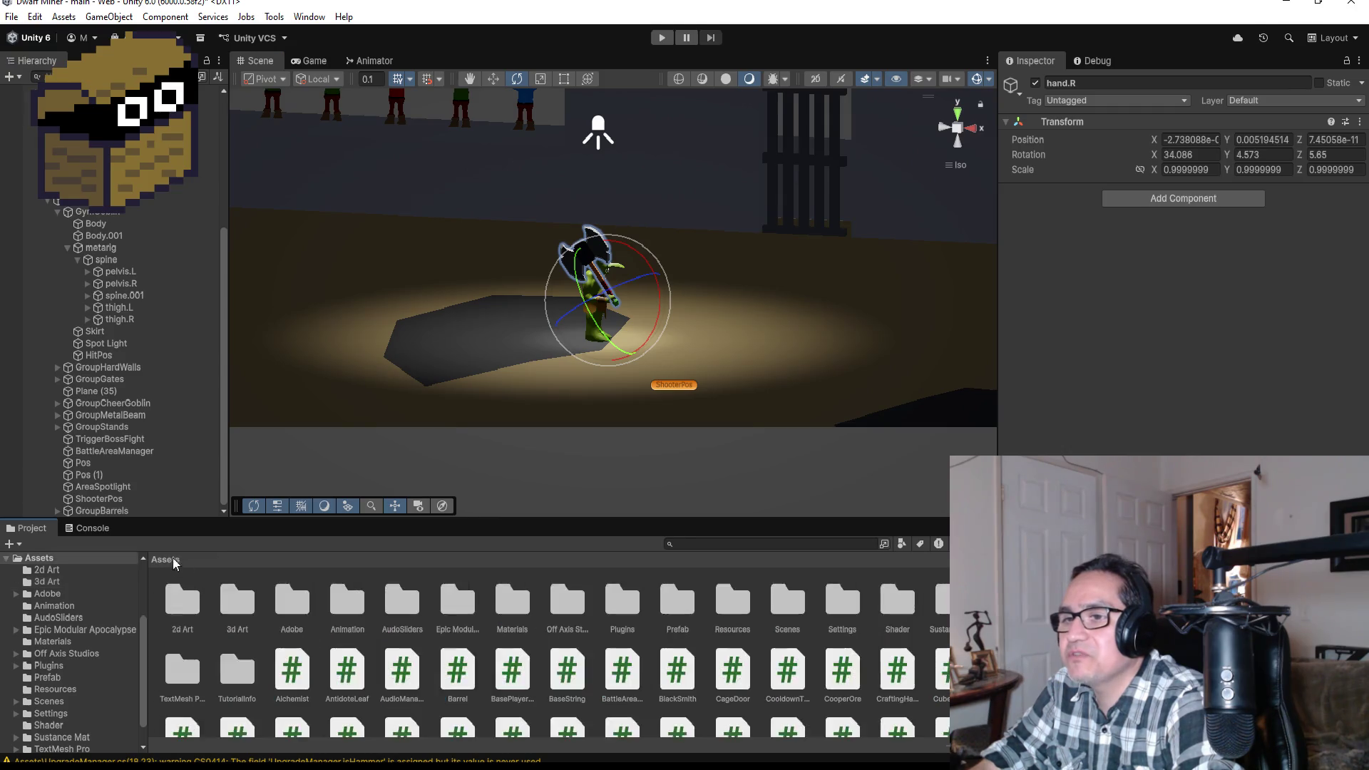
- Open Assets/Materials and view the Yellow material's URP Lit settings with its yellow Base Map
left_click(631, 602)
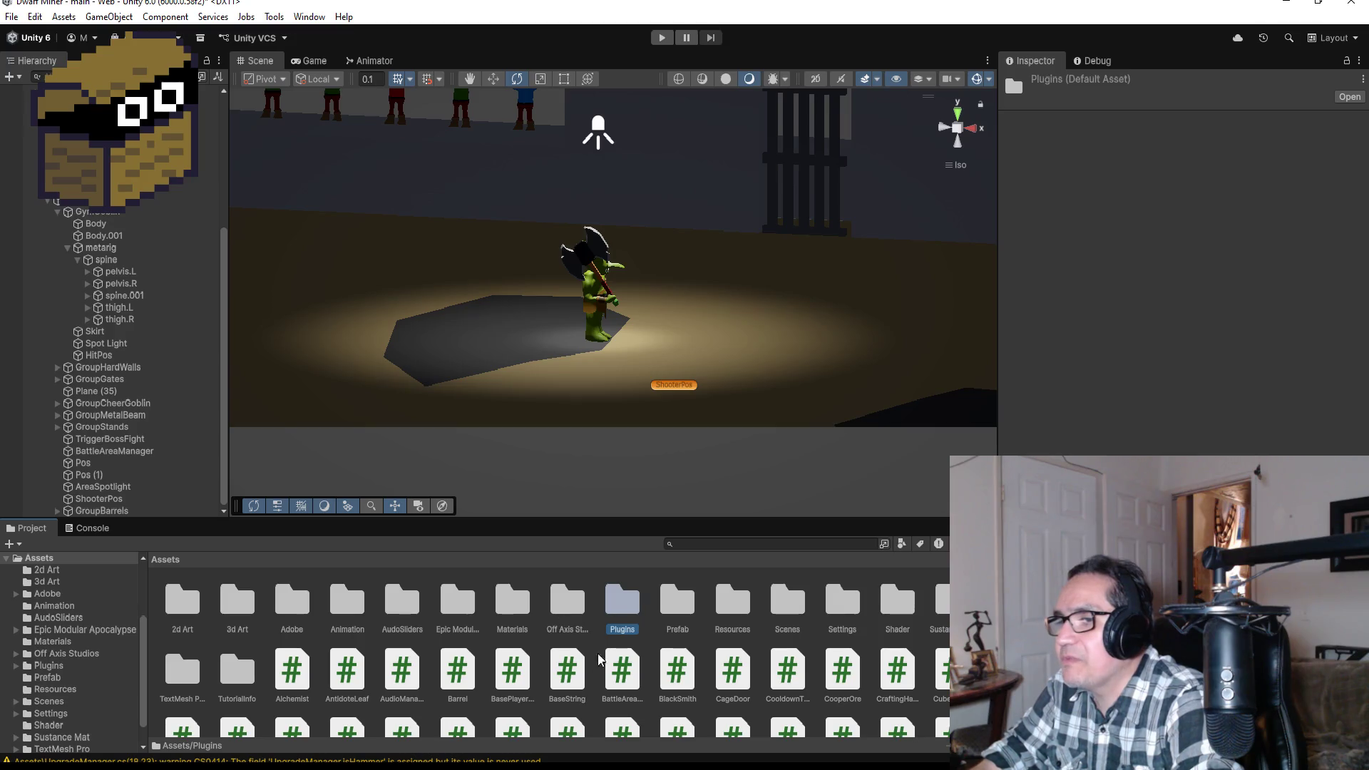
left_click(512, 601)
double_click(513, 602)
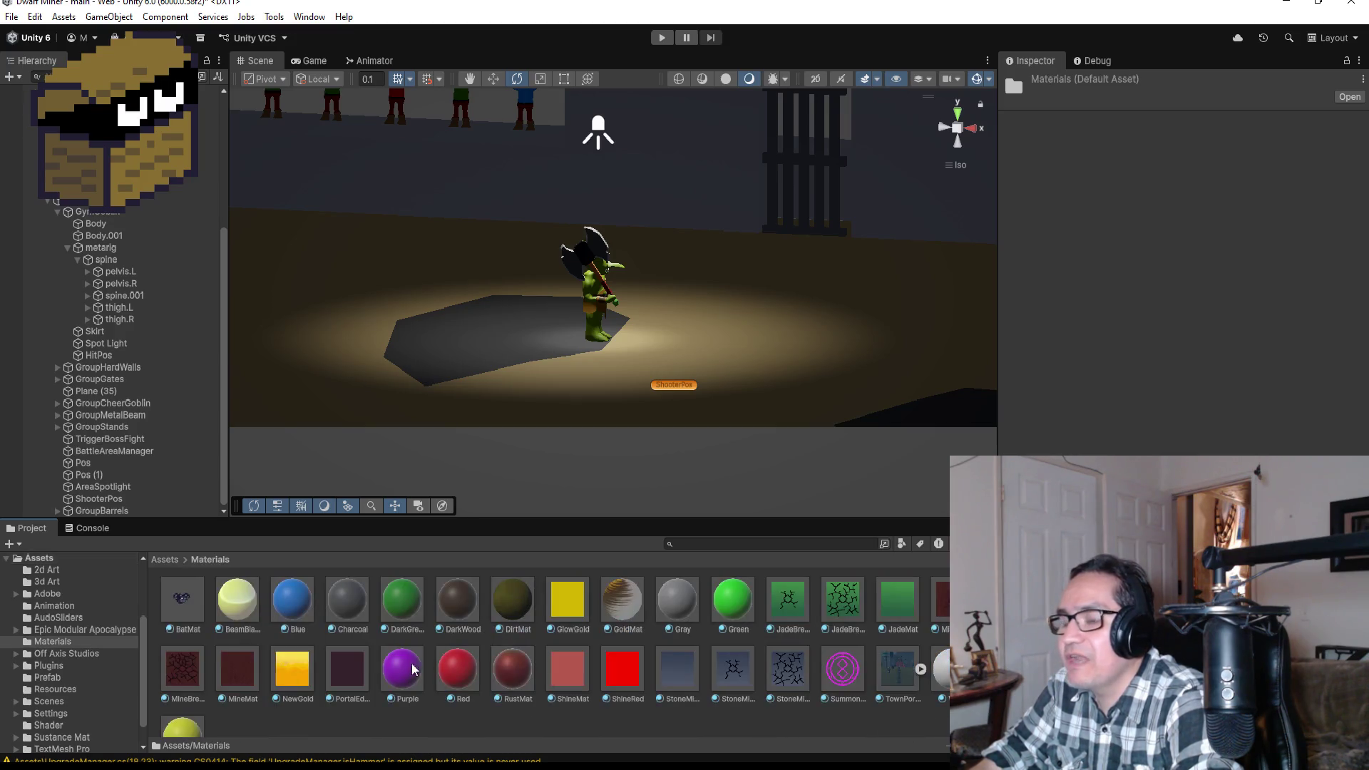
scroll(407, 670, "down", 1)
left_click(185, 697)
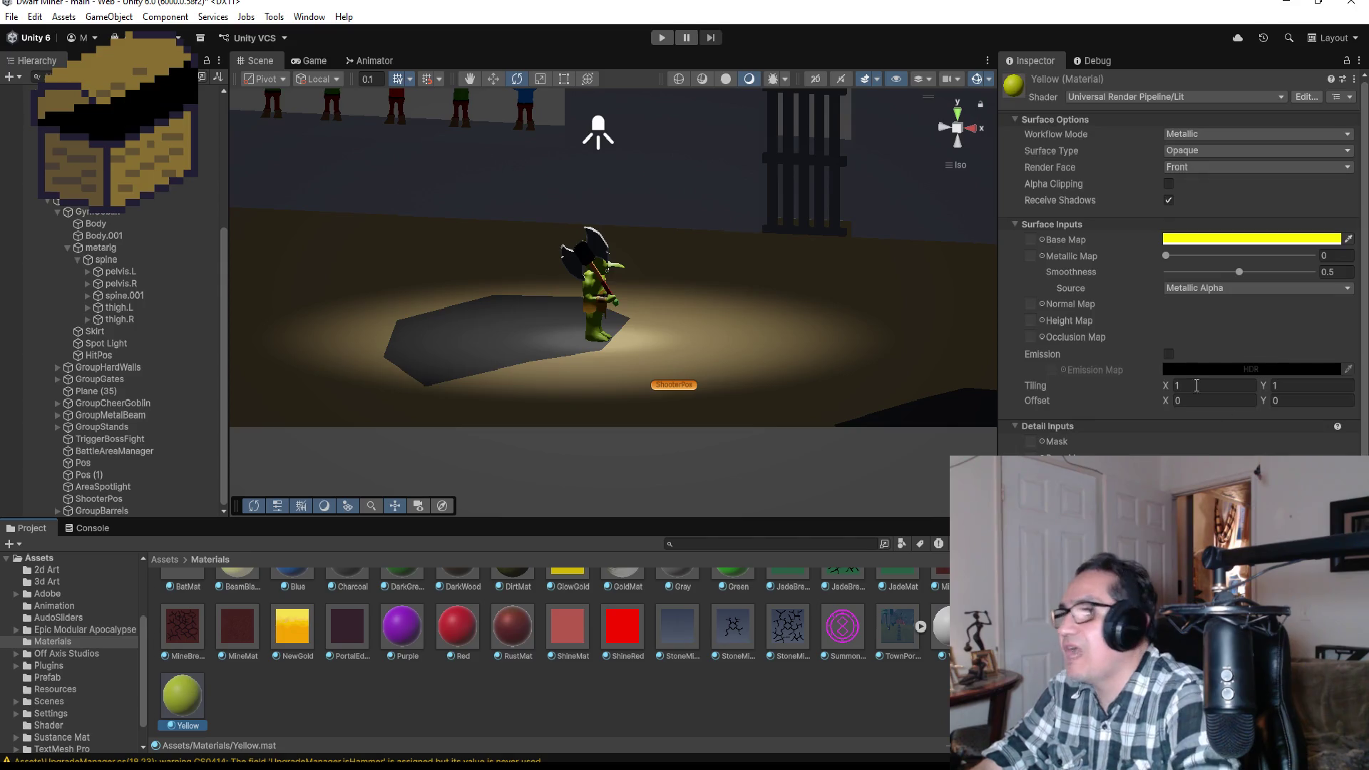
scroll(1148, 391, "down", 2)
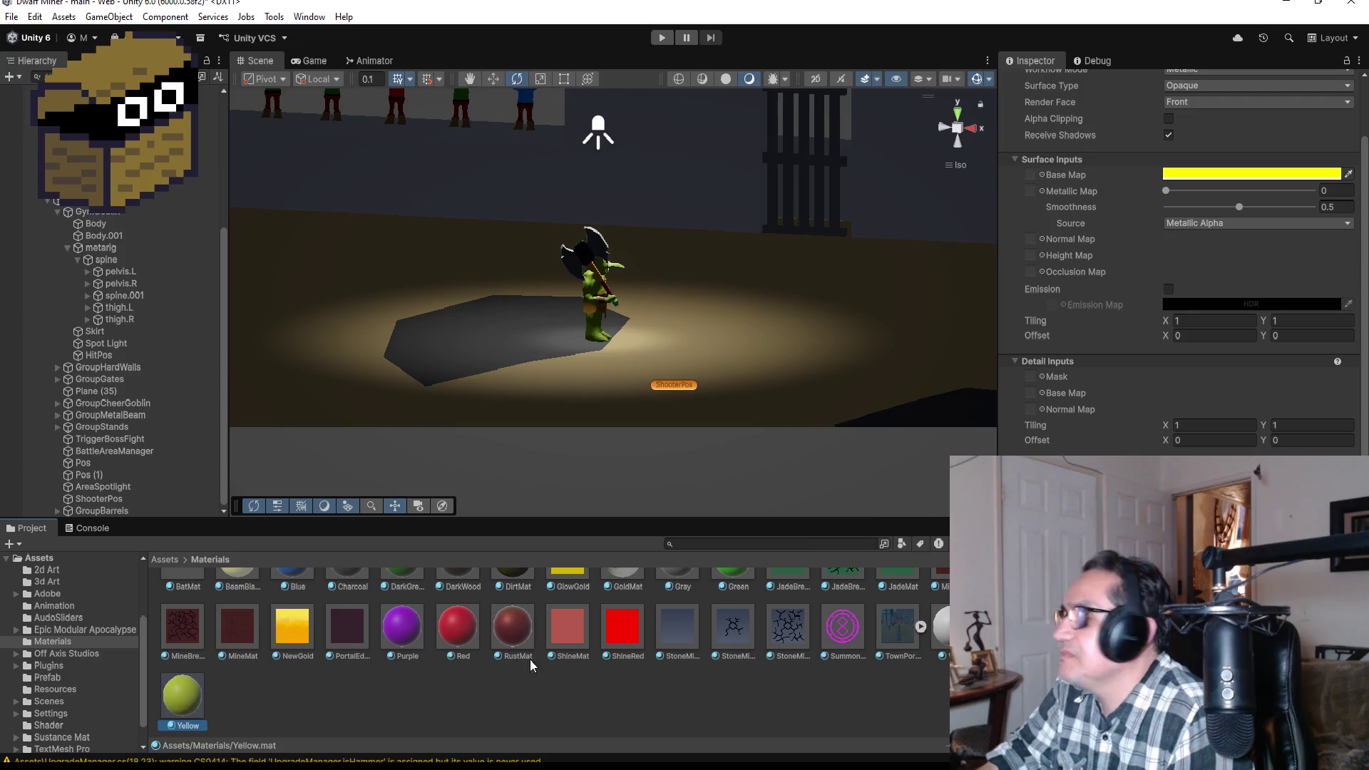
scroll(1246, 276, "up", 2)
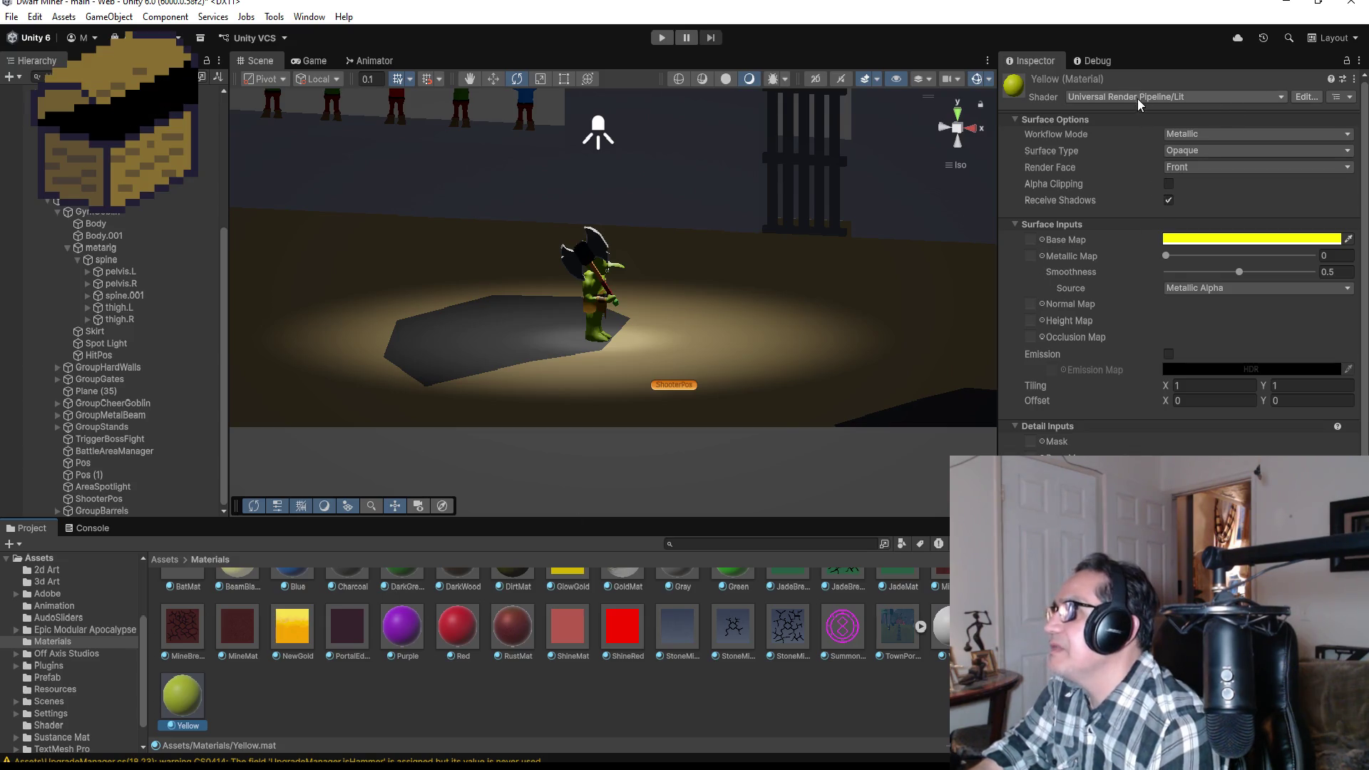
scroll(370, 627, "up", 2)
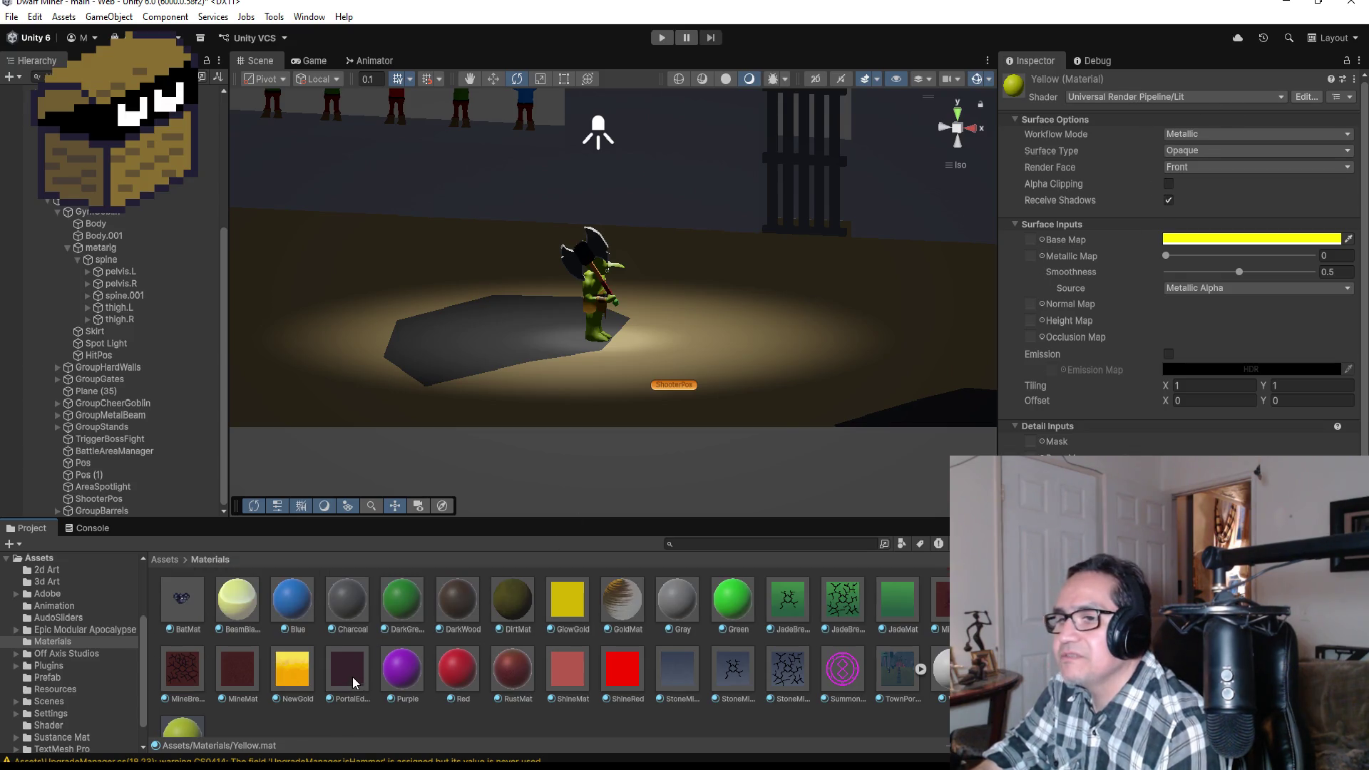
- Set the BeamBlade AllIn13DShader material's Attenuation to 0.5
left_click(255, 594)
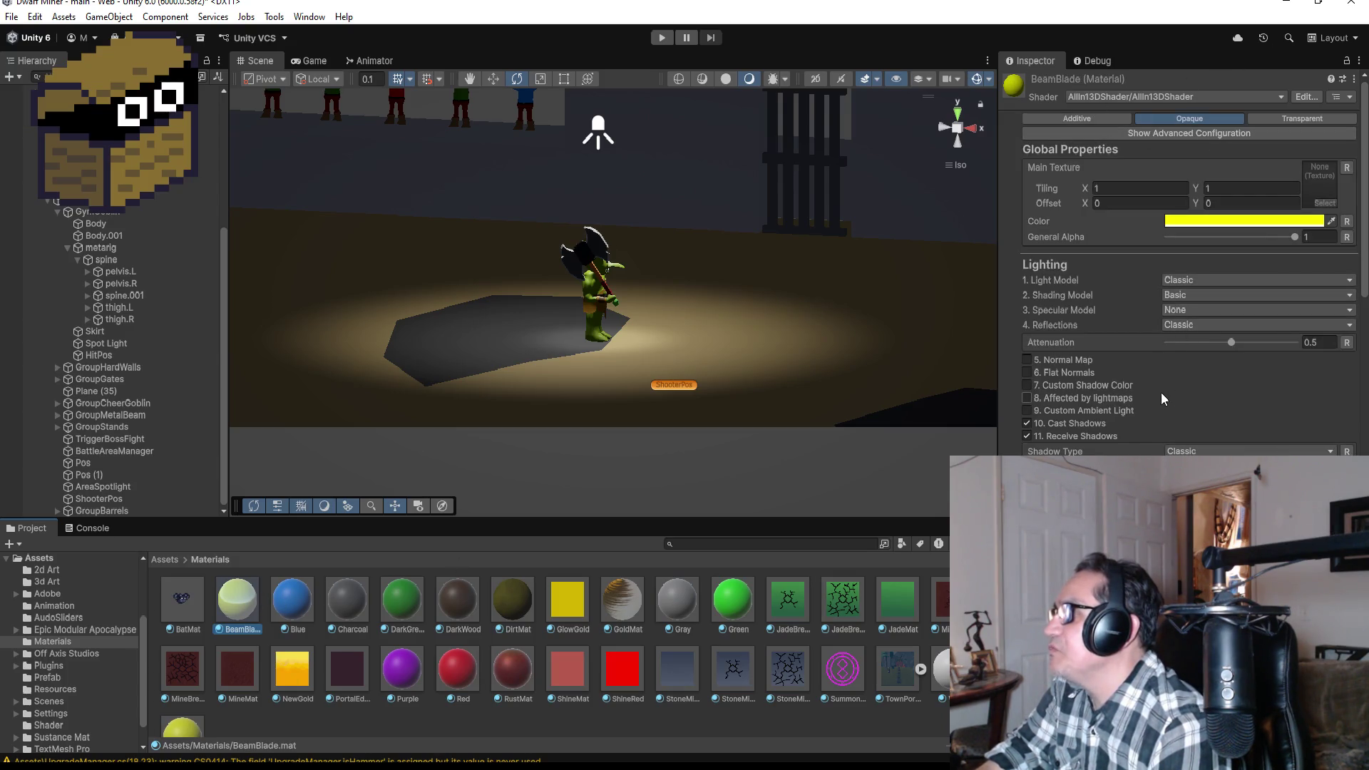
mouse_move(1231, 345)
left_mouse_down()
mouse_move(1209, 345)
mouse_move(1232, 345)
left_mouse_up()
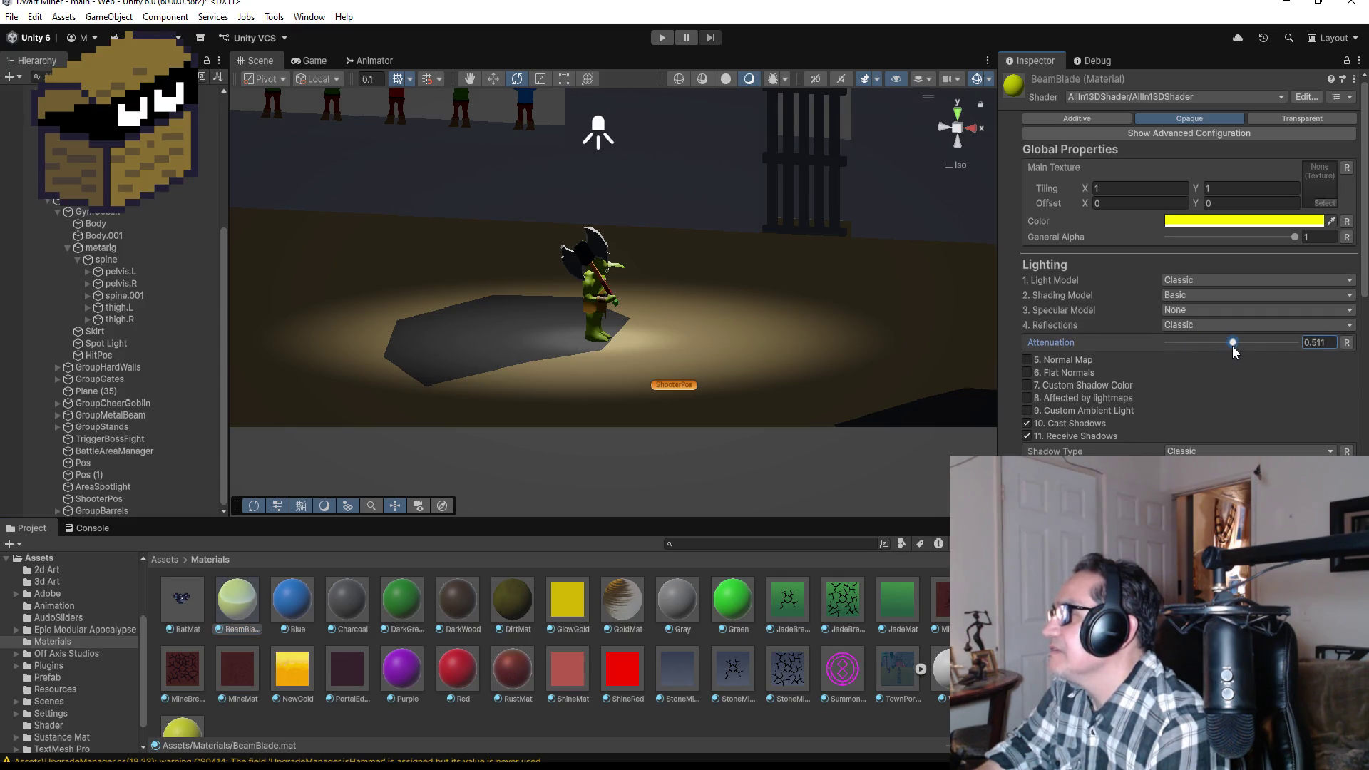
left_click(1338, 342)
type("0.5")
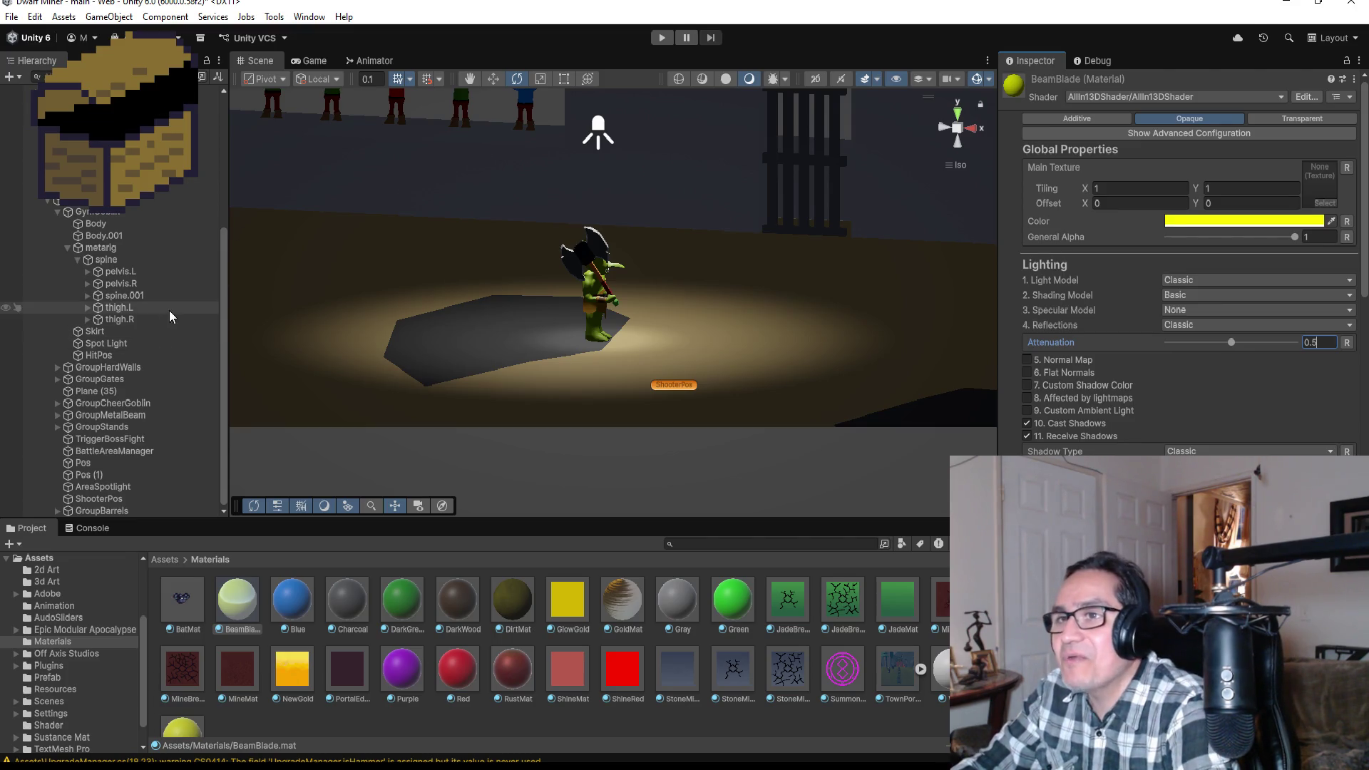
scroll(626, 266, "up", 4)
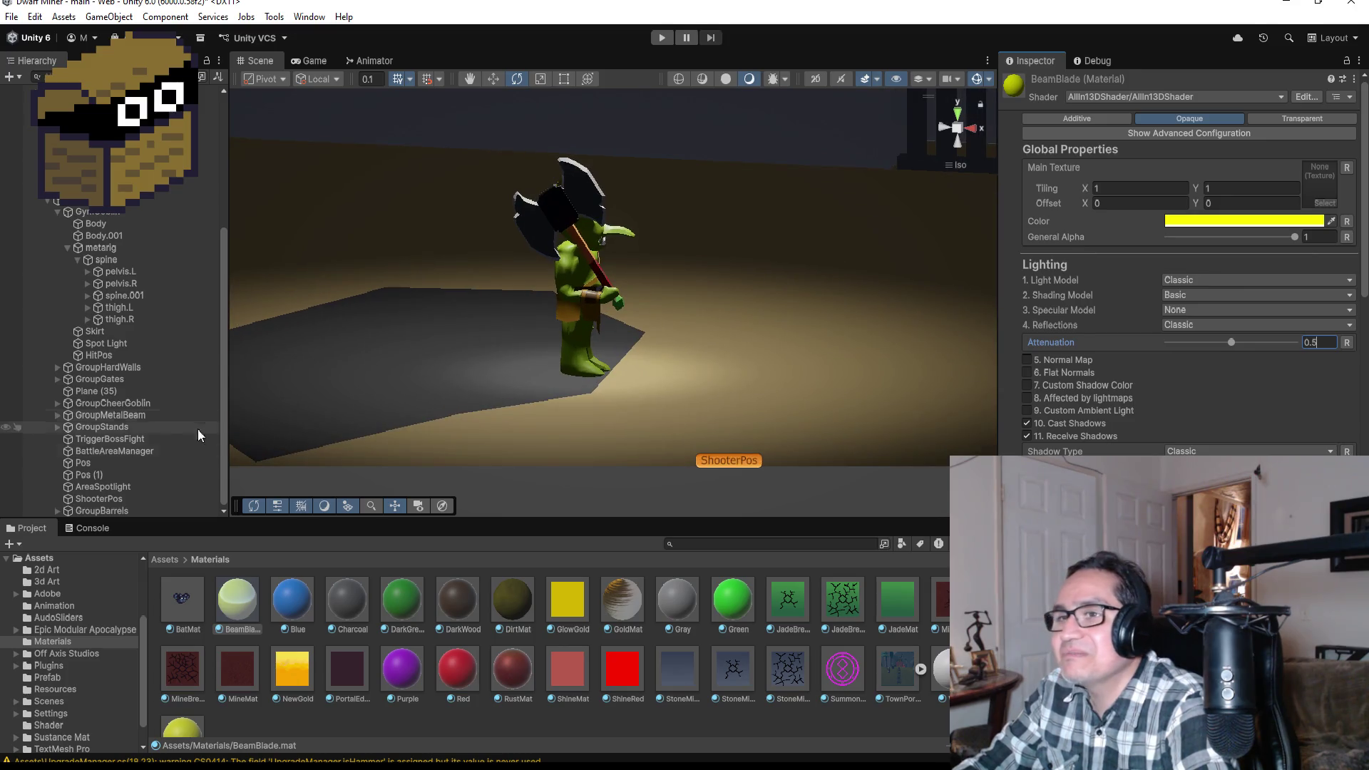
- Check the goblin's placement from the top and back views
left_click(135, 274)
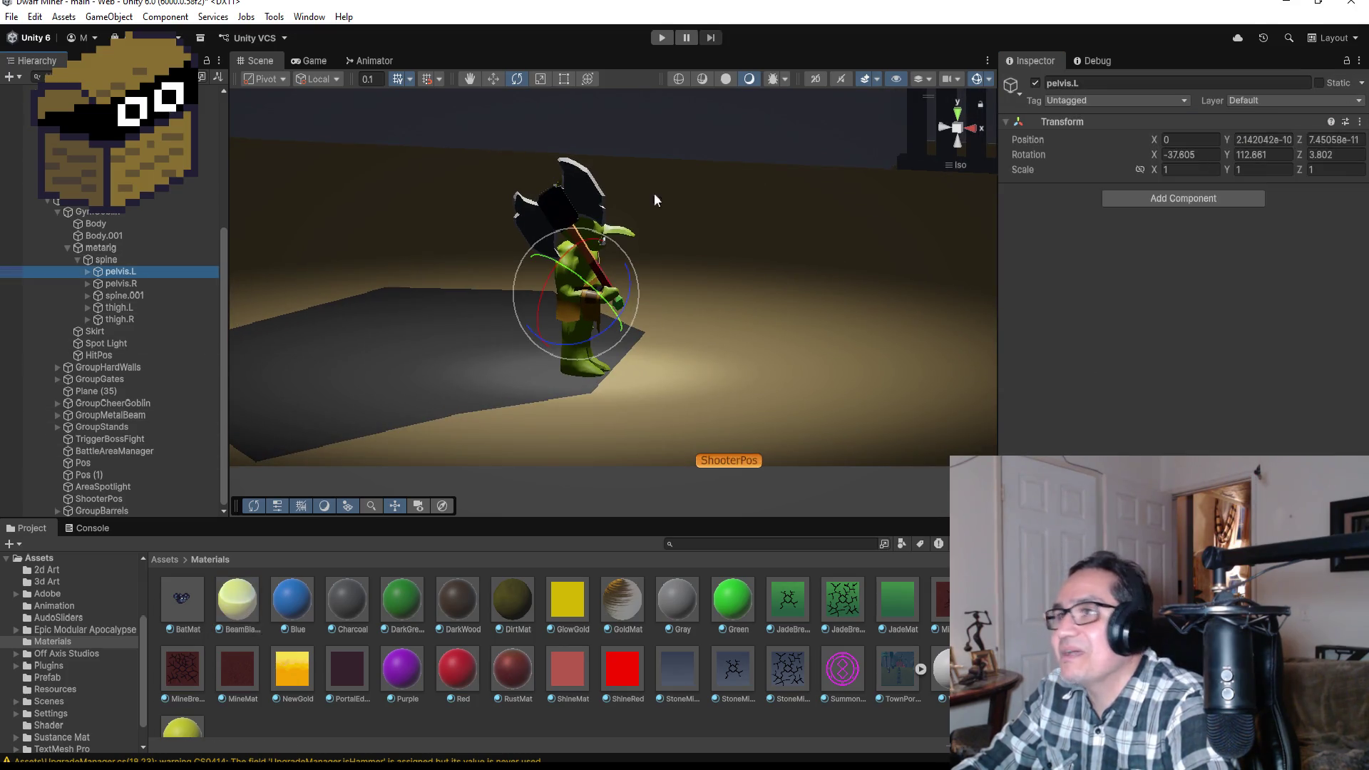
left_click(962, 116)
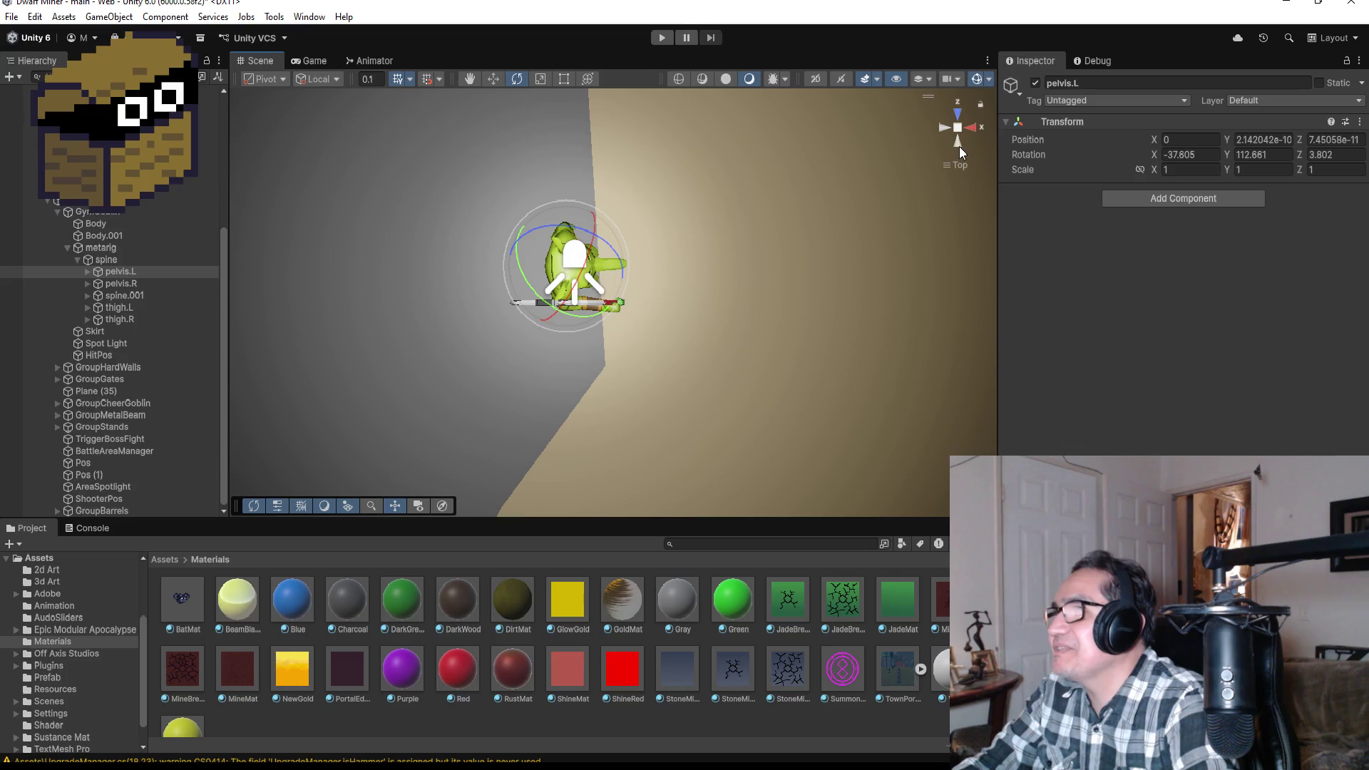
left_click(959, 145)
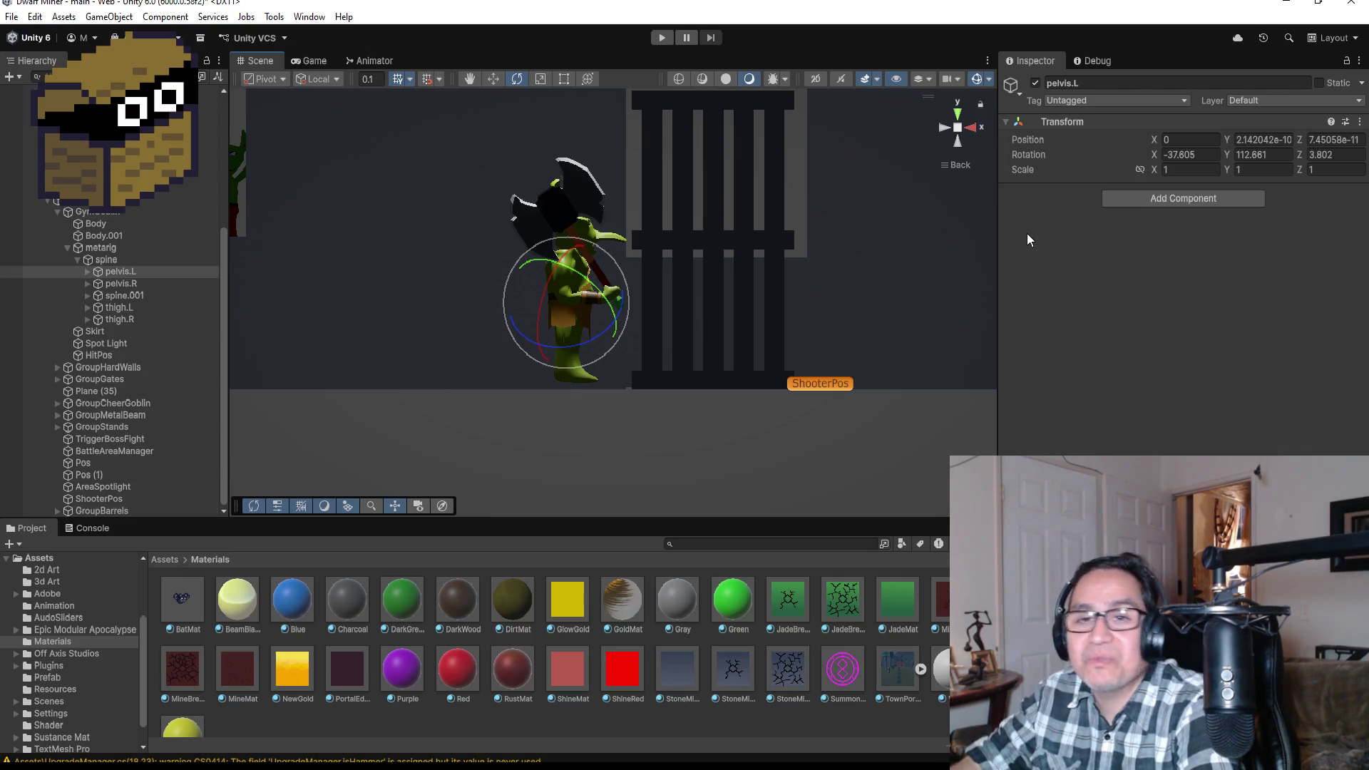
scroll(652, 267, "up", 4)
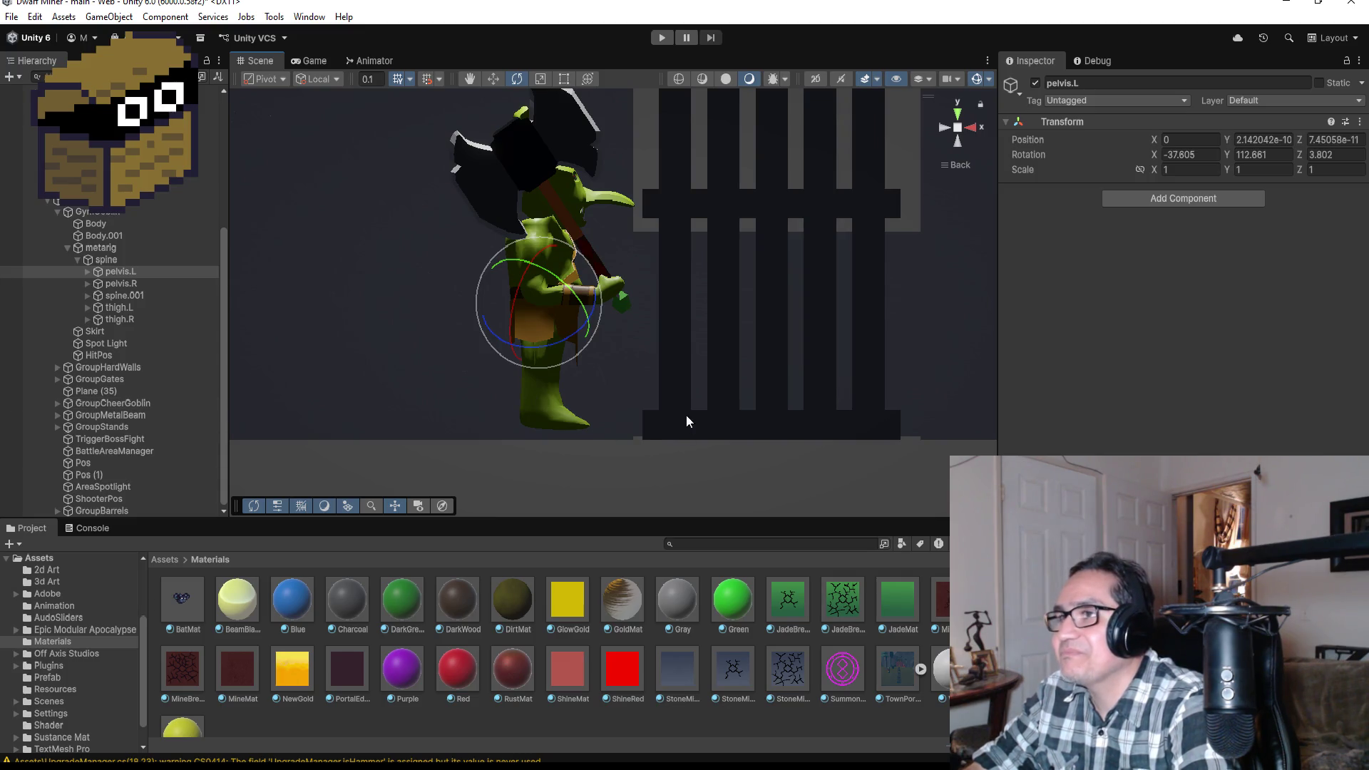
- Lower GymGoblin to Position Y -0.01 with the Move tool, then select the BeamBlade material
left_click(114, 249)
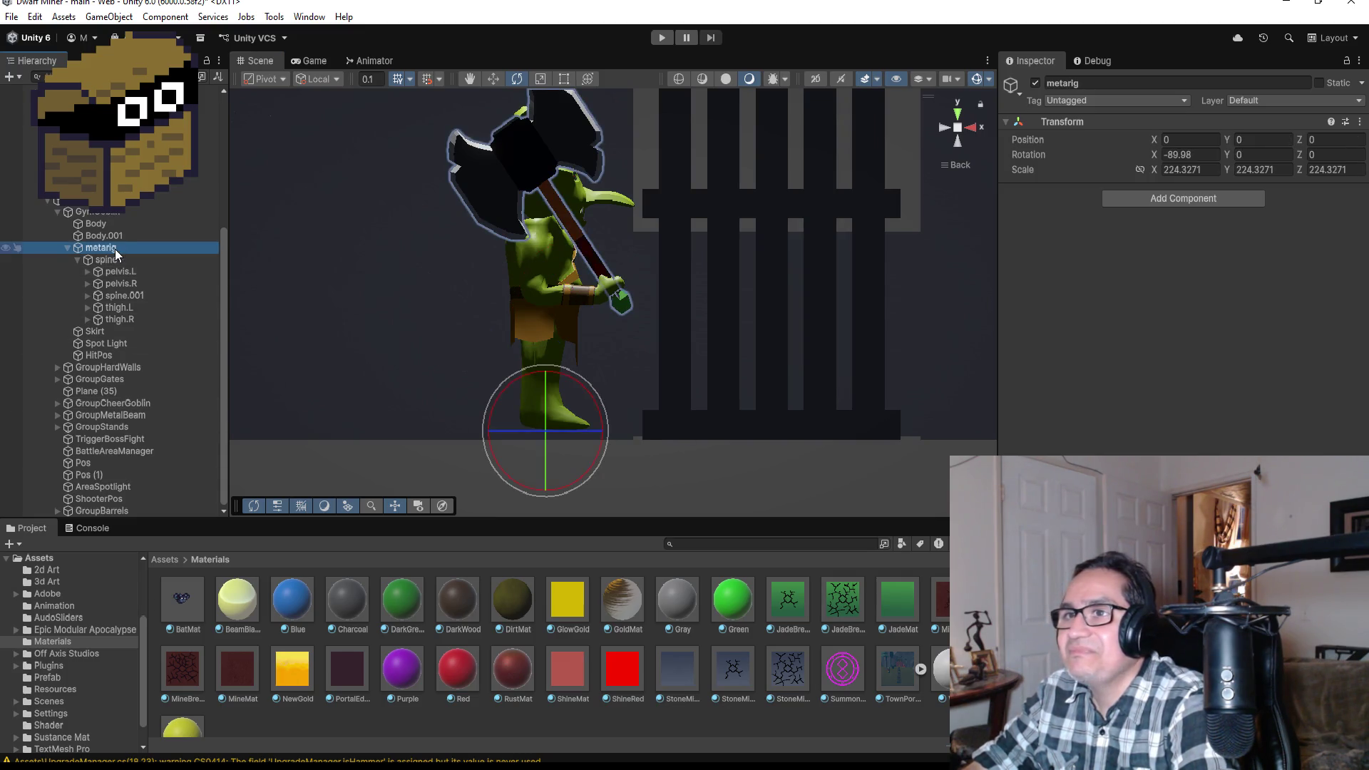
left_click(116, 213)
left_click(495, 77)
left_click_drag(547, 377, 546, 383)
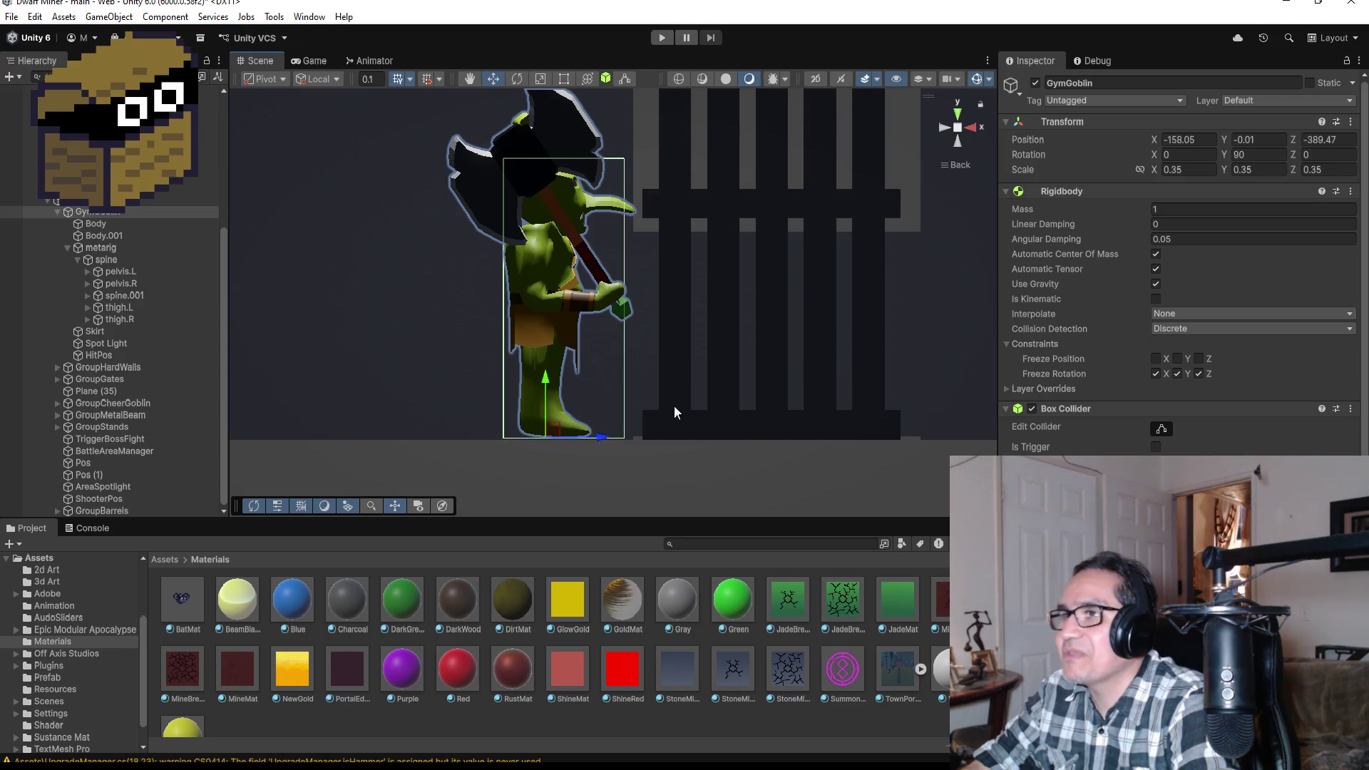
left_click(242, 595)
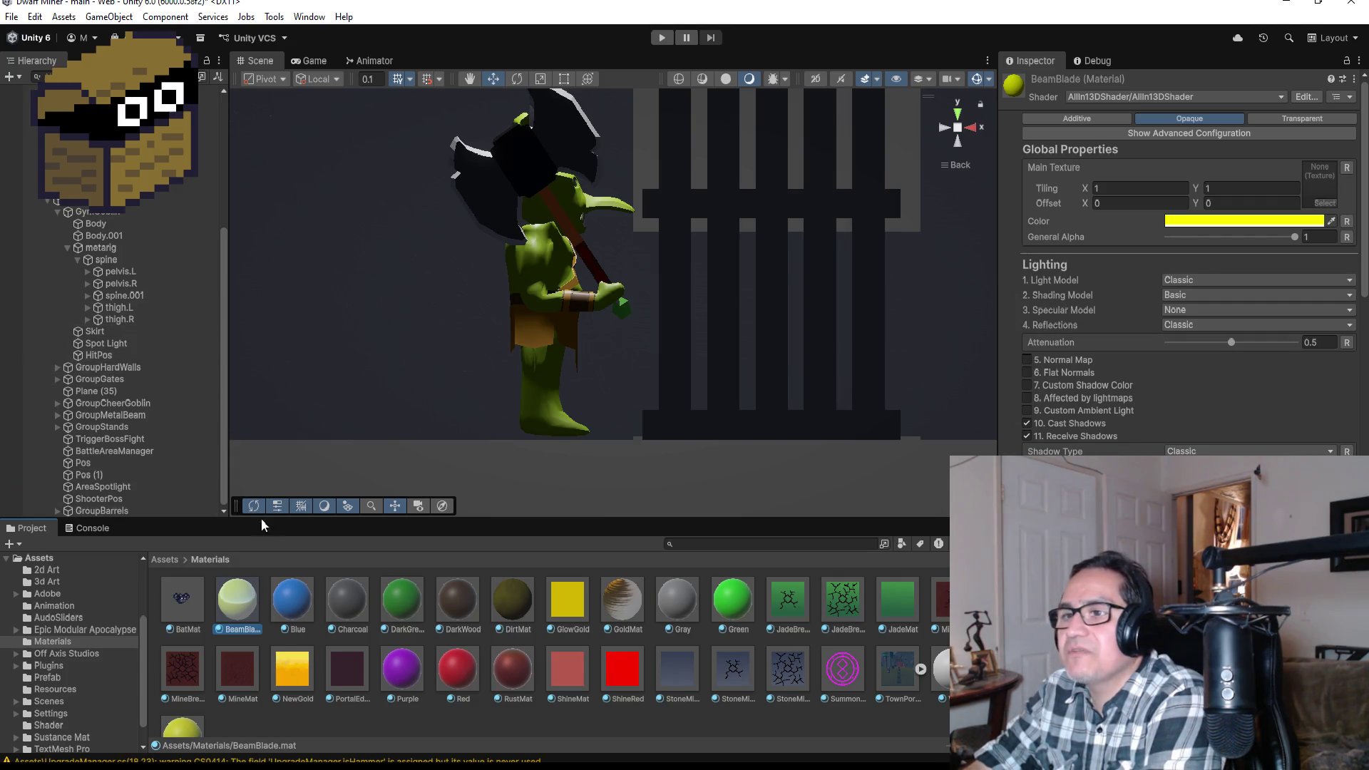
- Apply BeamBlade to the axe head and shift its colour from yellow to orange
mouse_move(243, 592)
left_mouse_down()
mouse_move(508, 284)
mouse_move(566, 147)
mouse_move(610, 157)
left_mouse_up()
scroll(755, 234, "down", 2)
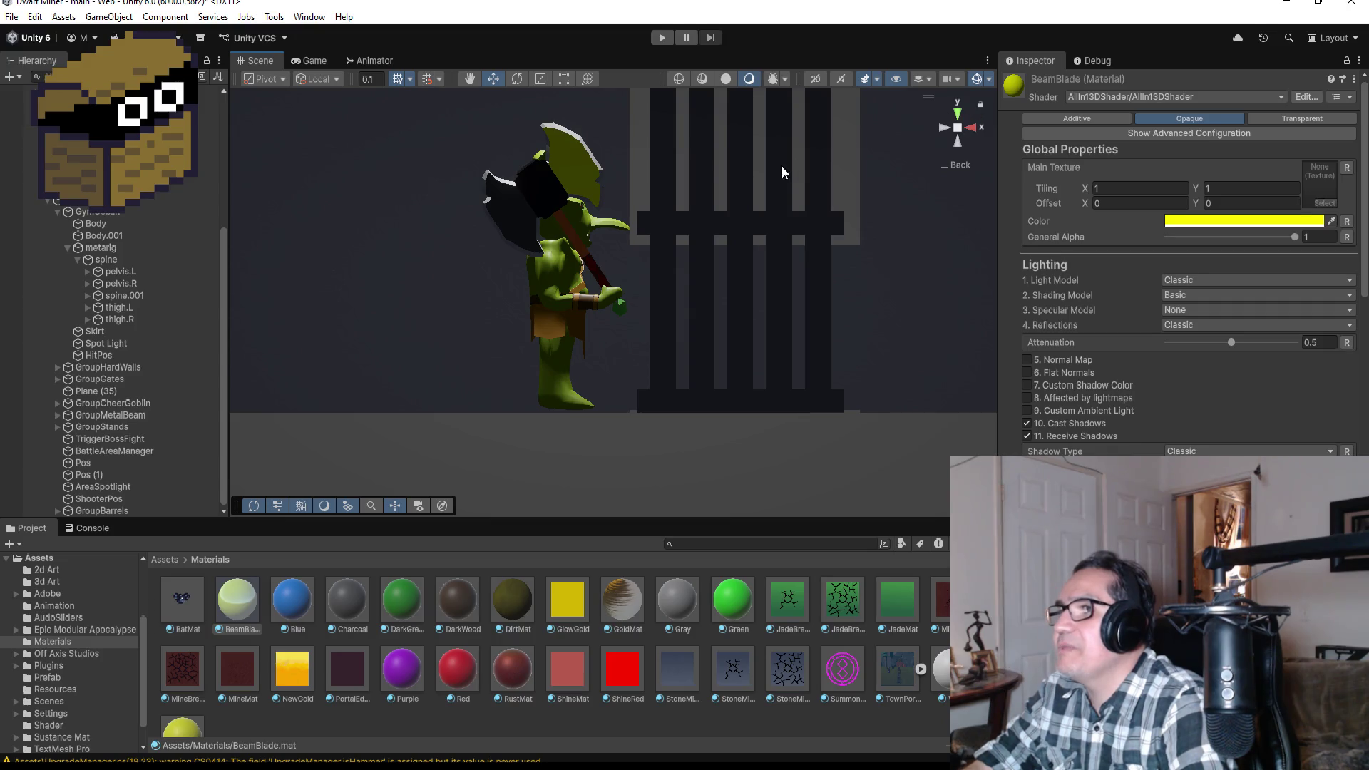
mouse_move(783, 154)
left_mouse_down()
mouse_move(418, 193)
mouse_move(818, 209)
left_mouse_up()
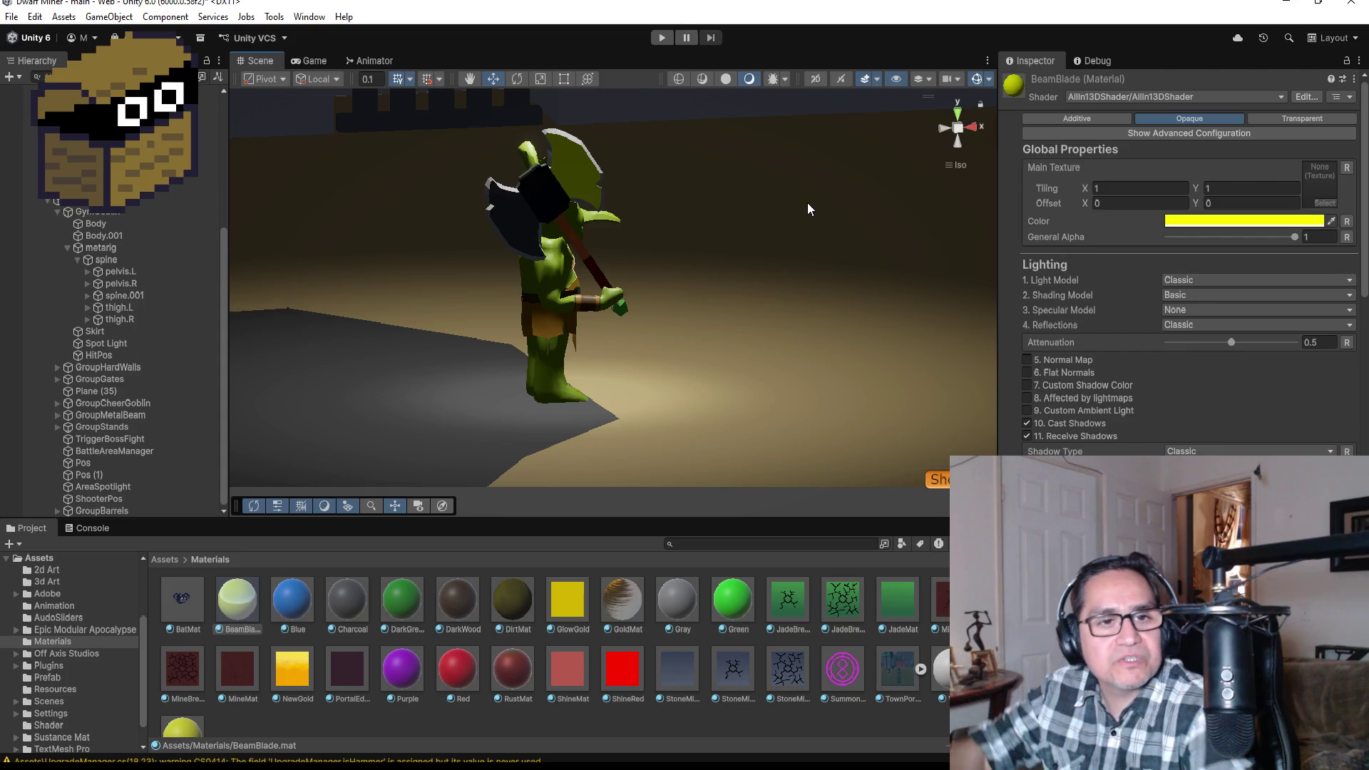
left_click(1272, 223)
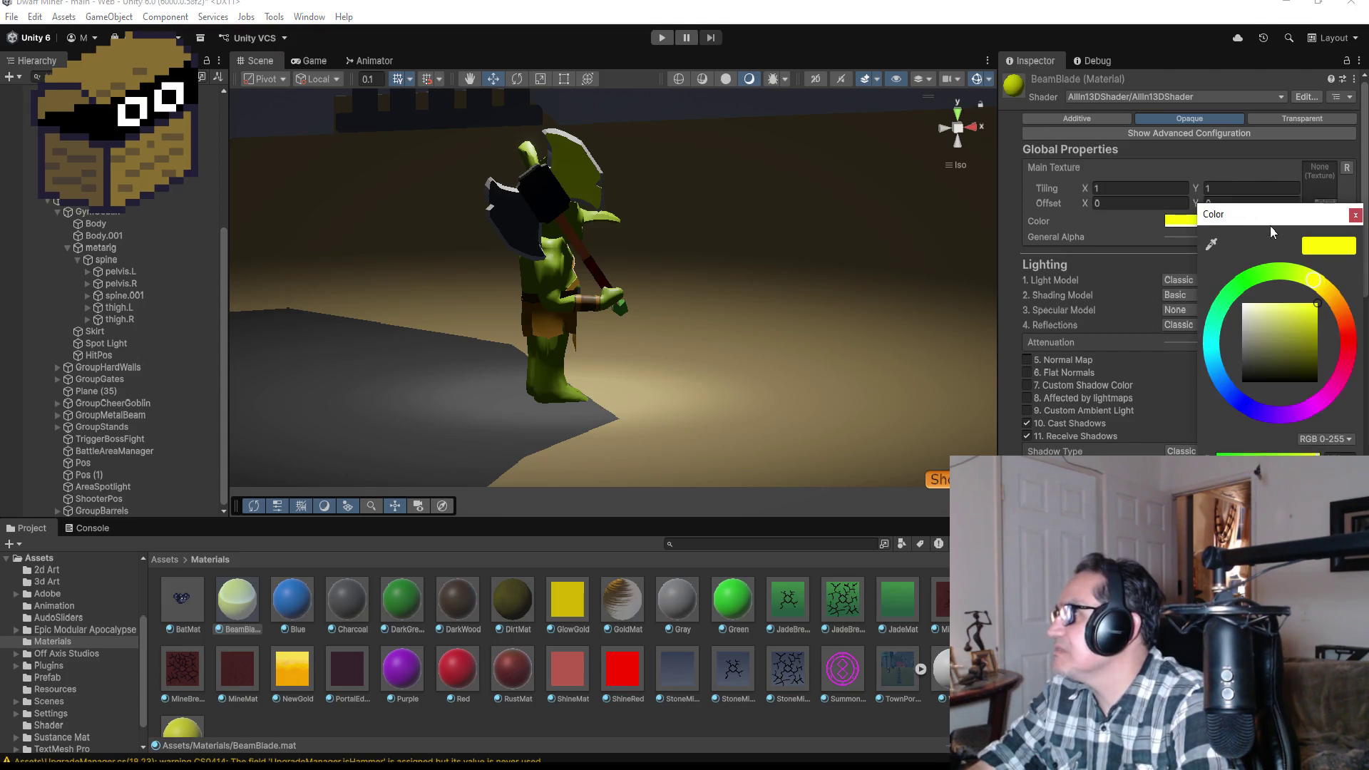
mouse_move(1322, 294)
left_mouse_down()
mouse_move(1335, 308)
mouse_move(1333, 297)
left_mouse_up()
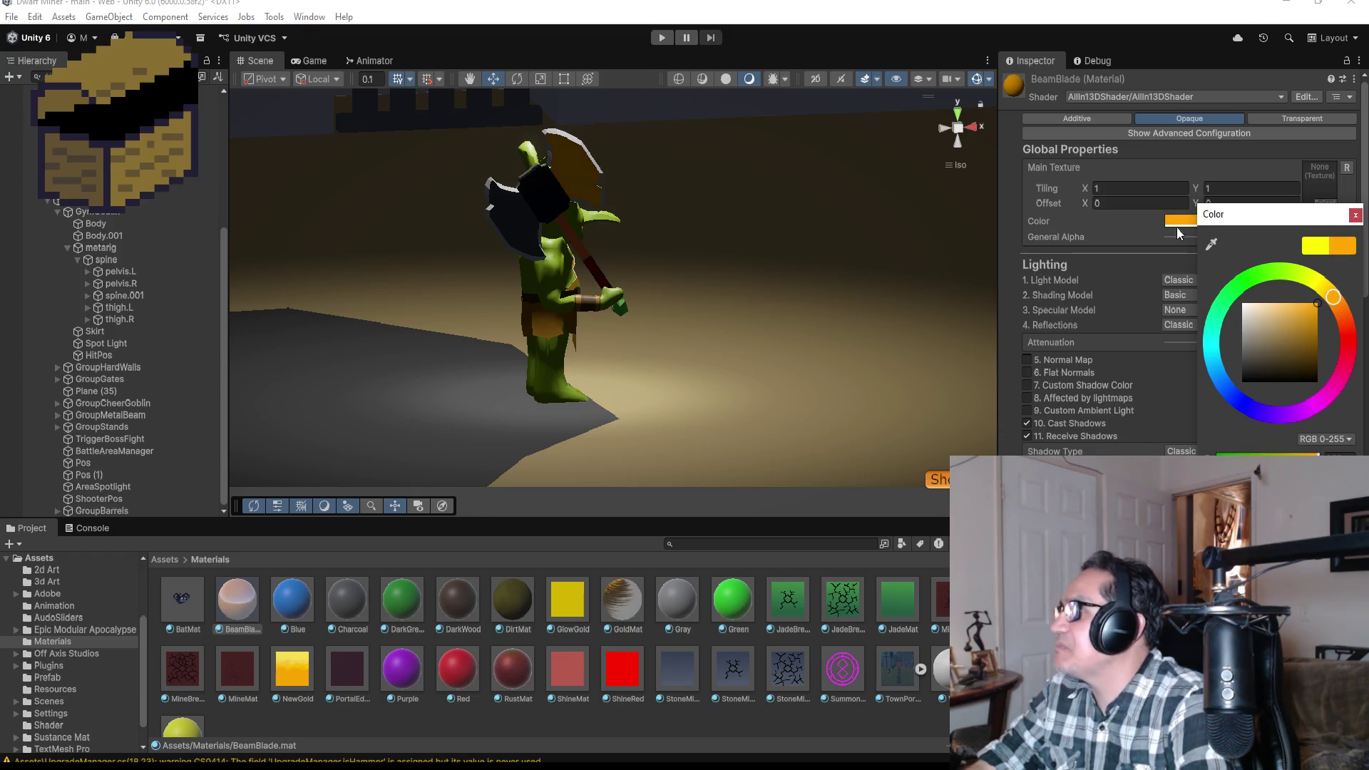
left_click(1355, 216)
- Turn off Cast Shadows and Receive Shadows on the BeamBlade material
scroll(1198, 392, "down", 3)
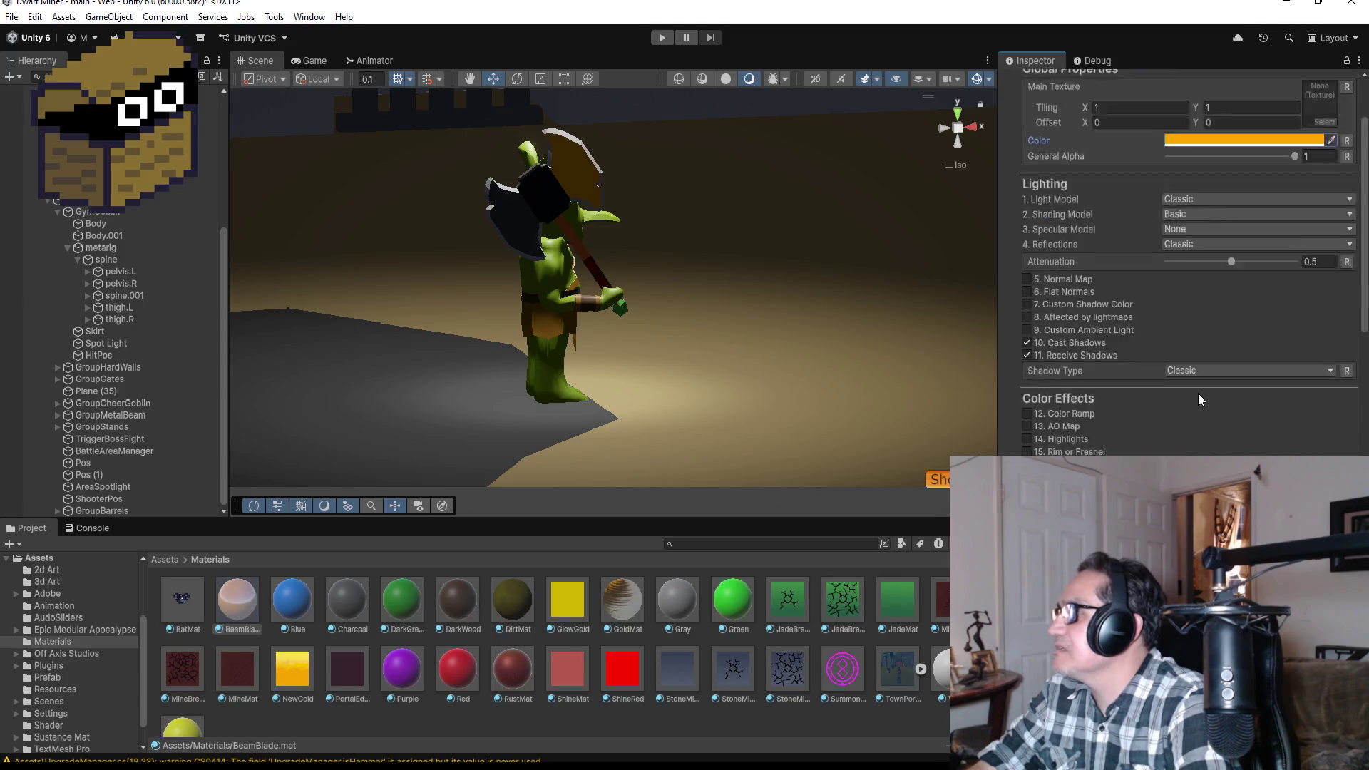
left_click(1065, 305)
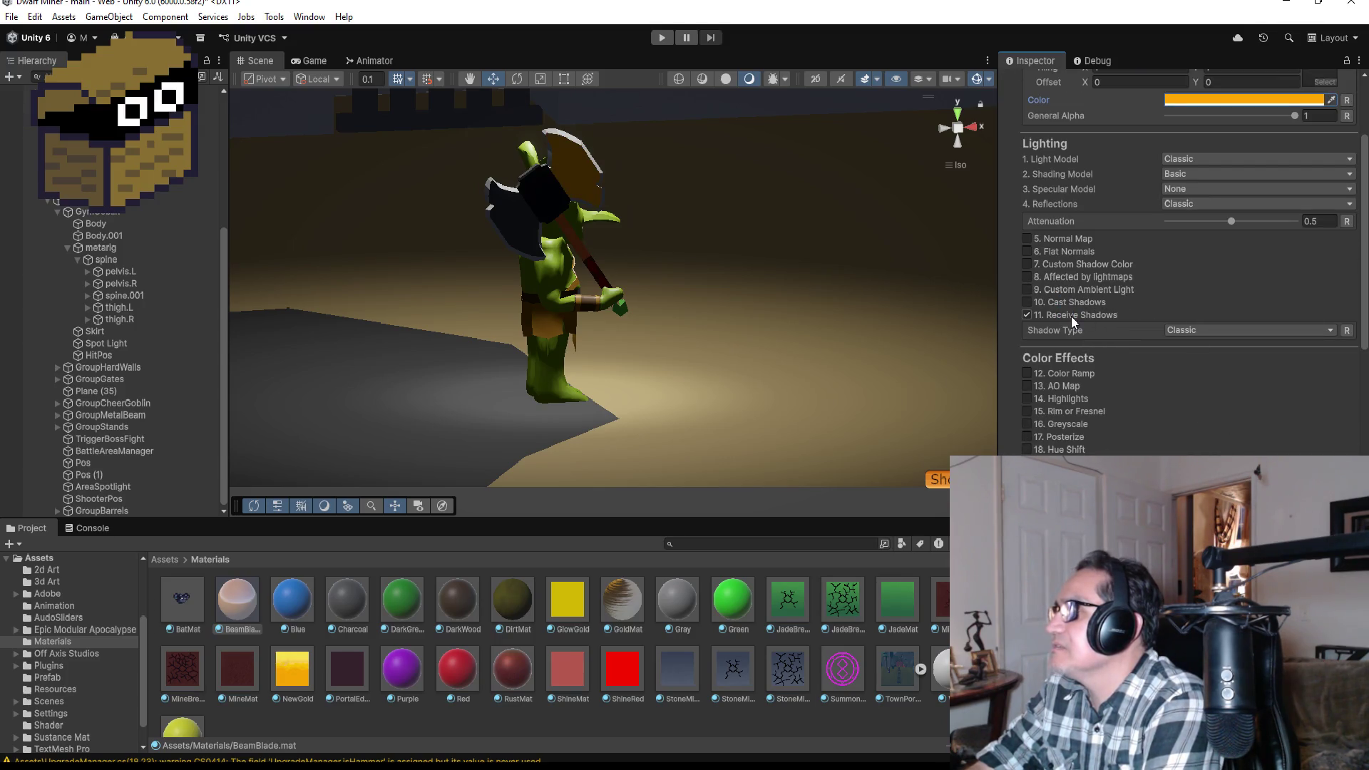
left_click(1072, 315)
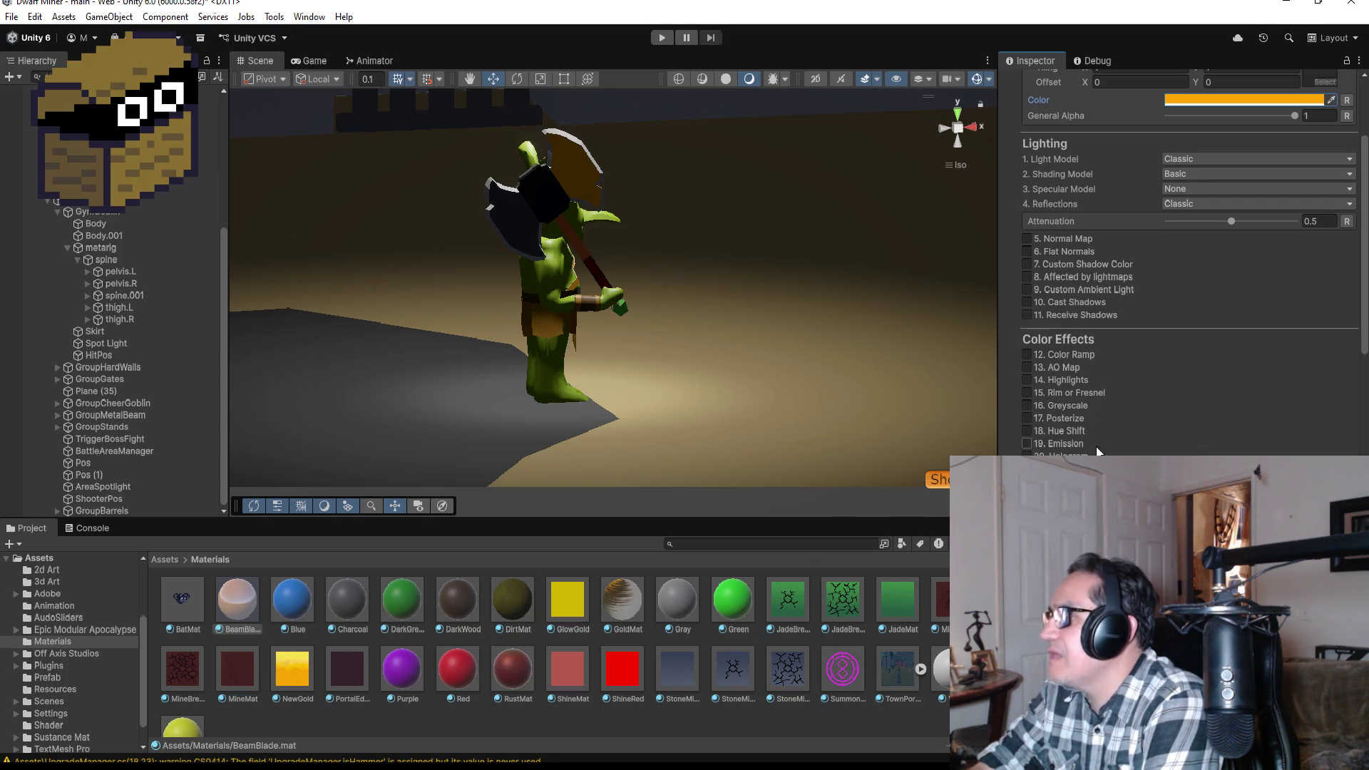
scroll(1089, 442, "down", 1)
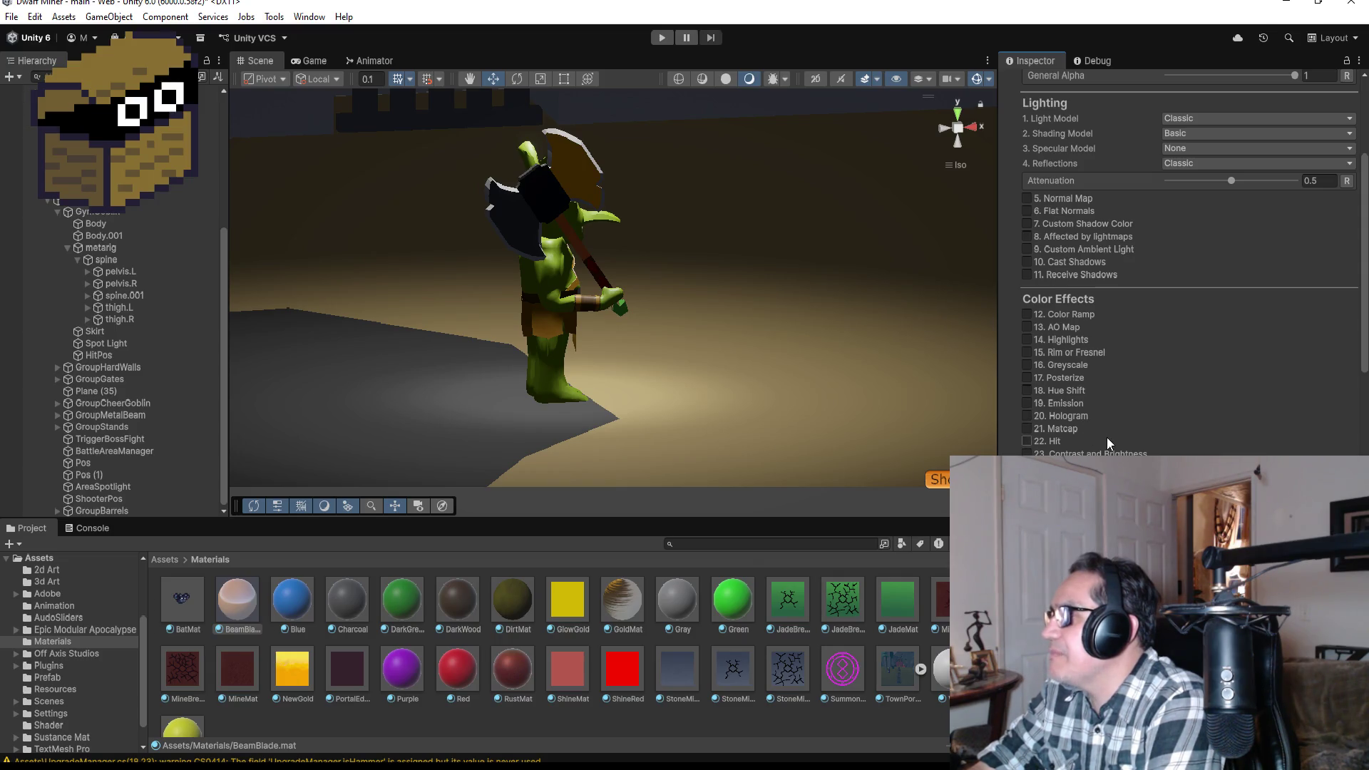
scroll(1111, 418, "down", 2)
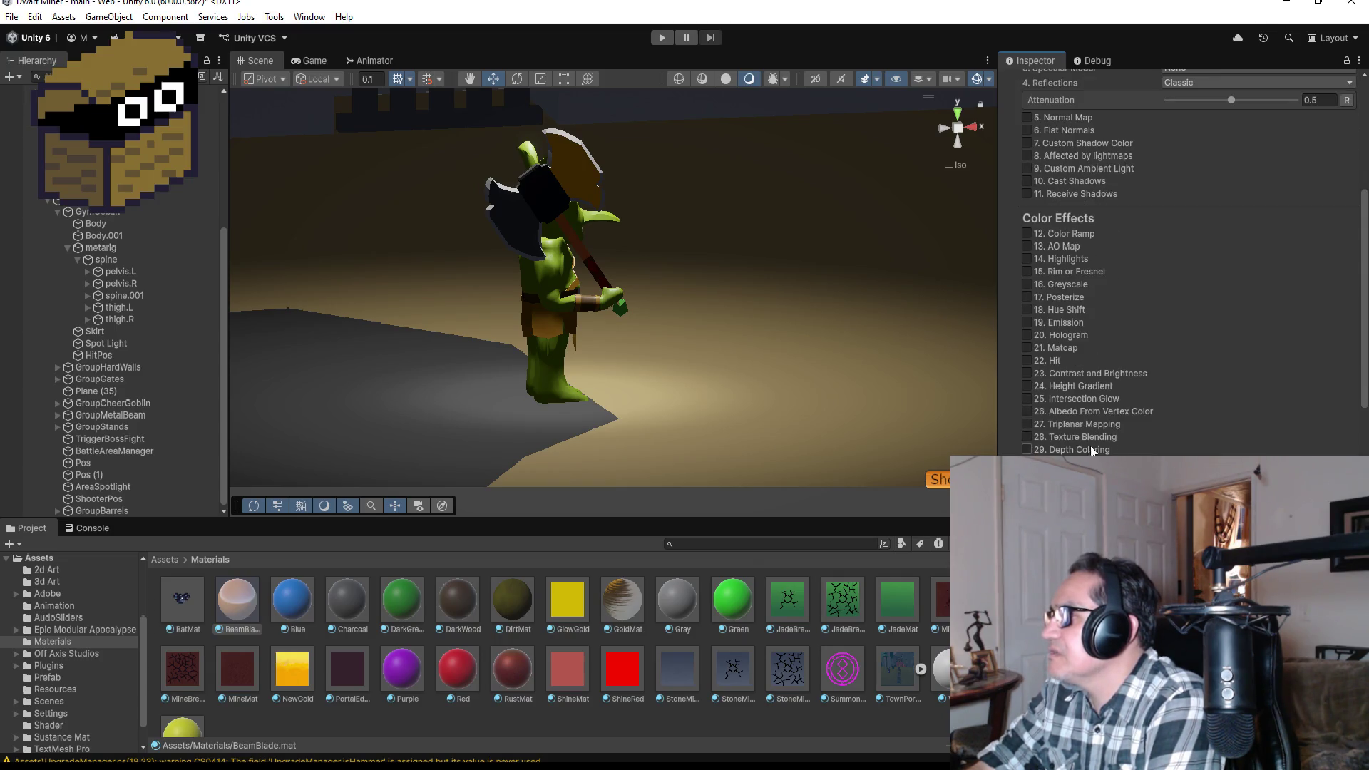
scroll(1184, 321, "down", 3)
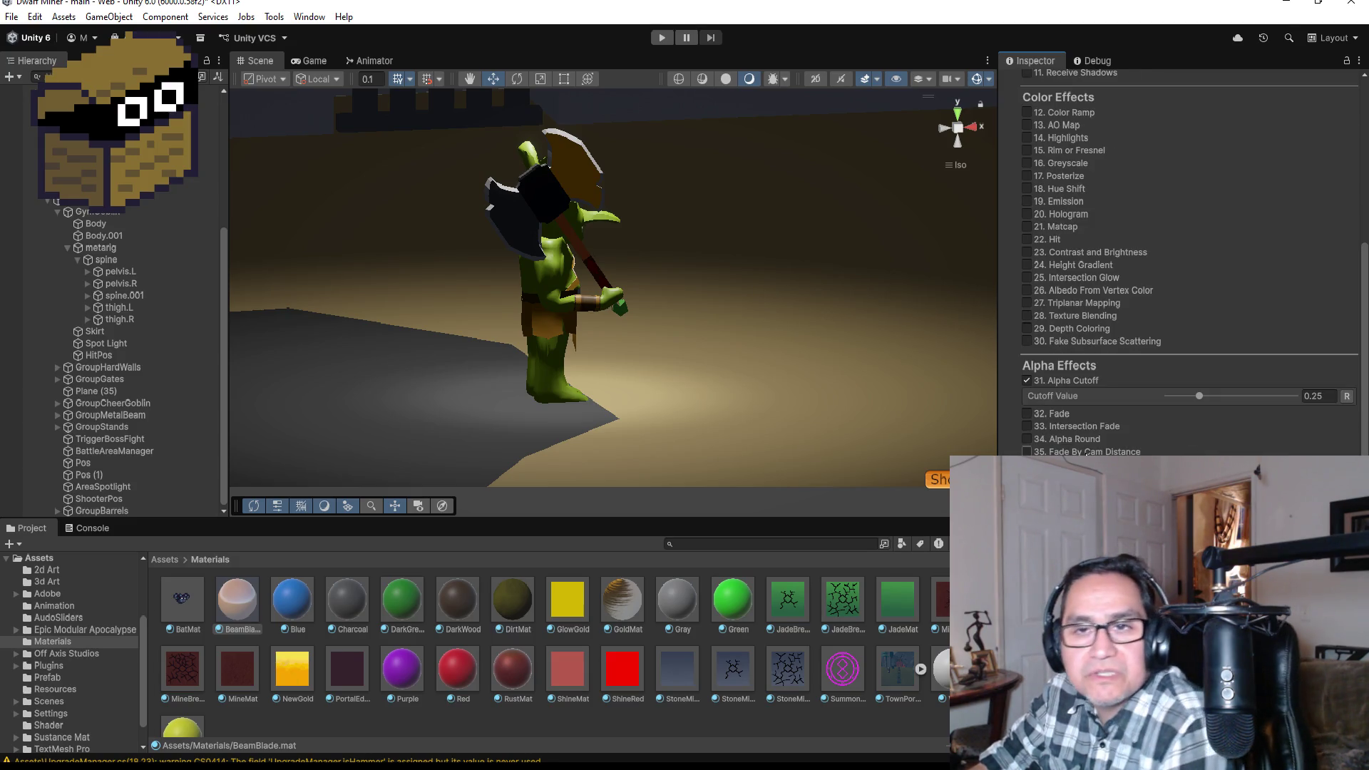
scroll(1091, 445, "down", 2)
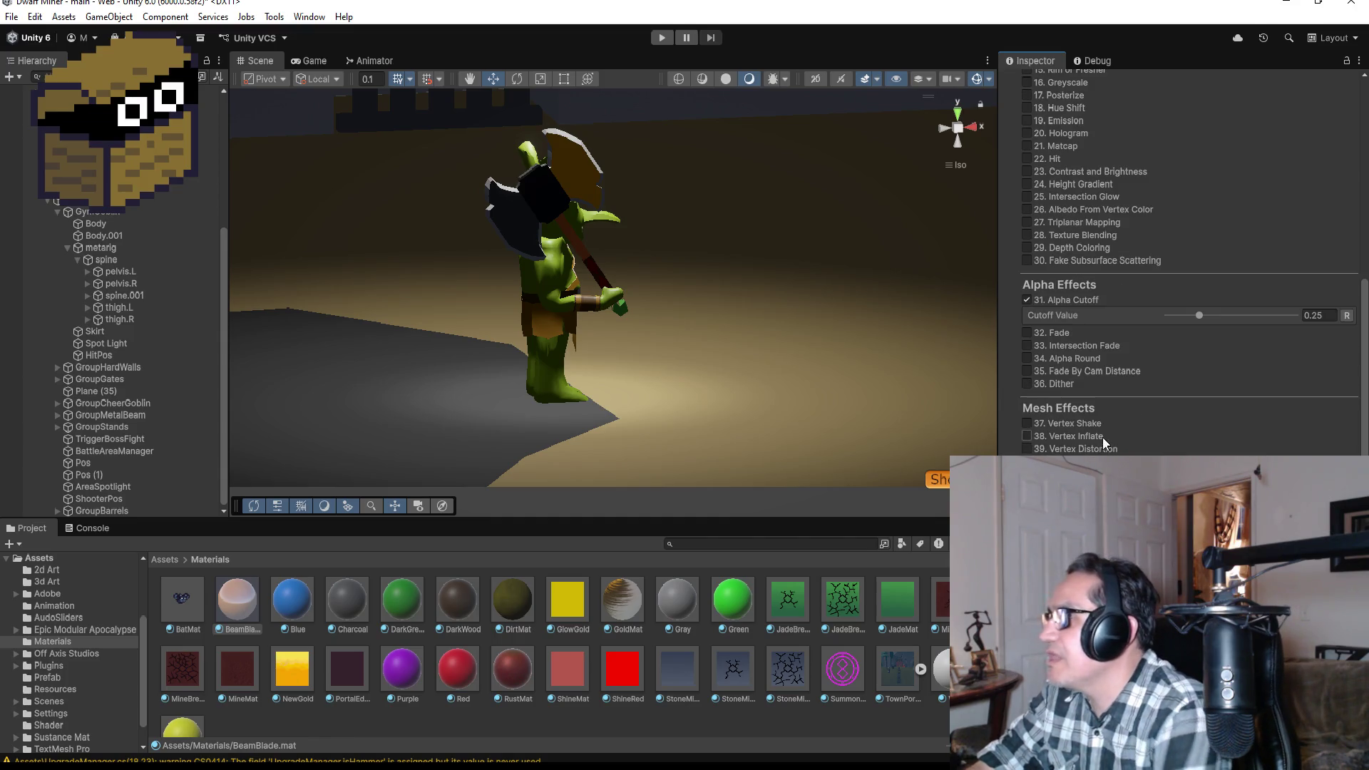
scroll(1184, 286, "down", 3)
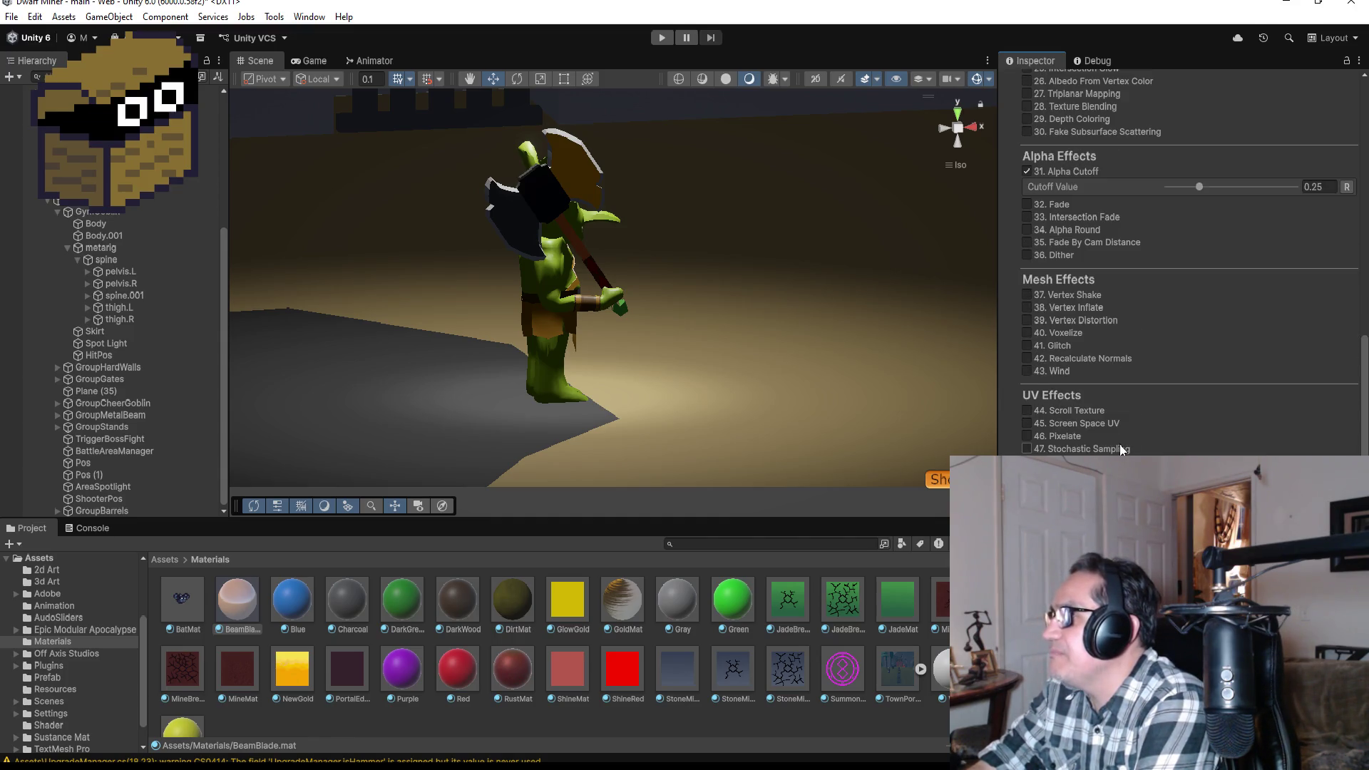
scroll(1120, 449, "up", 1)
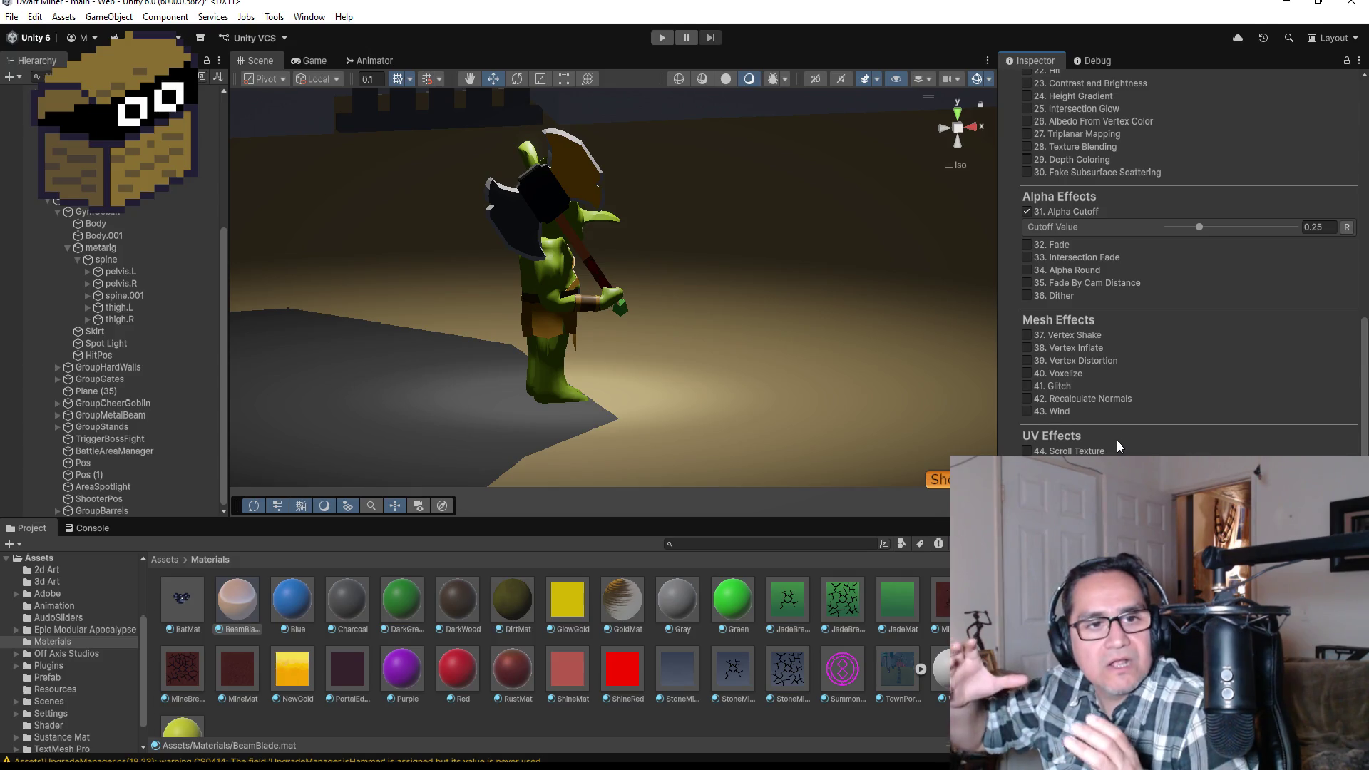
scroll(1136, 310, "up", 6)
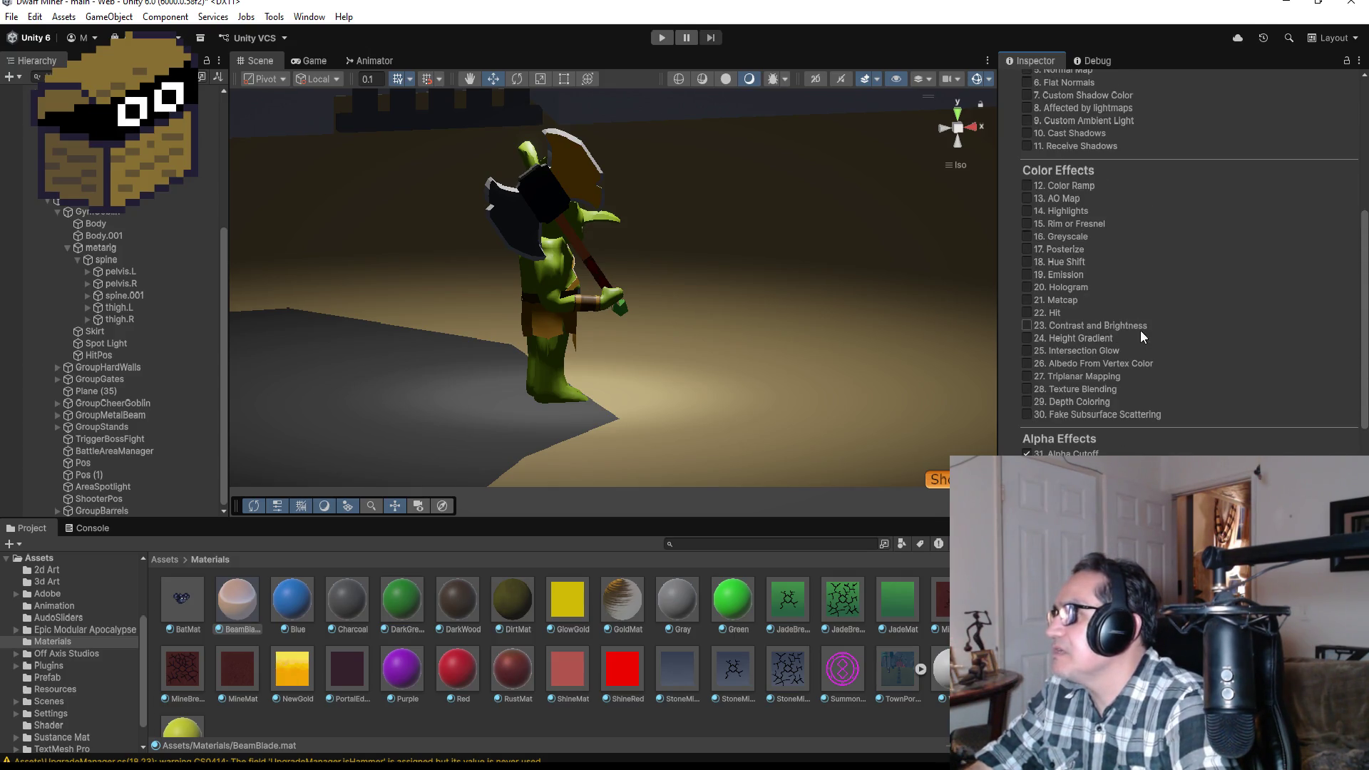
scroll(1146, 340, "up", 2)
scroll(1138, 326, "up", 1)
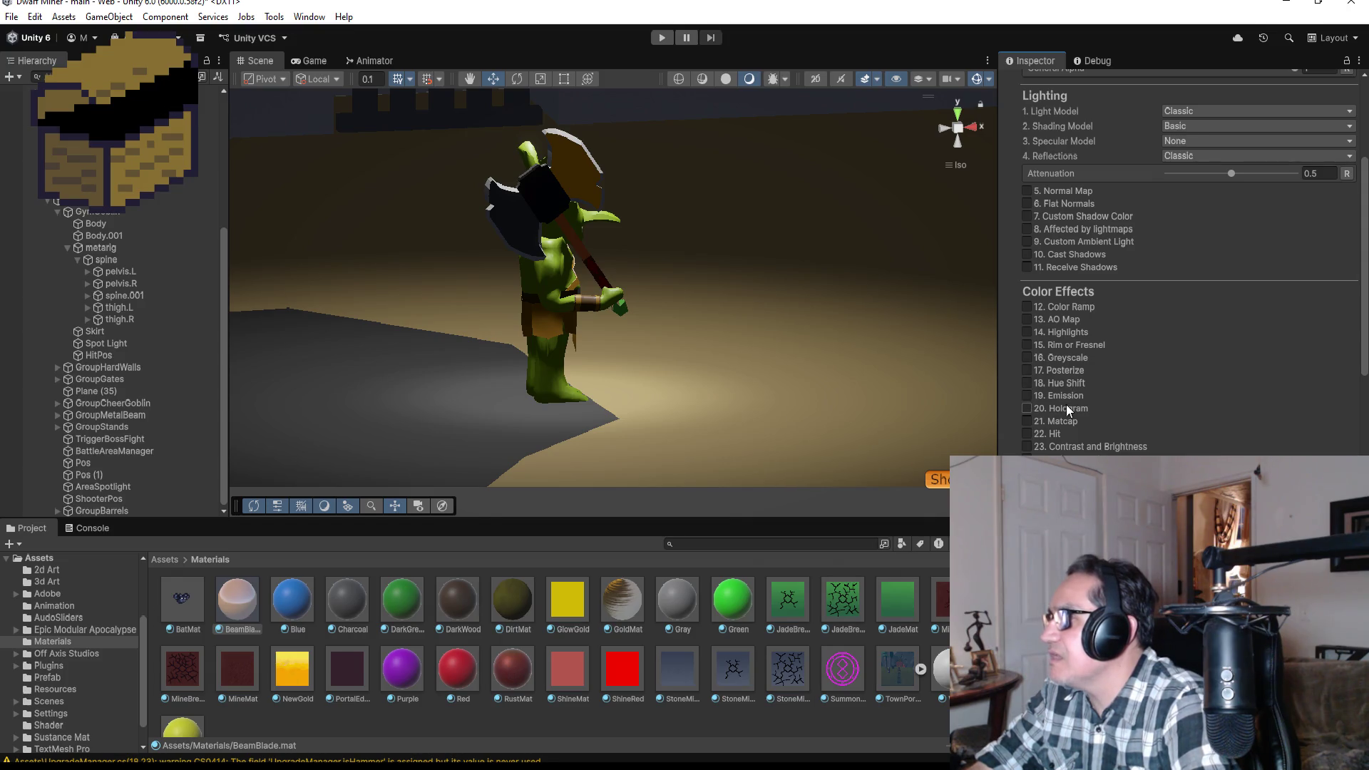
- Enable BeamBlade emission with a yellow HDR colour and Emission Self Glow of 10
left_click(1072, 396)
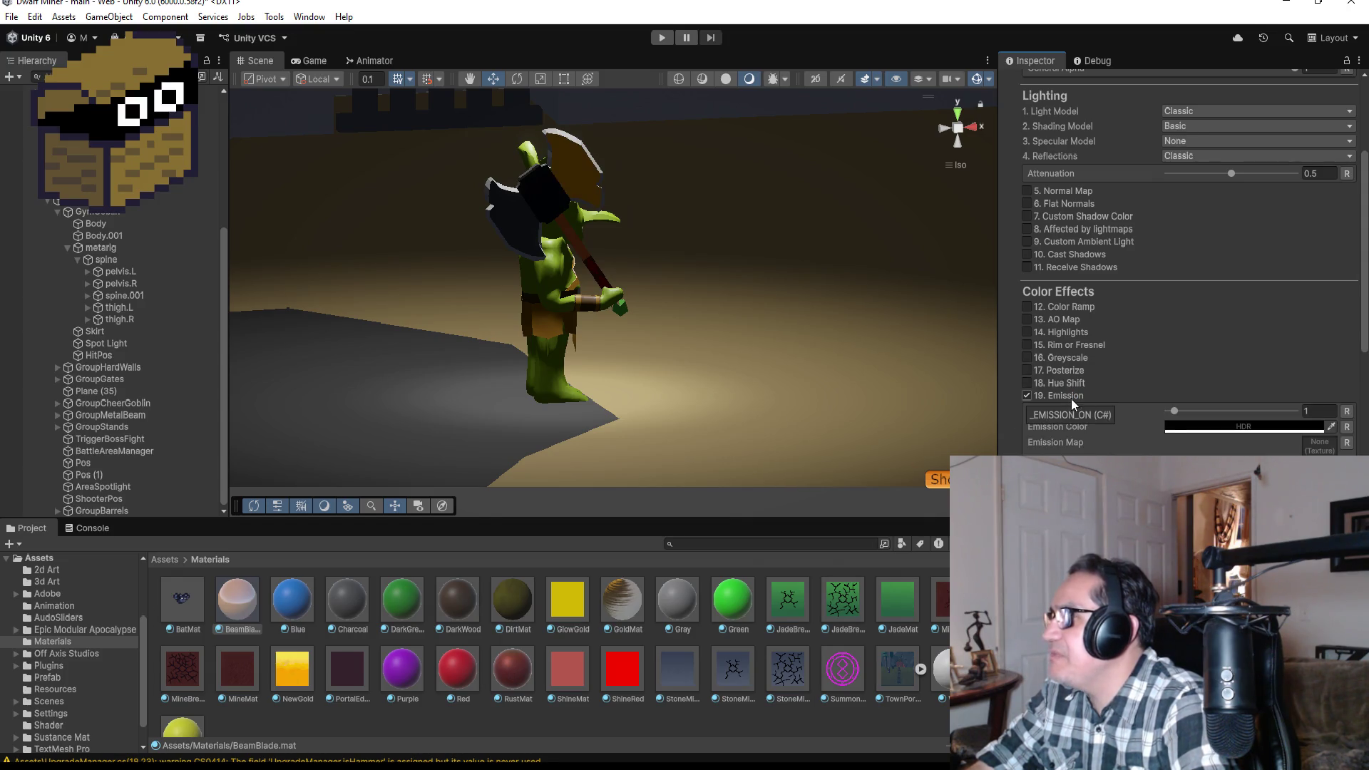
mouse_move(1174, 413)
left_mouse_down()
mouse_move(1253, 413)
mouse_move(1297, 447)
mouse_move(1342, 442)
mouse_move(1340, 419)
left_mouse_up()
left_click(1249, 427)
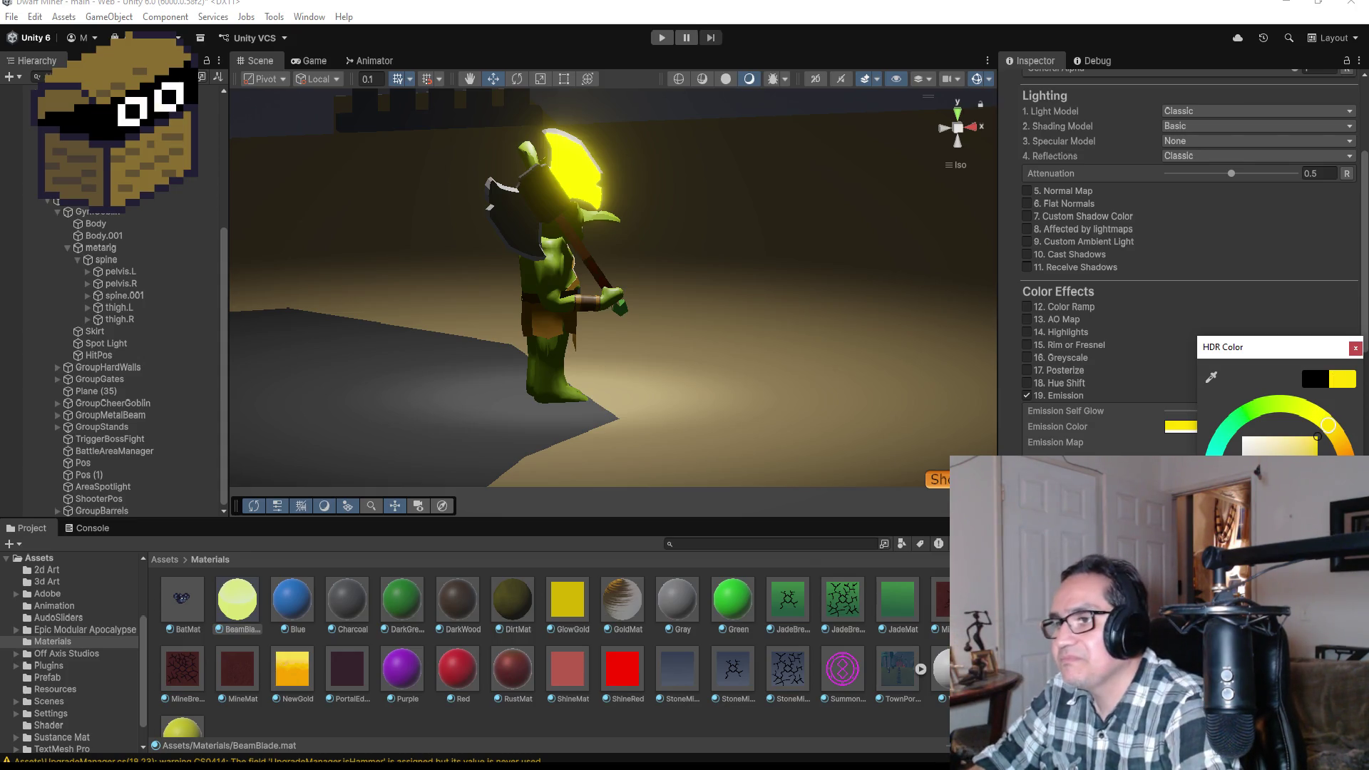
left_click(1354, 348)
left_click_drag(1255, 412, 1234, 412)
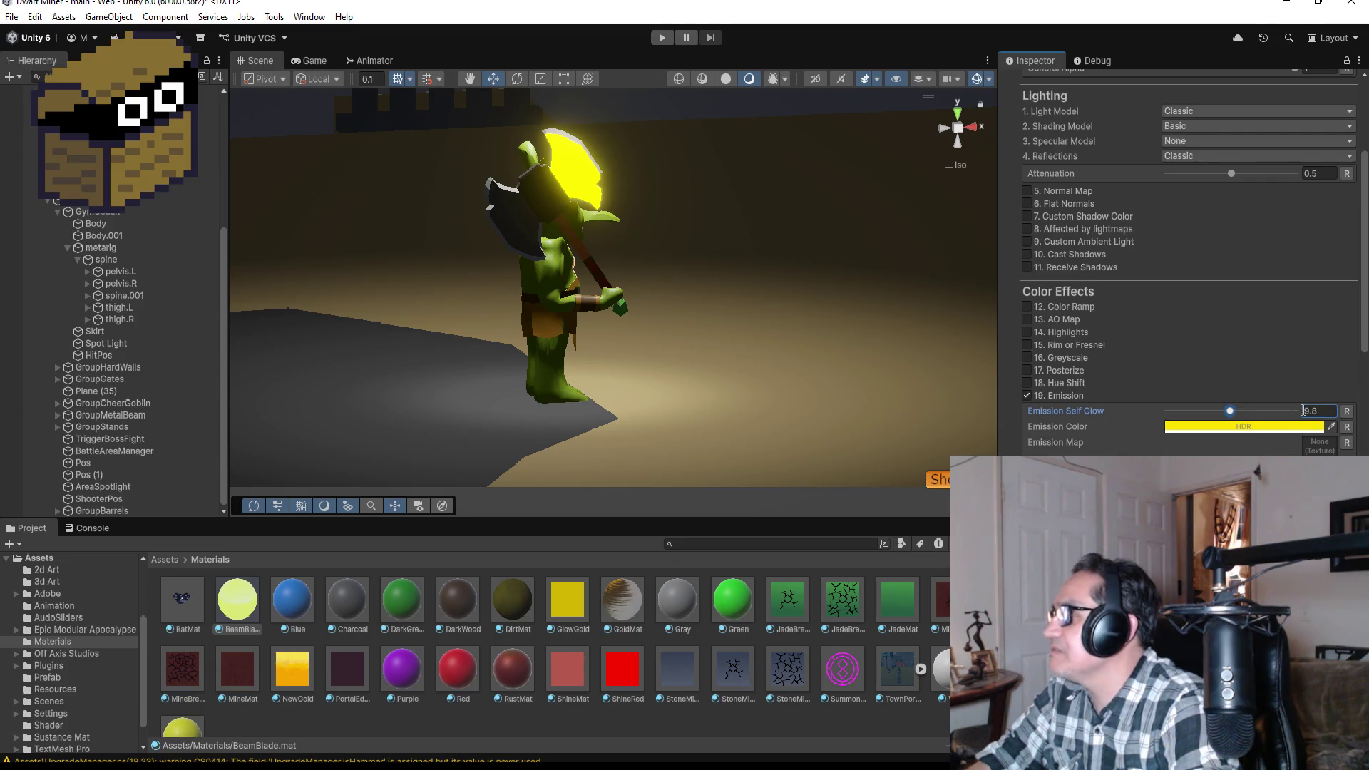
type("10")
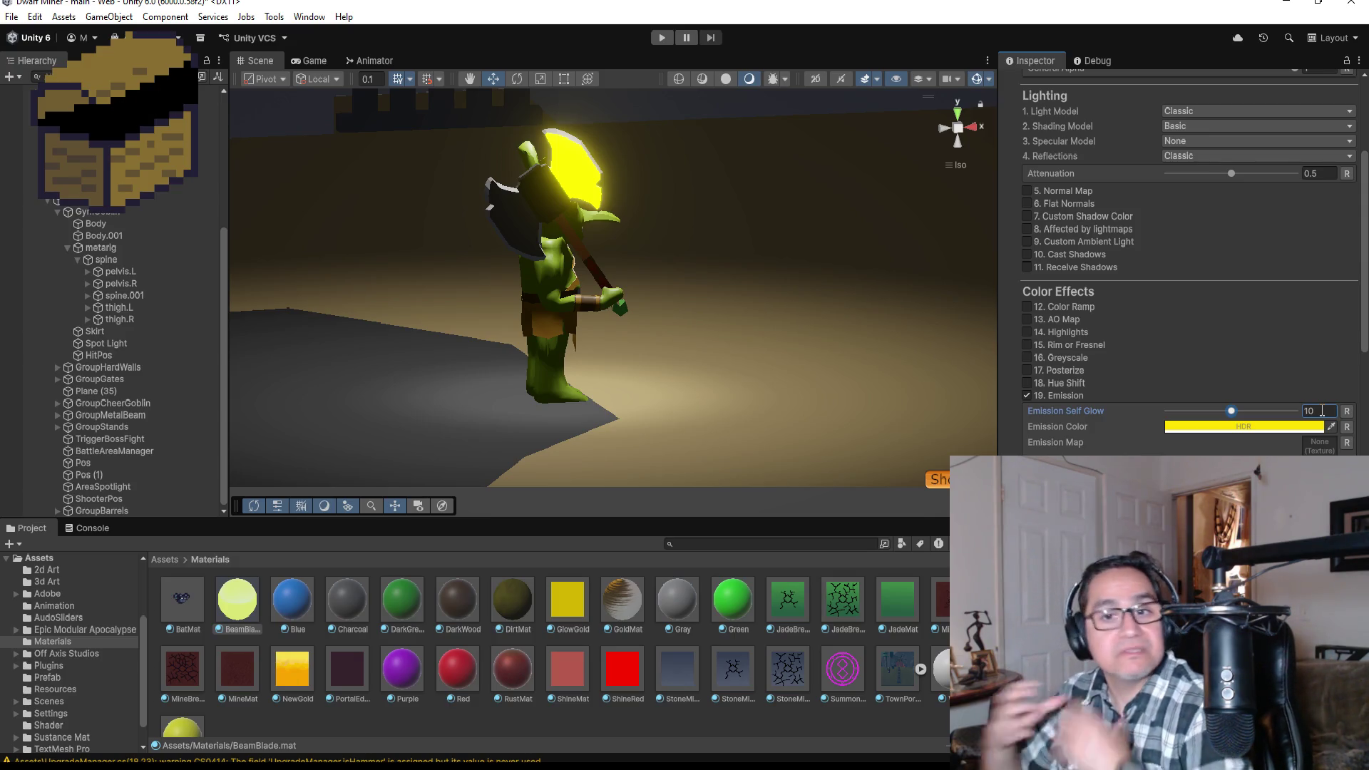
mouse_move(815, 211)
left_mouse_down()
mouse_move(275, 204)
mouse_move(811, 199)
left_mouse_up()
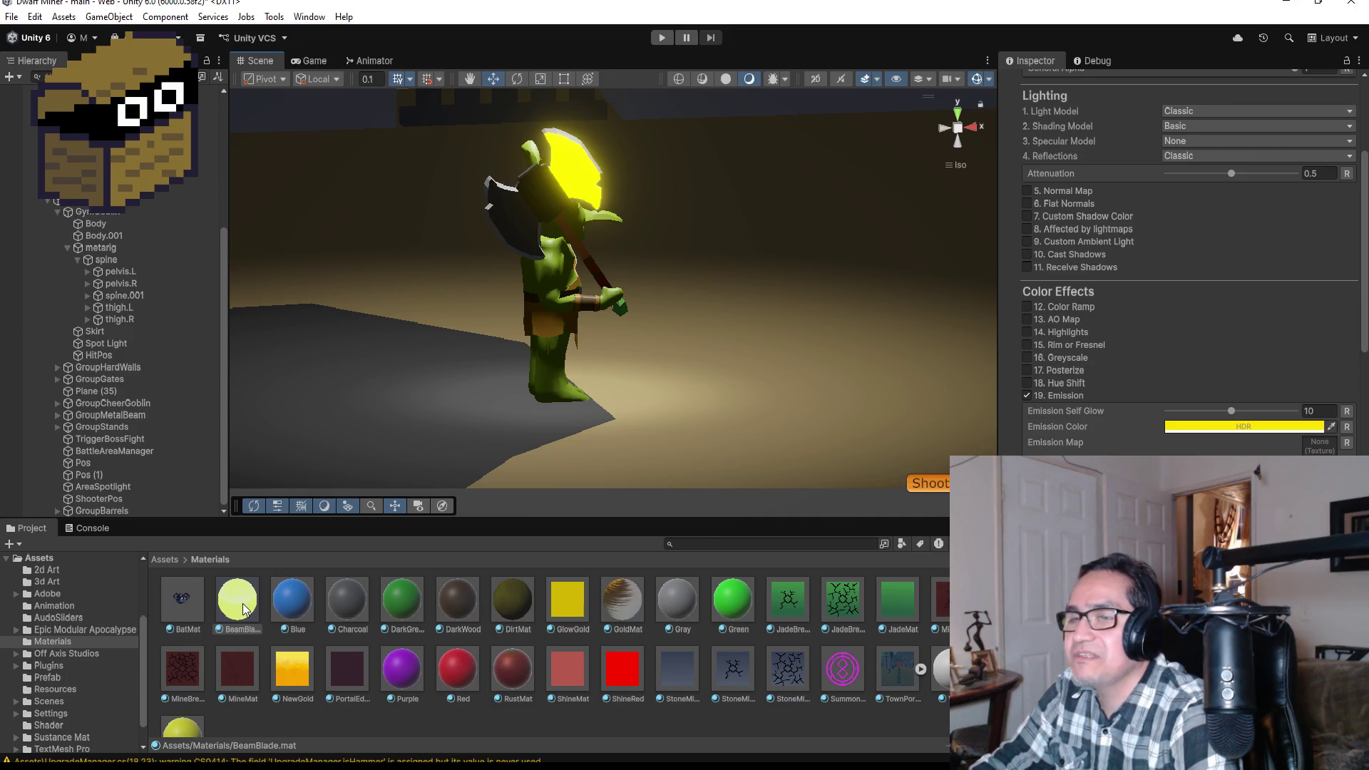
- Put BeamBlade on the axe's second blade and change its emission colour to orange-red
mouse_move(242, 610)
left_mouse_down()
mouse_move(483, 261)
mouse_move(523, 227)
left_mouse_up()
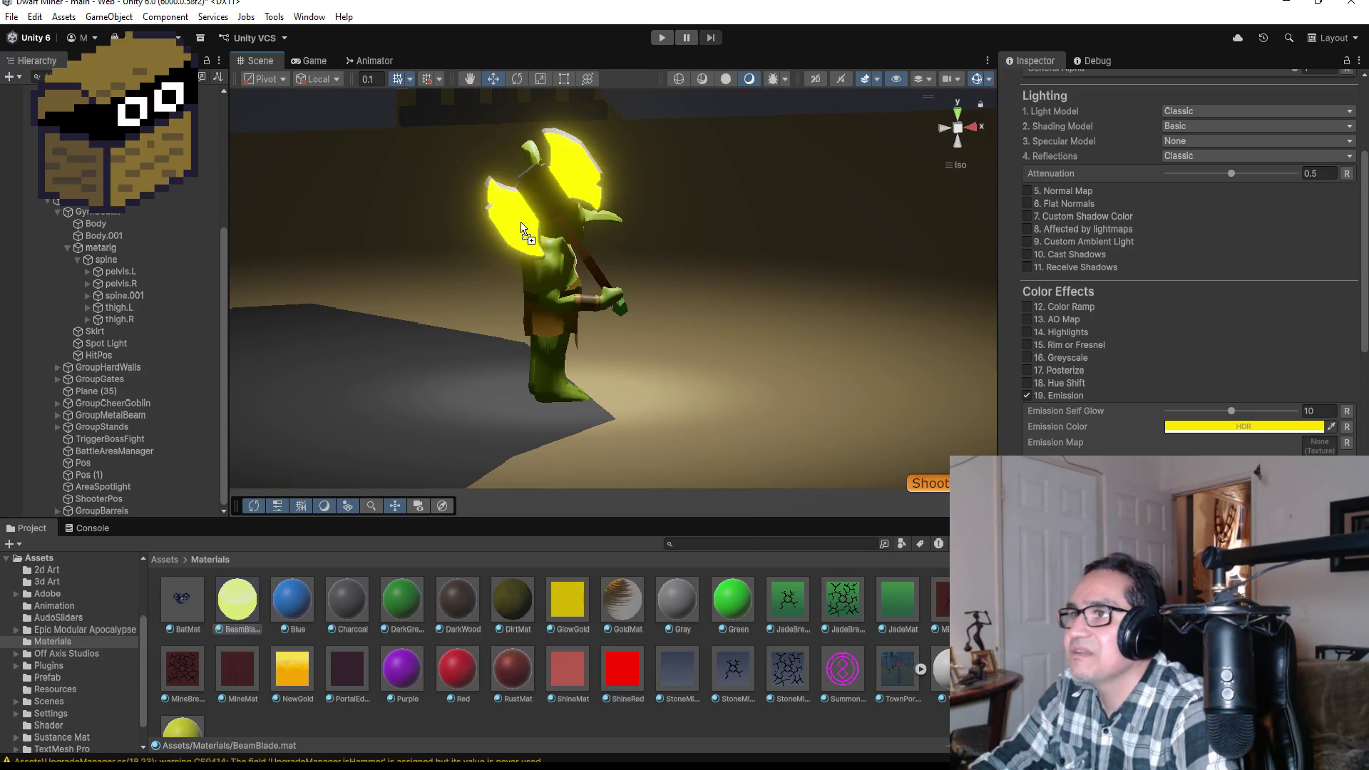
mouse_move(806, 276)
left_mouse_down()
mouse_move(709, 259)
mouse_move(177, 297)
mouse_move(390, 303)
mouse_move(553, 336)
left_mouse_up()
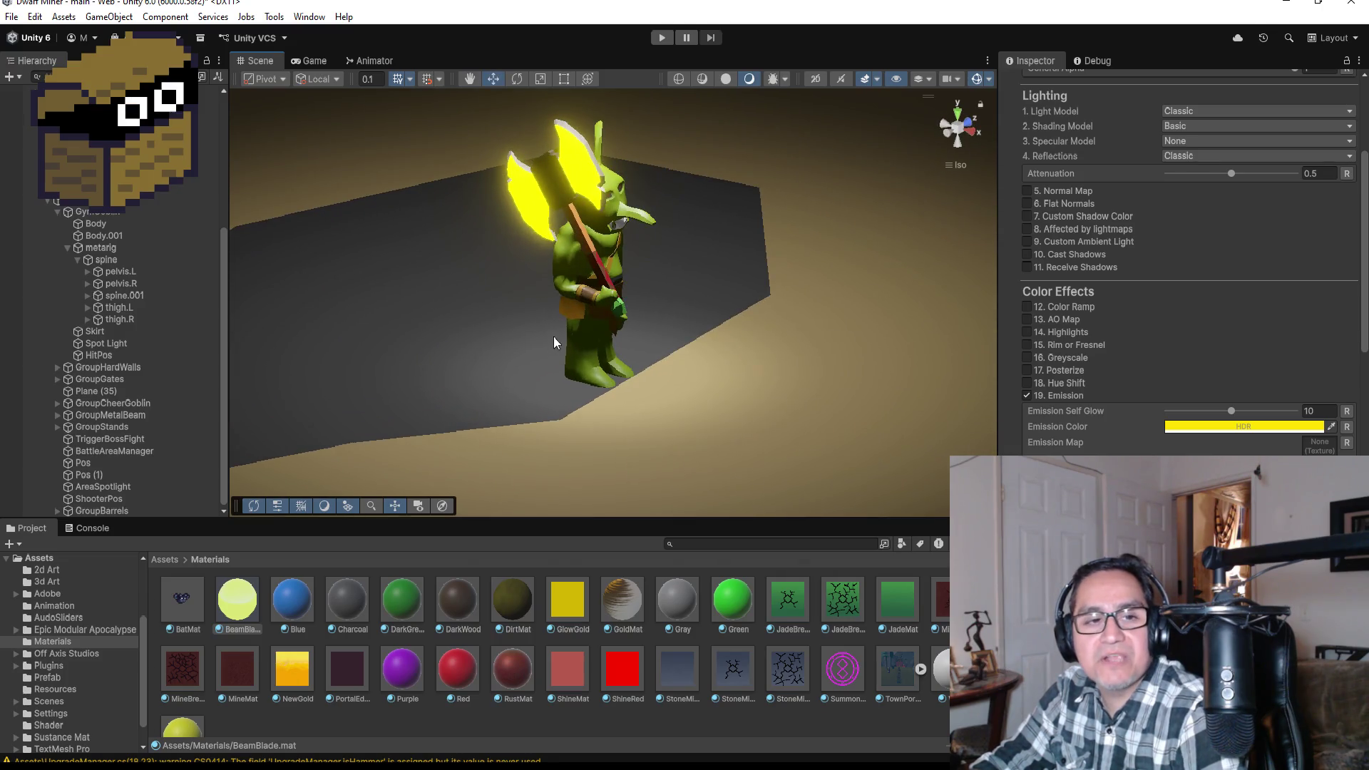
left_click(1251, 428)
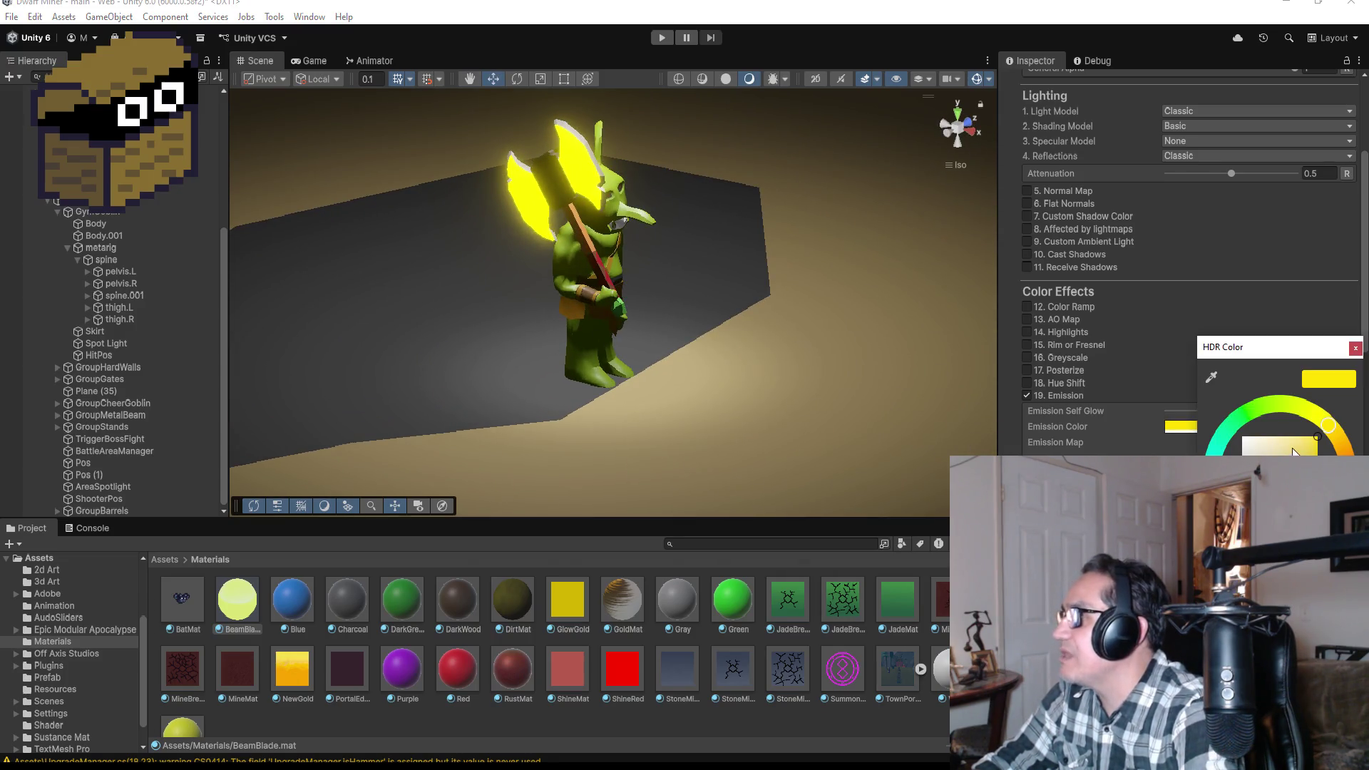
left_click_drag(1336, 433, 1344, 485)
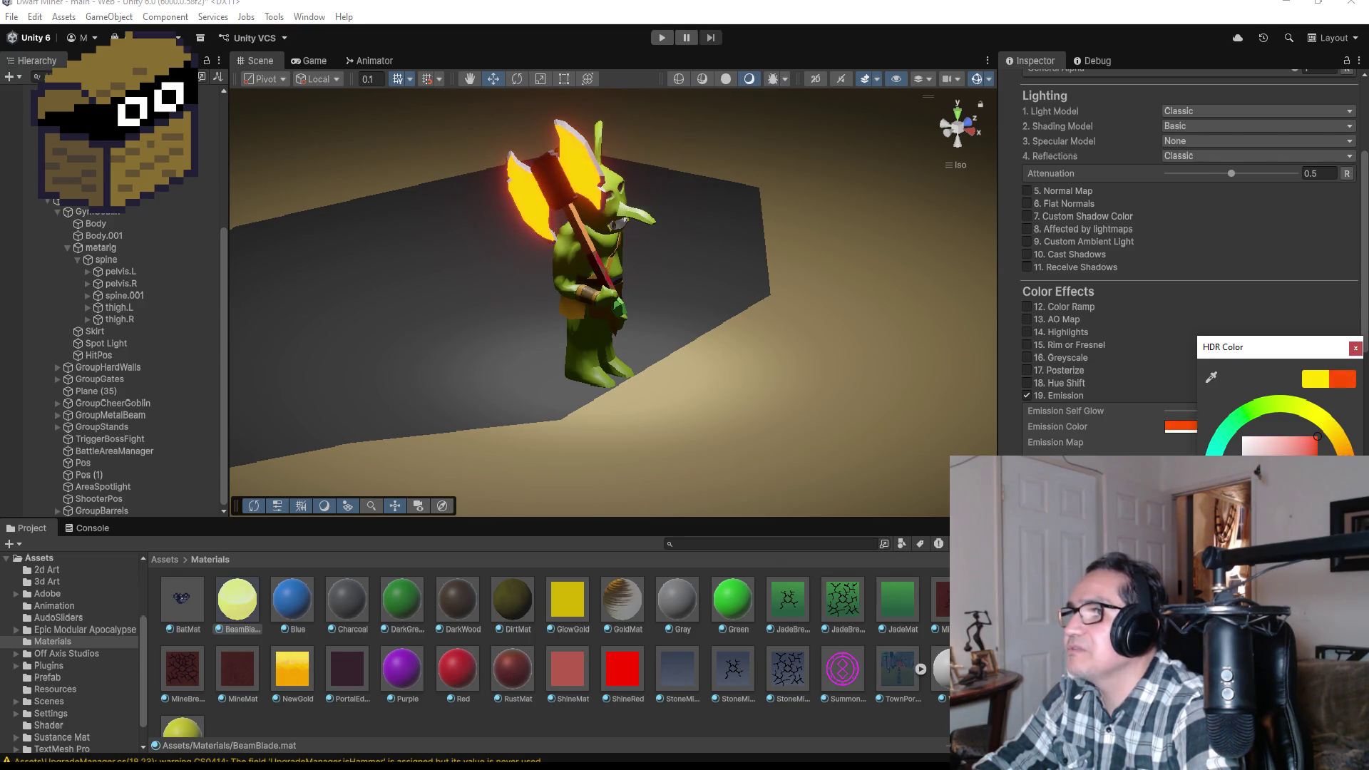
left_click_drag(855, 293, 813, 292)
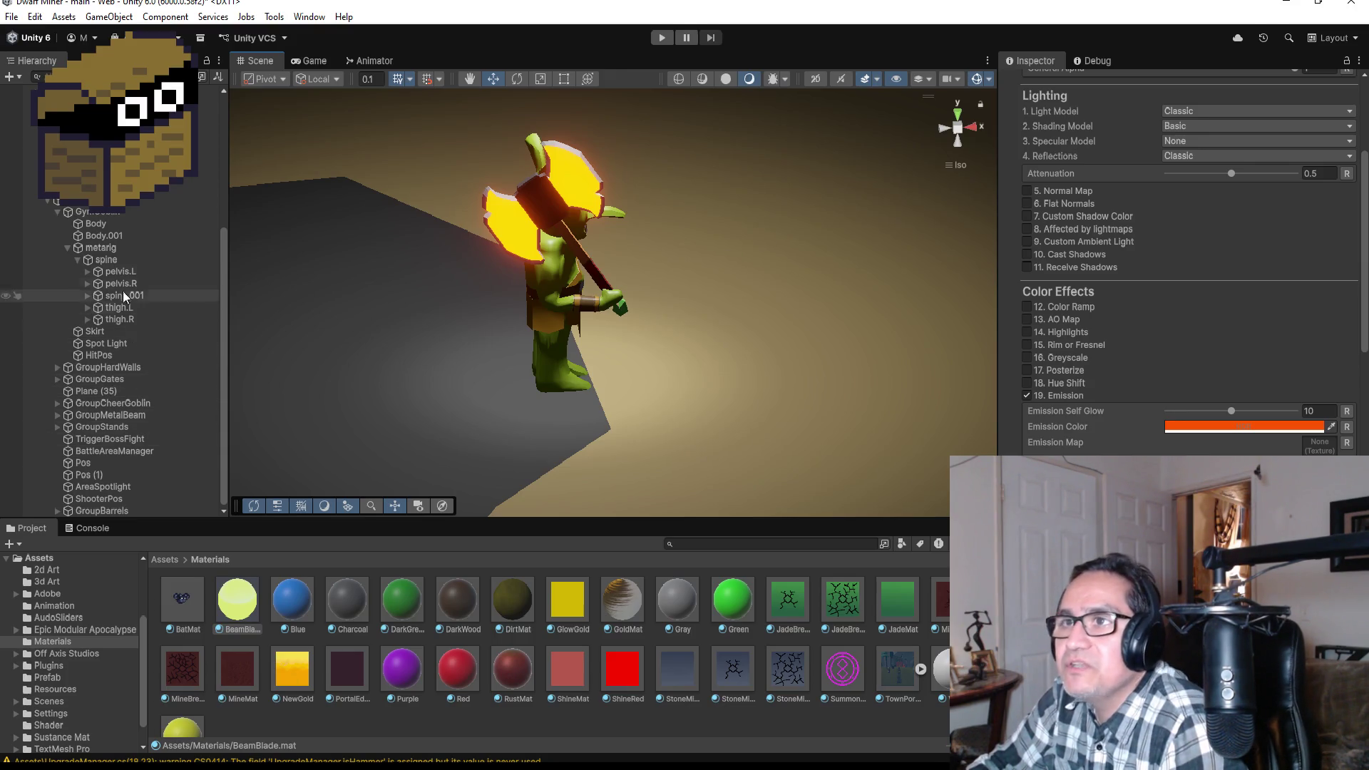
left_click(92, 216)
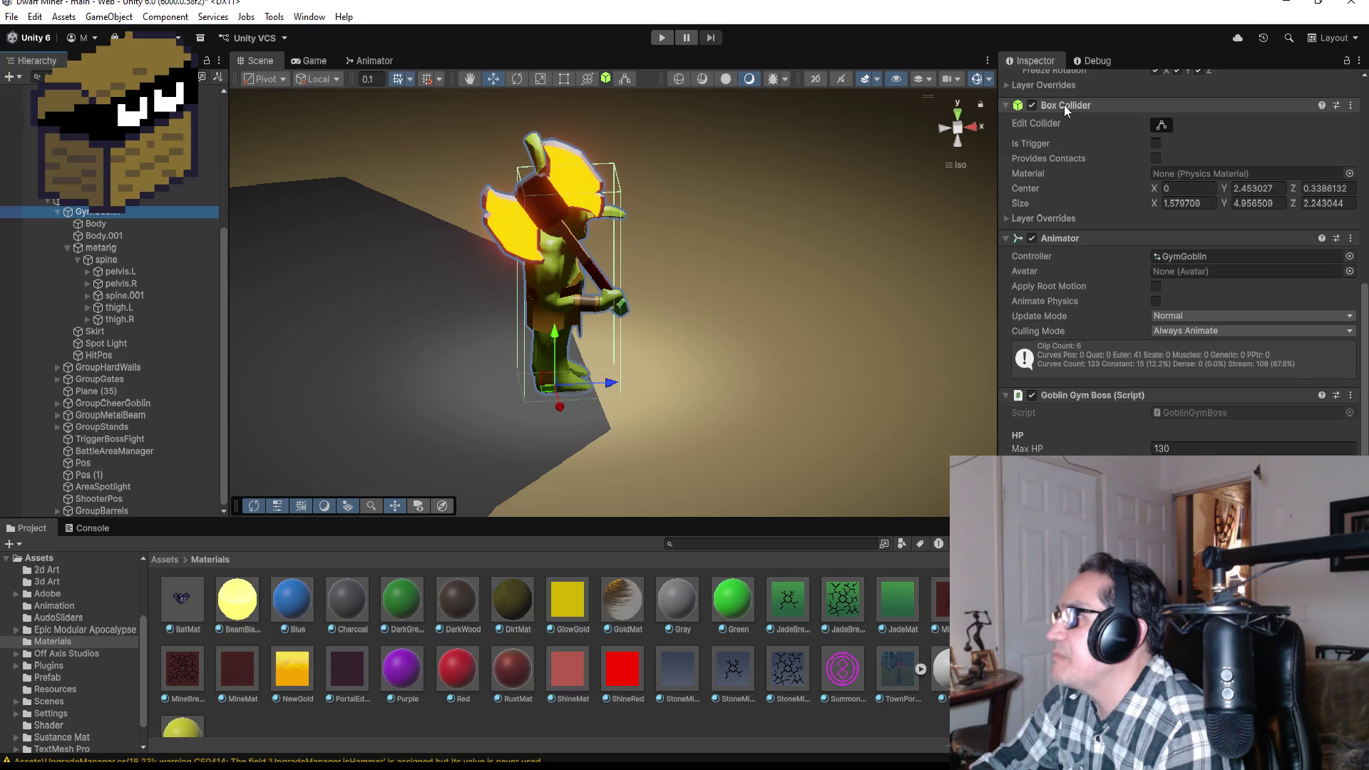
- Apply the Gray material to the hammer head and start a play test
scroll(1099, 221, "up", 5)
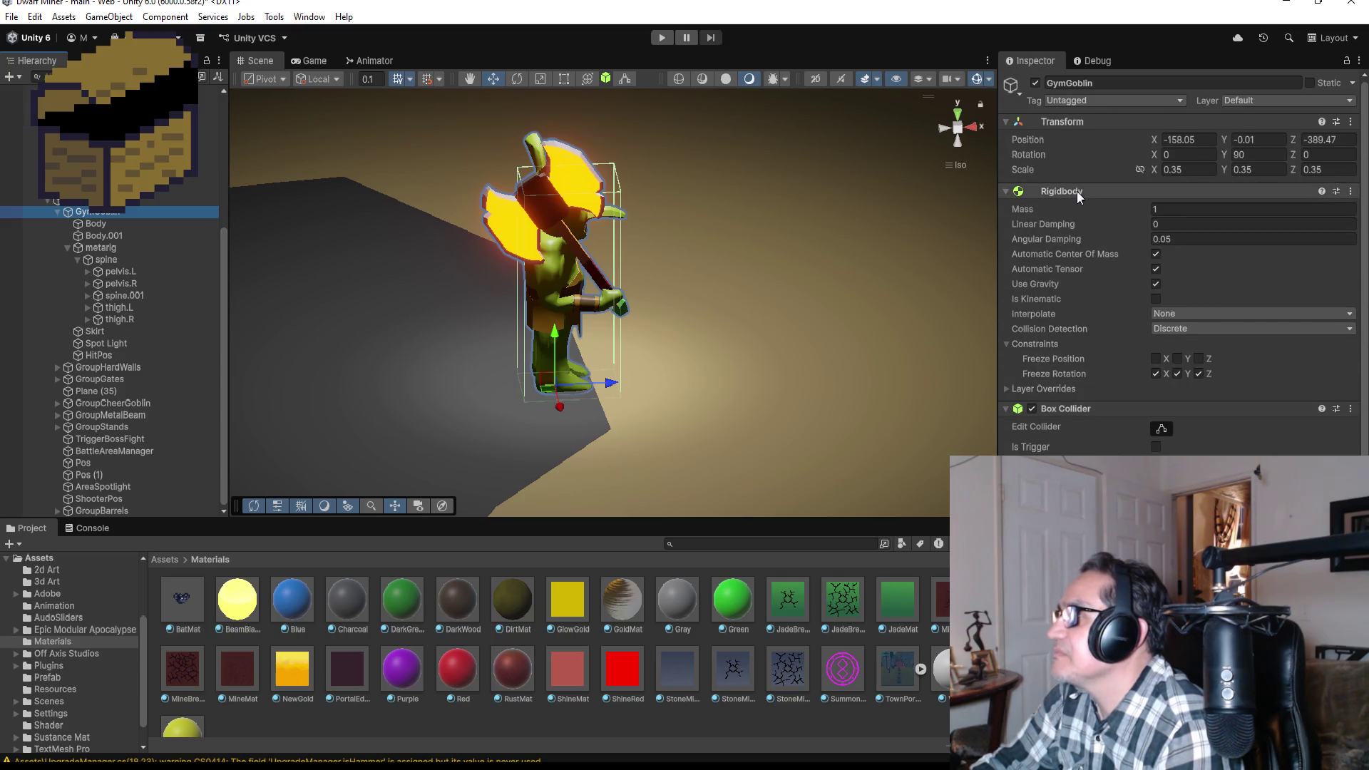
scroll(1111, 319, "down", 5)
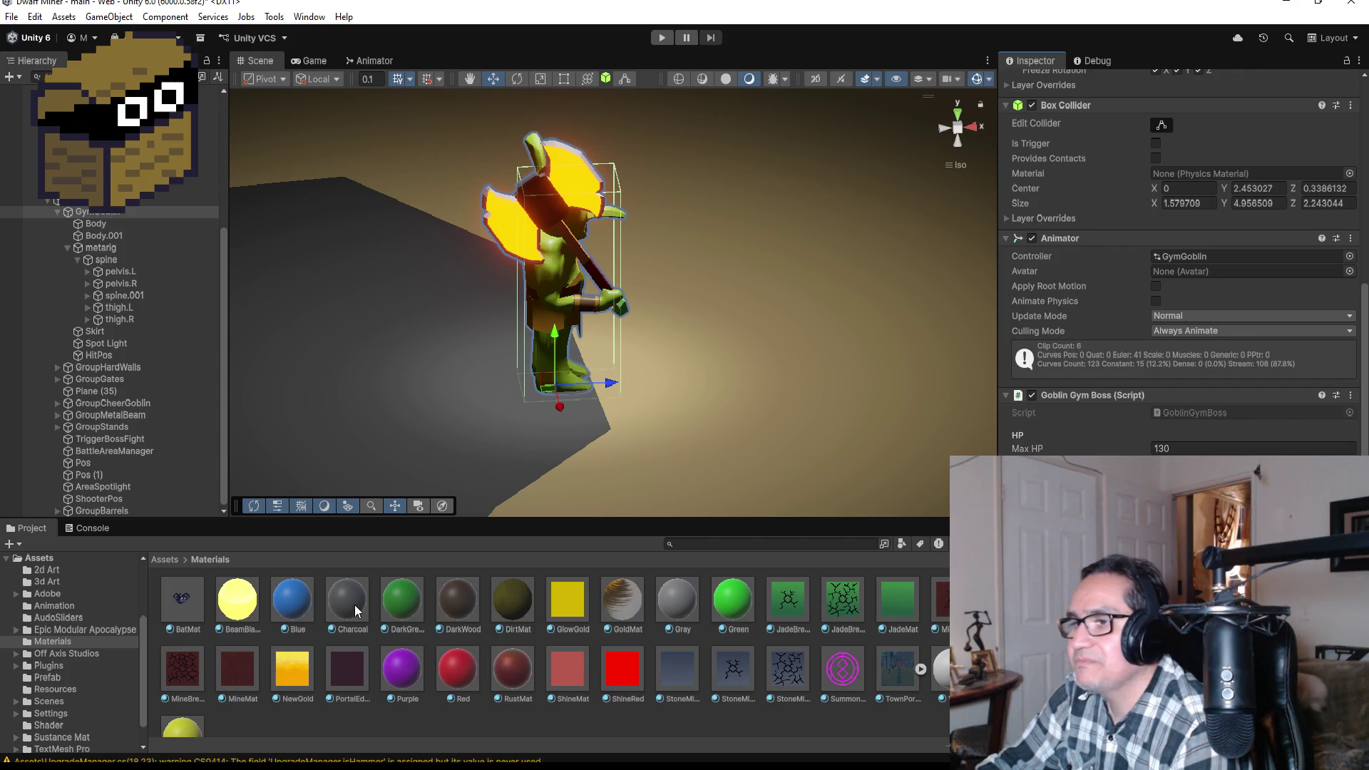
mouse_move(675, 600)
left_mouse_down()
mouse_move(576, 195)
mouse_move(1141, 606)
left_mouse_up()
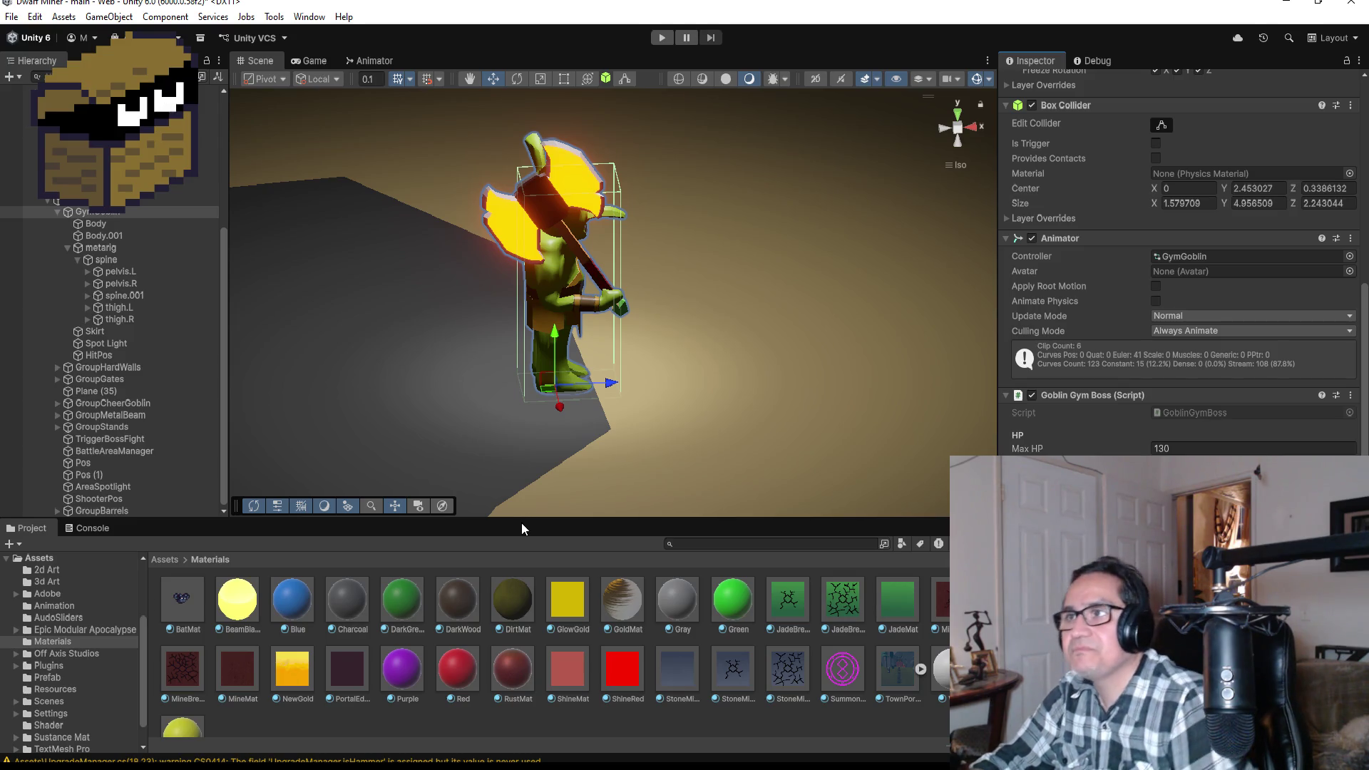
left_click(656, 36)
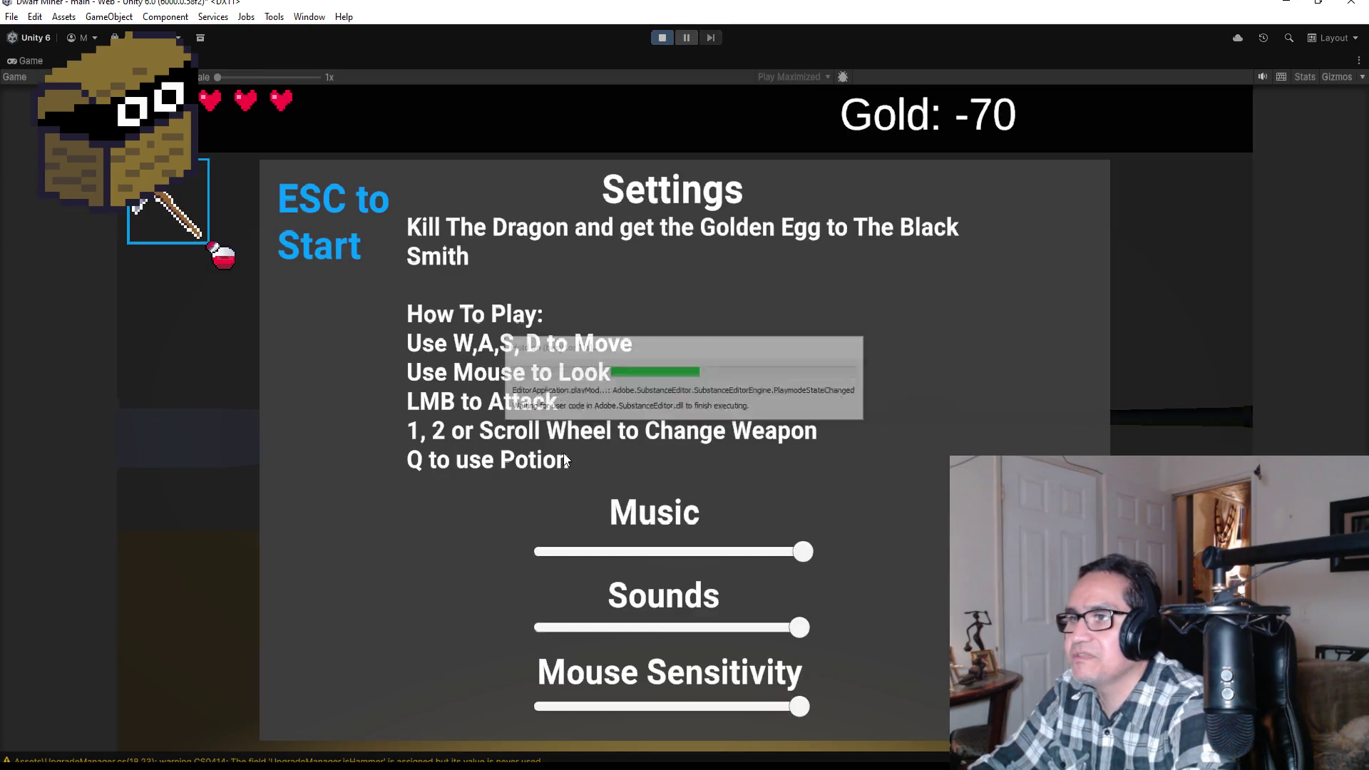
- Walk through the corridor into the goblin arena with the shotgun, then stop the play test
key("Escape")
key("w")
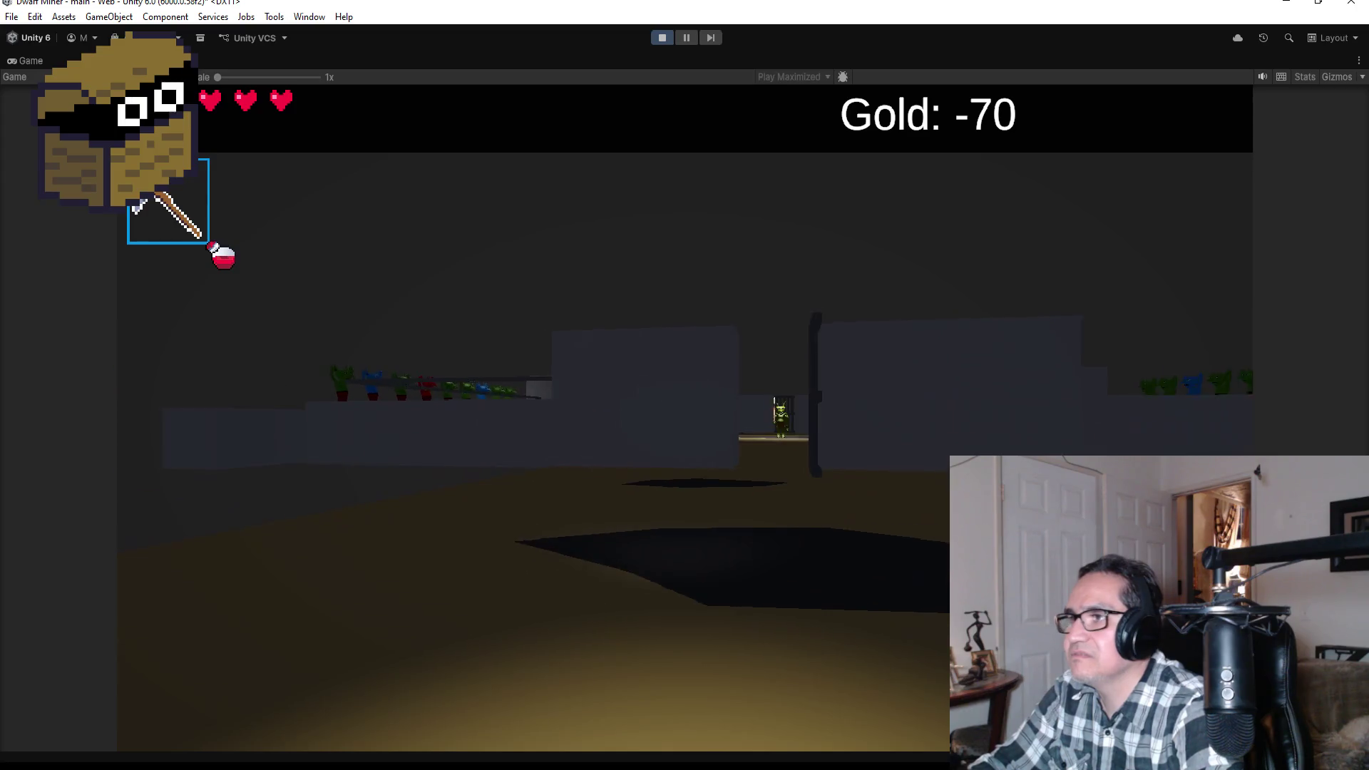
key("w")
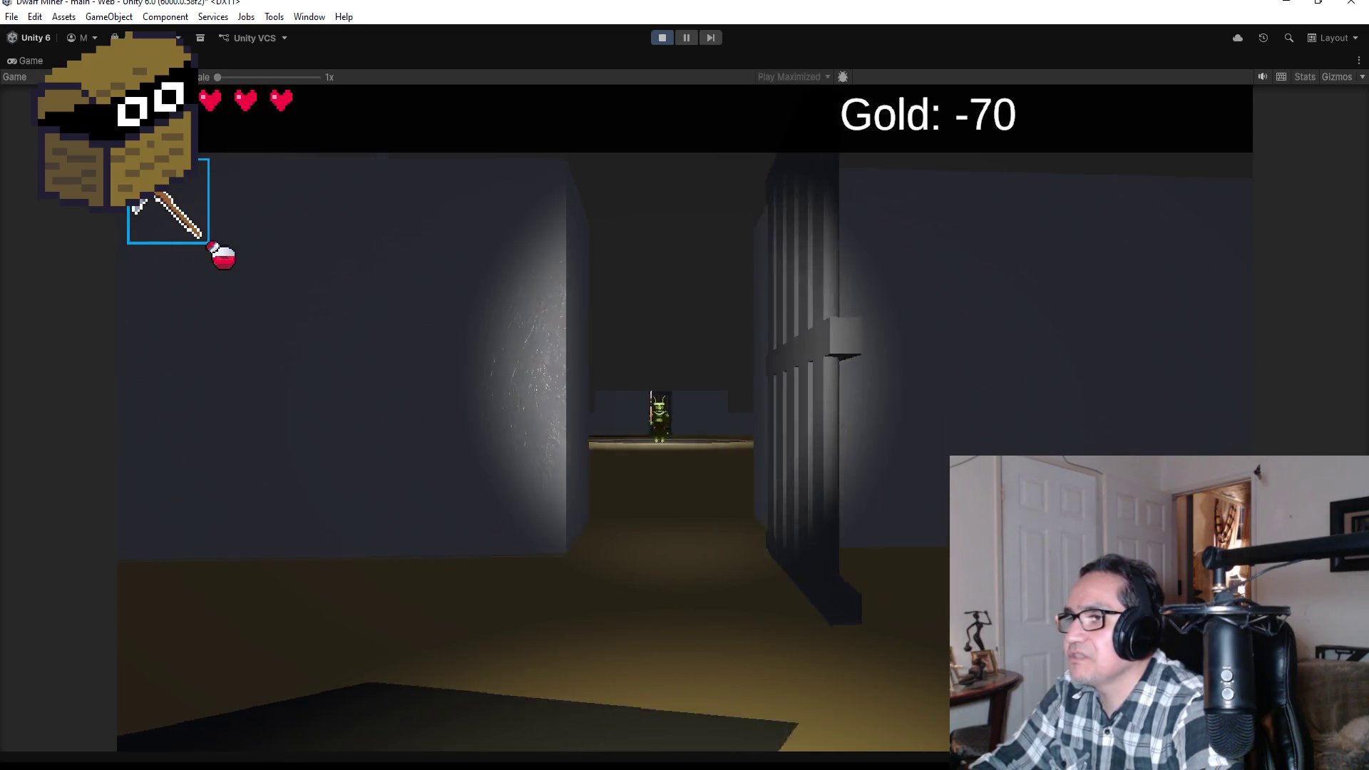
key("w")
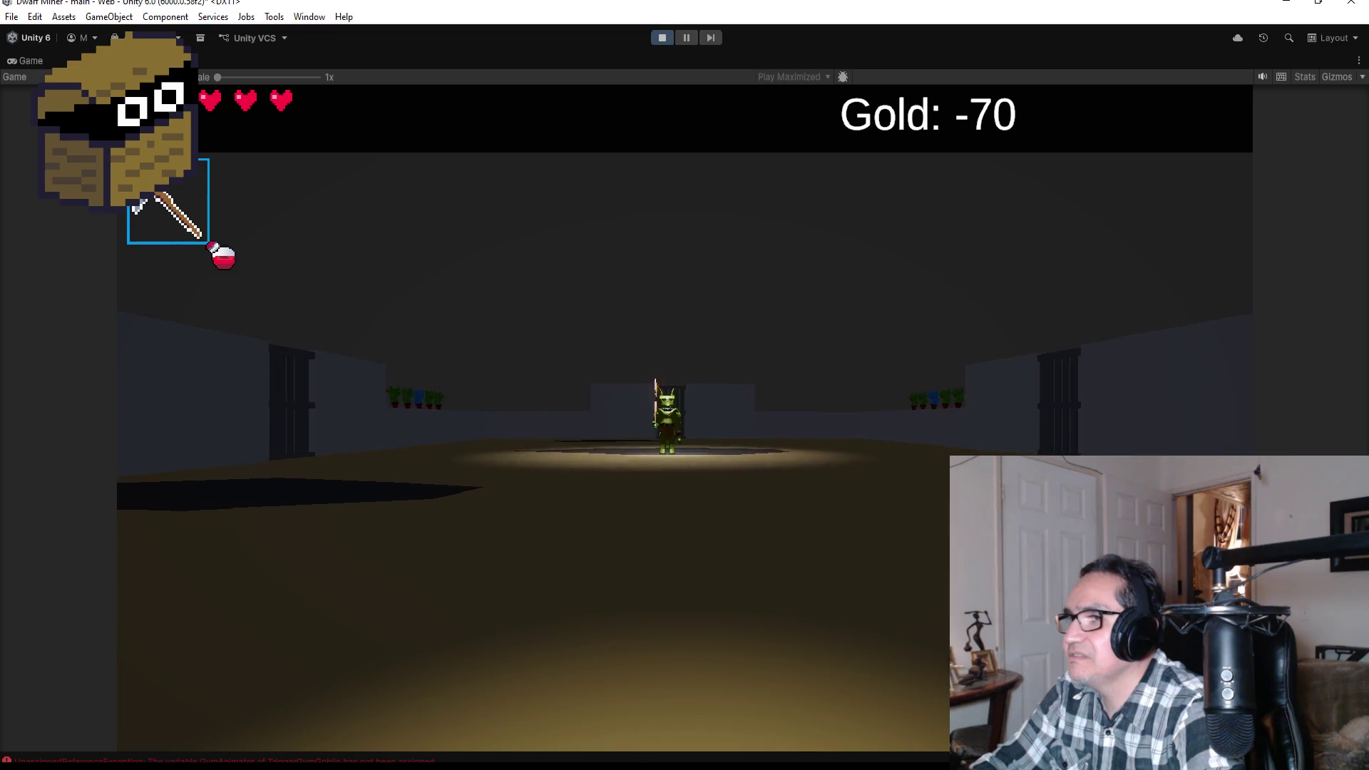
key("2")
key("w")
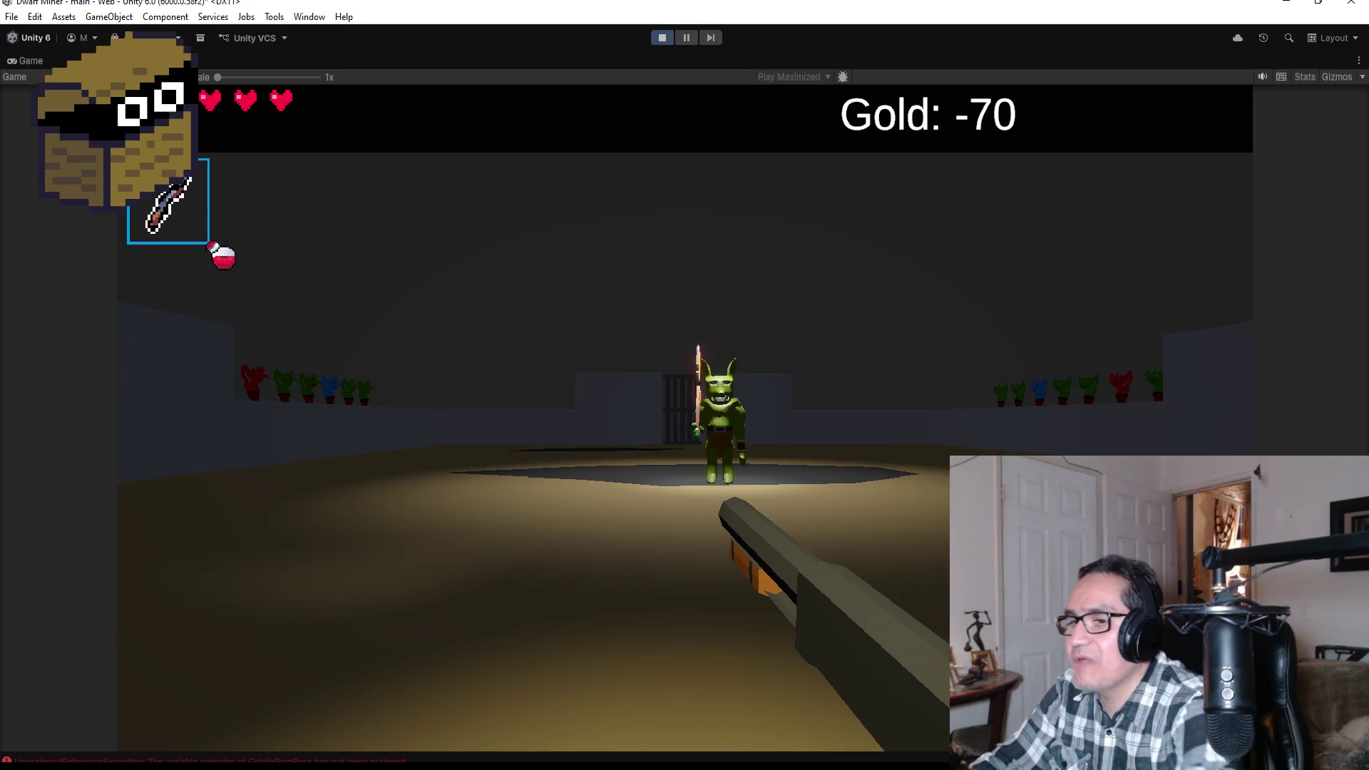
key("Escape")
left_click(657, 38)
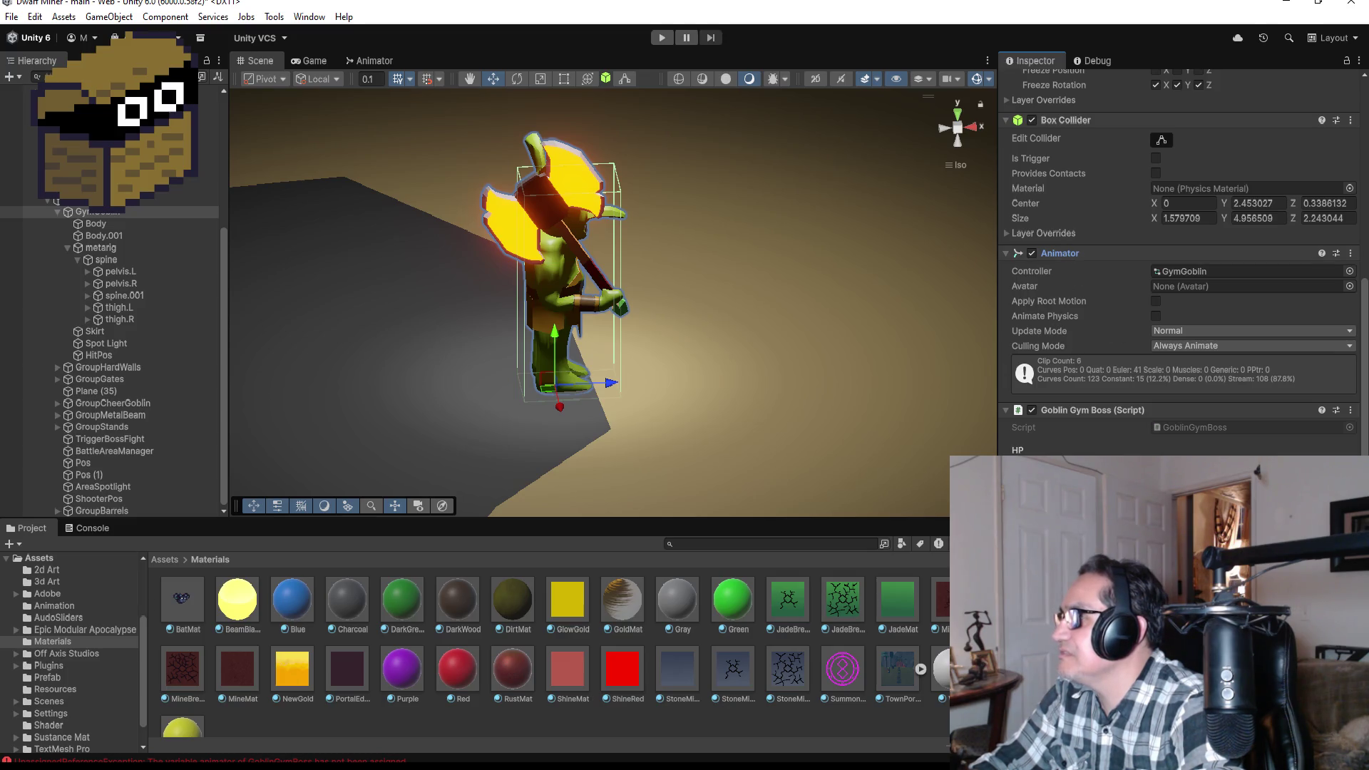
- Replay, ready the gun, advance into the arena as the boss charges, then stop
left_click(662, 39)
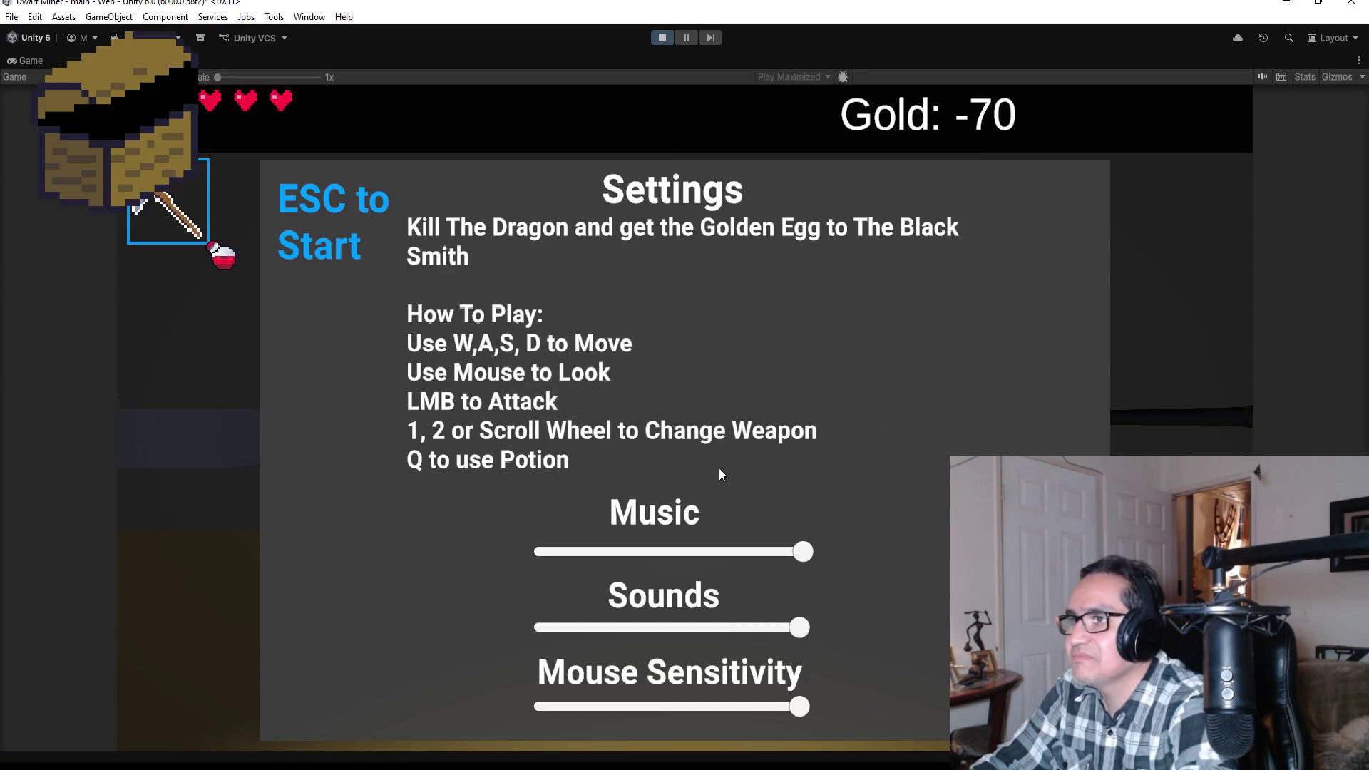
key("Escape")
key("w")
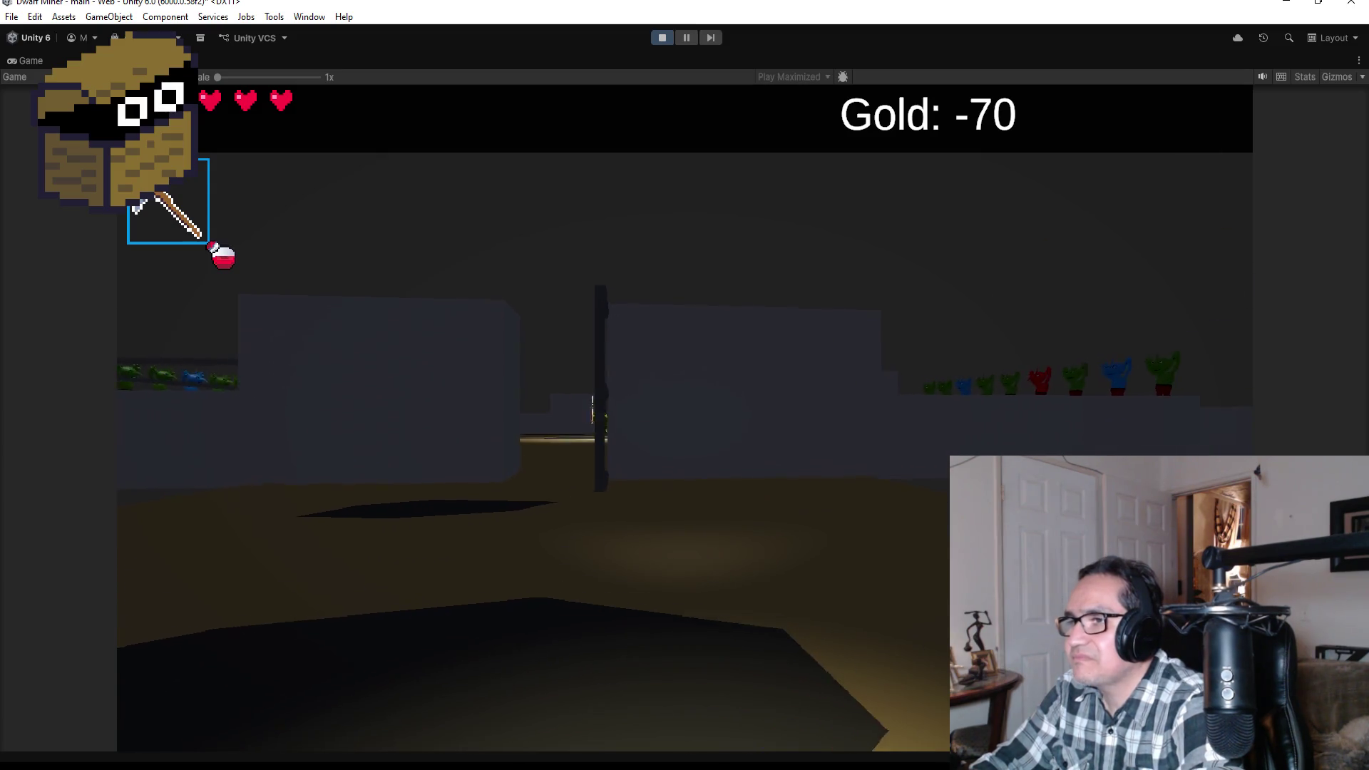
key("2")
key("w")
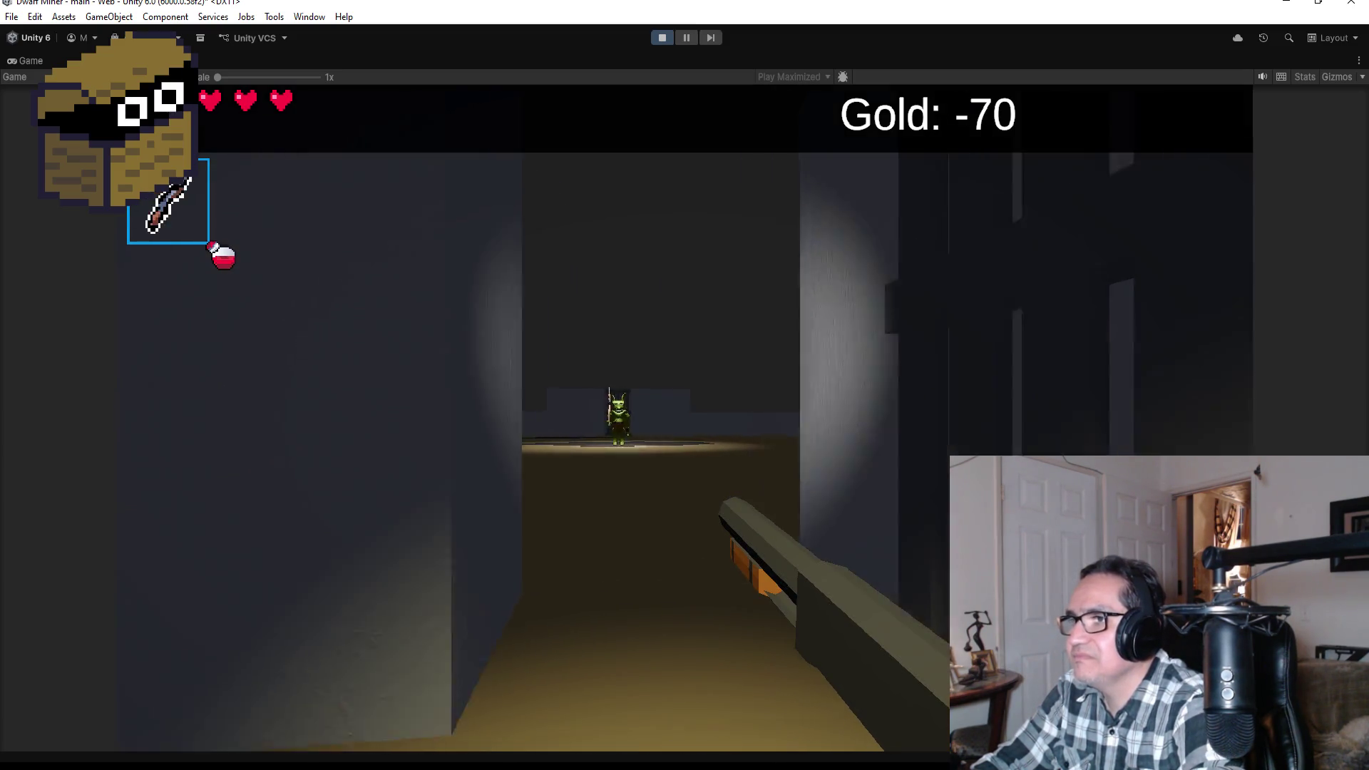
key("w")
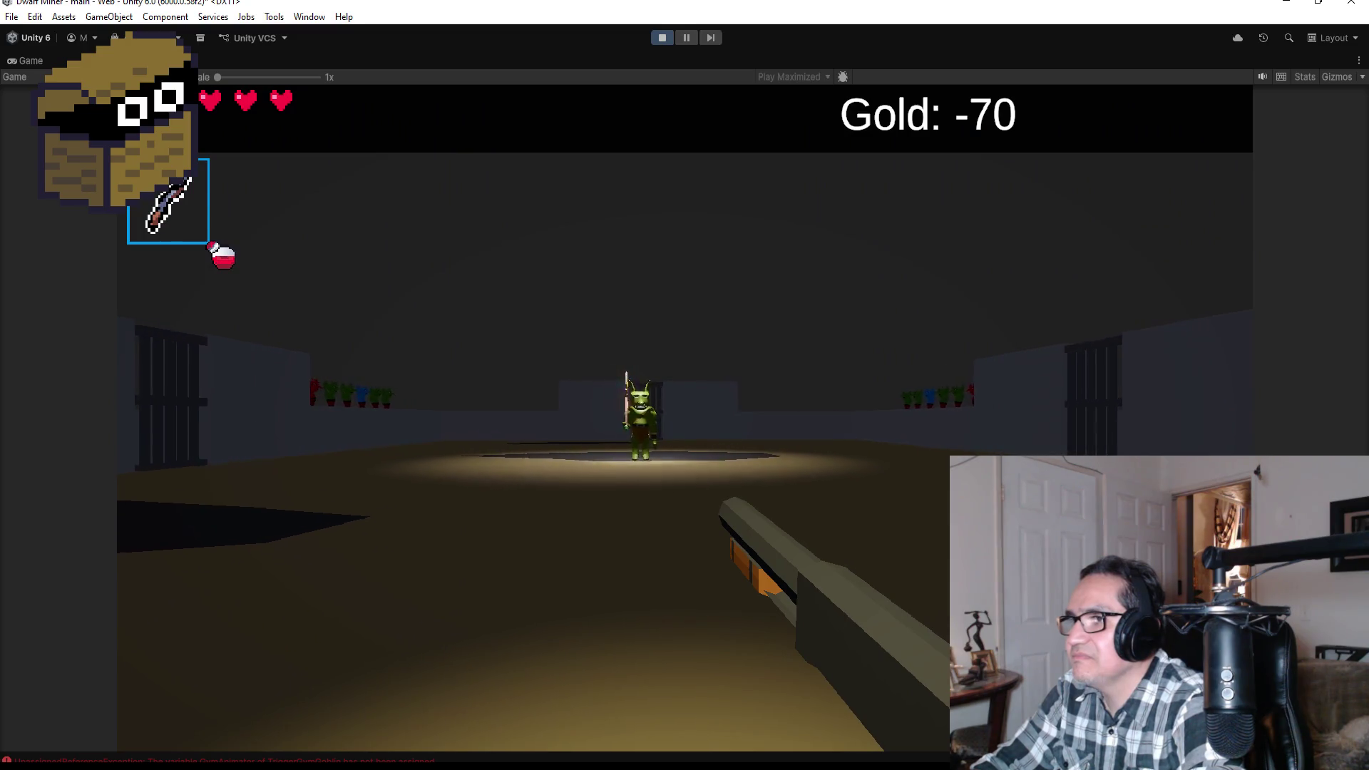
key("w")
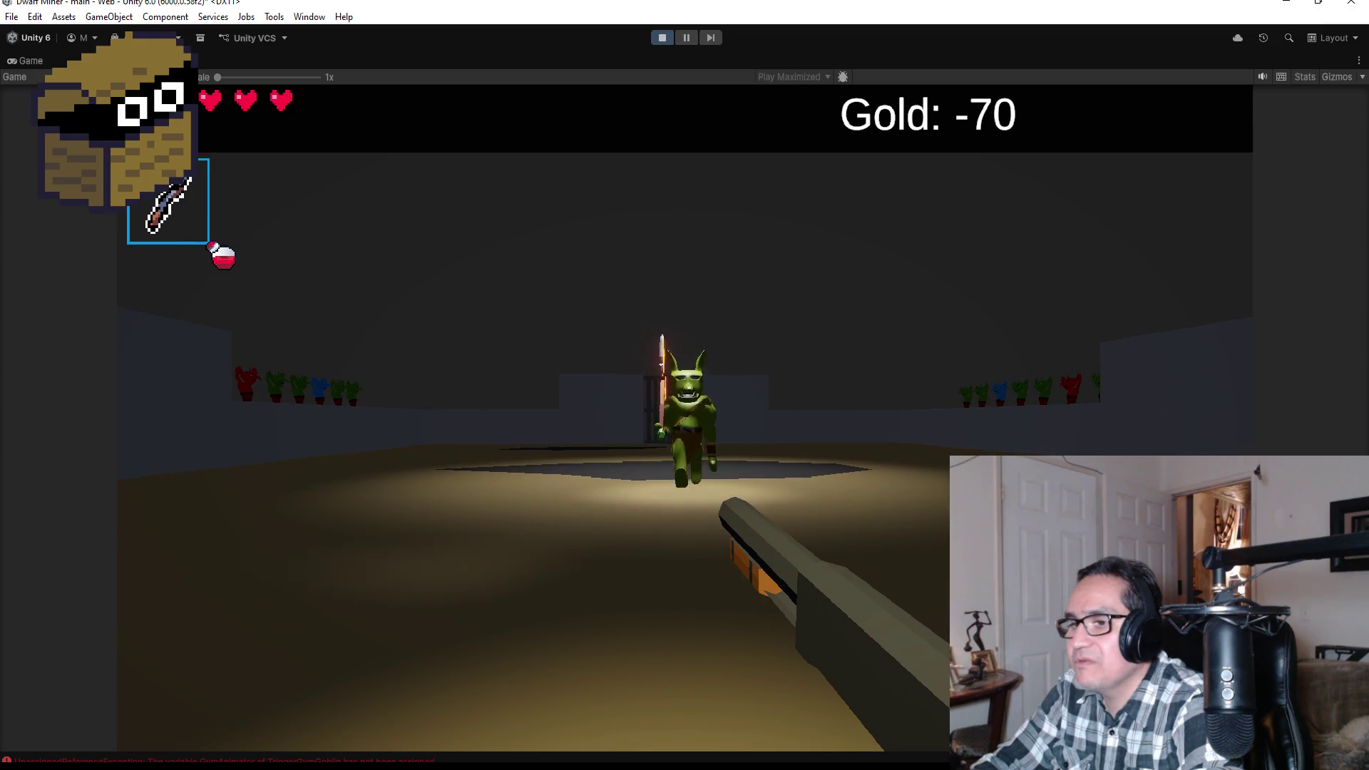
key("Escape")
left_click(666, 39)
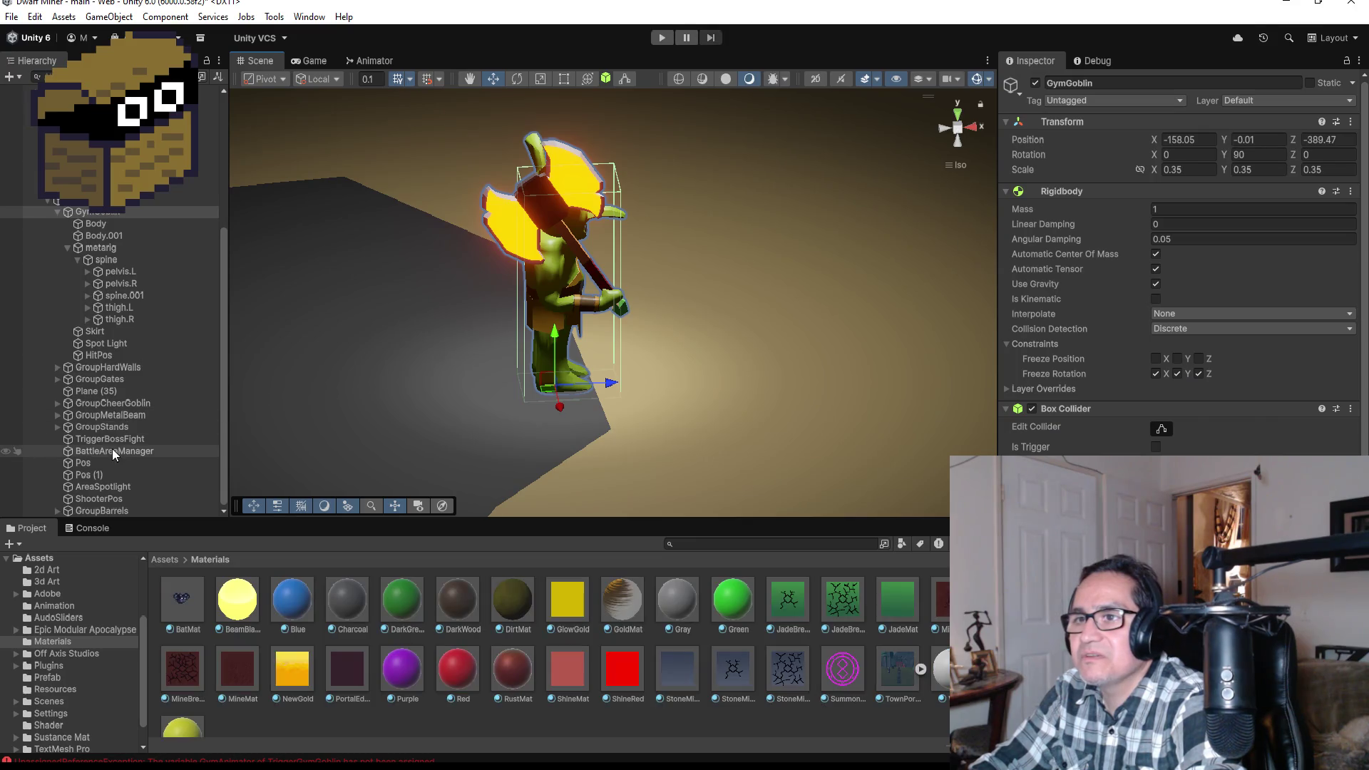
- Assign GymGoblin as the Gym Animator on TriggerBossFight's Trigger Gym Goblin script
left_click(114, 439)
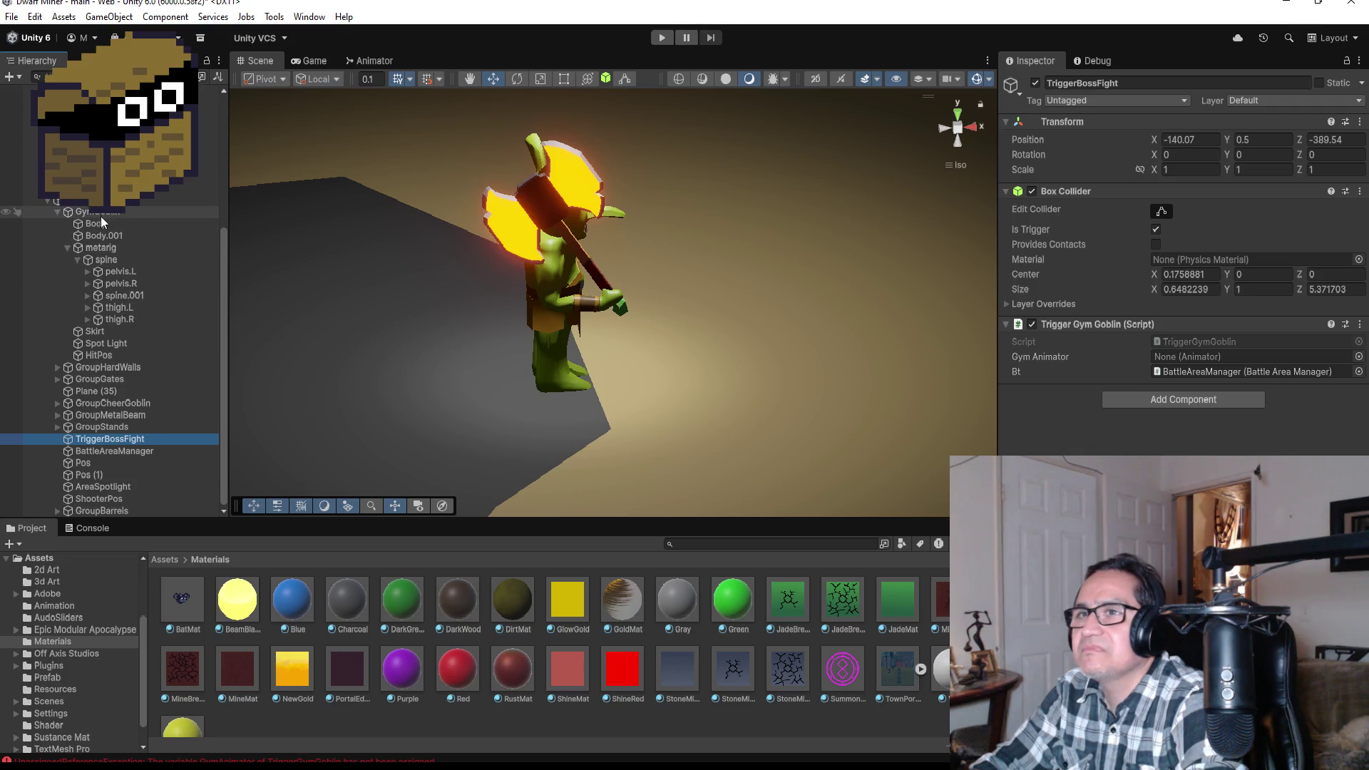
left_click_drag(99, 212, 1239, 357)
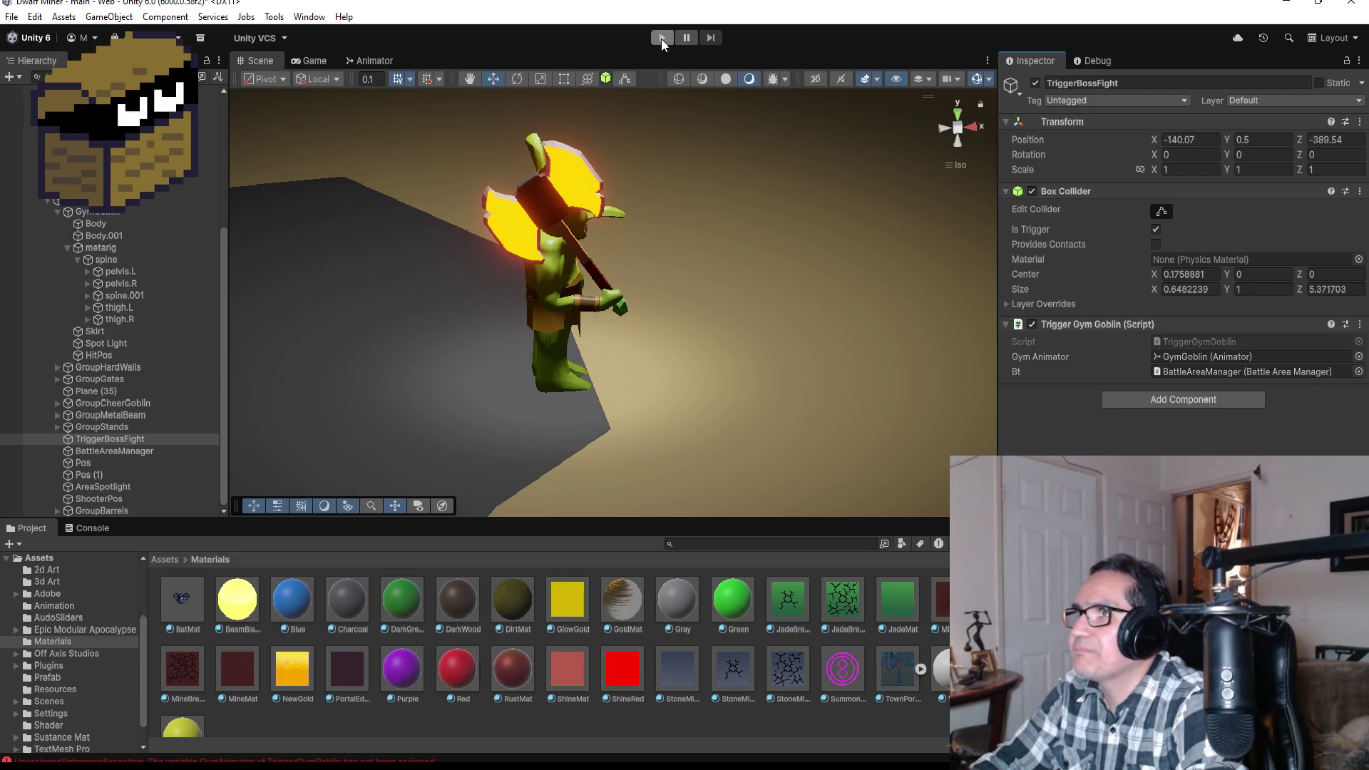
- Play the boss fight, shooting the goblin boss and spear goblin four times, then stop
left_click(661, 39)
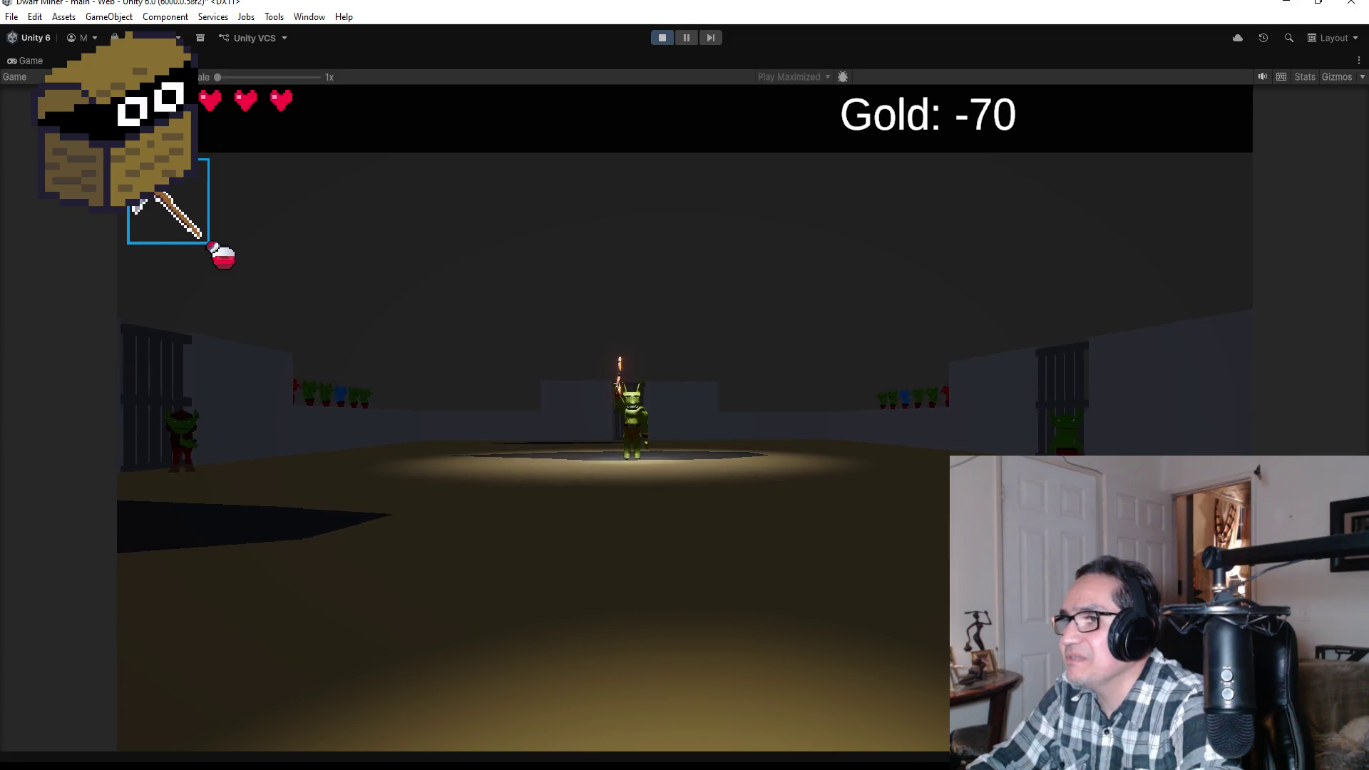
scroll(685, 385, "down", 1)
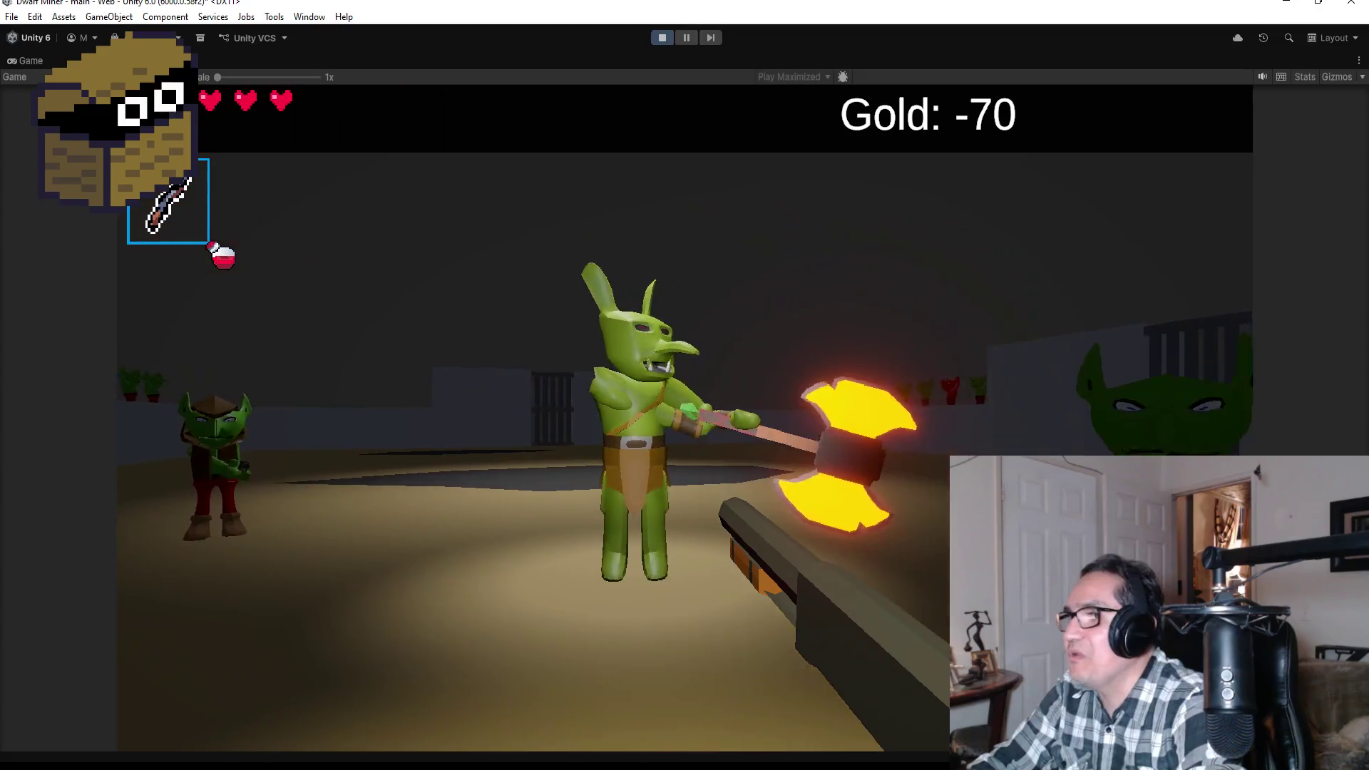
left_click(684, 385)
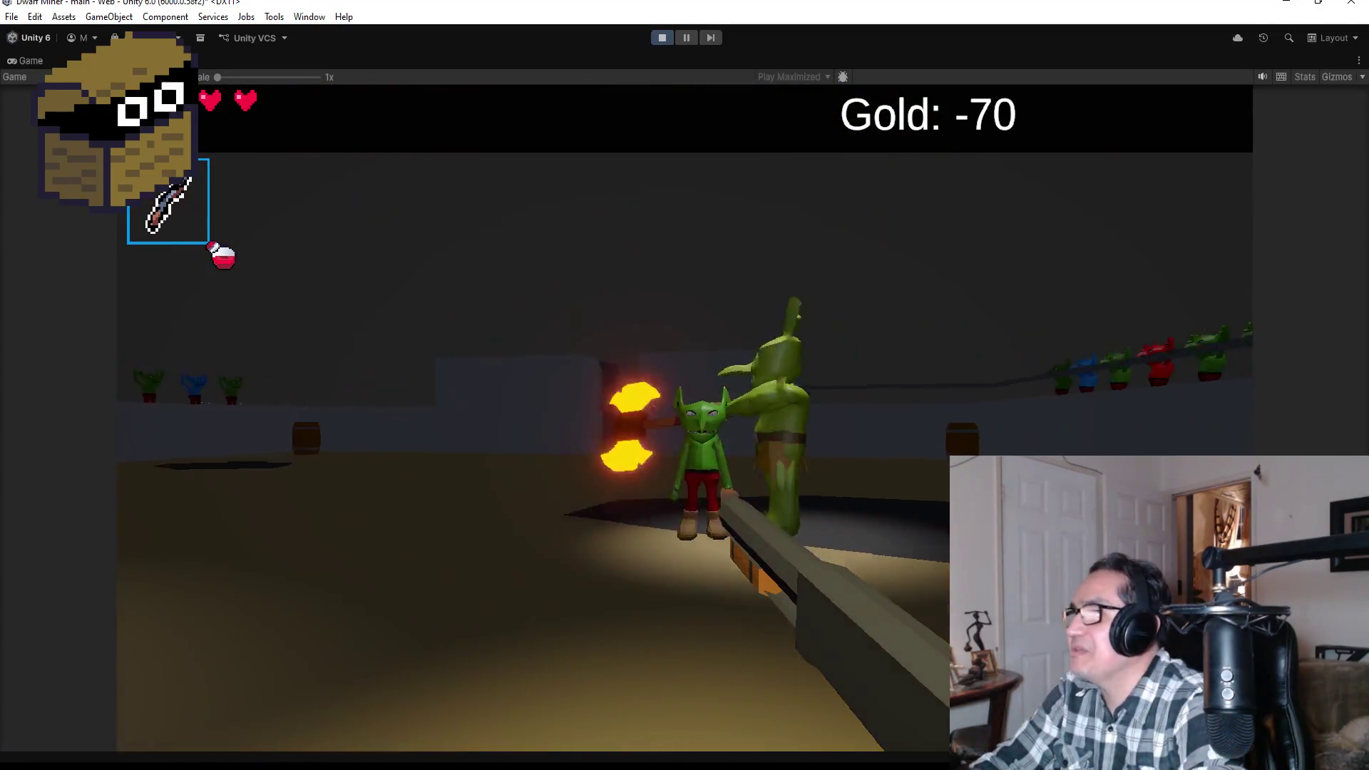
left_click(684, 385)
left_click(684, 385)
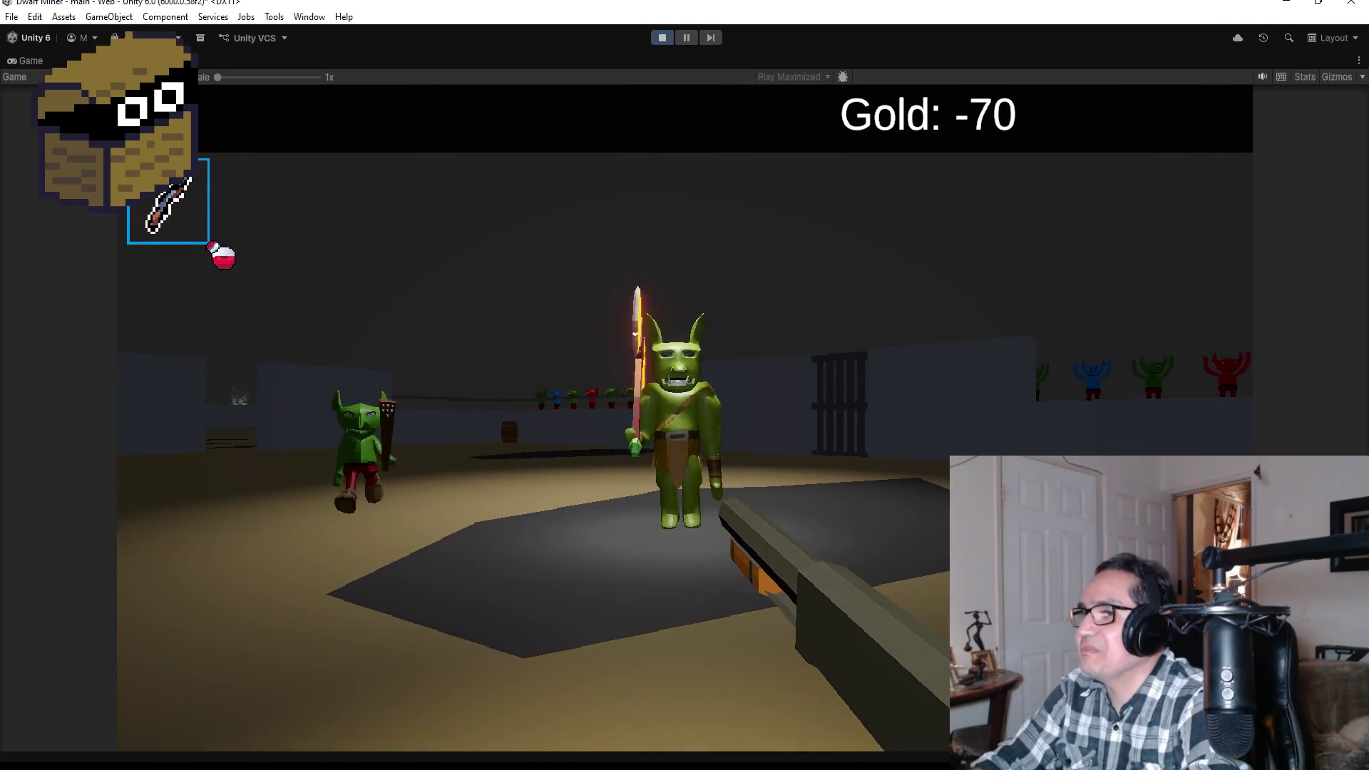
left_click(685, 385)
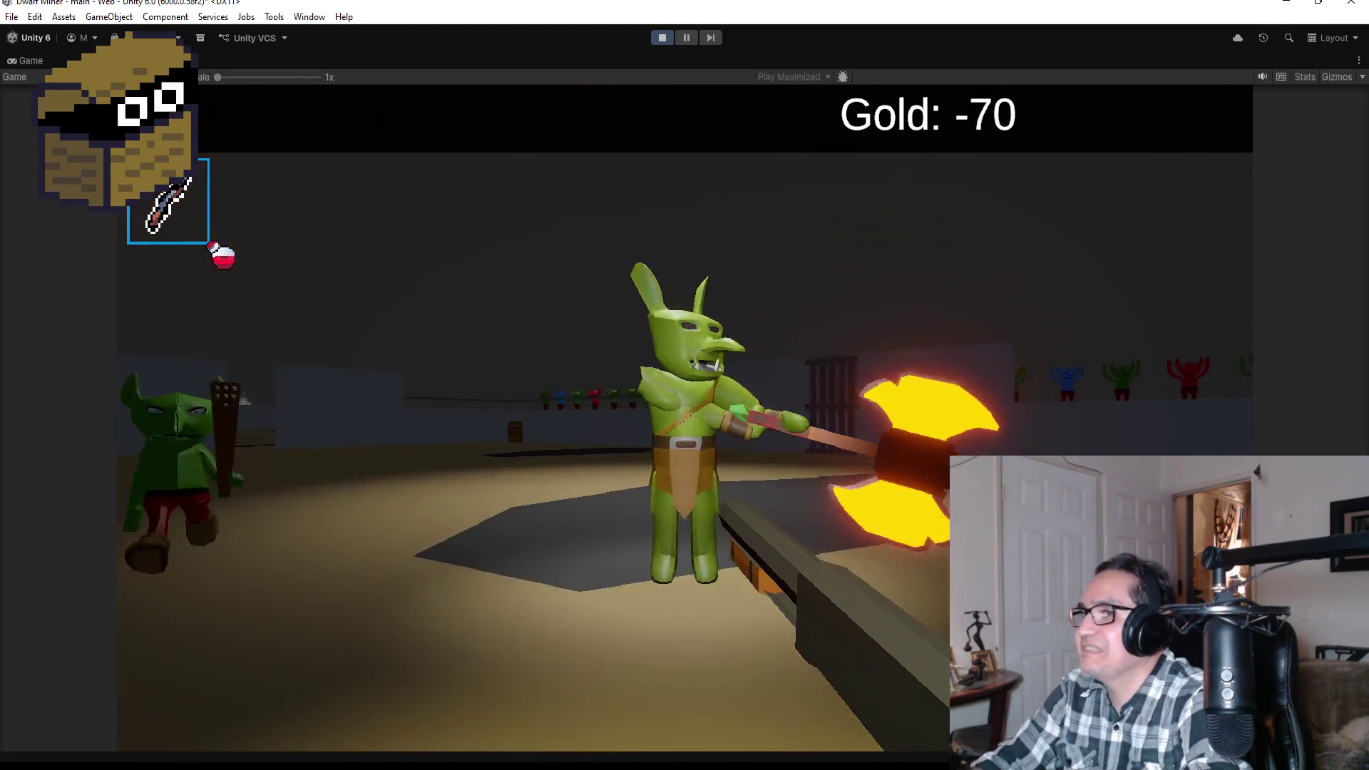
key("Escape")
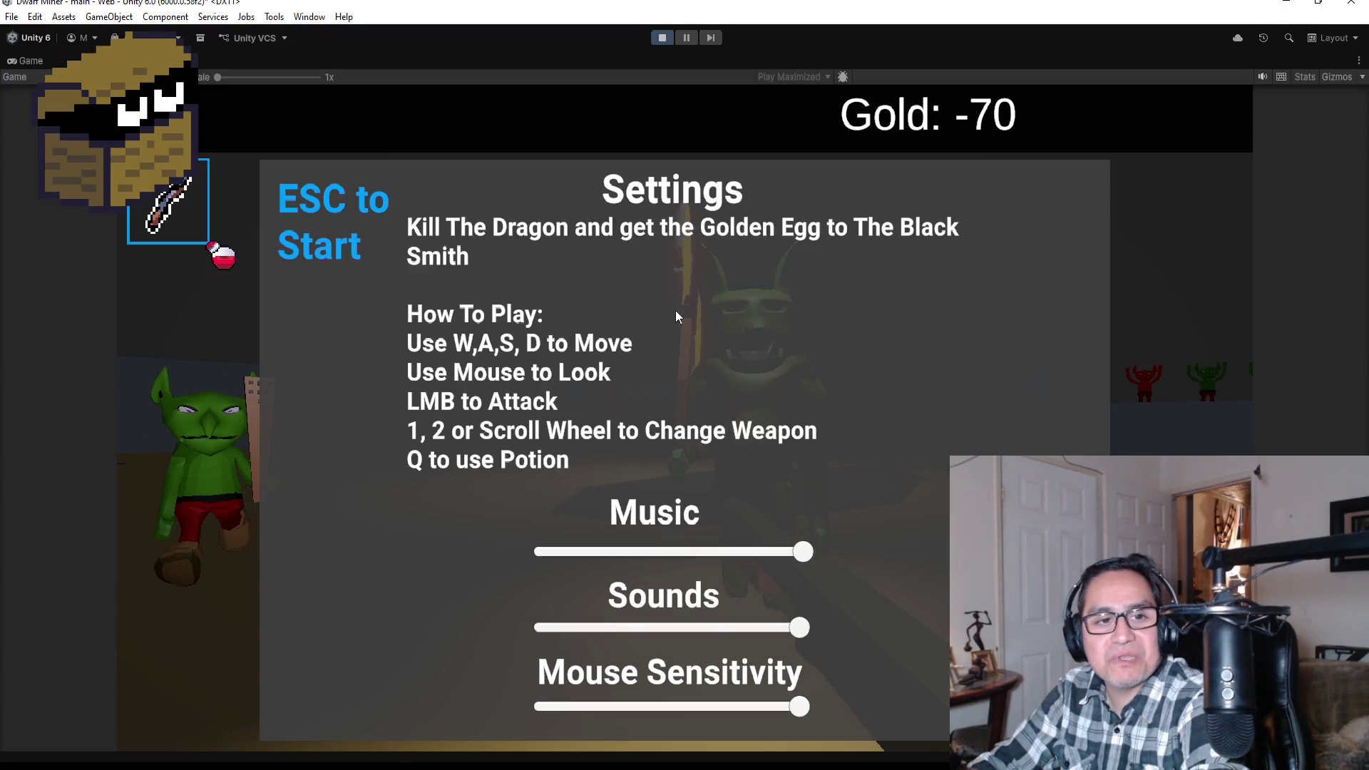
left_click(663, 38)
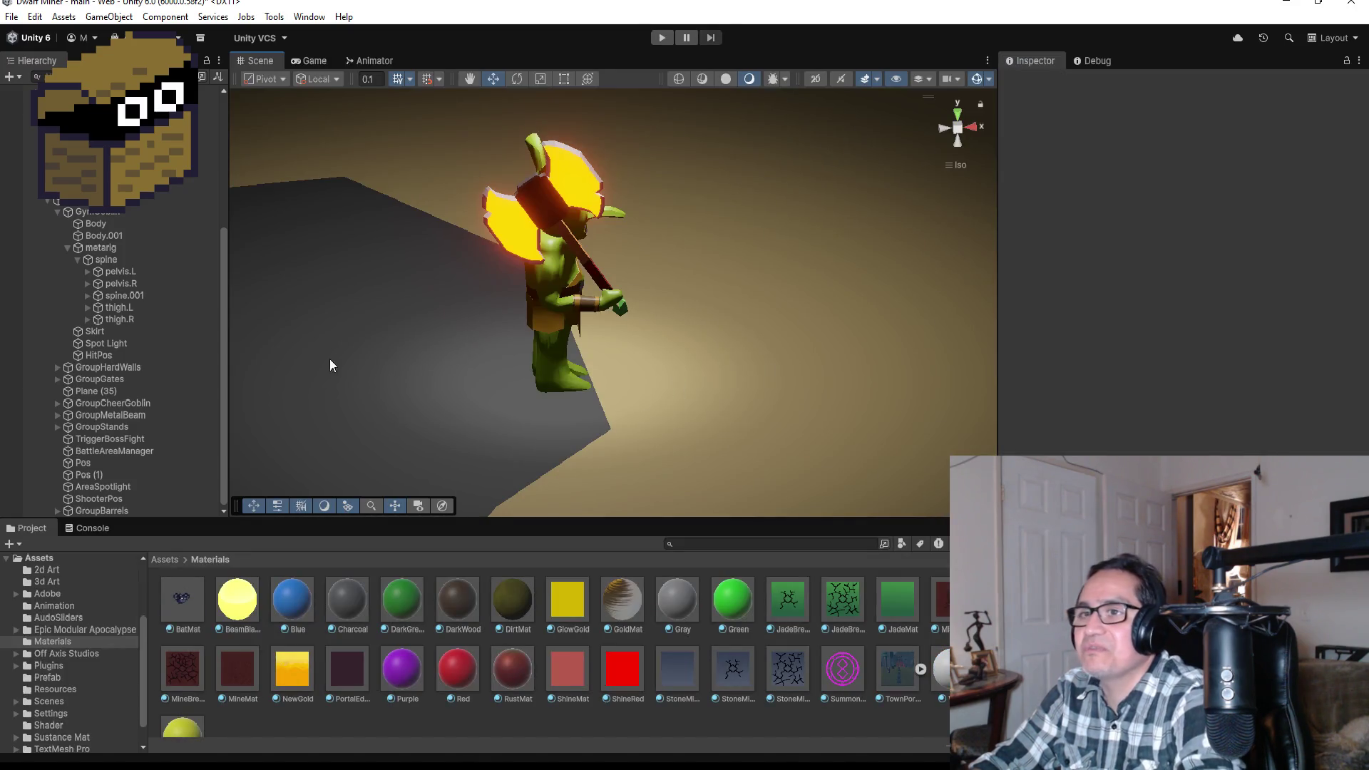
- View the scene from the top, select GymGoblin and expand its rig to the hand.R bone
left_click(959, 120)
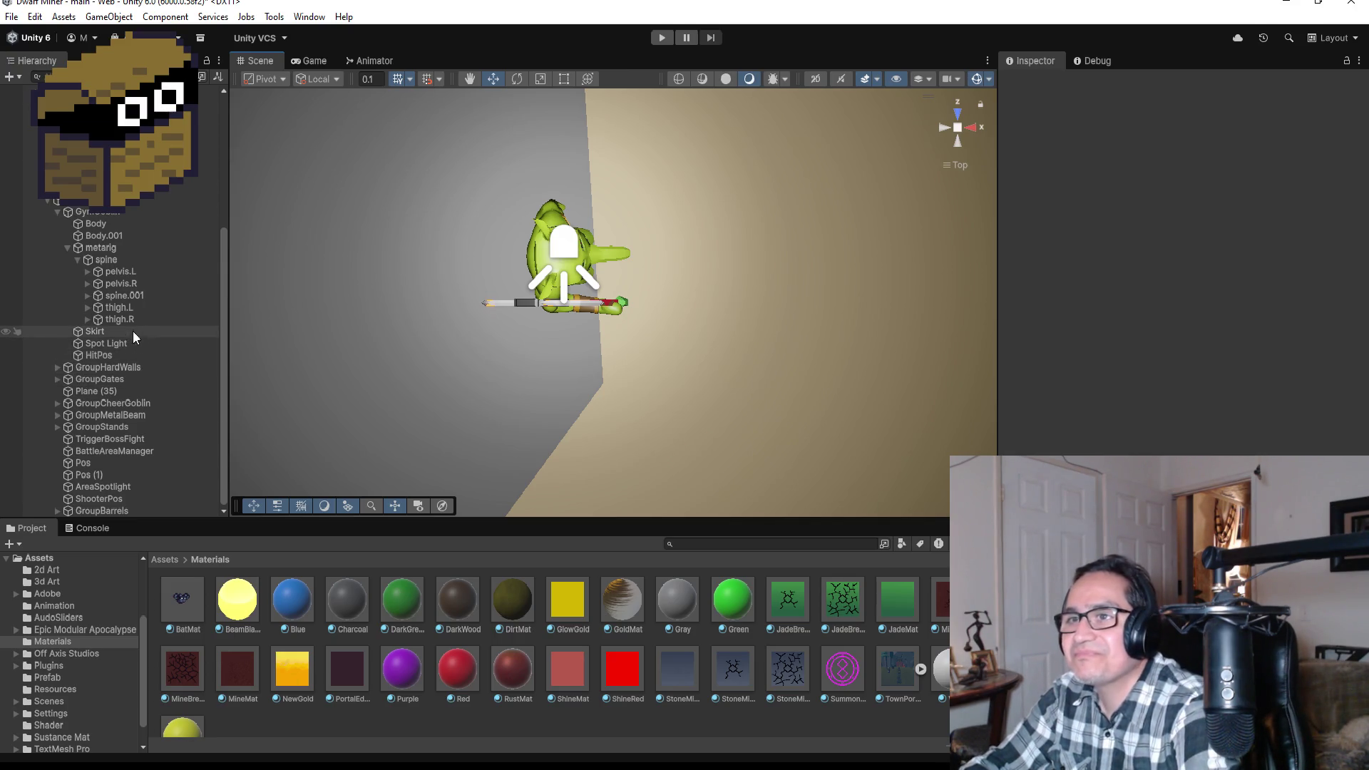
scroll(127, 335, "up", 2)
scroll(133, 399, "down", 2)
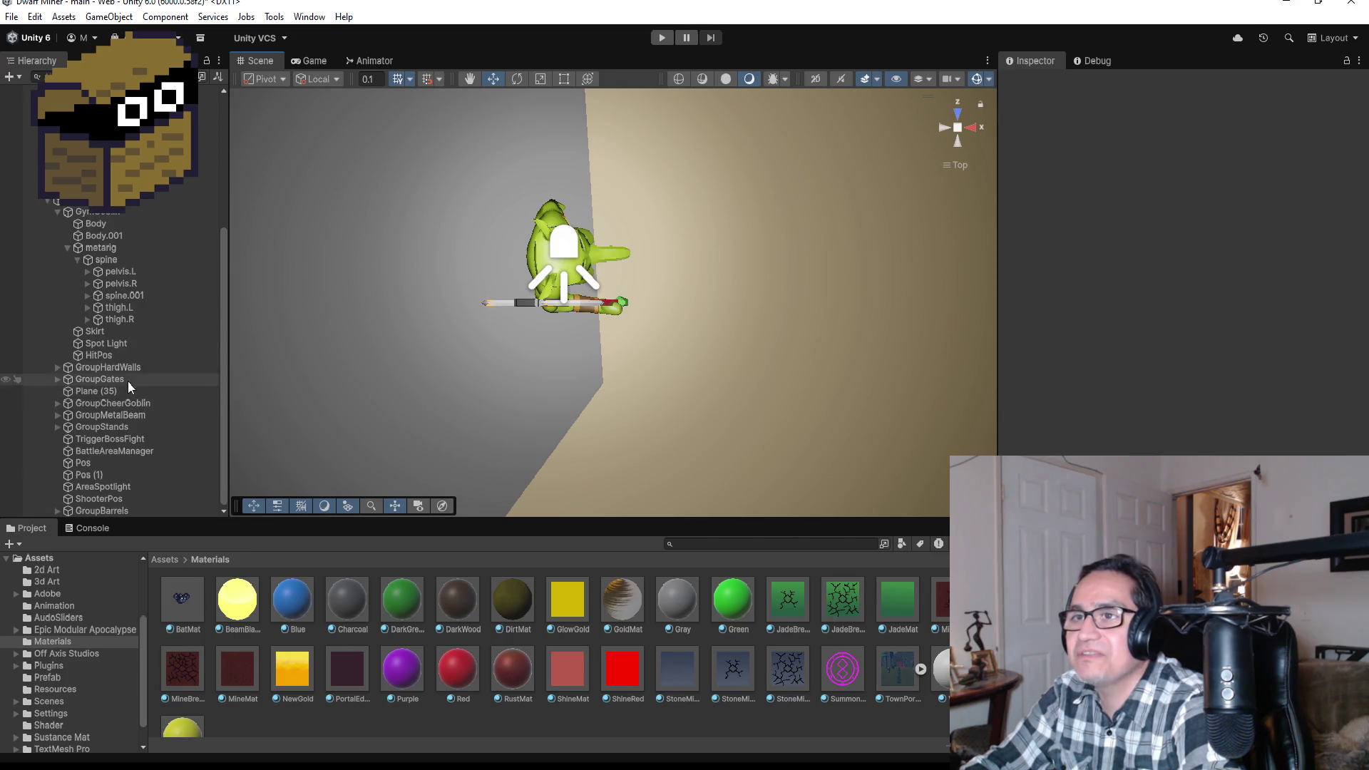
left_click(110, 213)
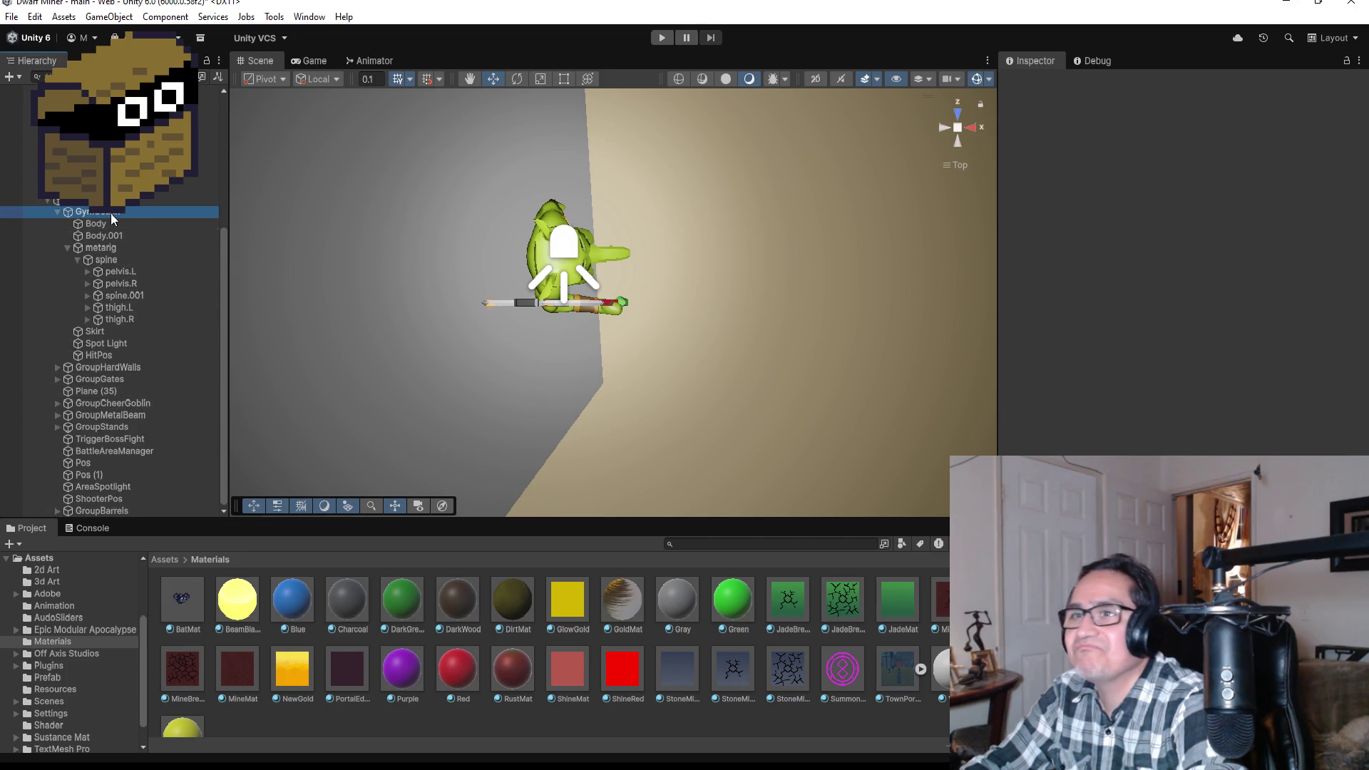
scroll(677, 319, "up", 3)
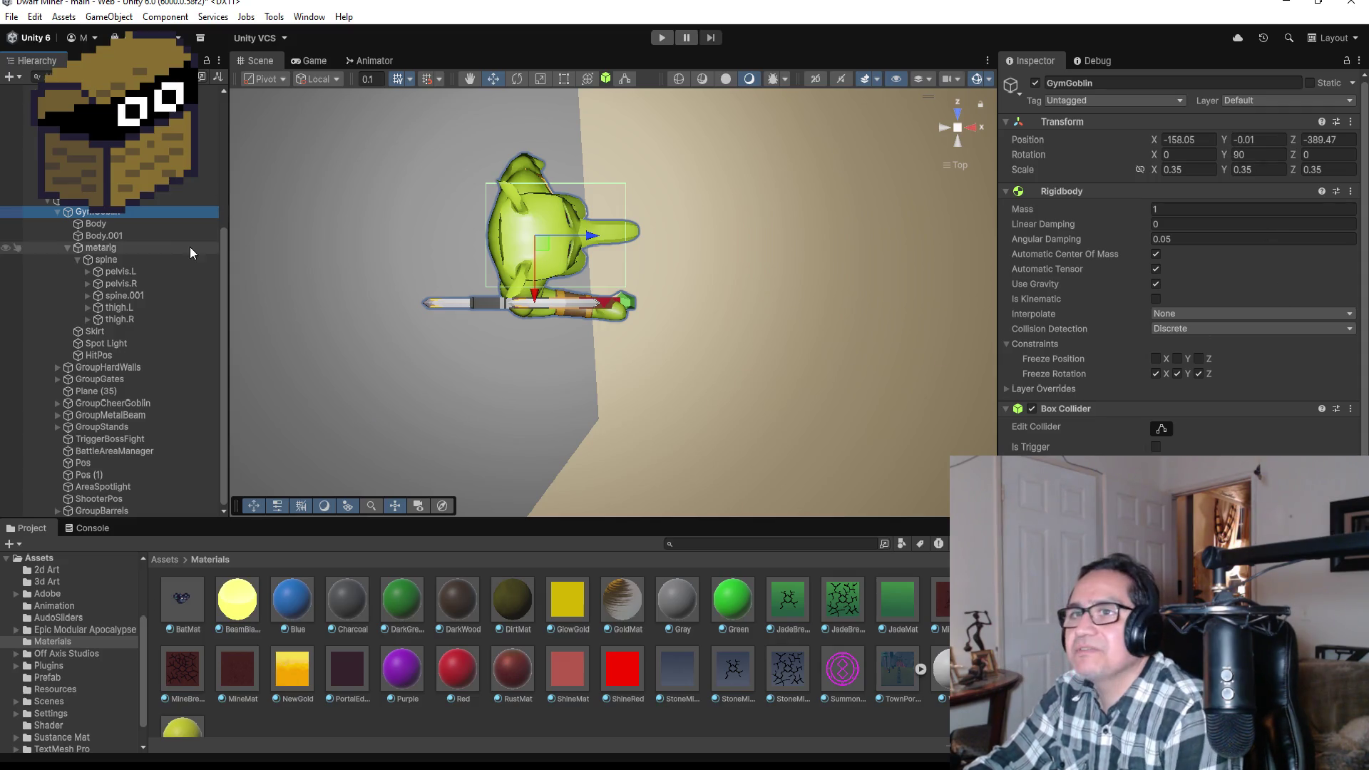
left_click(87, 295)
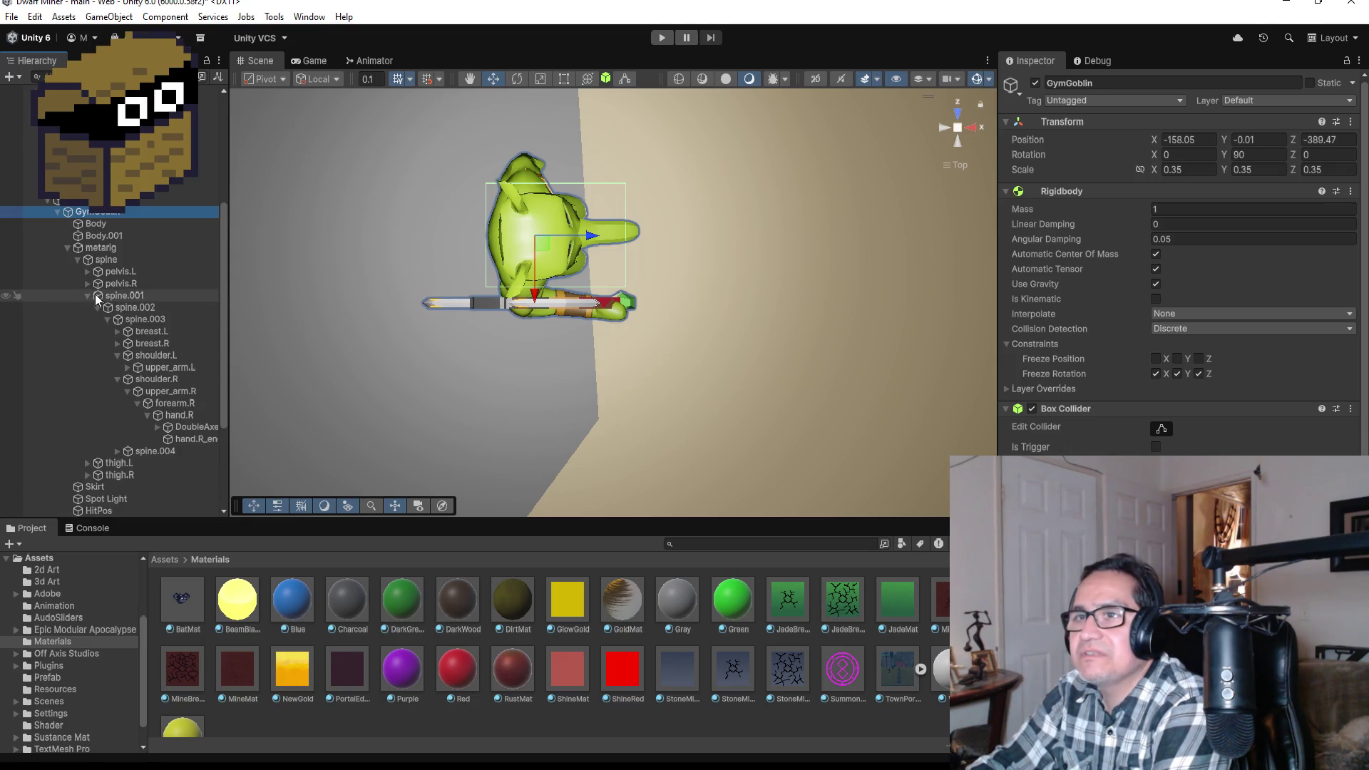
- Select the DoubleAxe and unparent it from the hand.R bone
left_click(186, 439)
left_click(183, 425)
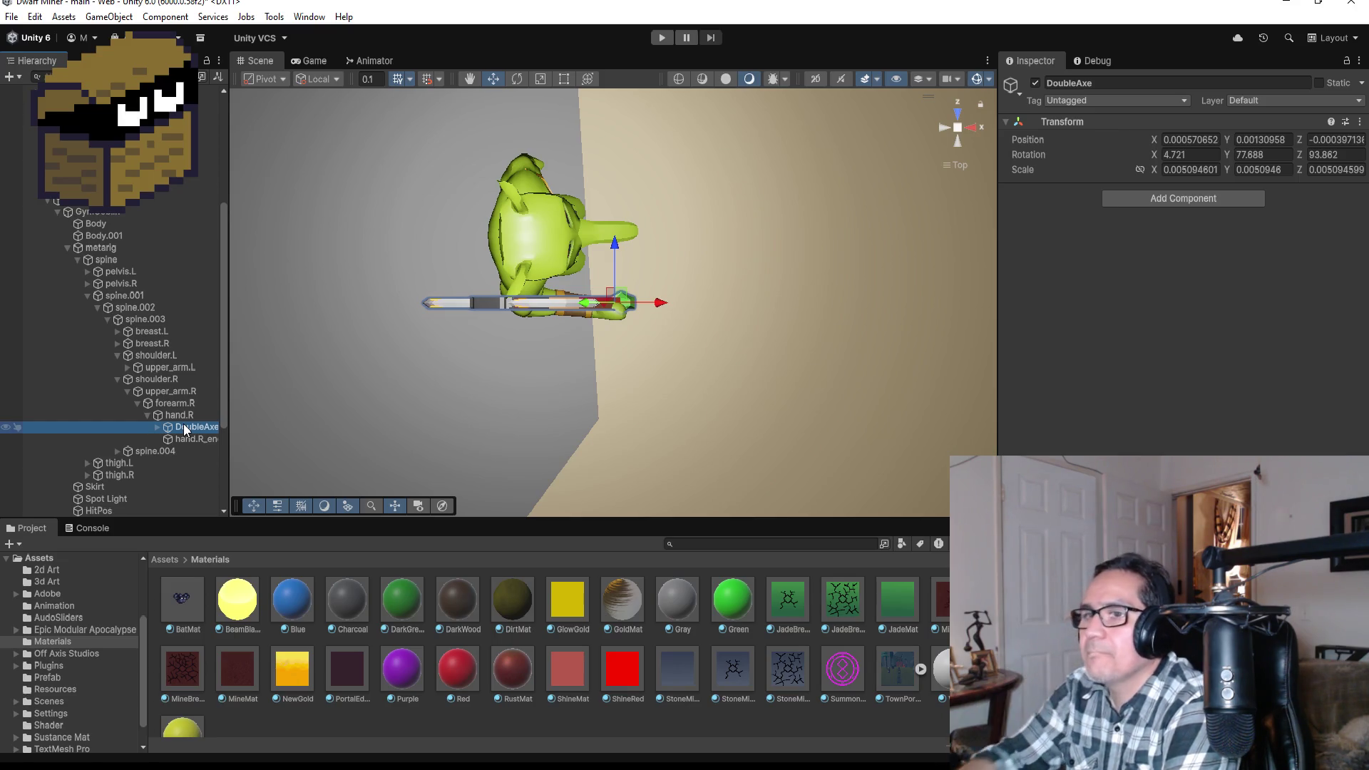
left_click_drag(192, 430, 114, 202)
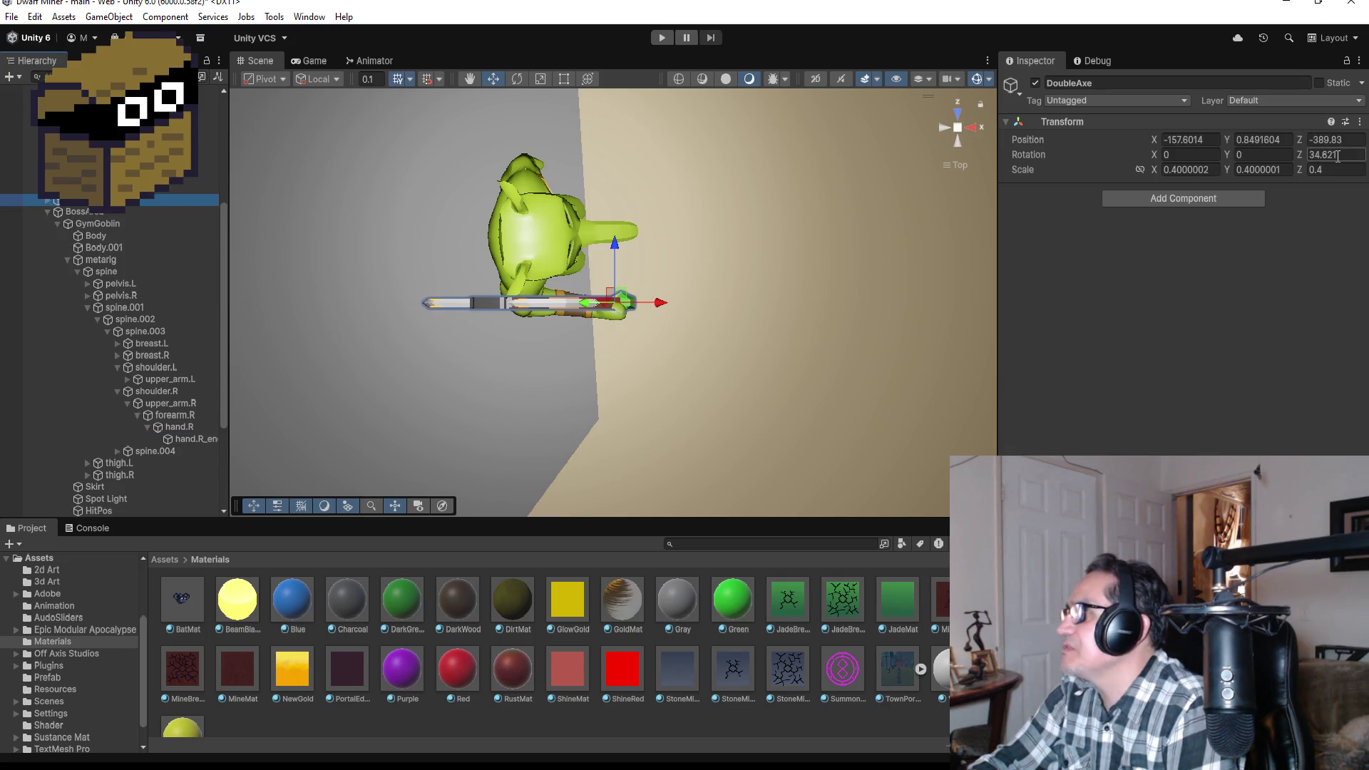
- Set the DoubleAxe rotation to X 0, Y 90, Z 0 so it stands upright
left_click(1182, 157)
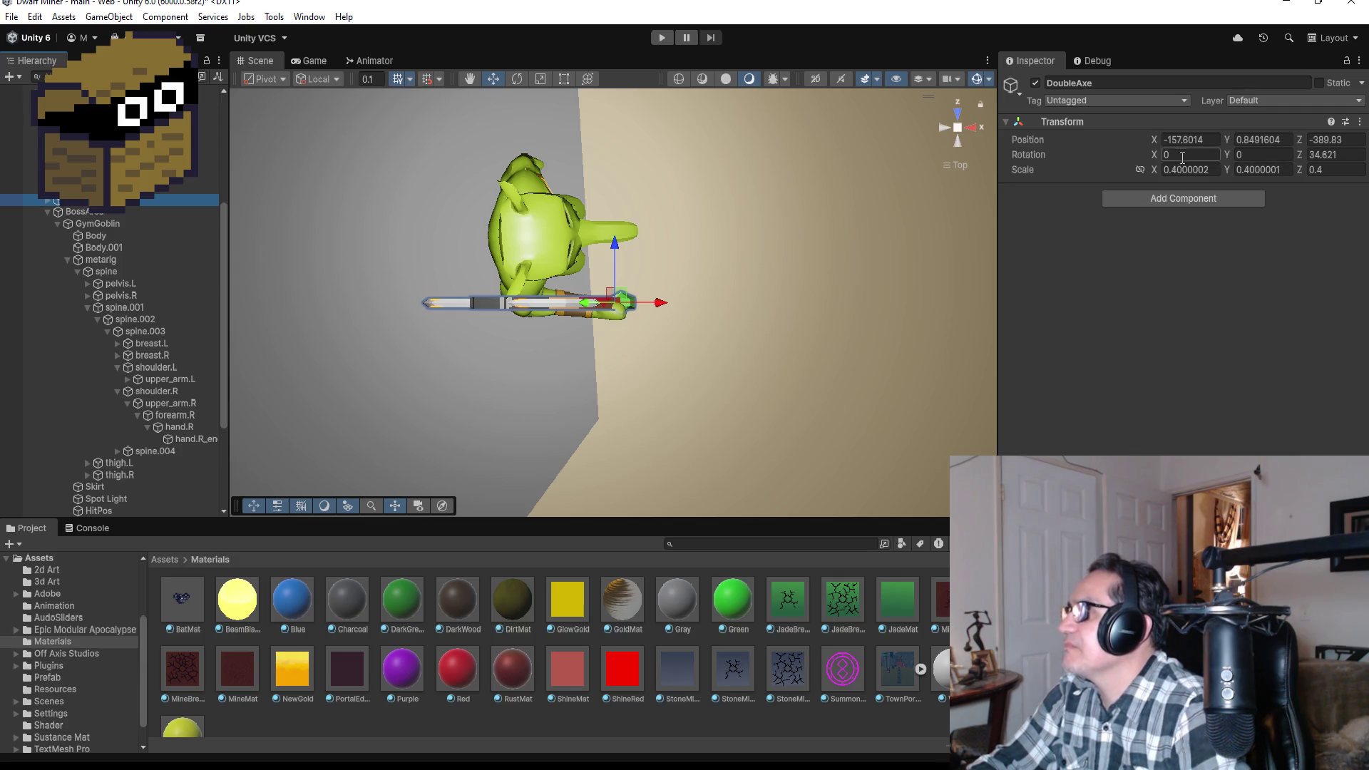
left_click_drag(760, 348, 727, 80)
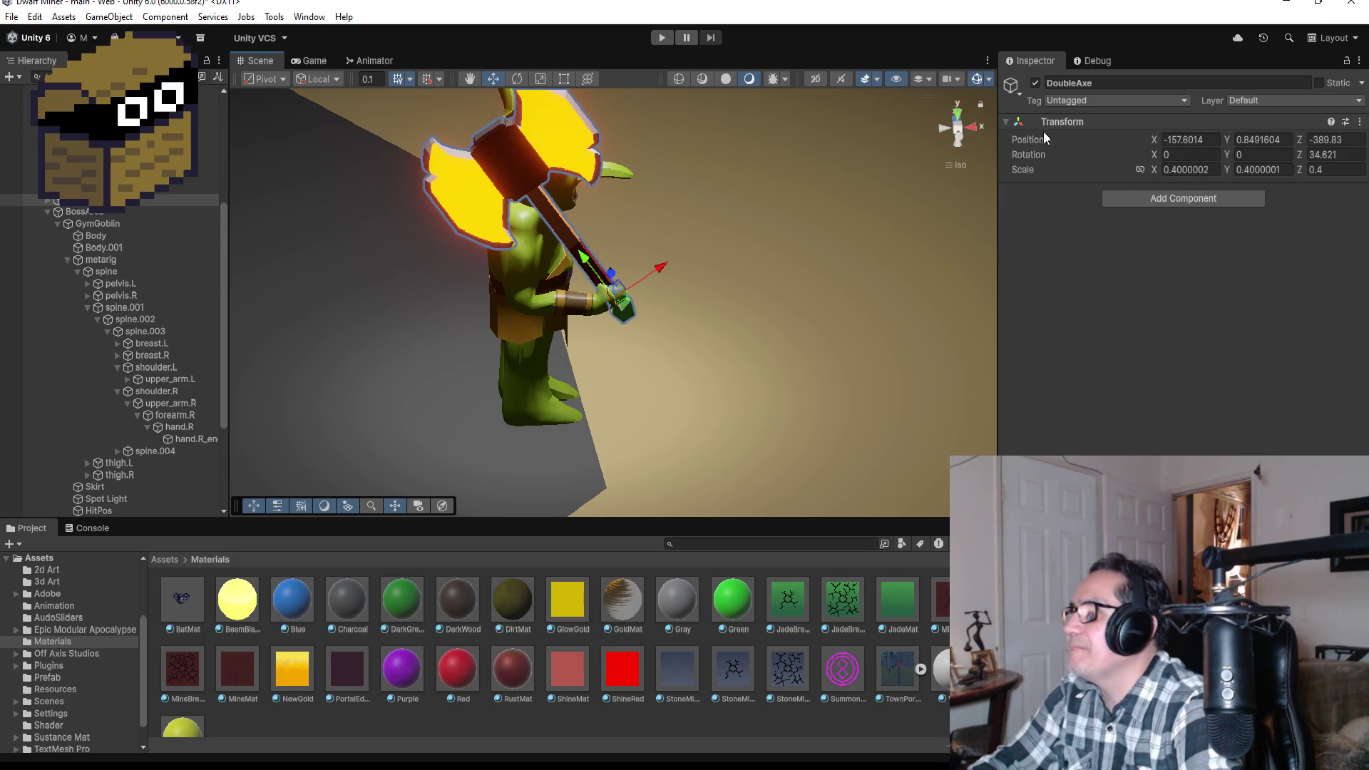
left_click(958, 111)
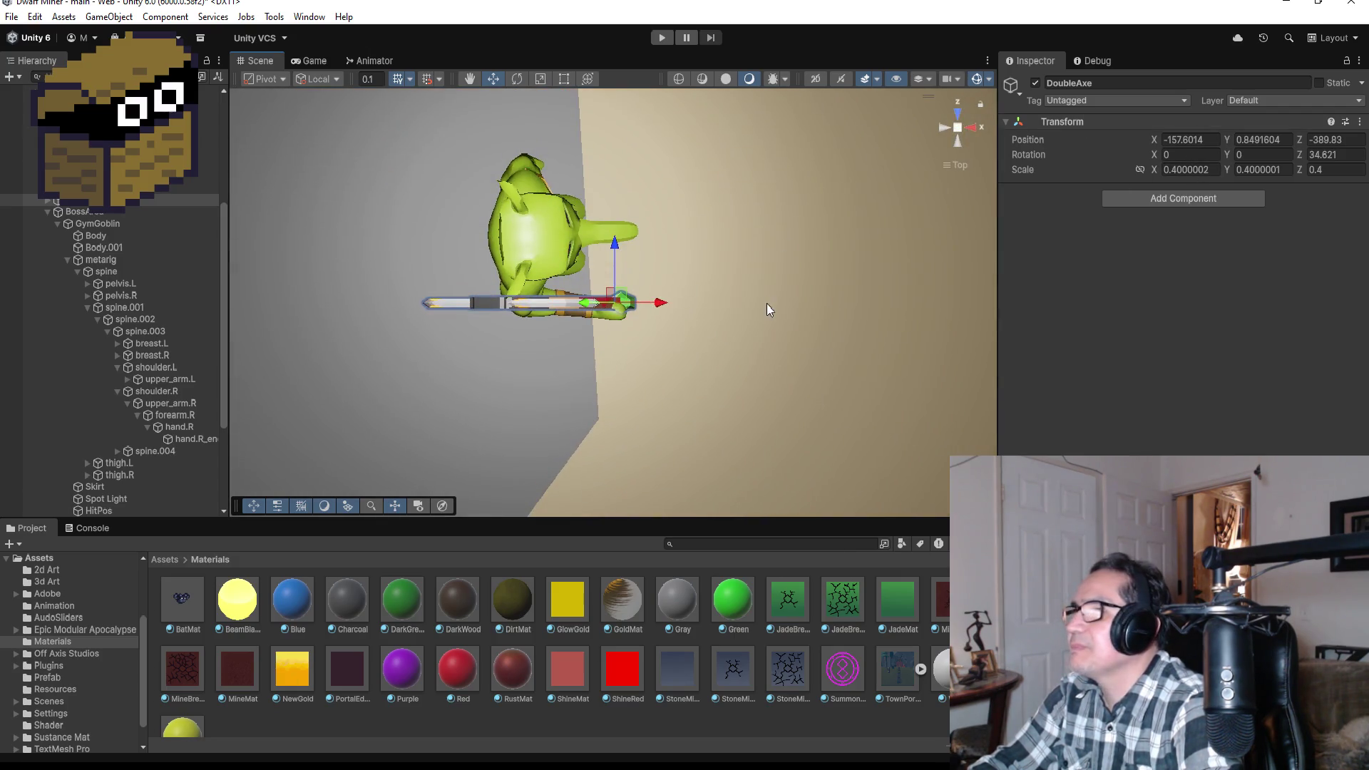
left_click(1186, 152)
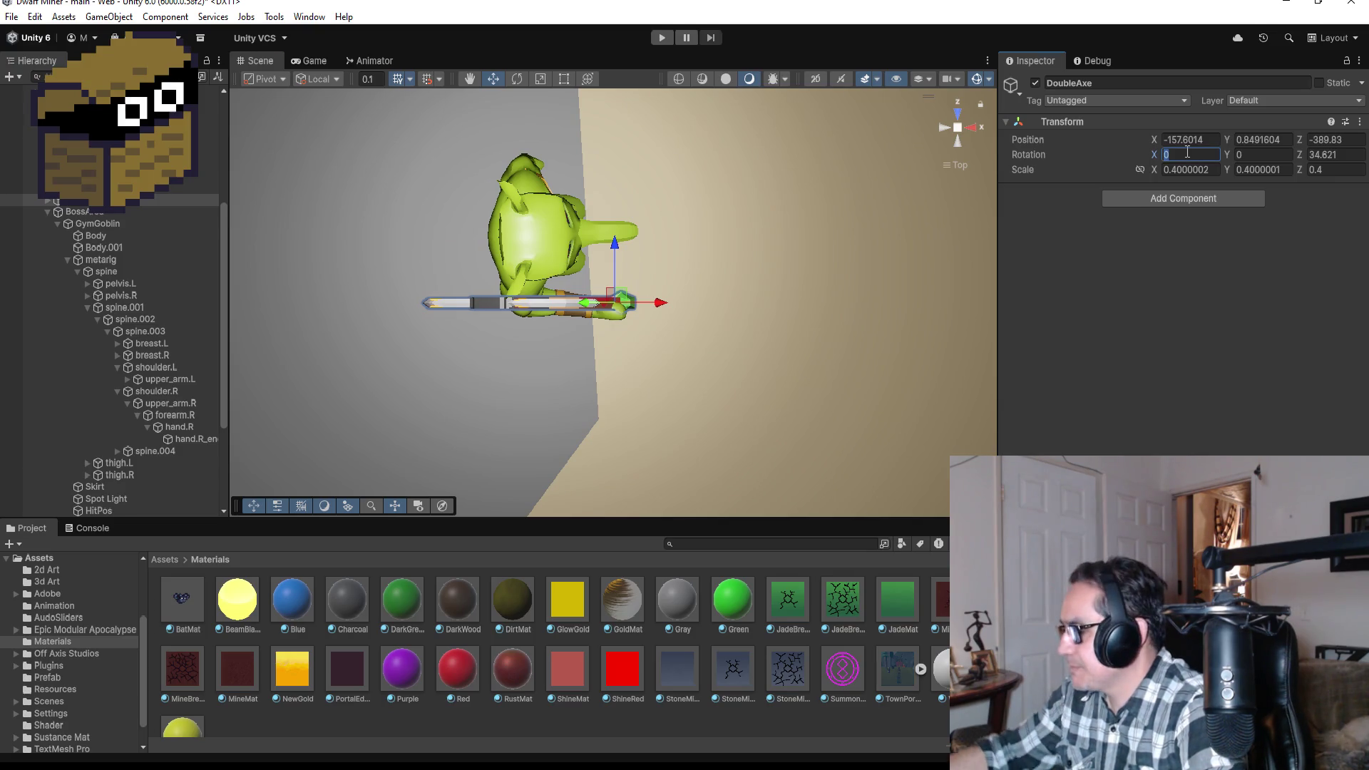
type("90")
key("BackSpace")
key("BackSpace")
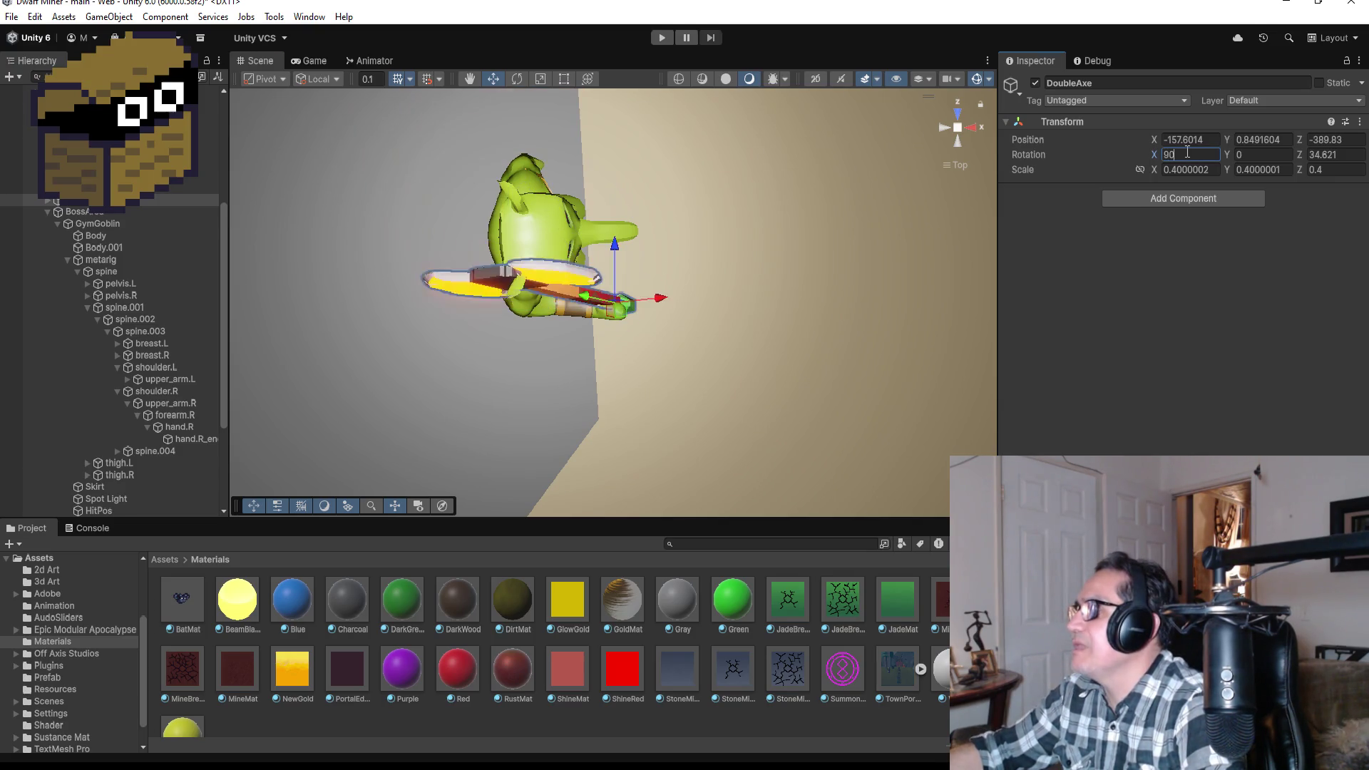
type("90")
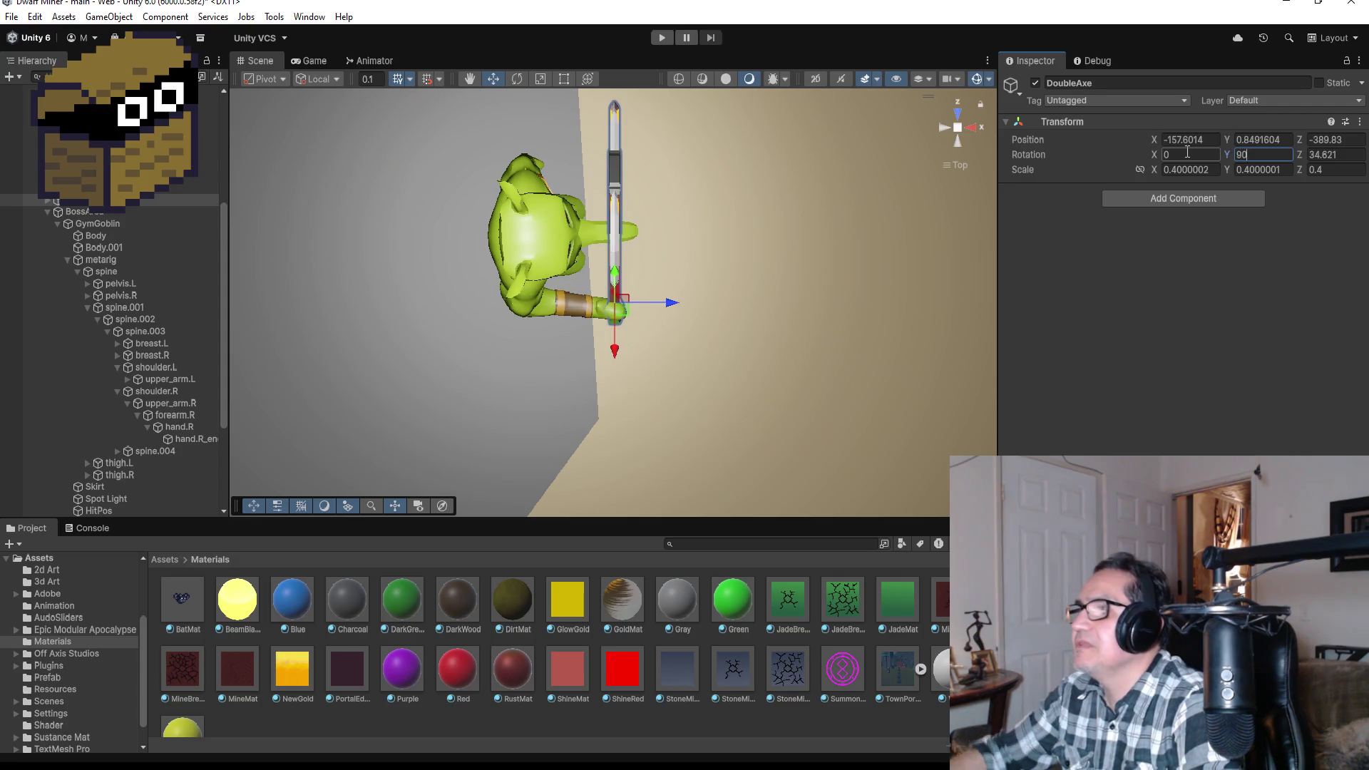
left_click_drag(804, 335, 771, 94)
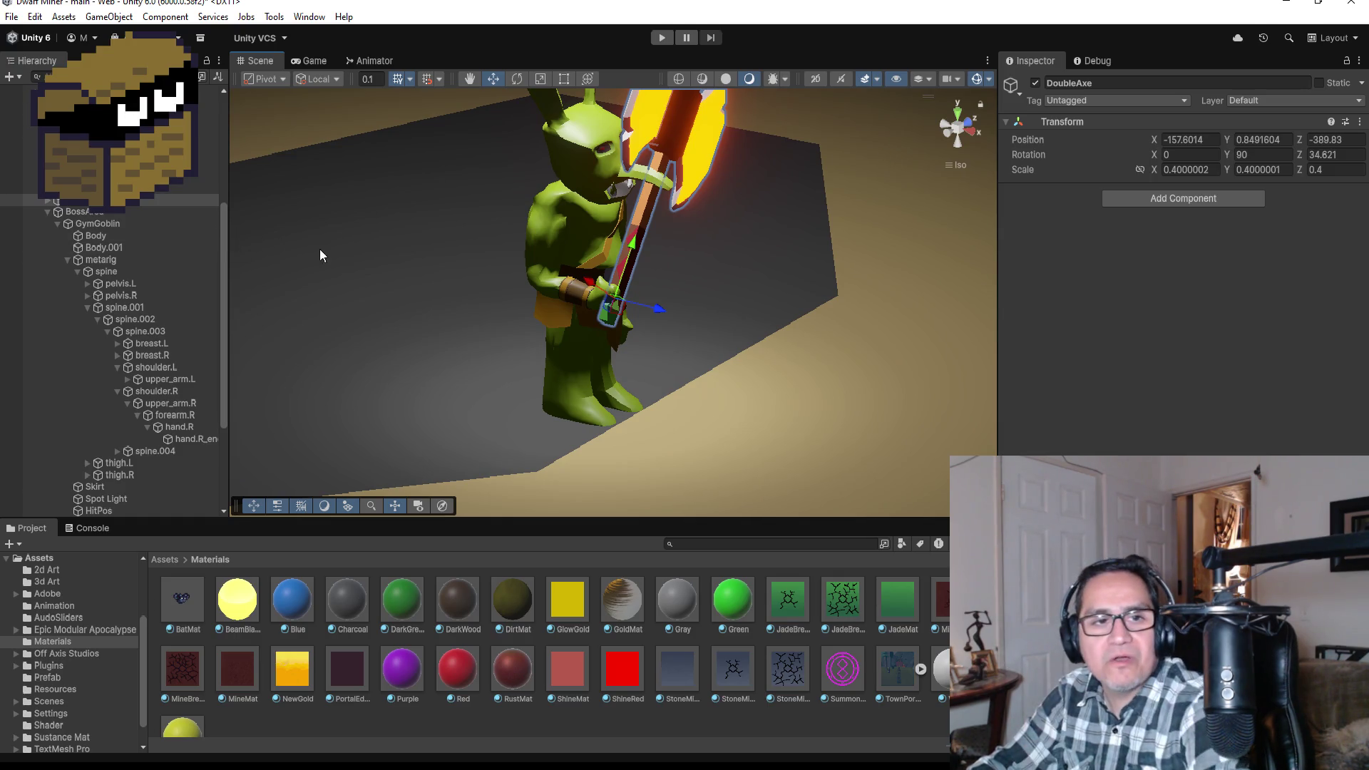
left_click(1332, 155)
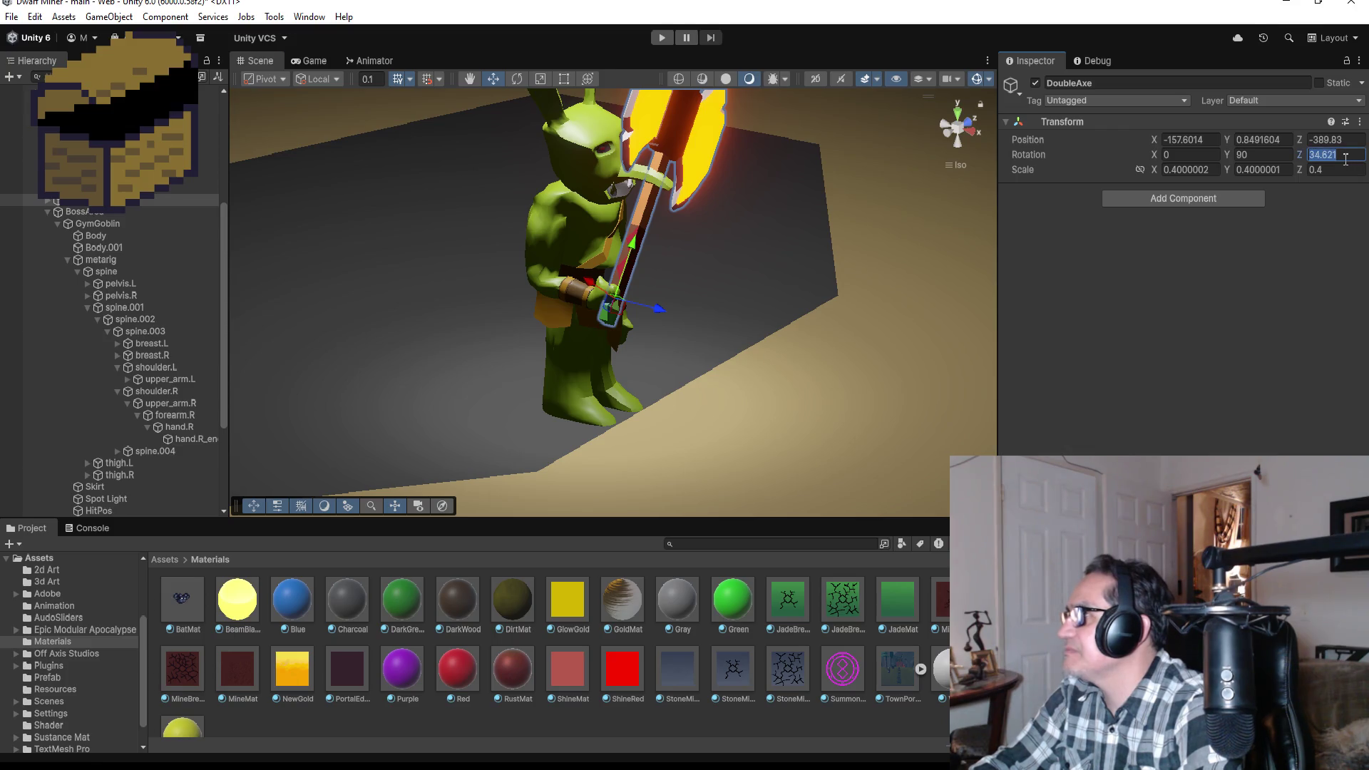
type("0")
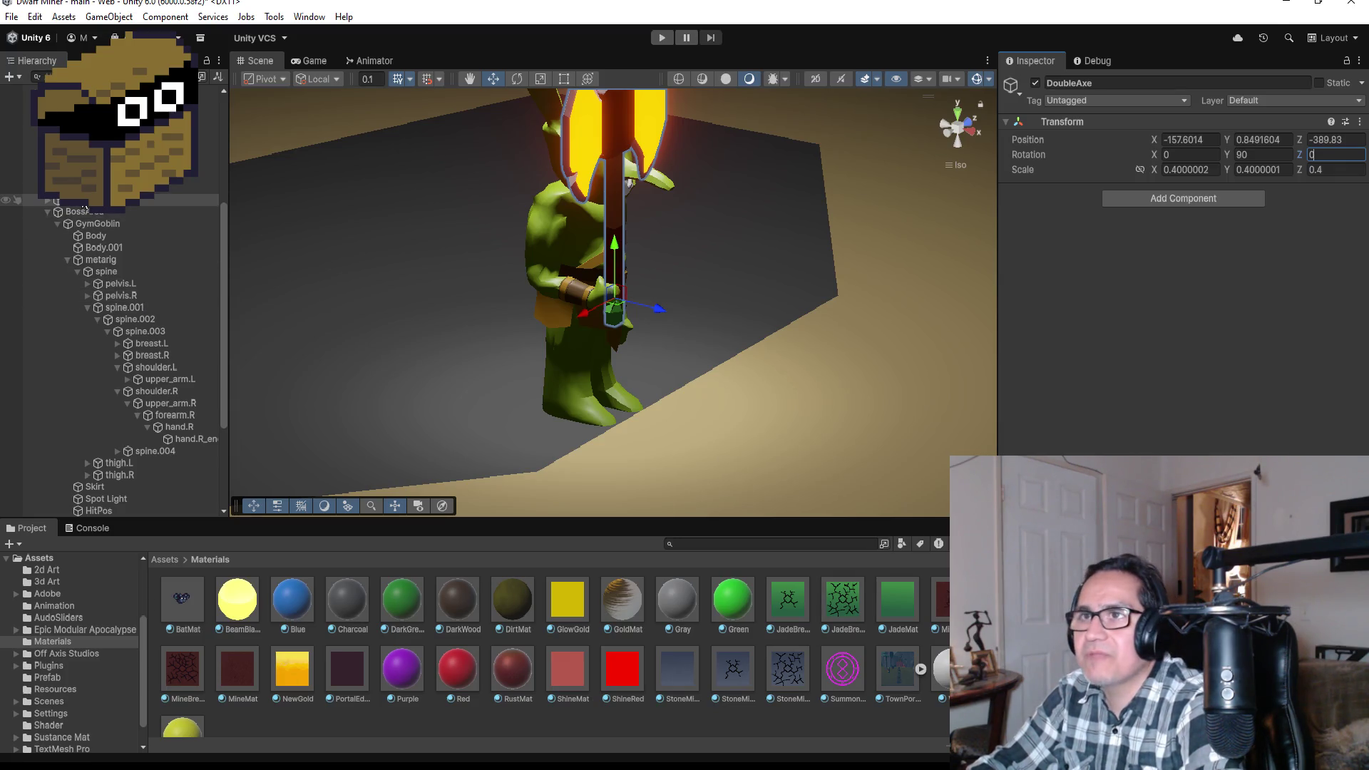
- Reparent the DoubleAxe under hand.R and select the hand.R bone
left_click_drag(100, 201, 101, 224)
left_click_drag(160, 413, 165, 431)
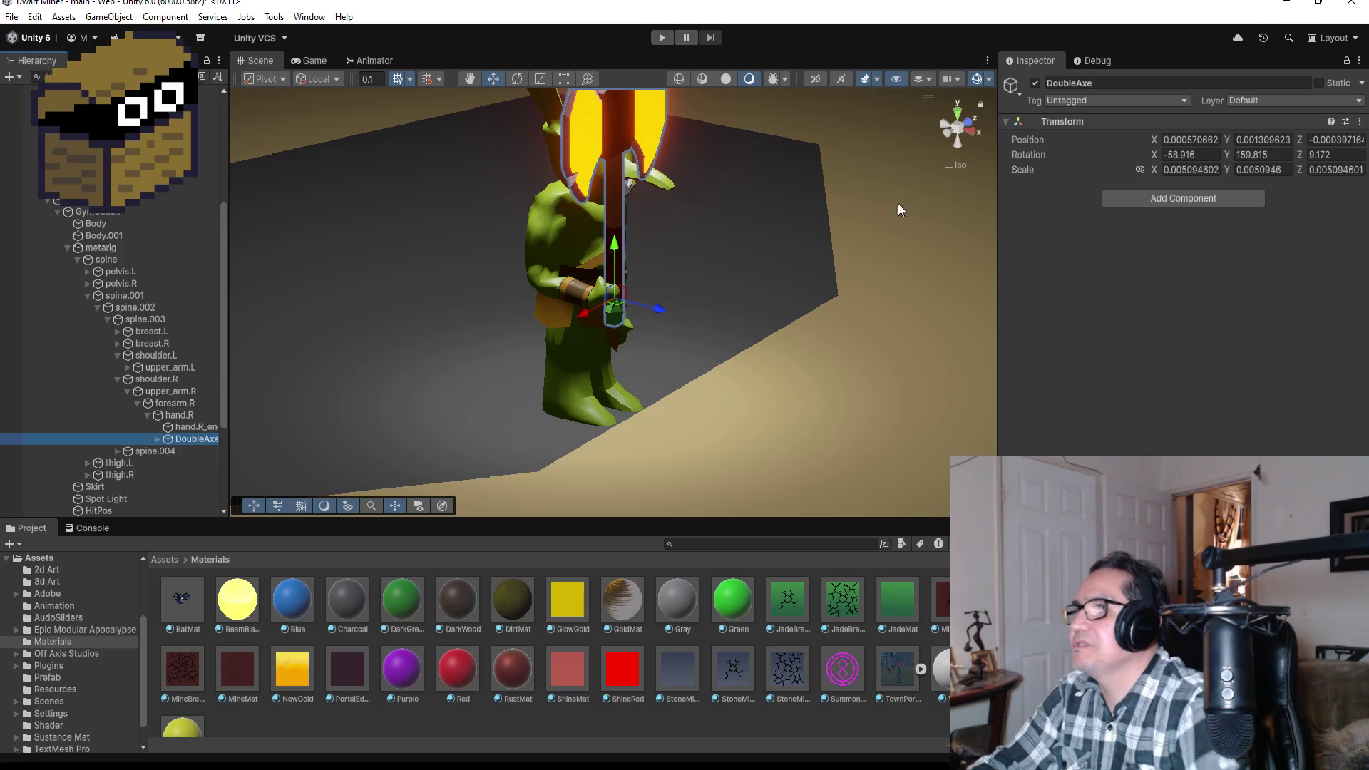
left_click(174, 415)
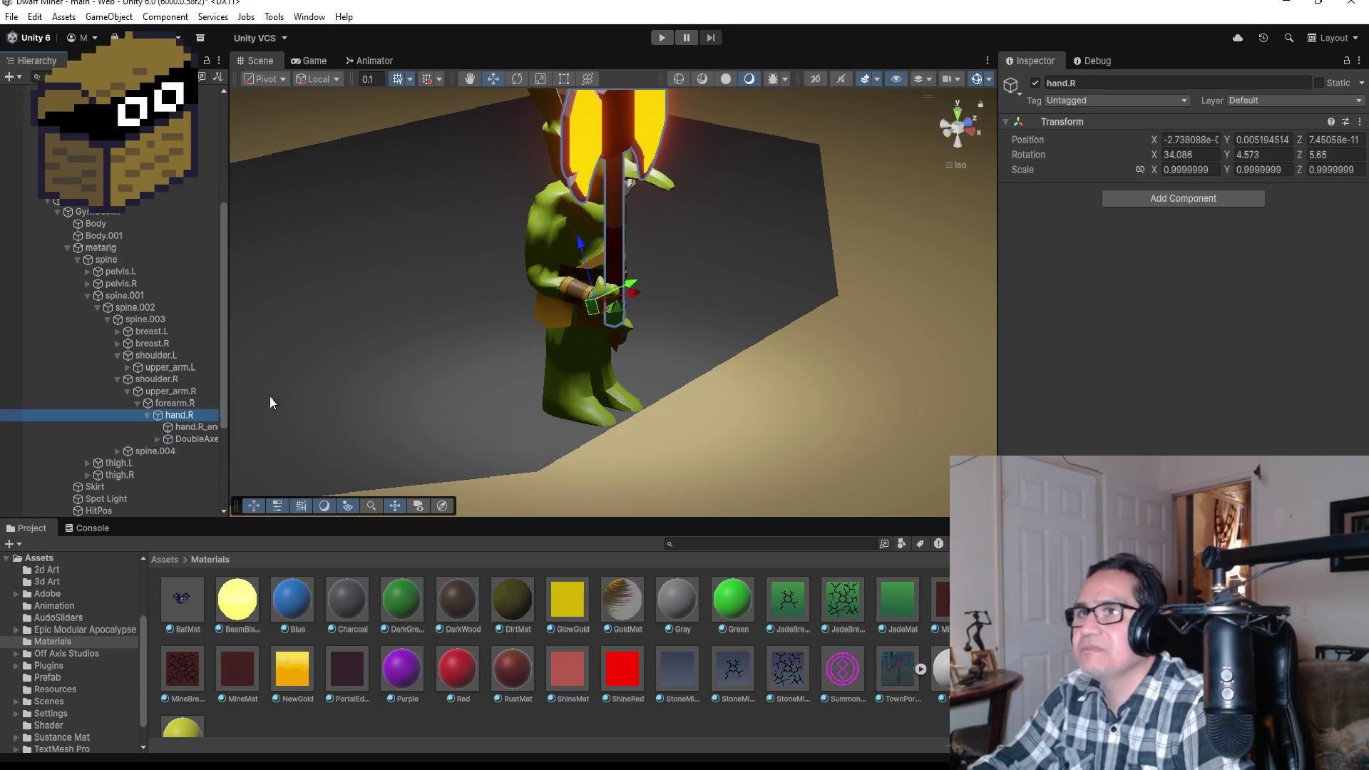
- Switch to the Rotate tool and unparent the DoubleAxe from hand.R again
left_click(518, 79)
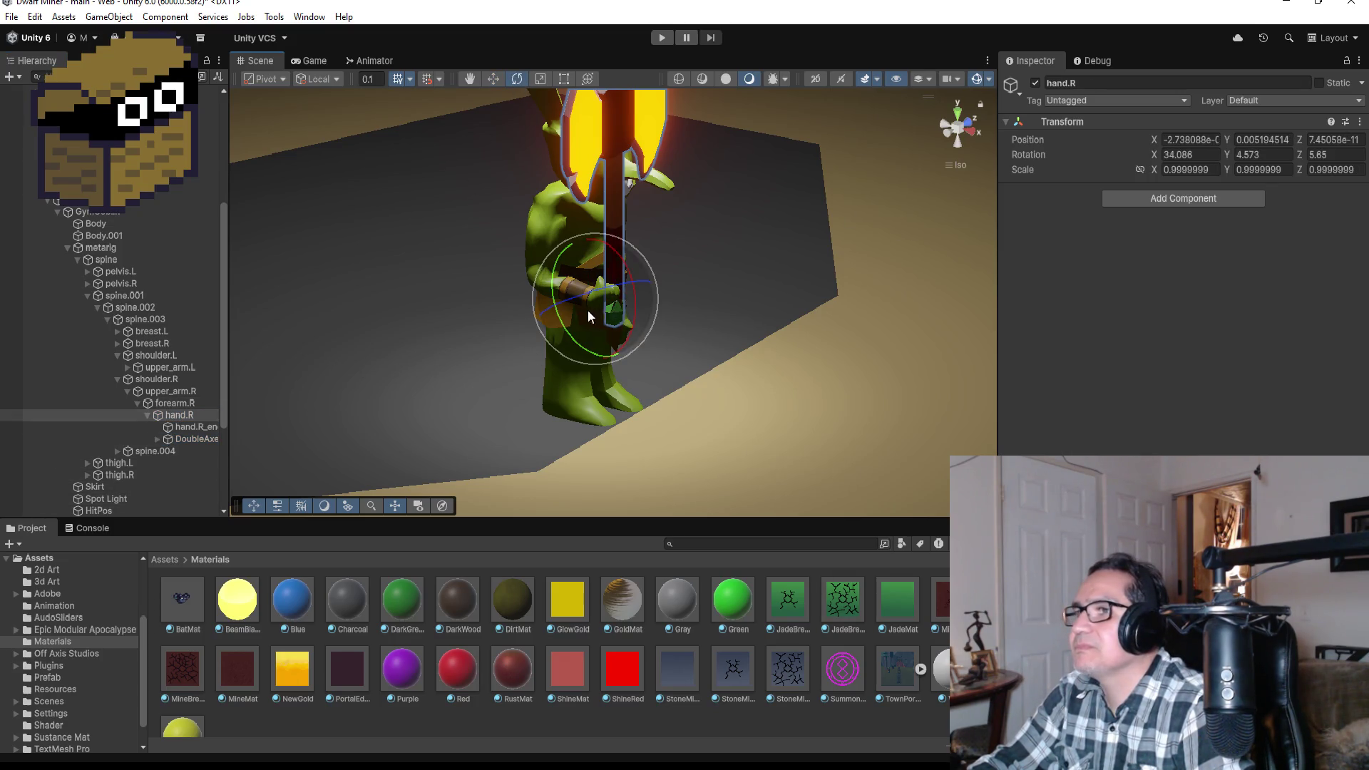
left_click(944, 125)
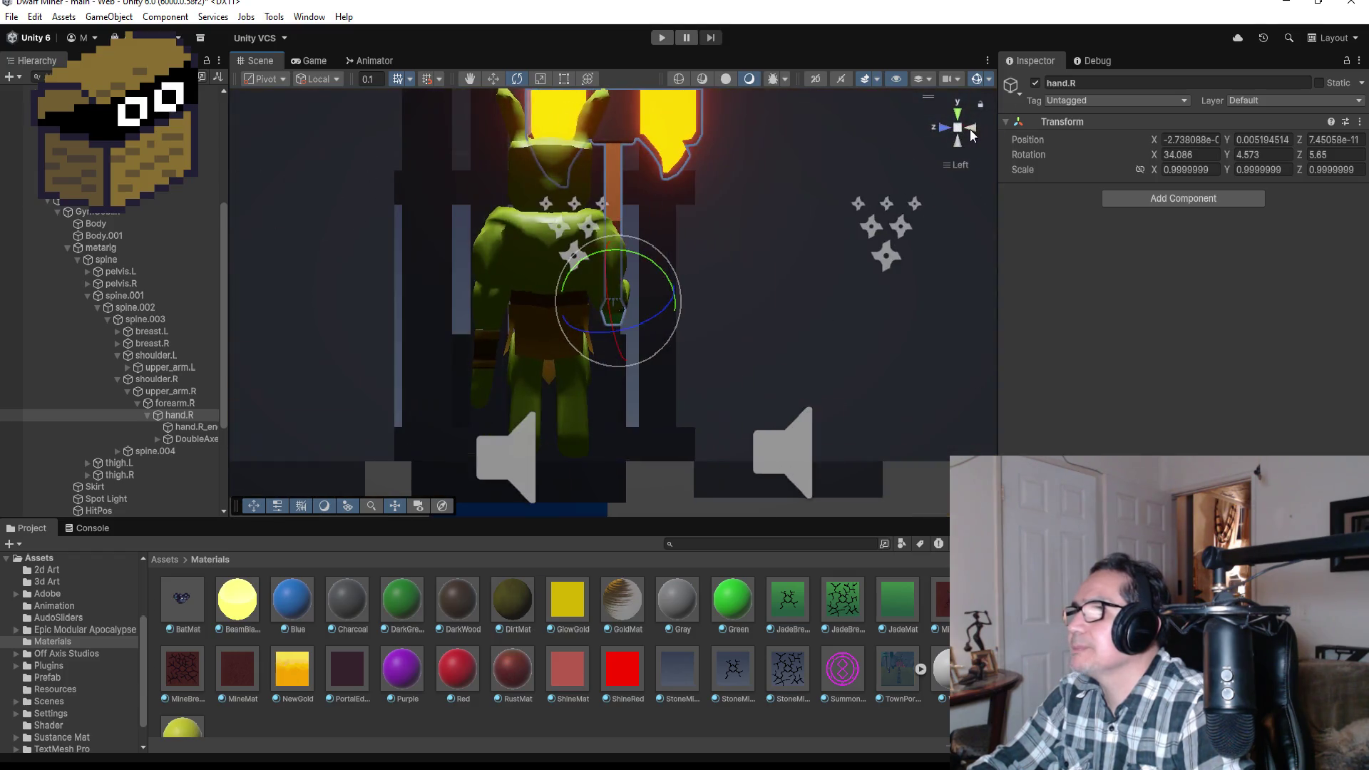
left_click(970, 128)
mouse_move(776, 257)
left_mouse_down()
mouse_move(382, 290)
mouse_move(763, 300)
left_mouse_up()
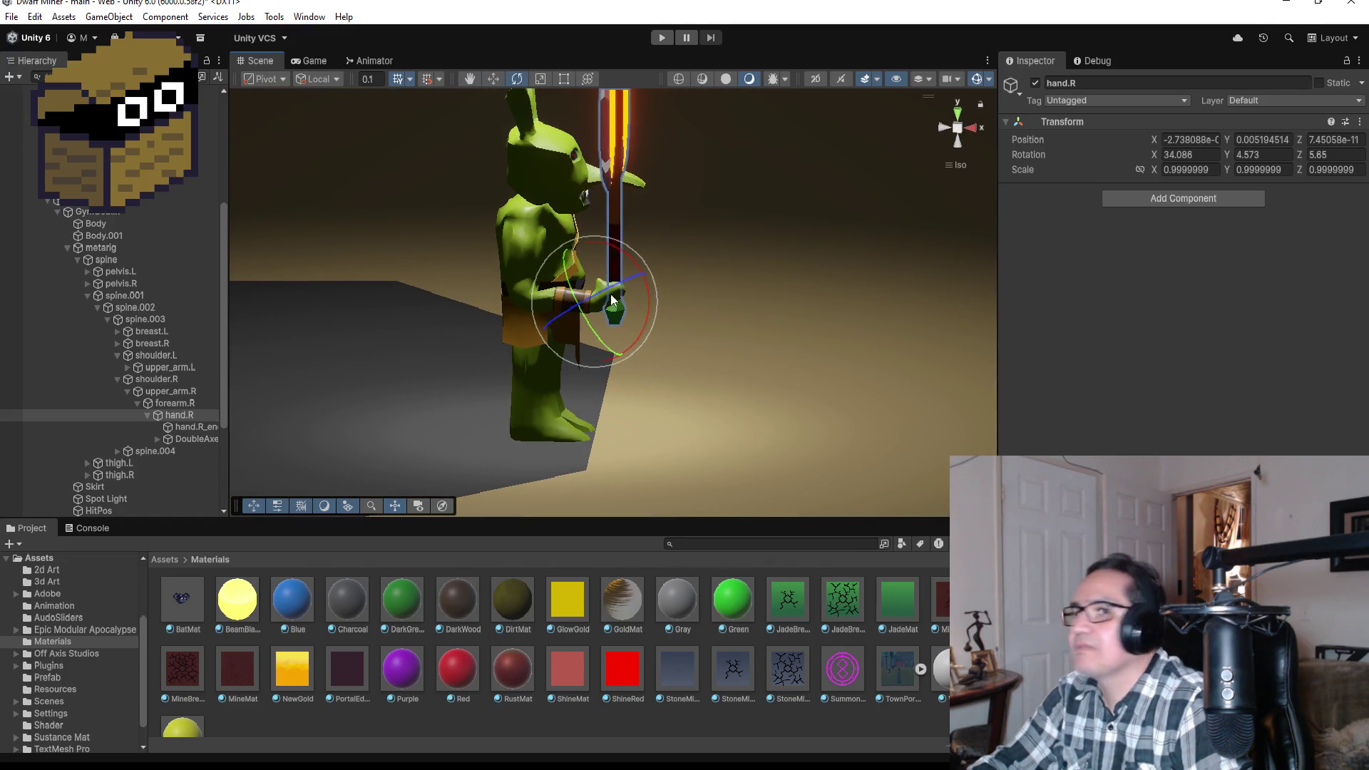
left_click(191, 440)
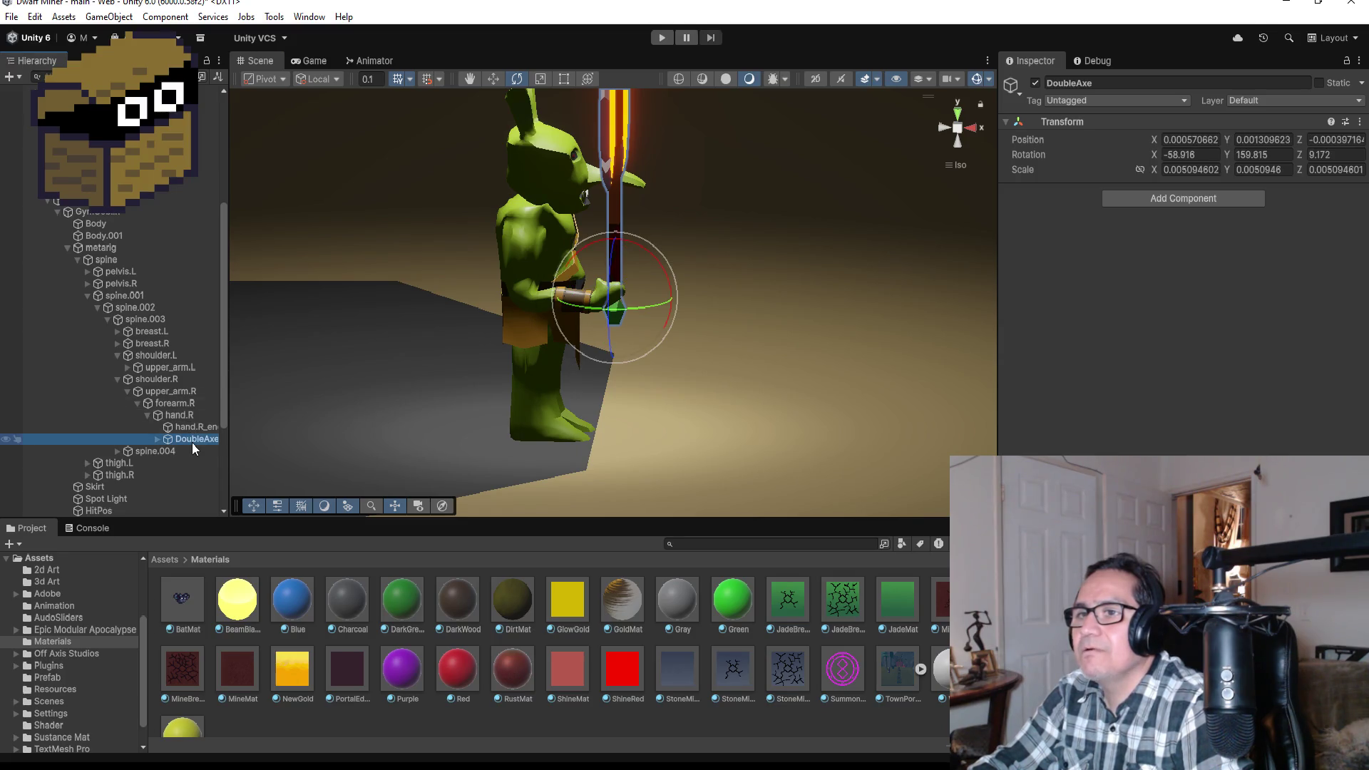
mouse_move(194, 439)
left_mouse_down()
mouse_move(128, 268)
mouse_move(143, 201)
left_mouse_up()
- Rotate the hand.R bone to straighten it, then reattach the DoubleAxe under it
left_click(184, 427)
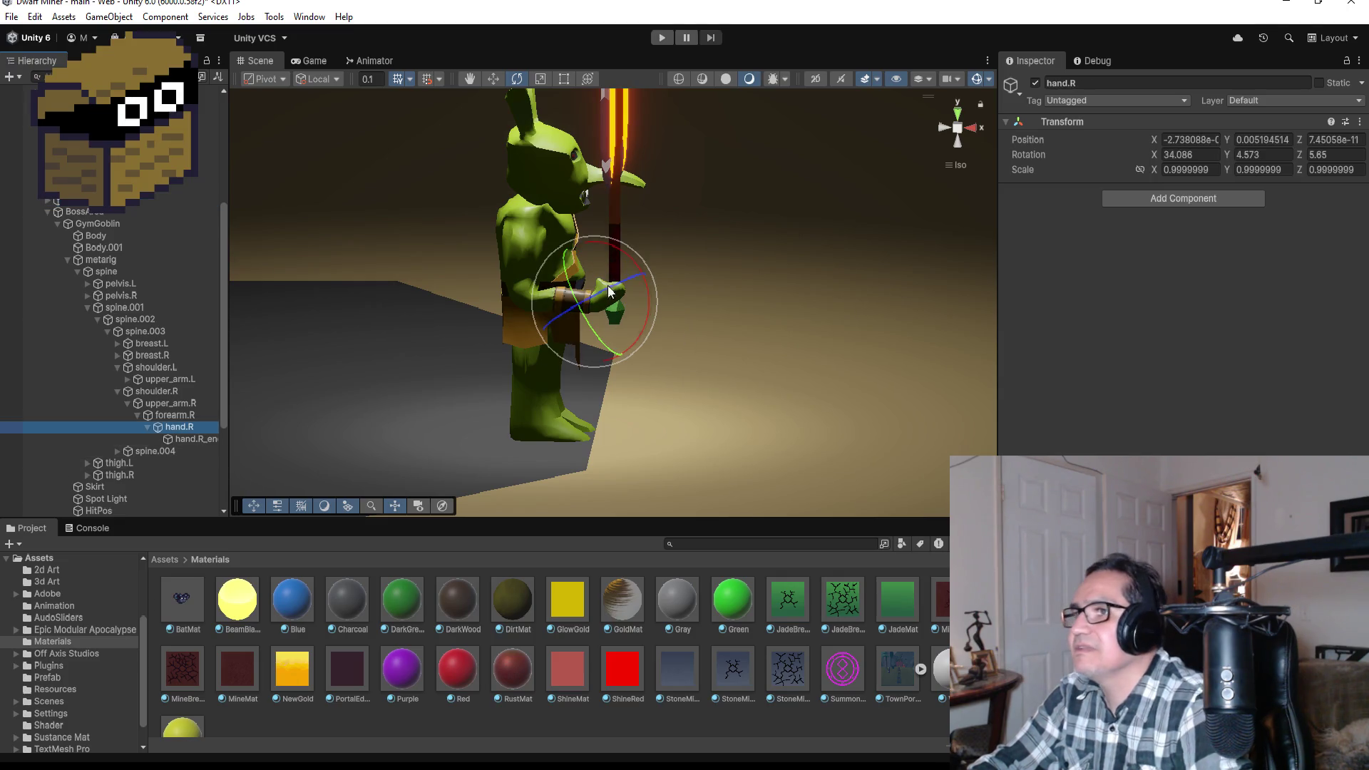
left_click(969, 128)
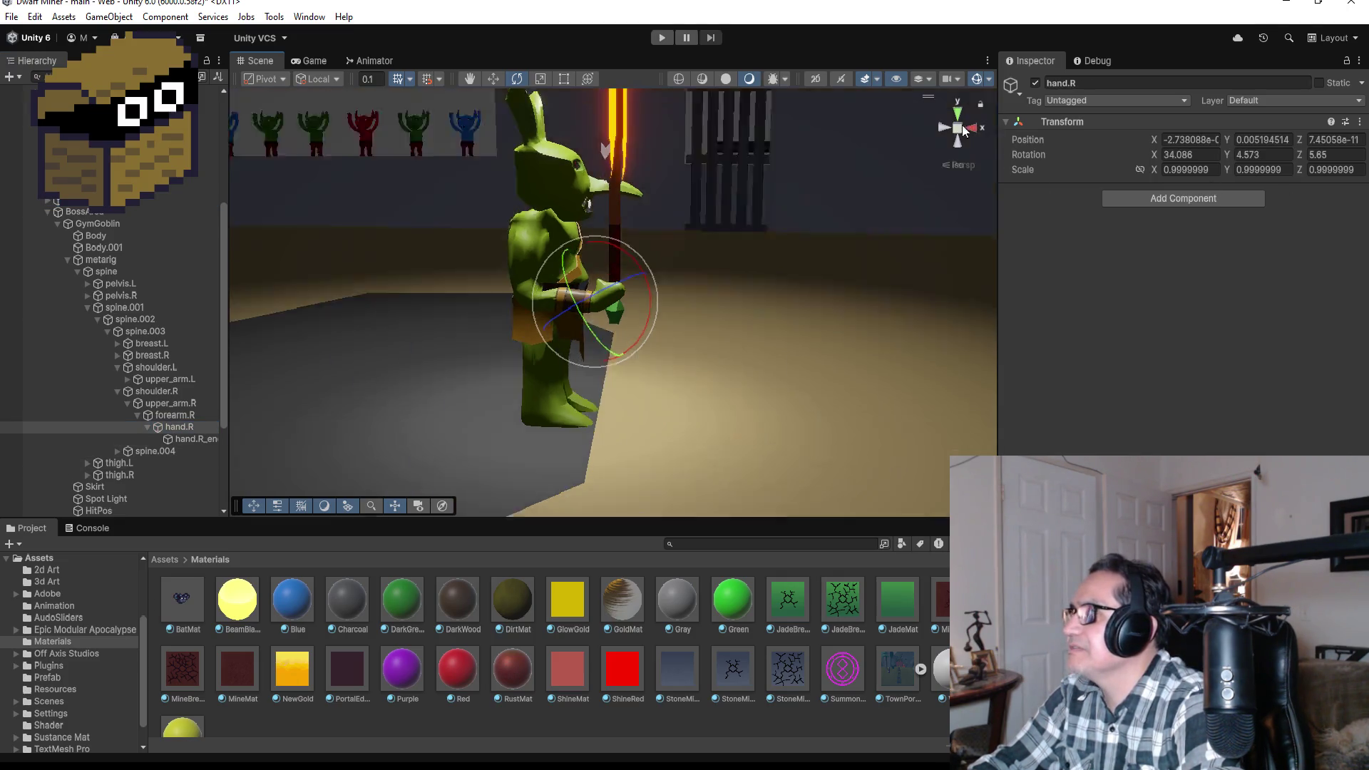
left_click(957, 127)
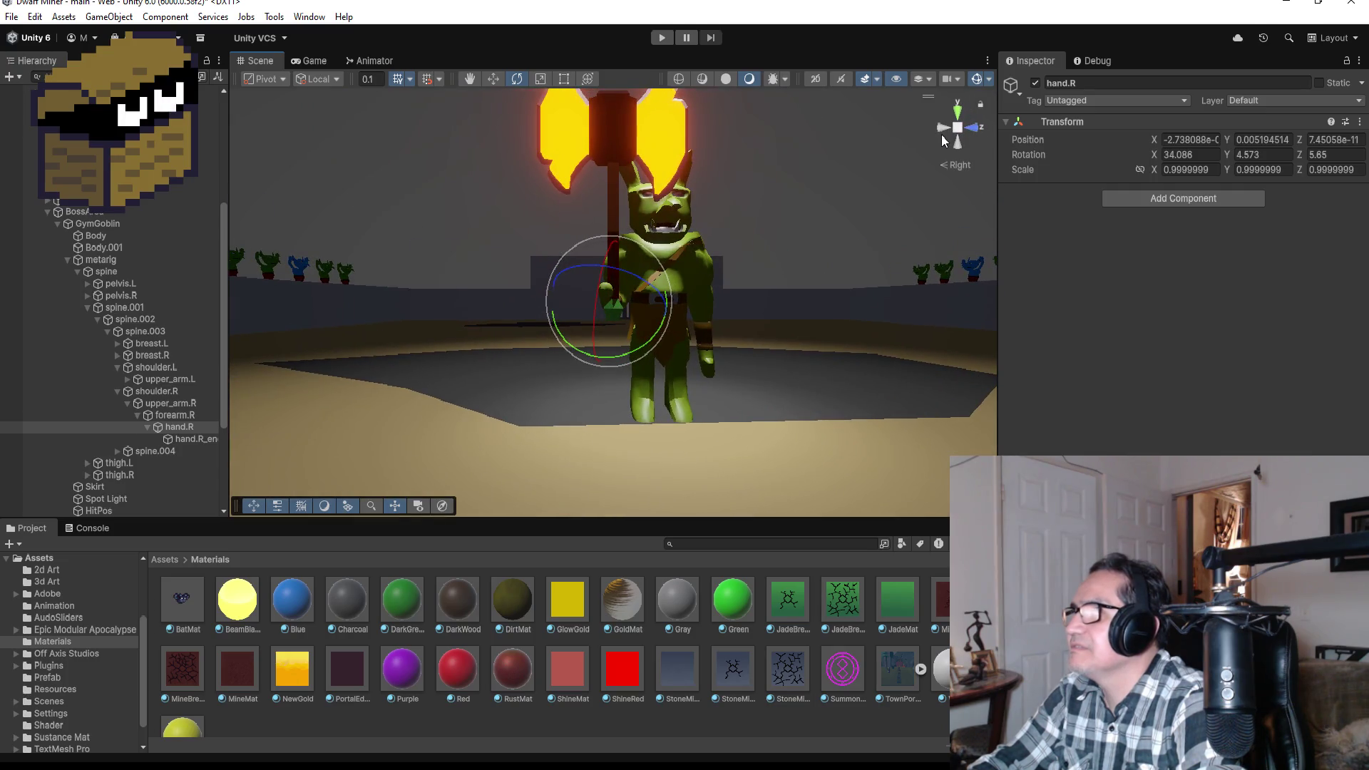
left_click(943, 130)
mouse_move(606, 229)
left_mouse_down()
mouse_move(651, 249)
mouse_move(669, 280)
left_mouse_up()
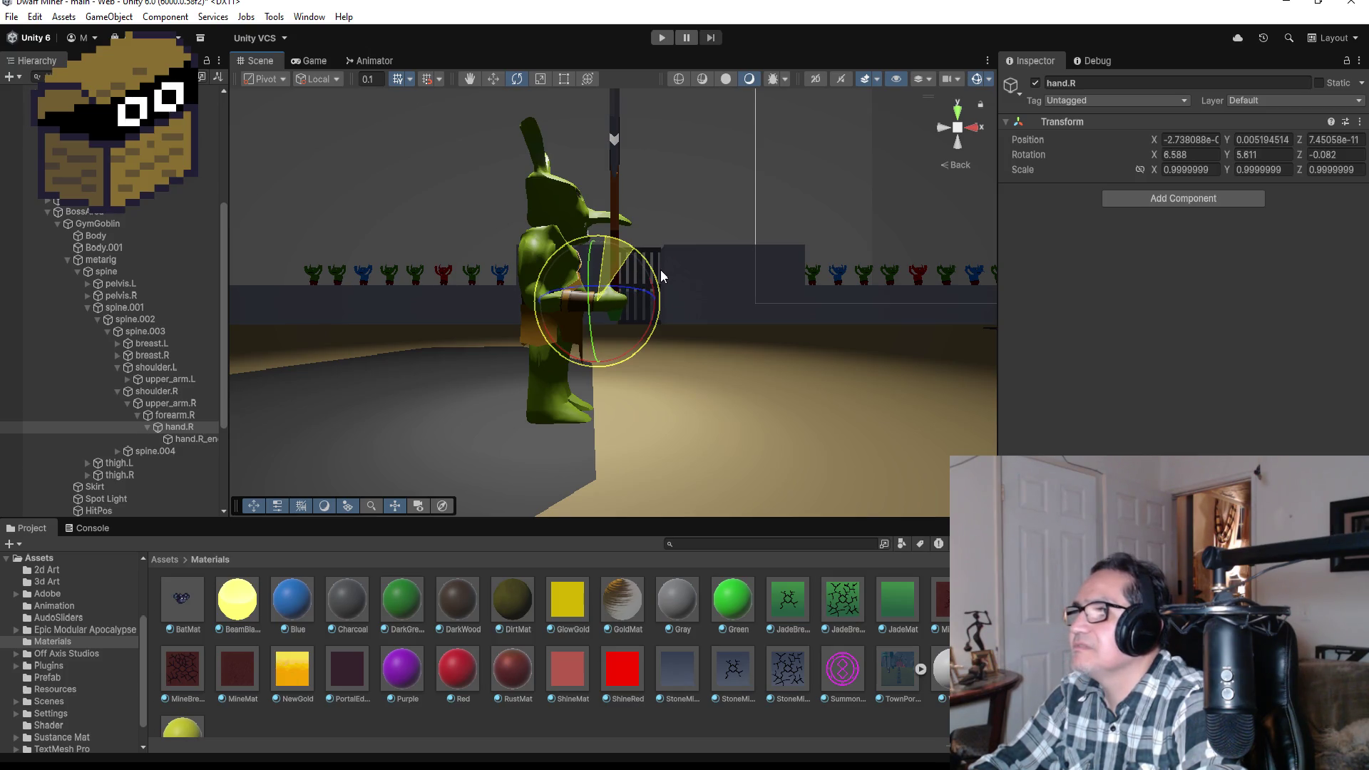
left_click_drag(663, 281, 663, 281)
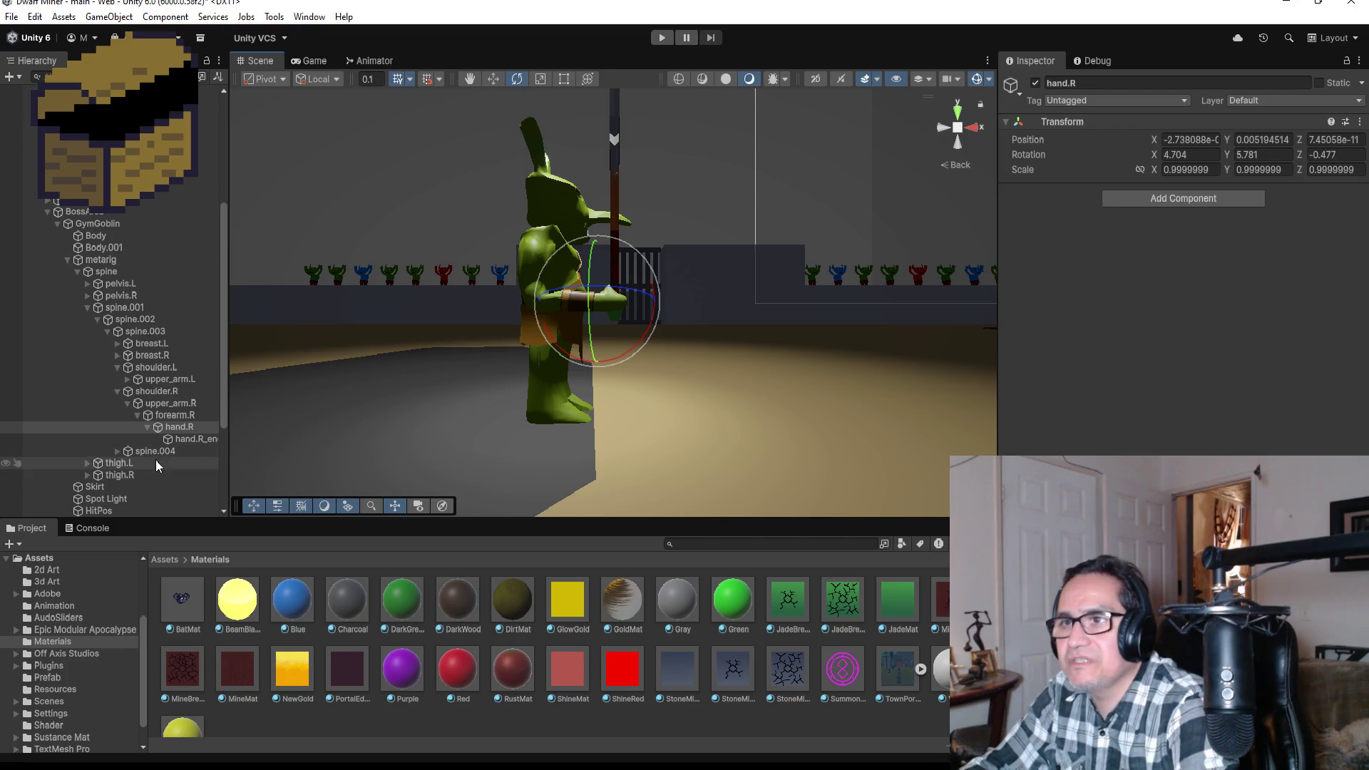
mouse_move(107, 200)
left_mouse_down()
mouse_move(143, 392)
mouse_move(183, 437)
left_mouse_up()
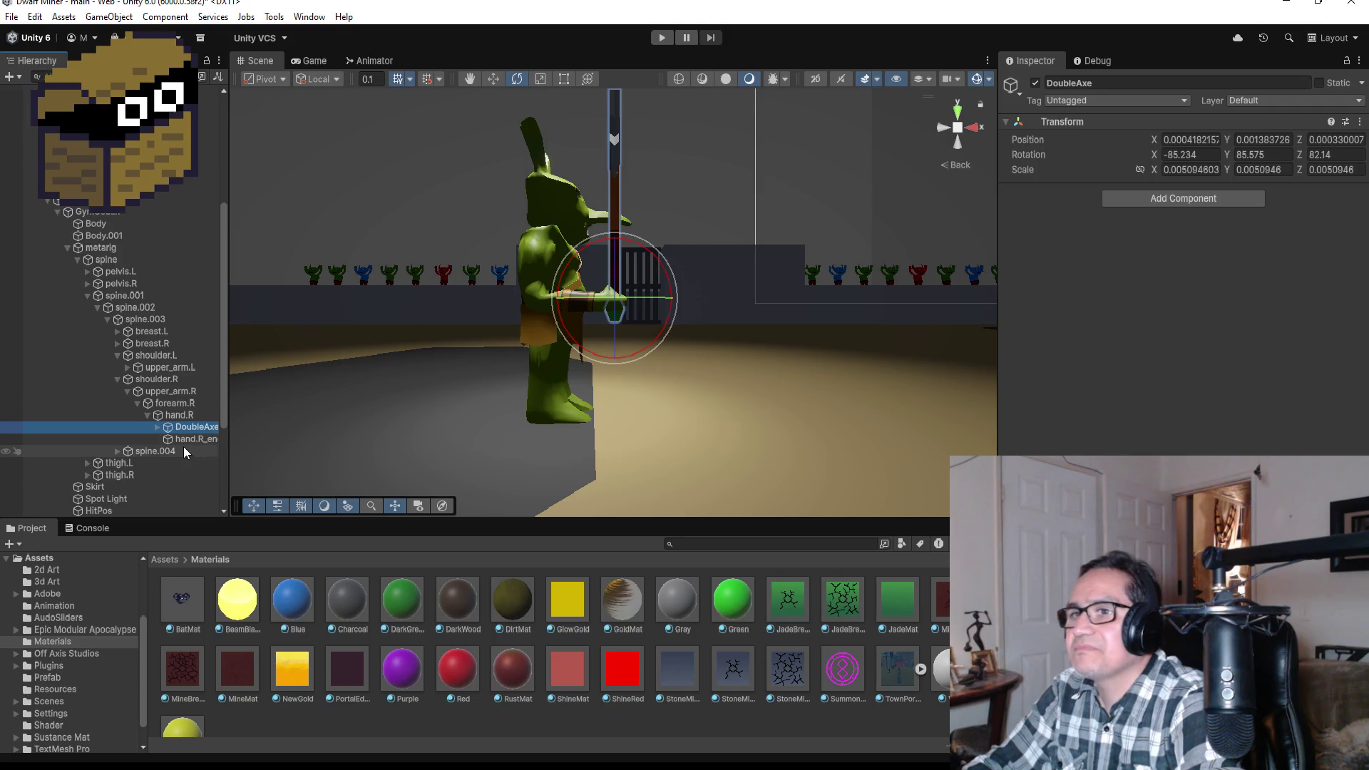
- Tilt hand.R to about 38.8, -21.2, -112.4 so the axe slants upward, then launch a play test
left_click(179, 415)
left_click(974, 123)
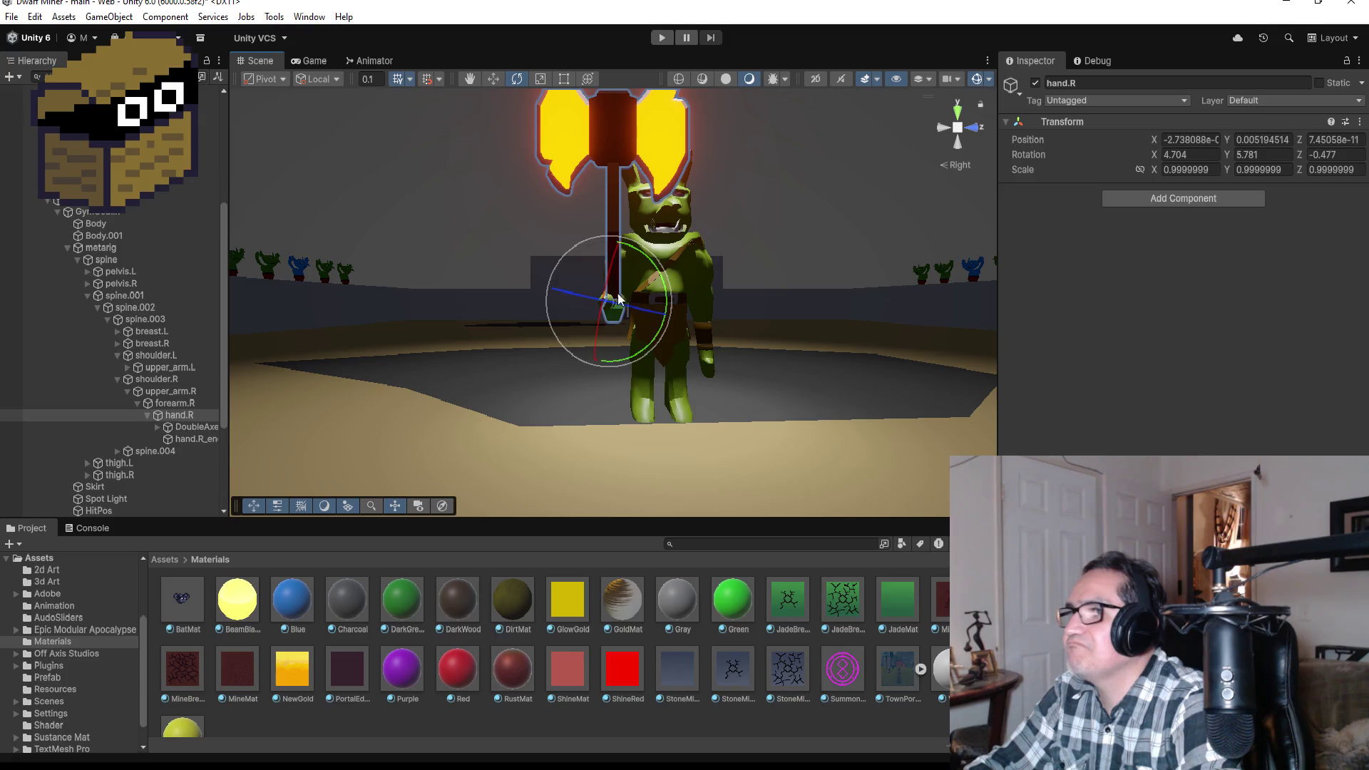
left_click_drag(586, 293, 754, 299)
mouse_move(658, 265)
left_mouse_down()
mouse_move(642, 278)
mouse_move(962, 283)
mouse_move(764, 300)
mouse_move(583, 216)
left_mouse_up()
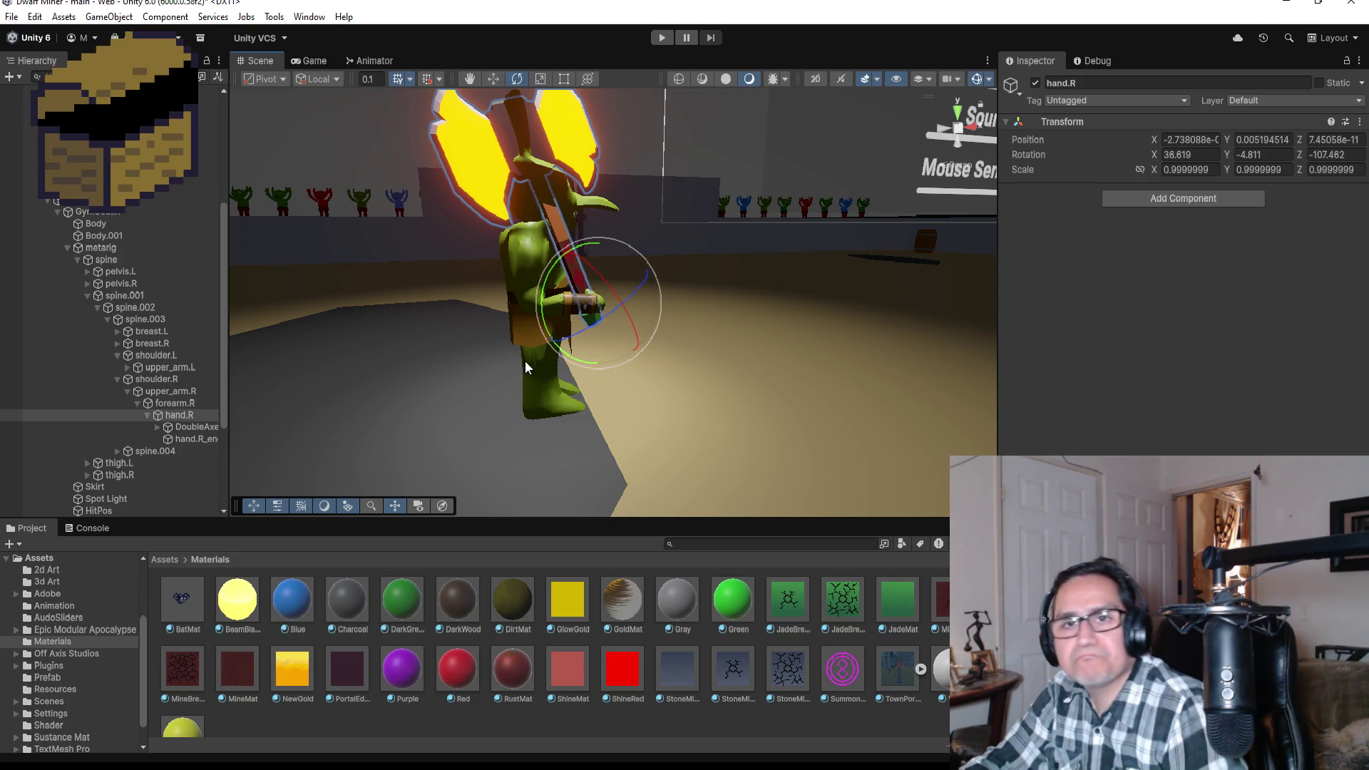
mouse_move(677, 243)
left_mouse_down()
mouse_move(724, 305)
mouse_move(412, 317)
left_mouse_up()
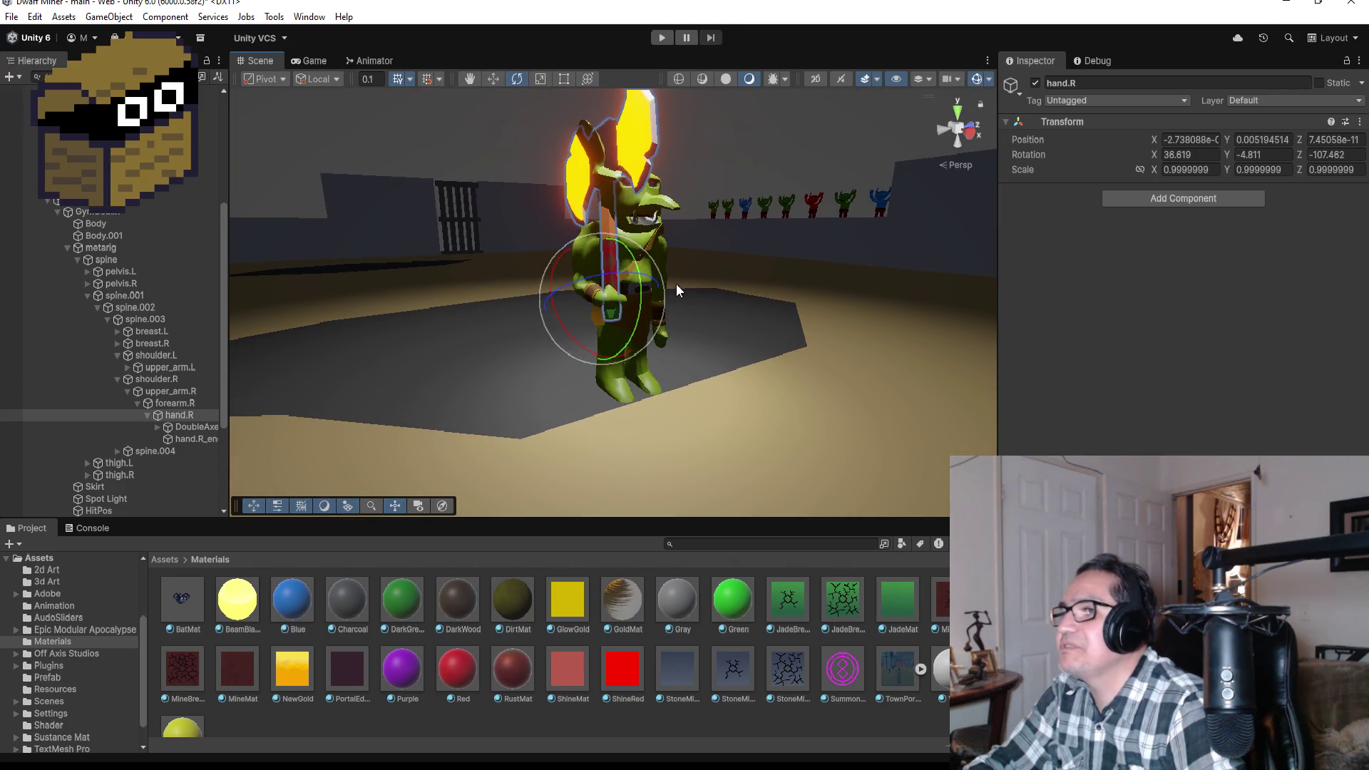
left_click_drag(657, 267, 646, 246)
mouse_move(801, 232)
left_mouse_down()
mouse_move(661, 251)
mouse_move(962, 270)
left_mouse_up()
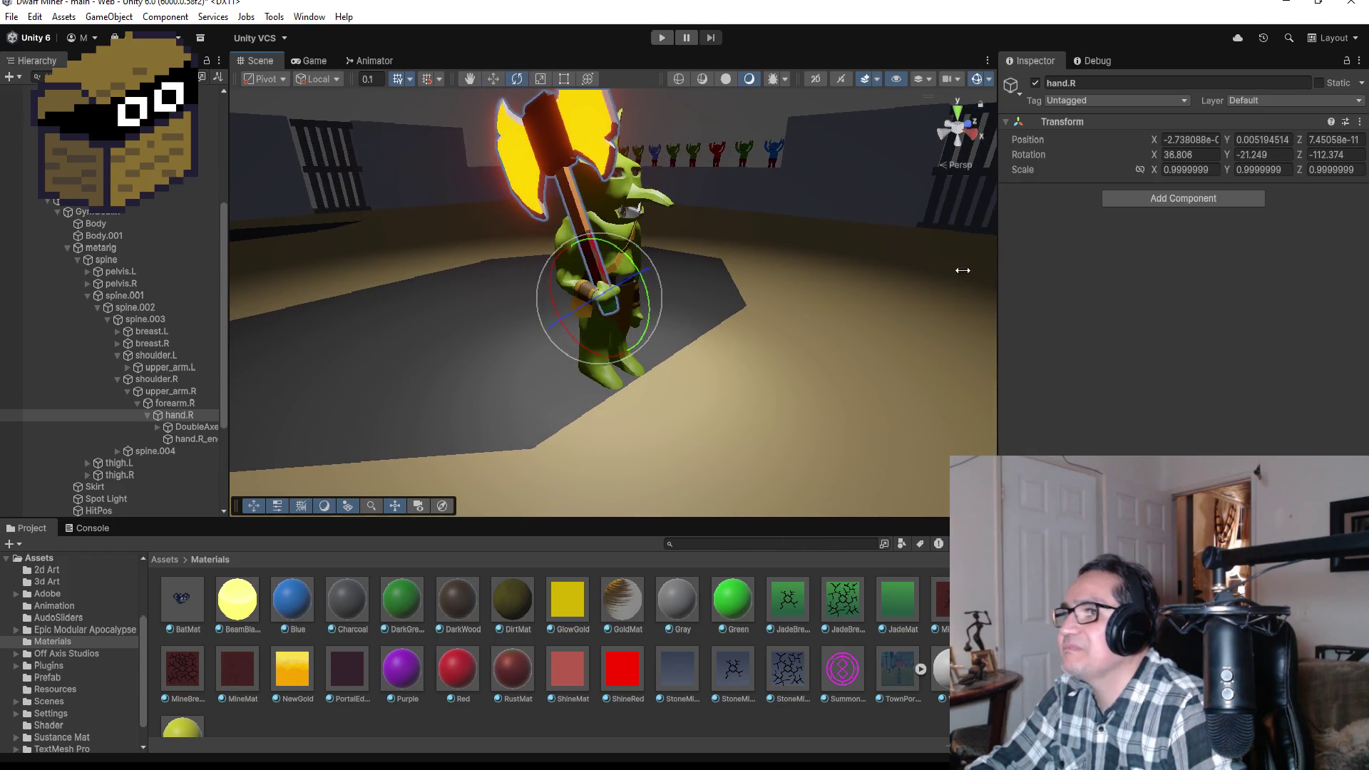
left_click(663, 35)
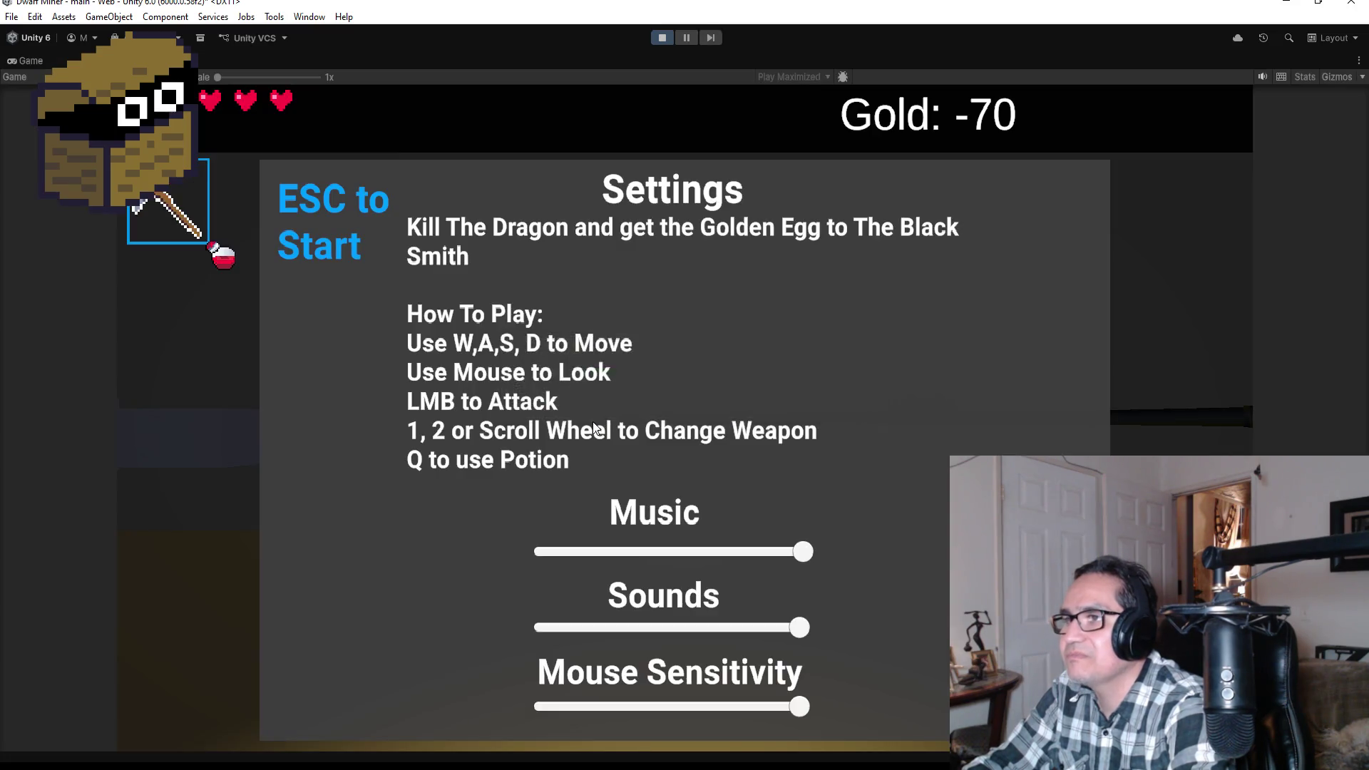
- Start playing, switch to weapon 2 and advance into the arena shooting the approaching goblins
key("Escape")
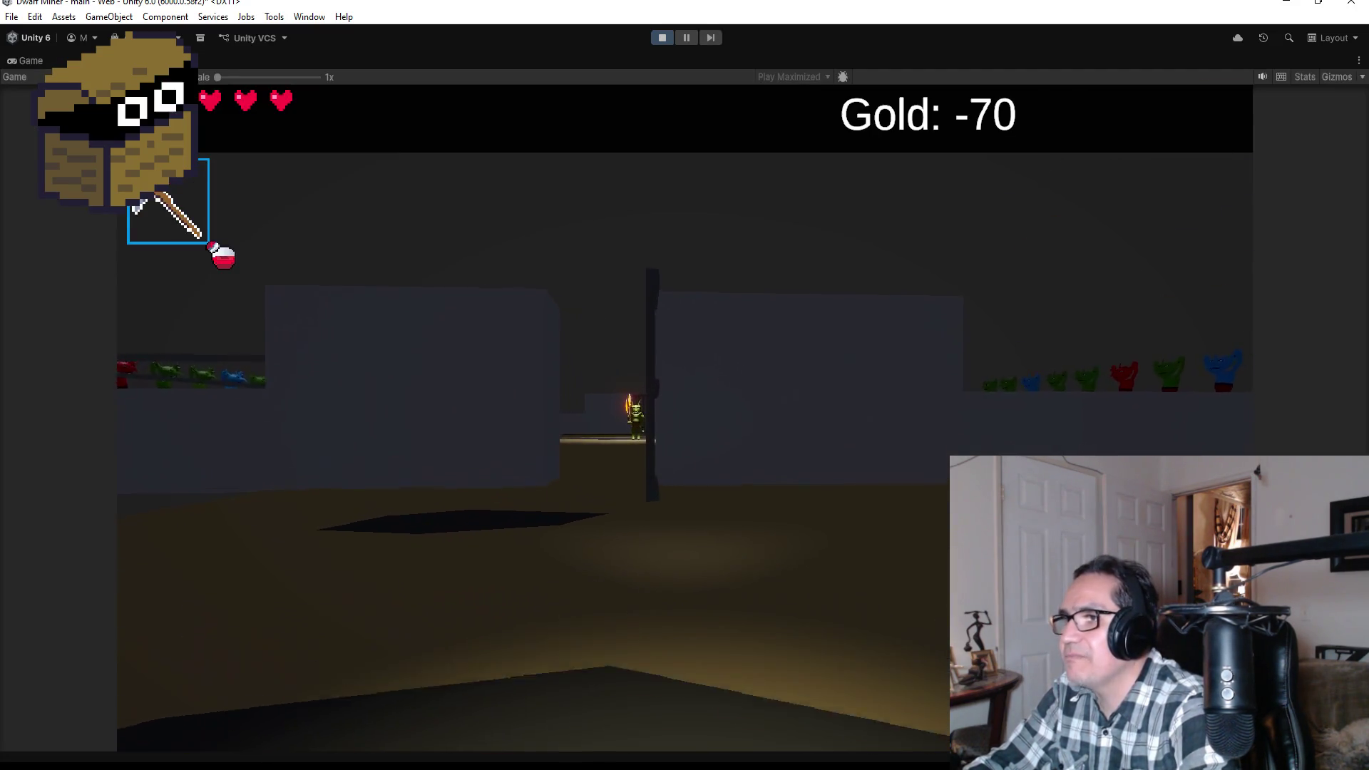
key("w")
key("2")
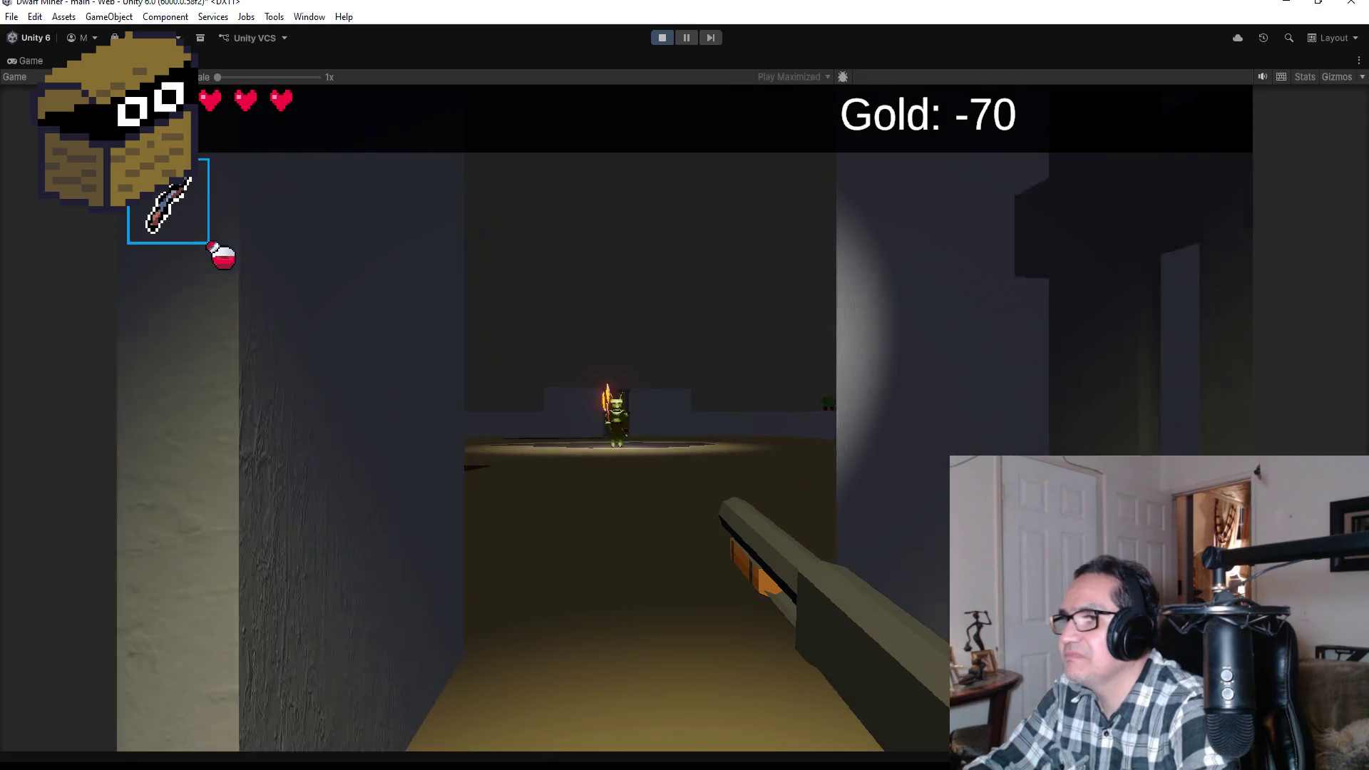
key("w")
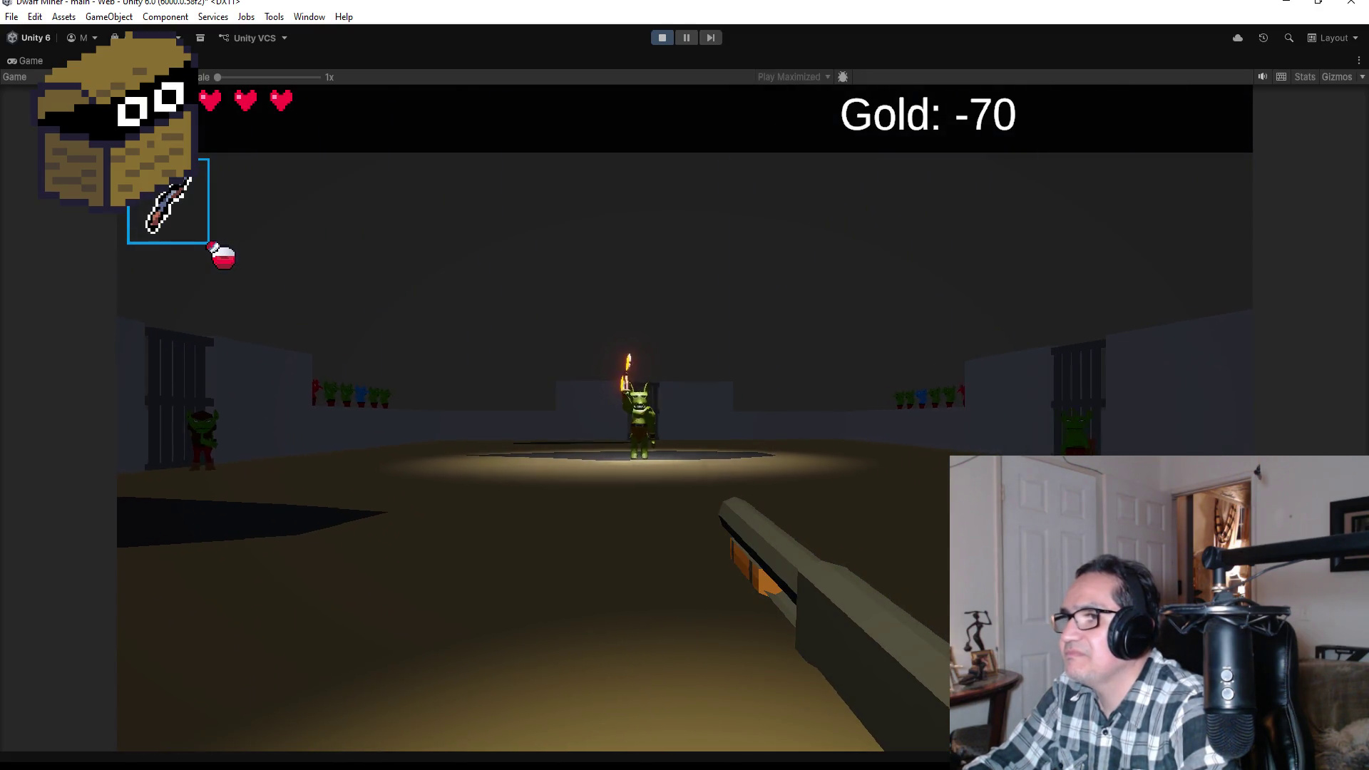
key("w")
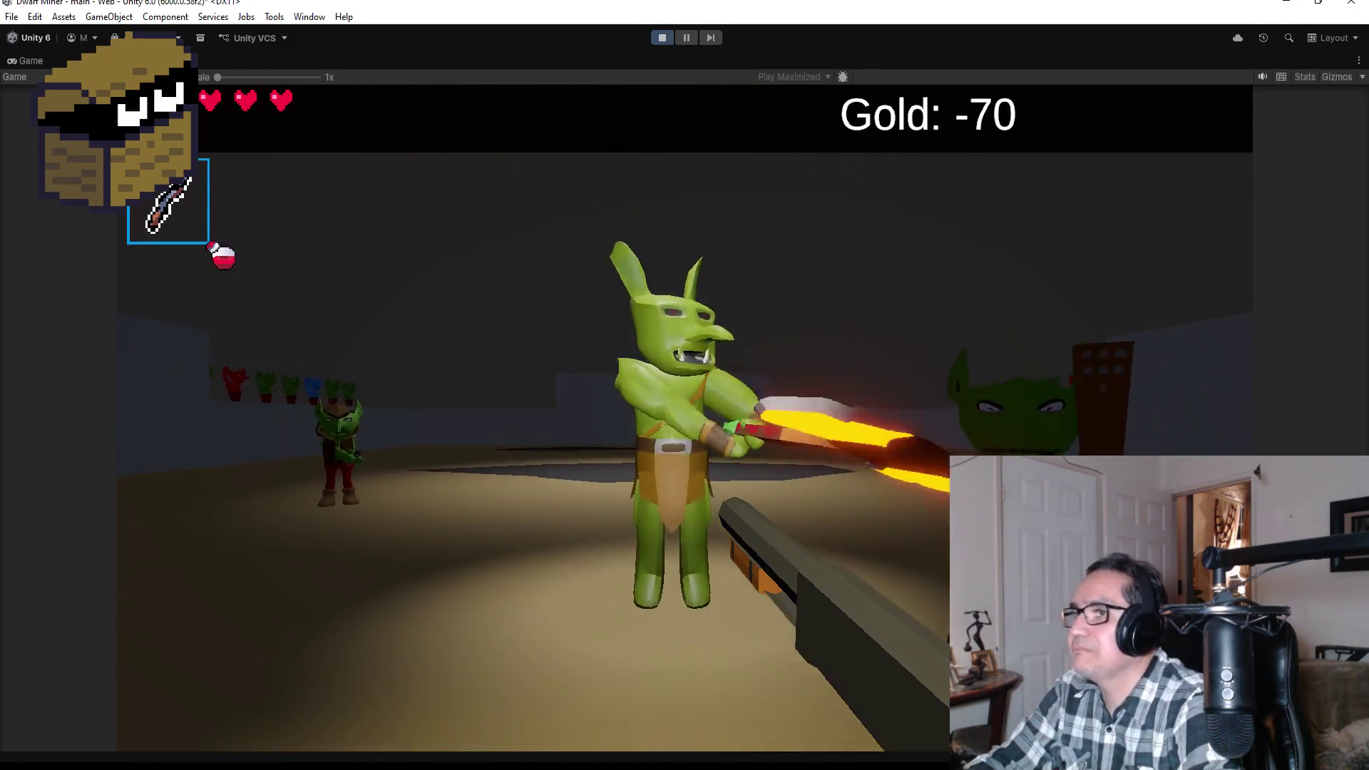
left_click(685, 418)
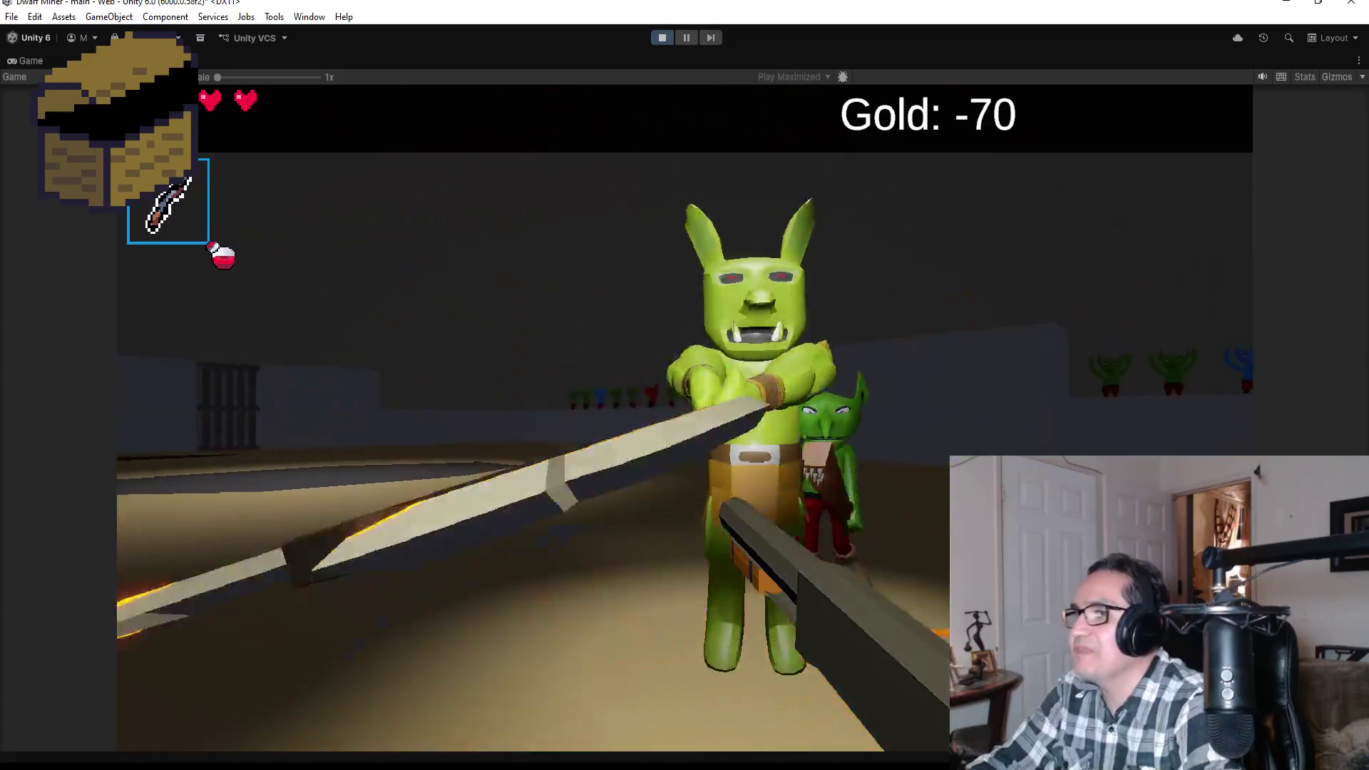
left_click(684, 418)
left_click(685, 417)
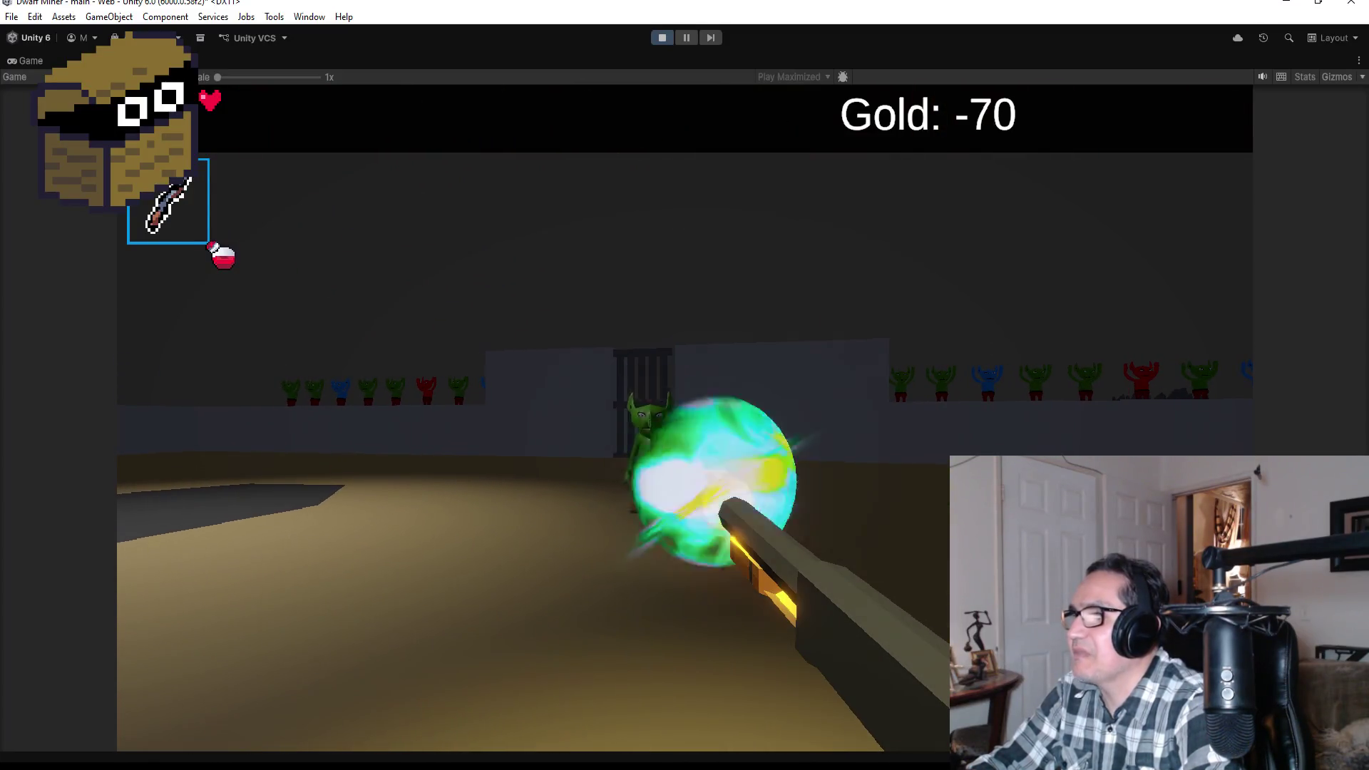
left_click(685, 418)
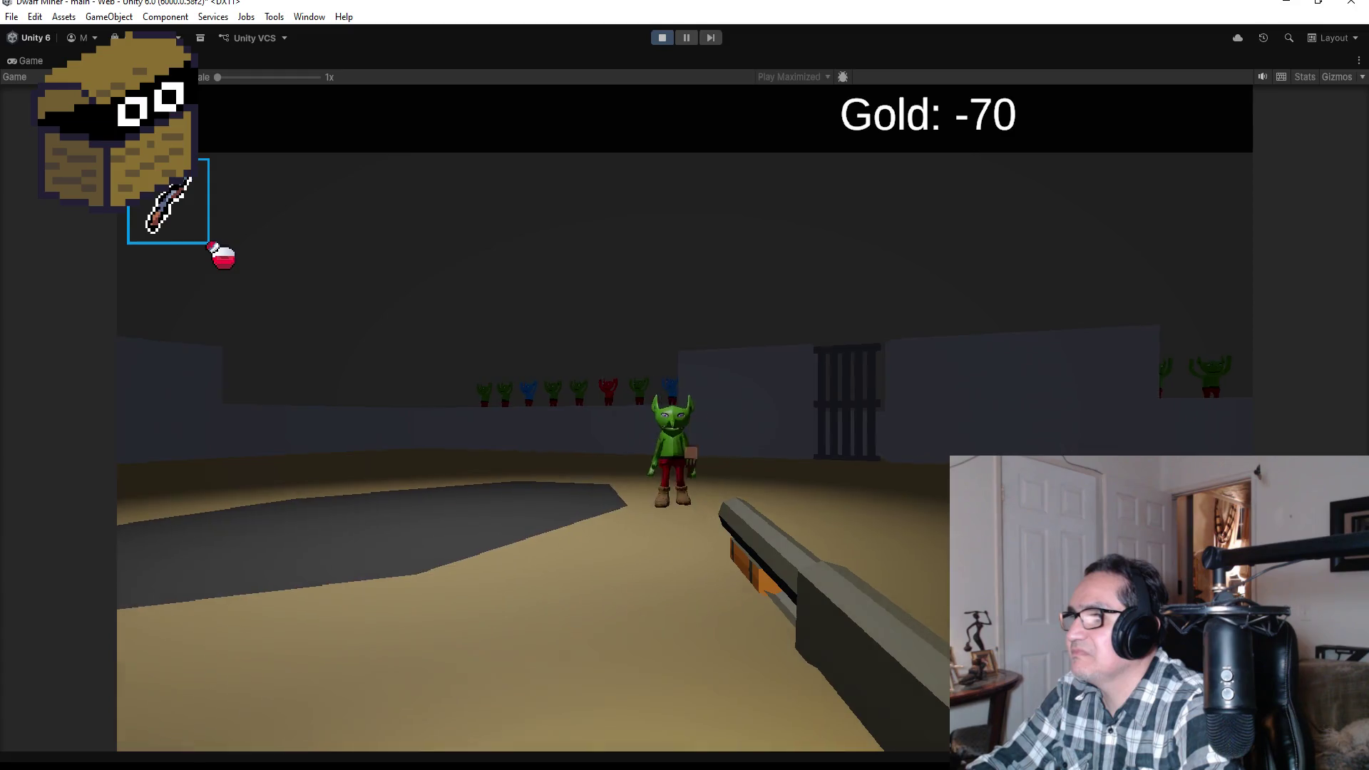
left_click(684, 418)
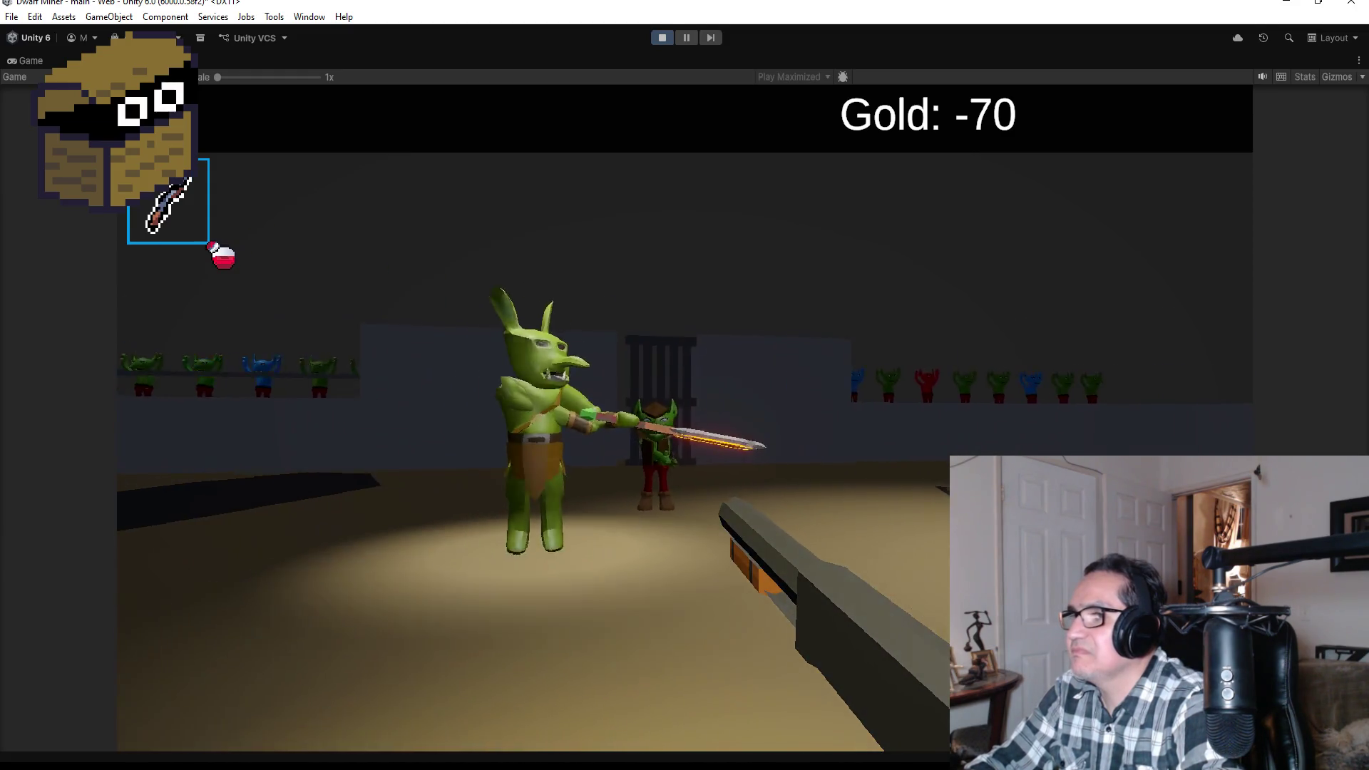
left_click(685, 418)
left_click(684, 418)
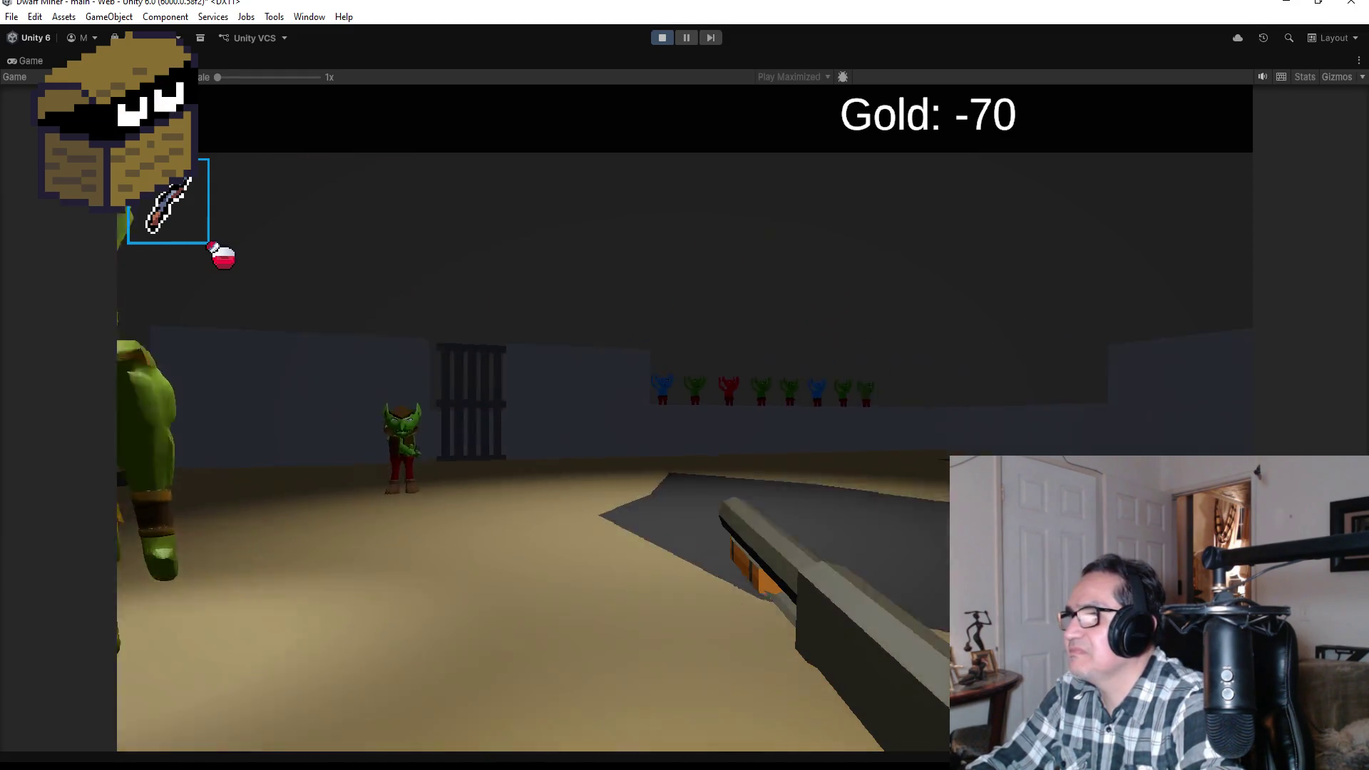
- Push past the gate firing at the goblin boss until Game Over, then stop the playtest
left_click(684, 418)
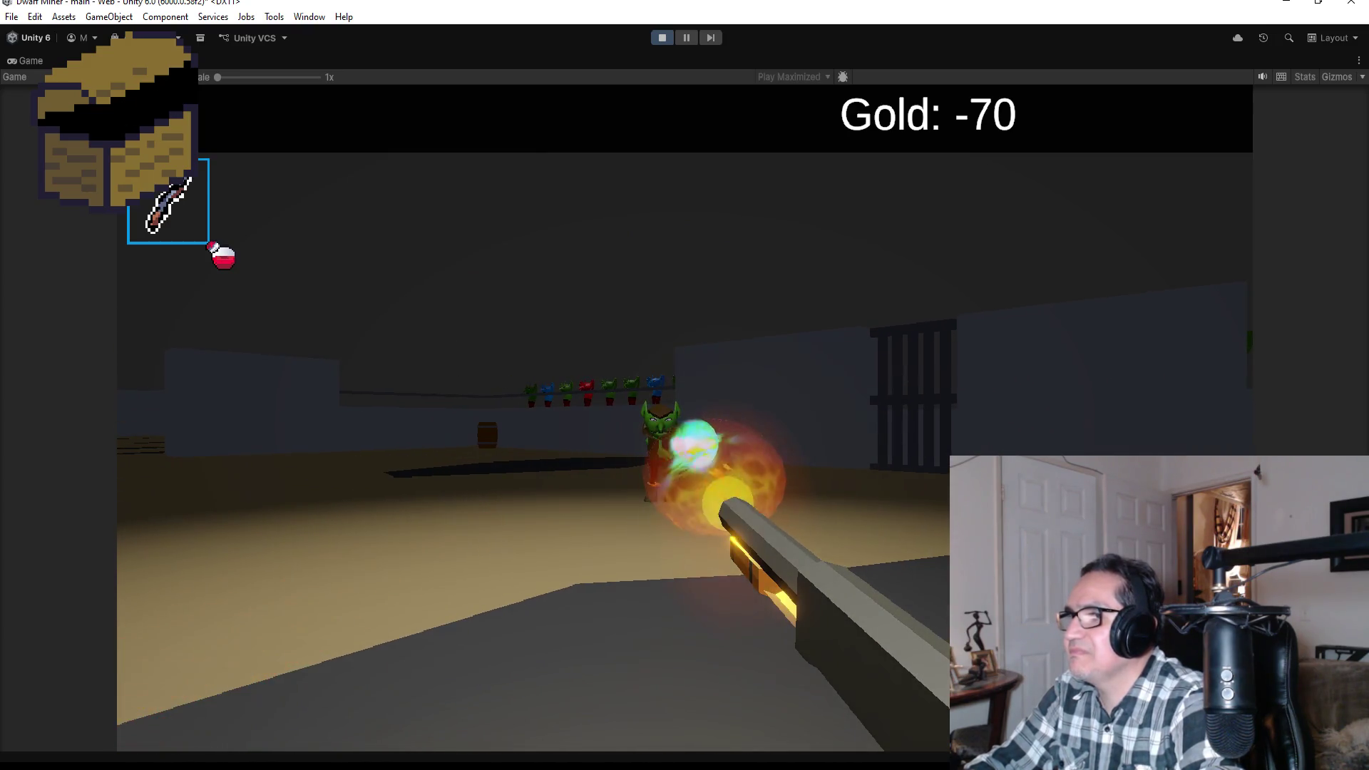
left_click(684, 418)
left_click(684, 418)
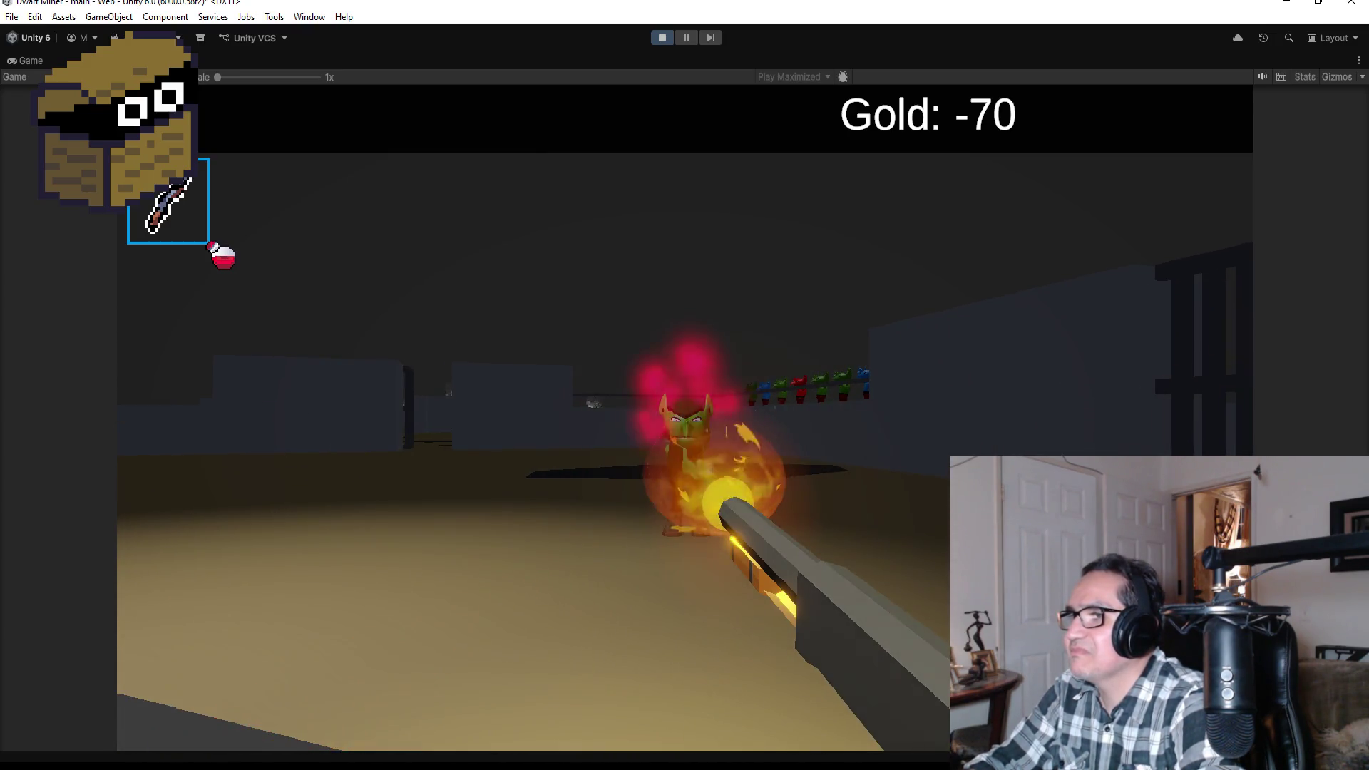
left_click(684, 418)
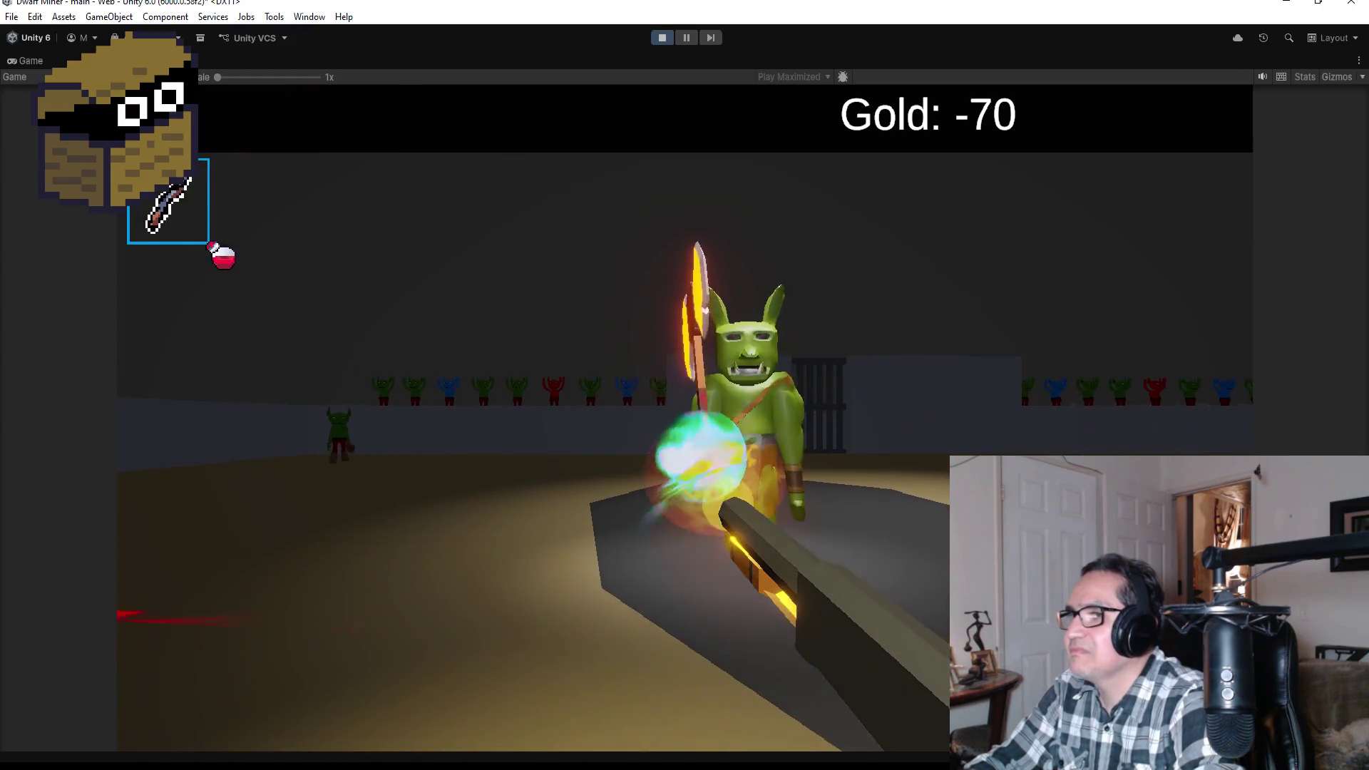
key("w")
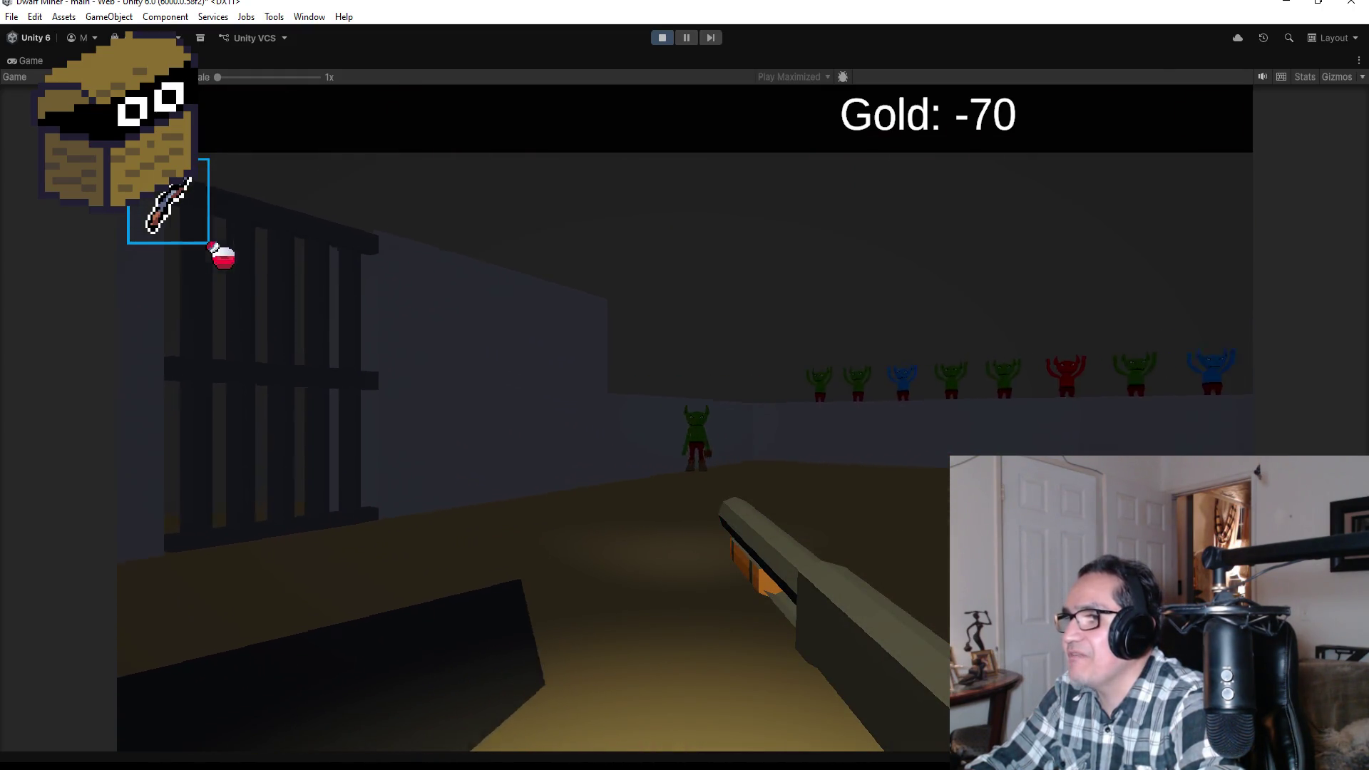
left_click(684, 418)
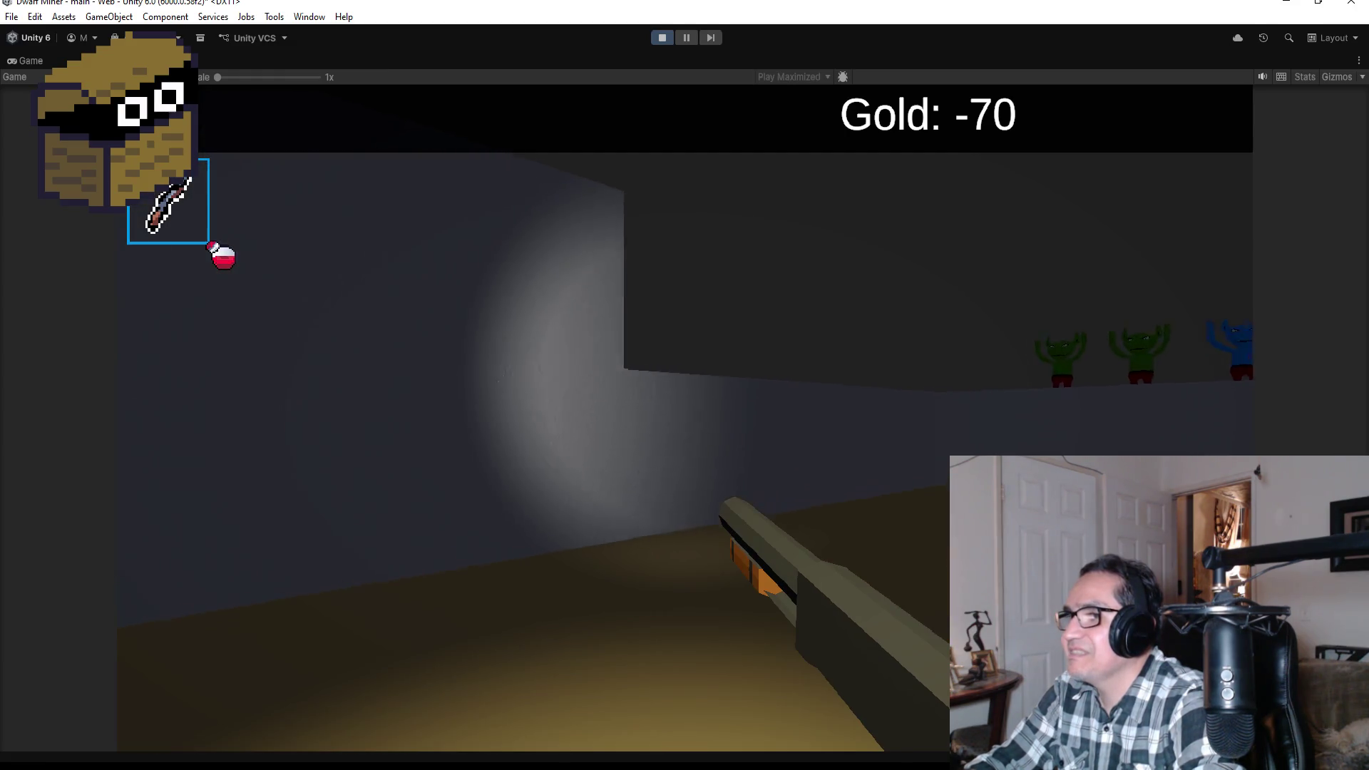
left_click(685, 418)
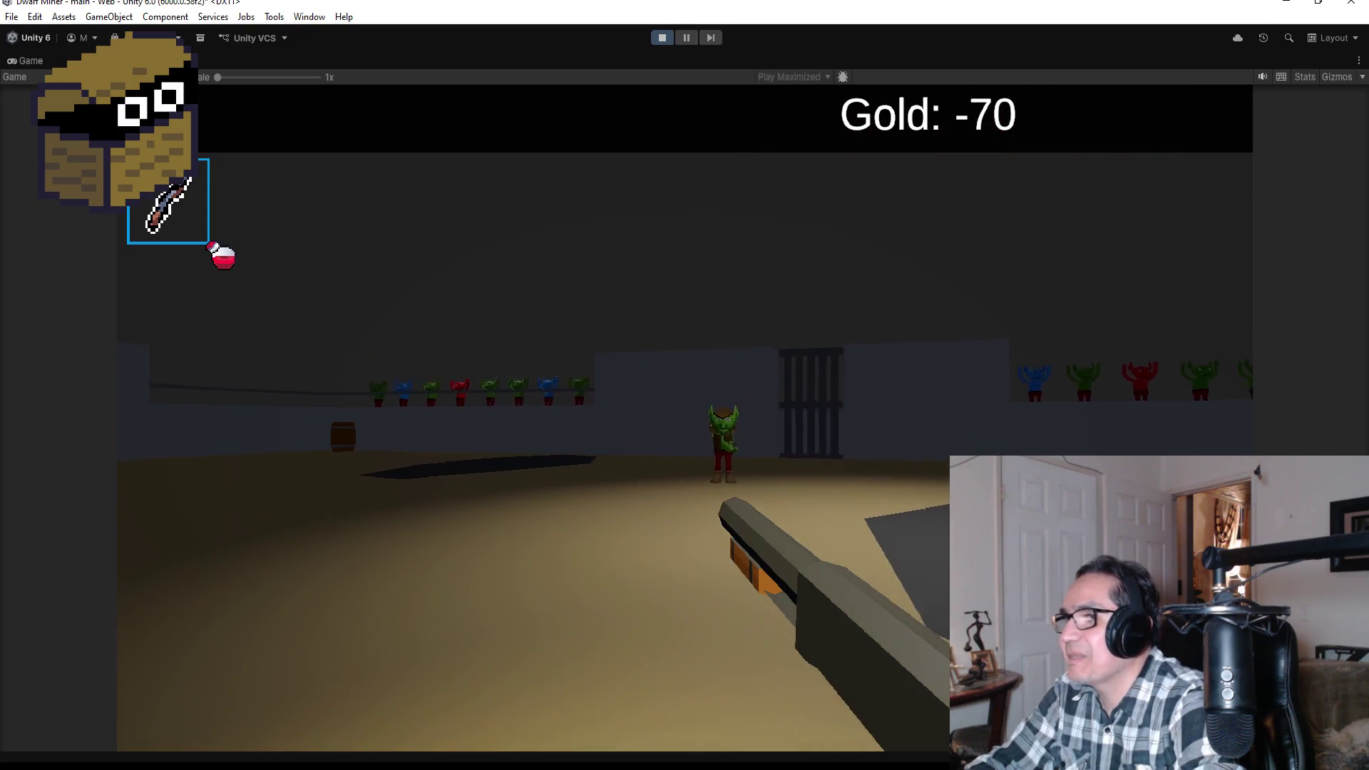
left_click(685, 417)
left_click(685, 418)
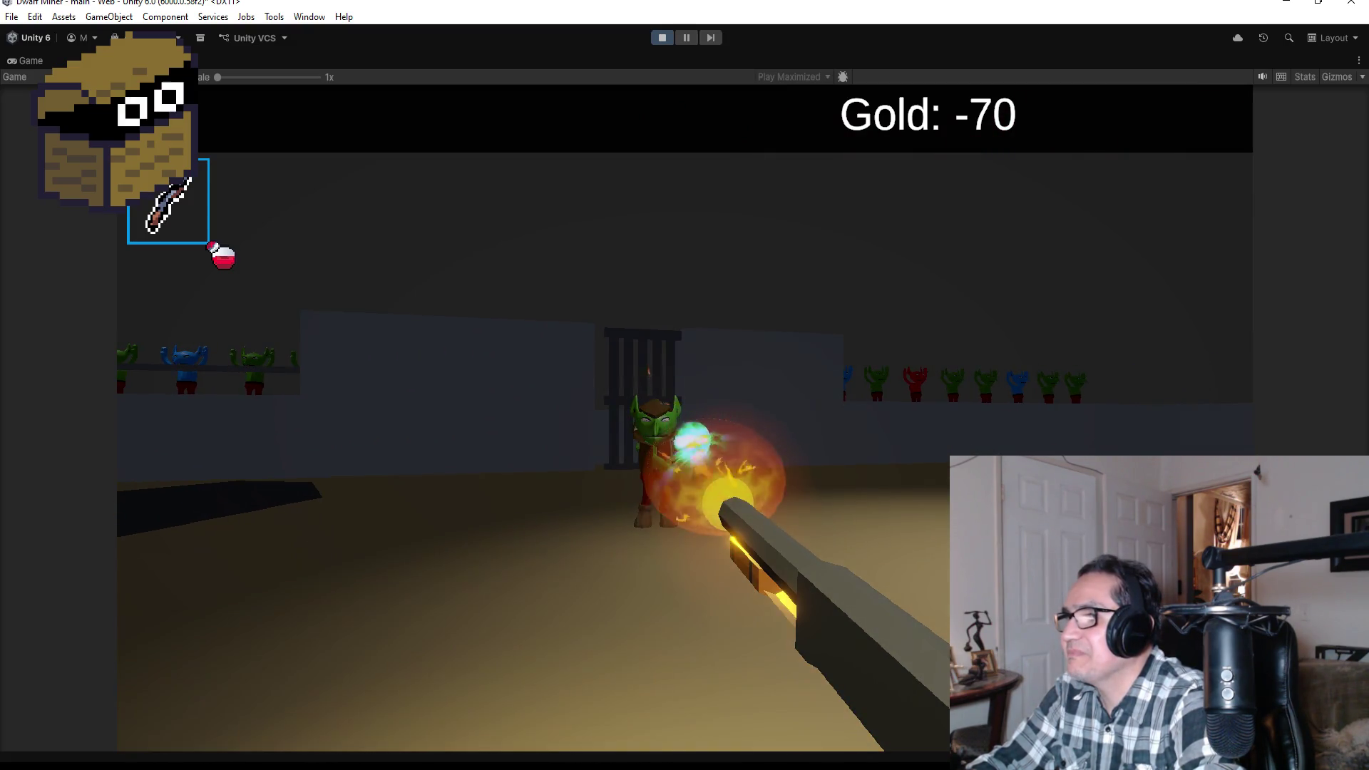
left_click(685, 418)
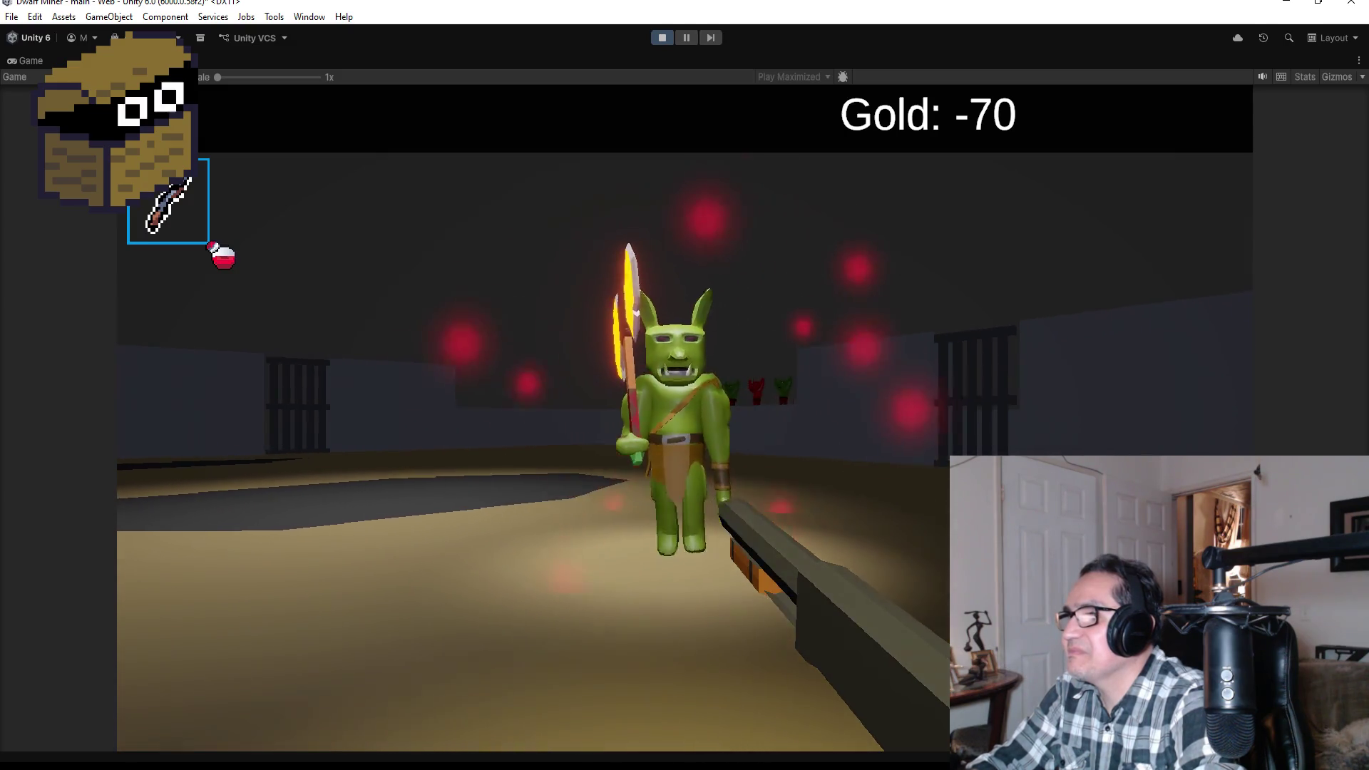
left_click(684, 418)
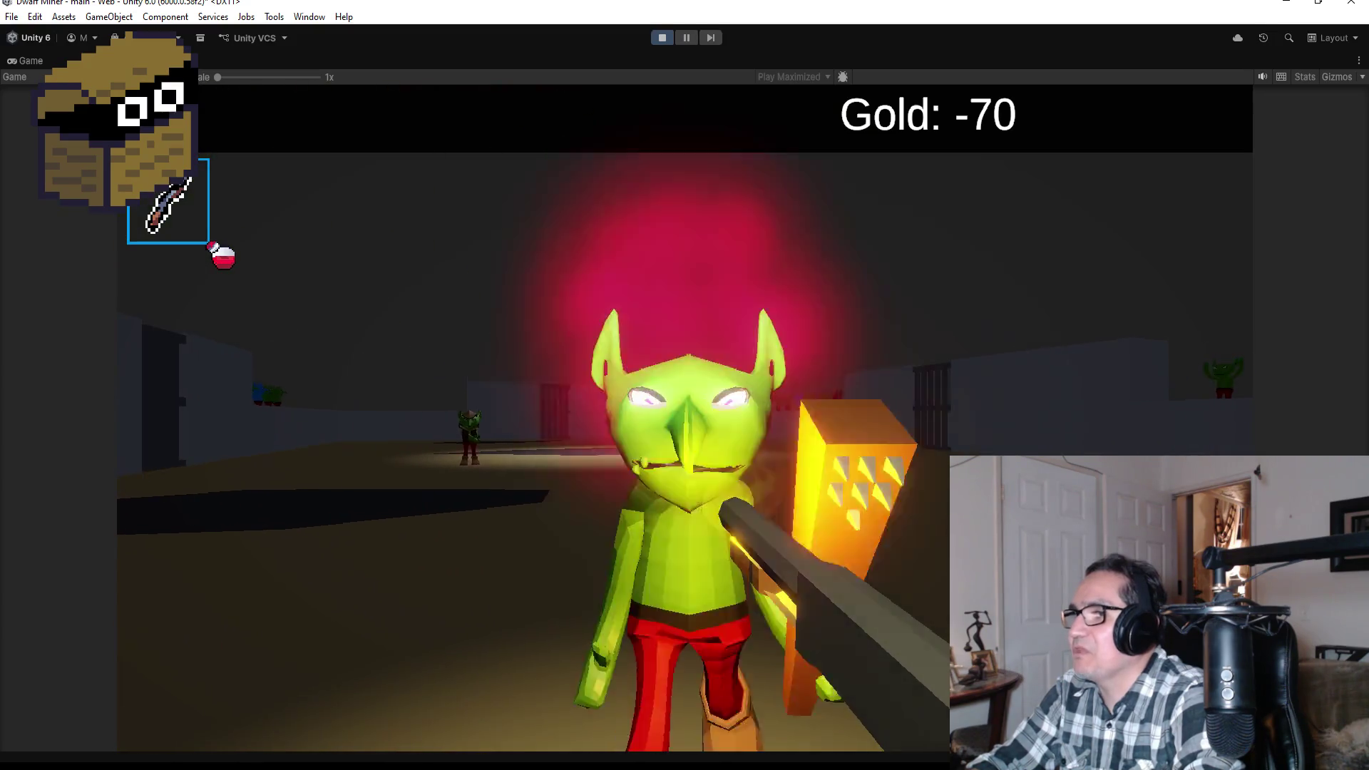
key("Escape")
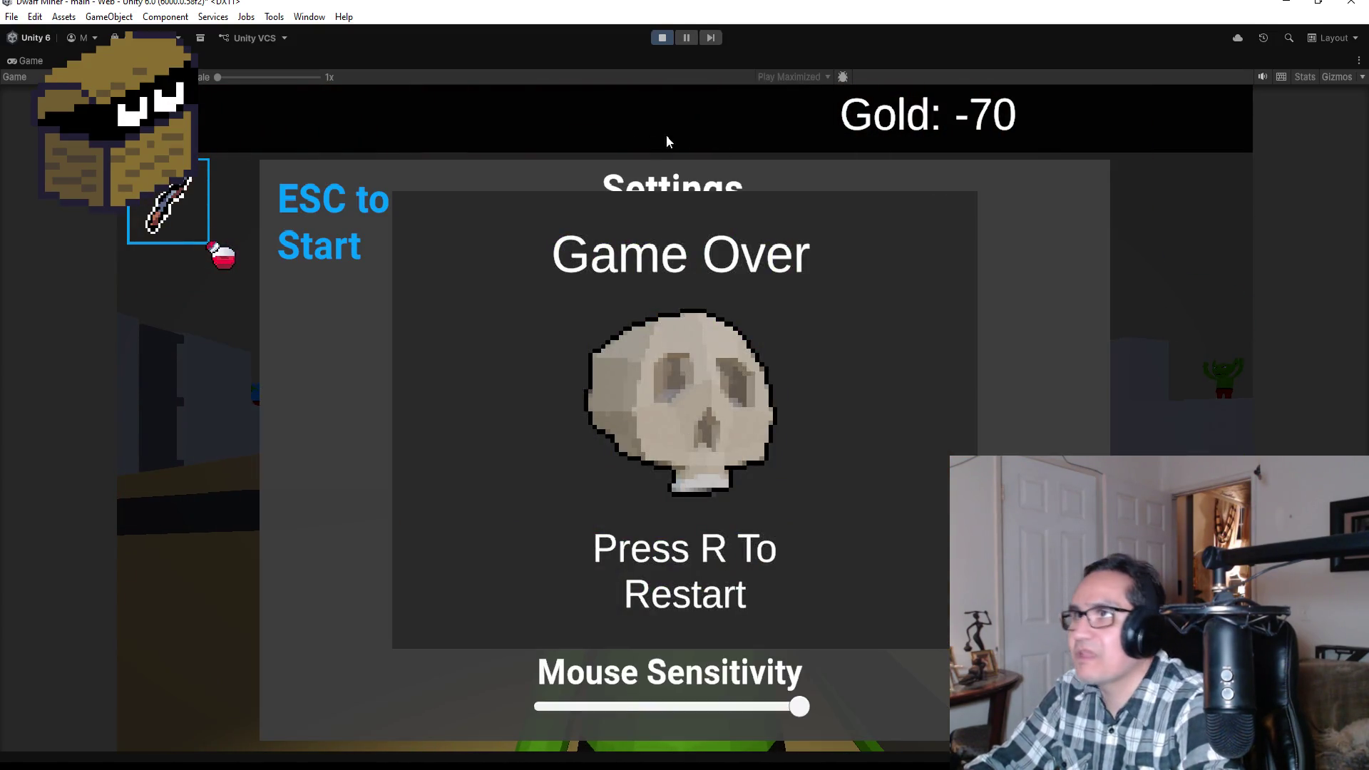
left_click(660, 38)
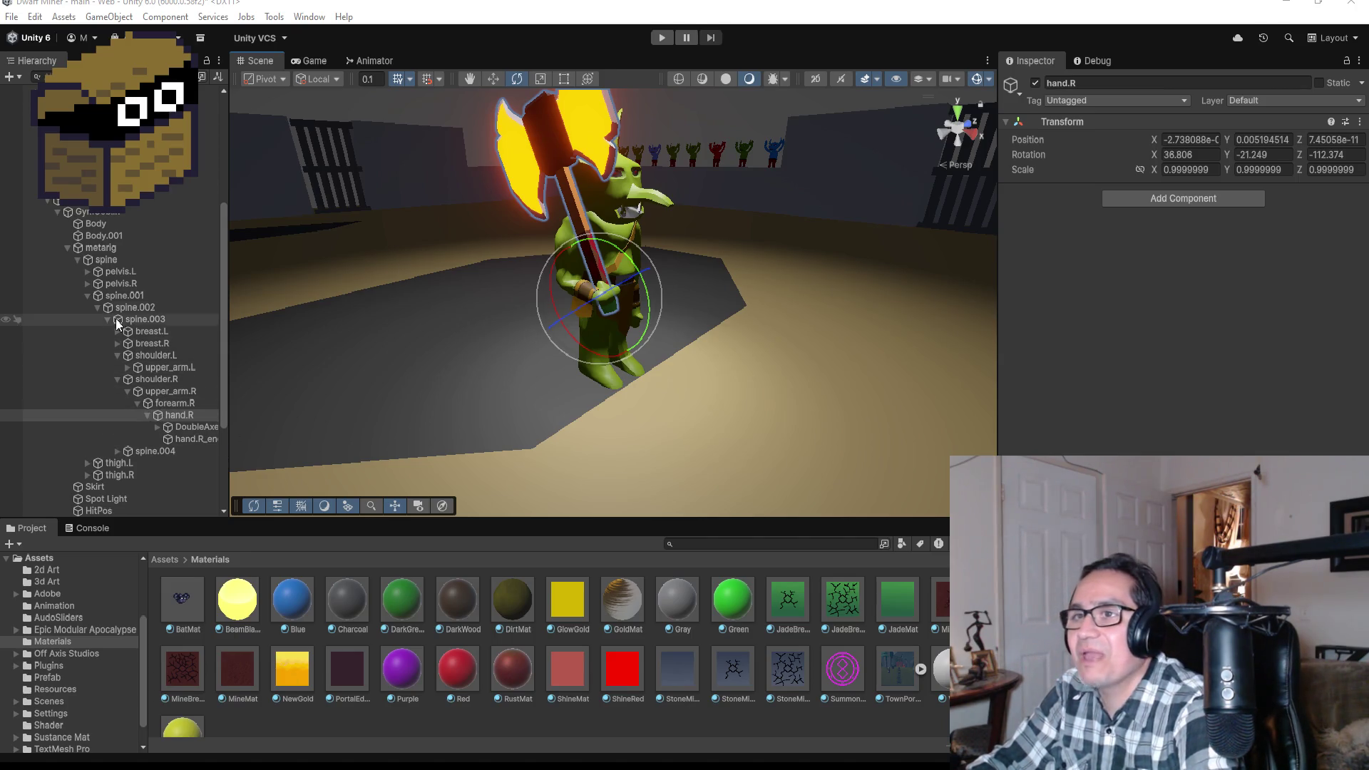
- Collapse metarig, view the goblin boss from the right, select BossArea and return to the Assets root
left_click(66, 249)
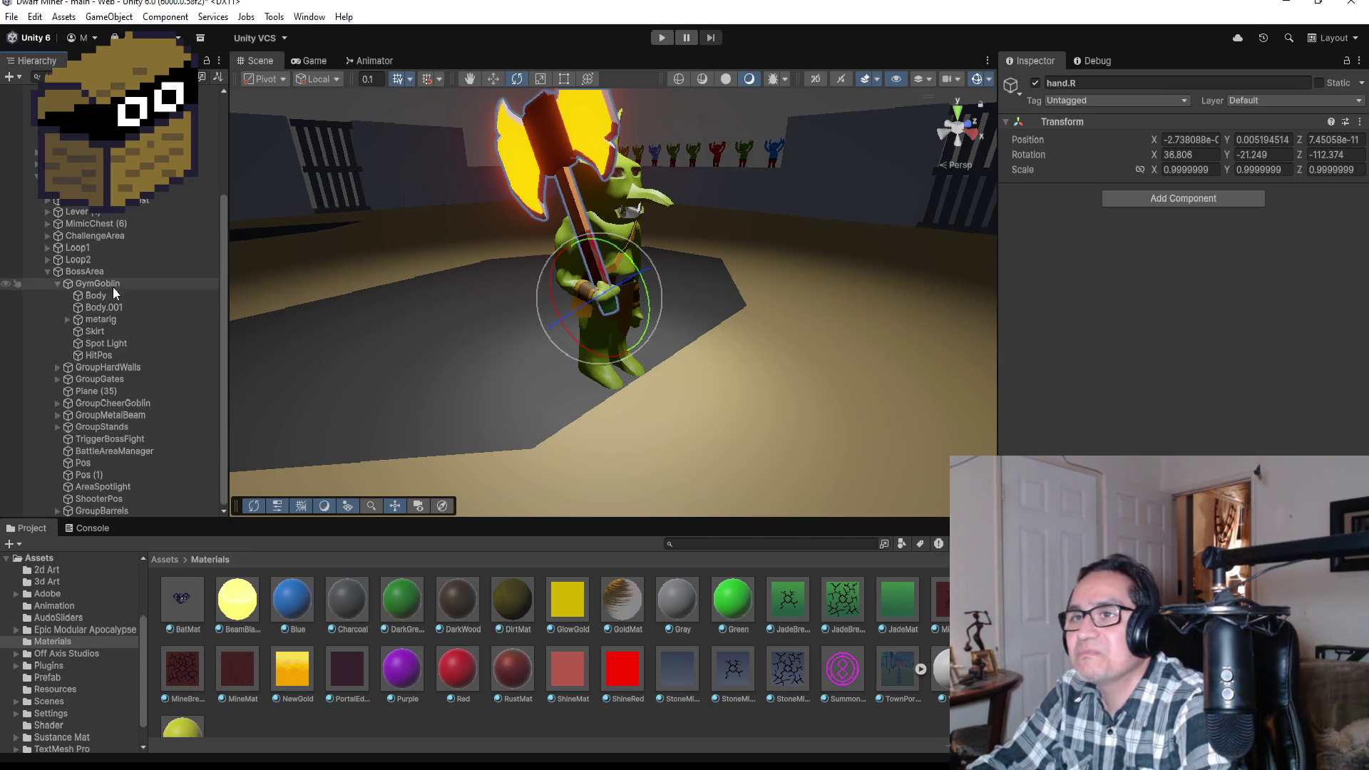
left_click(961, 111)
left_click(978, 135)
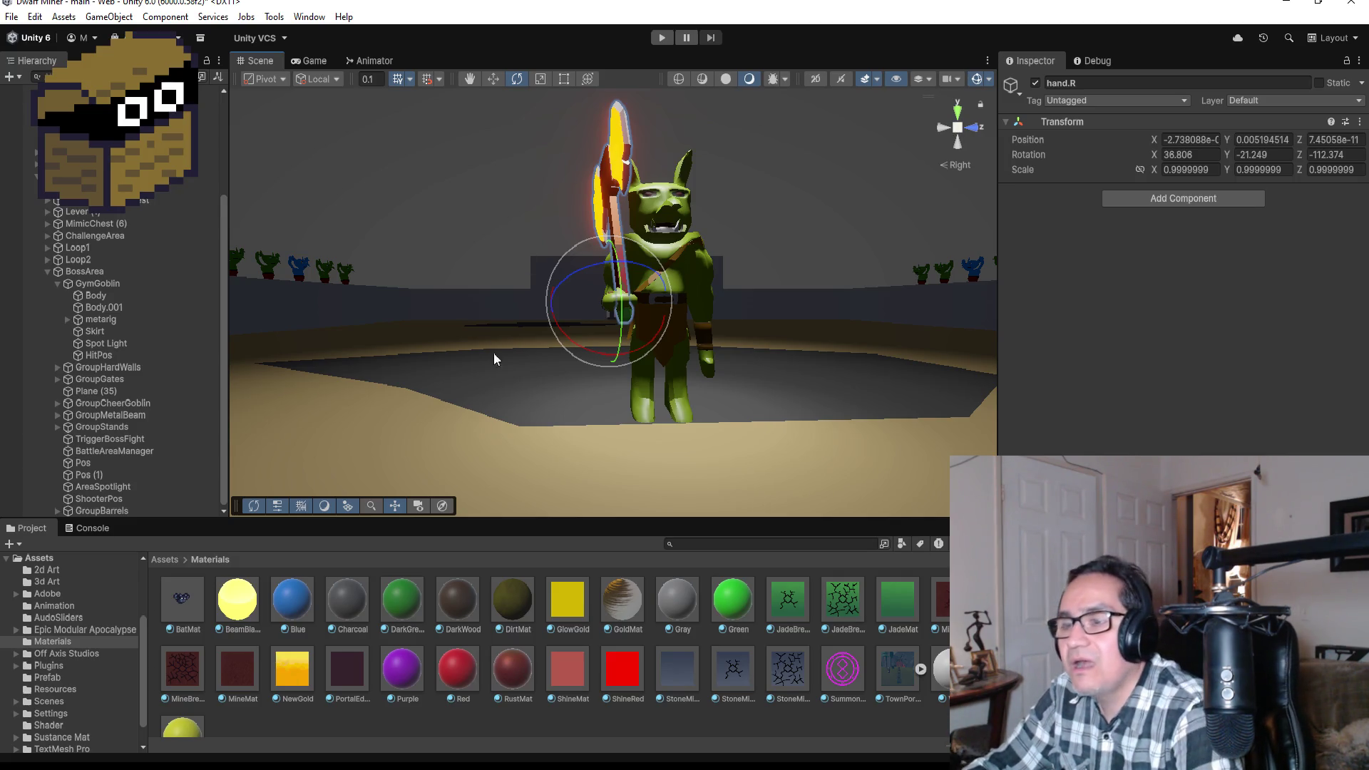
left_click(50, 270)
left_click(162, 561)
left_click(163, 562)
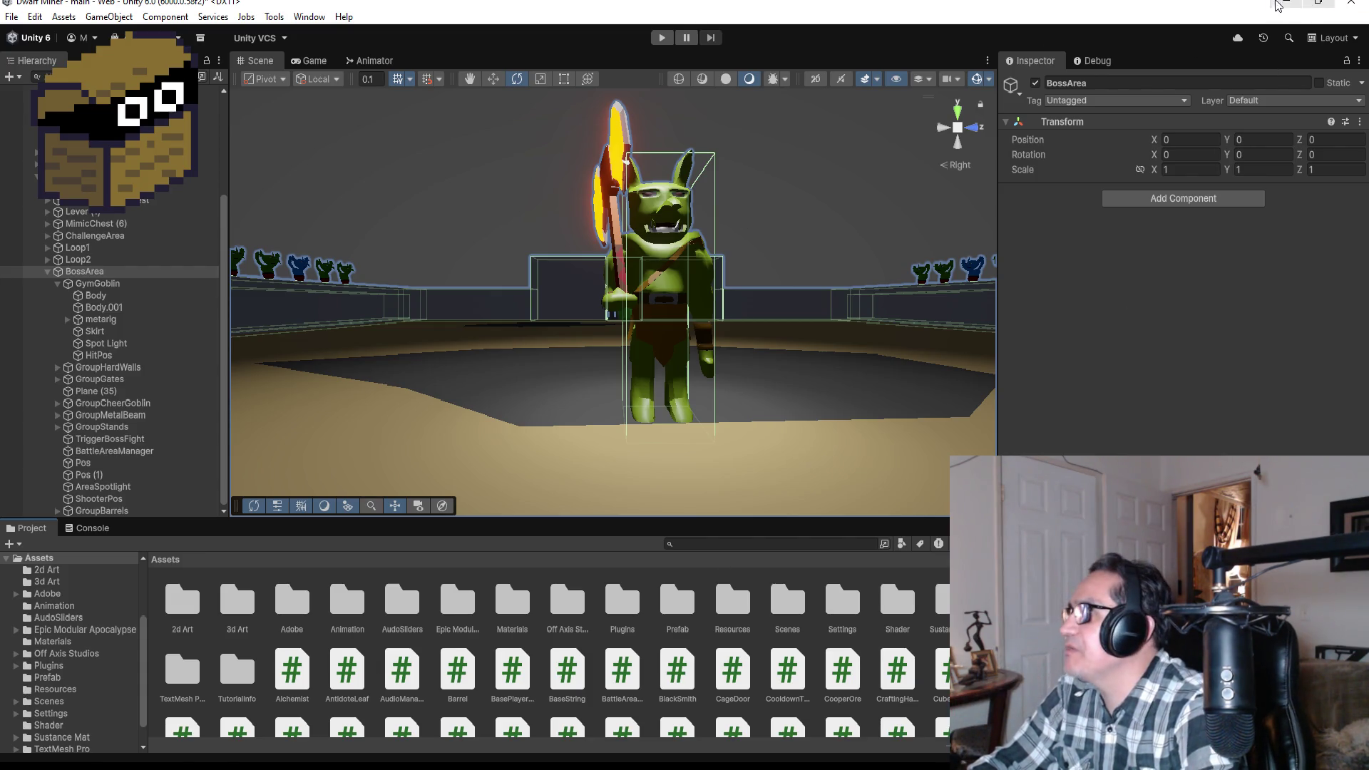
- Minimize Unity, dismiss the Blender splash screen and view the default scene from the top
left_click(1278, 6)
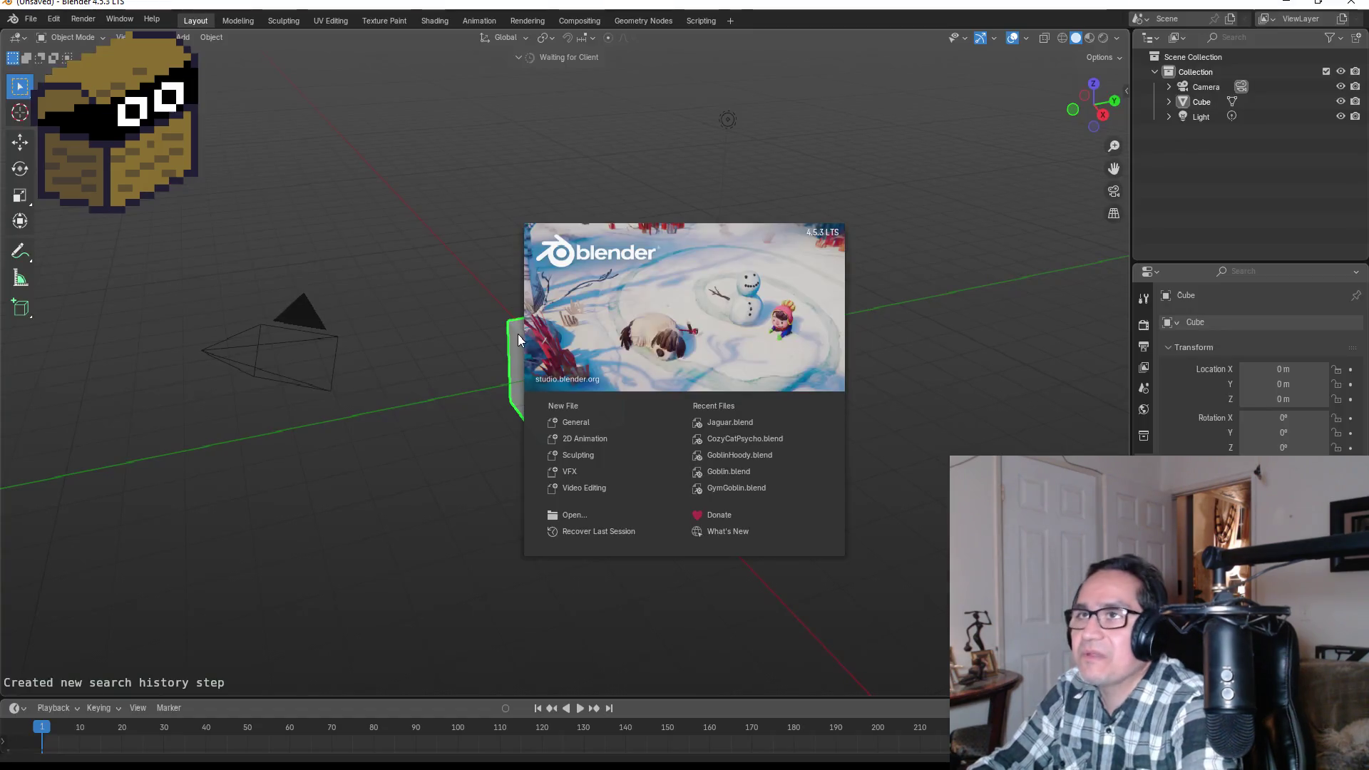
left_click(391, 239)
key("KP_7")
- In top view, put the cube in Edit Mode with see-through wireframe shading
scroll(683, 308, "up", 5)
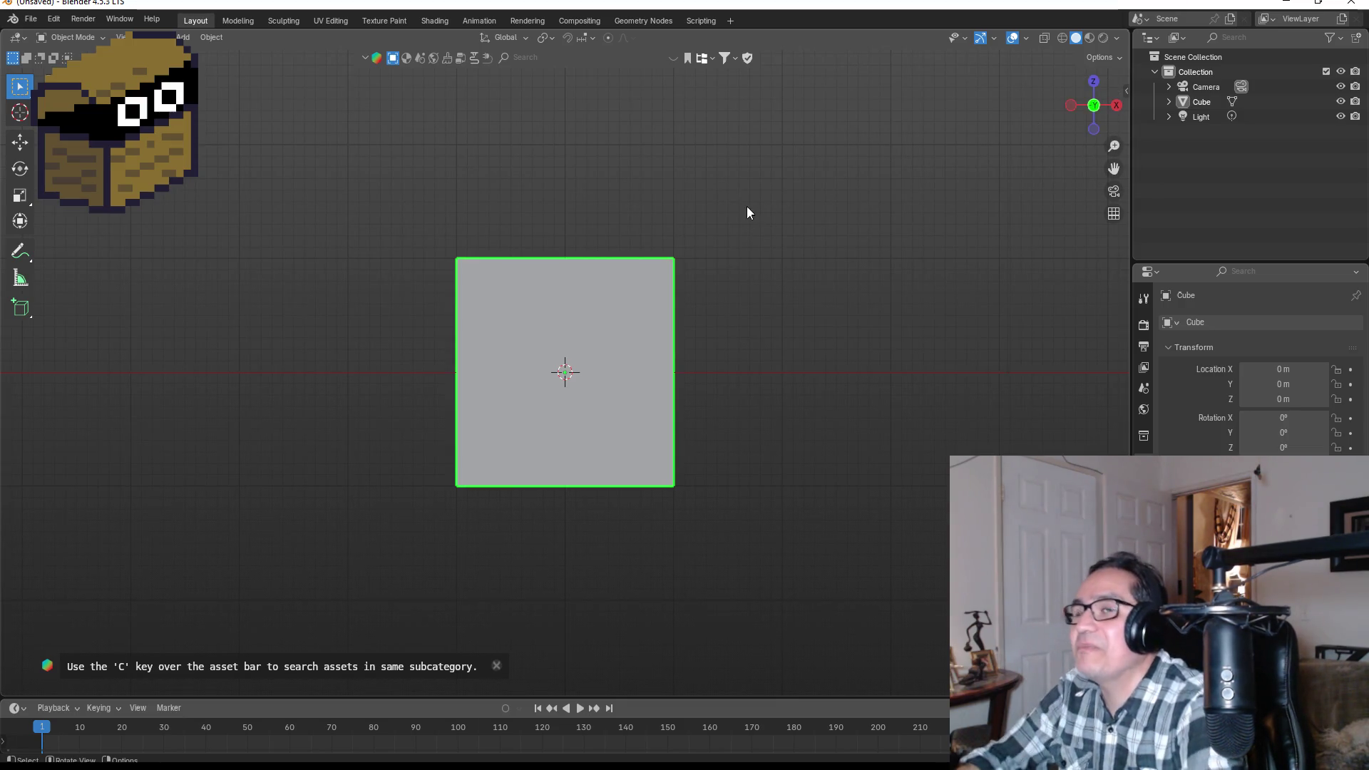
key("KP_7")
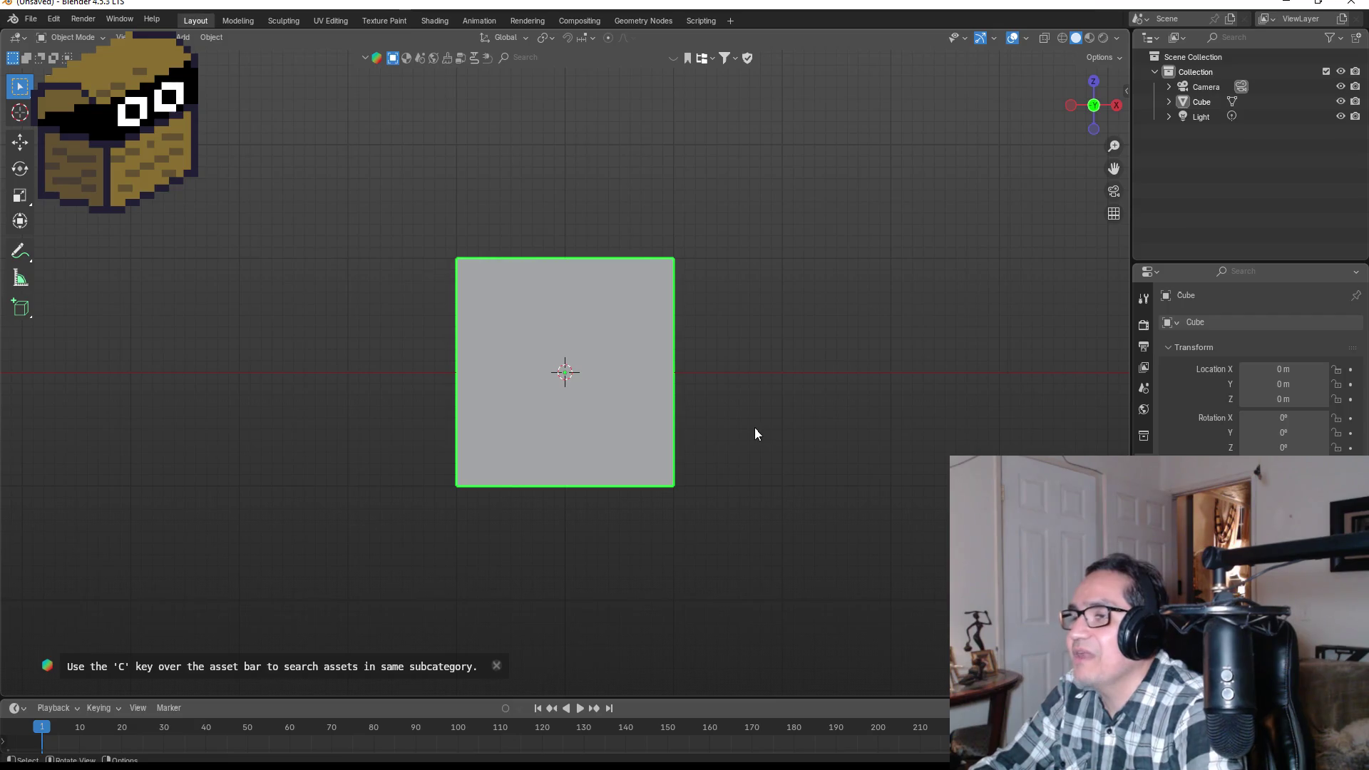
key("Tab")
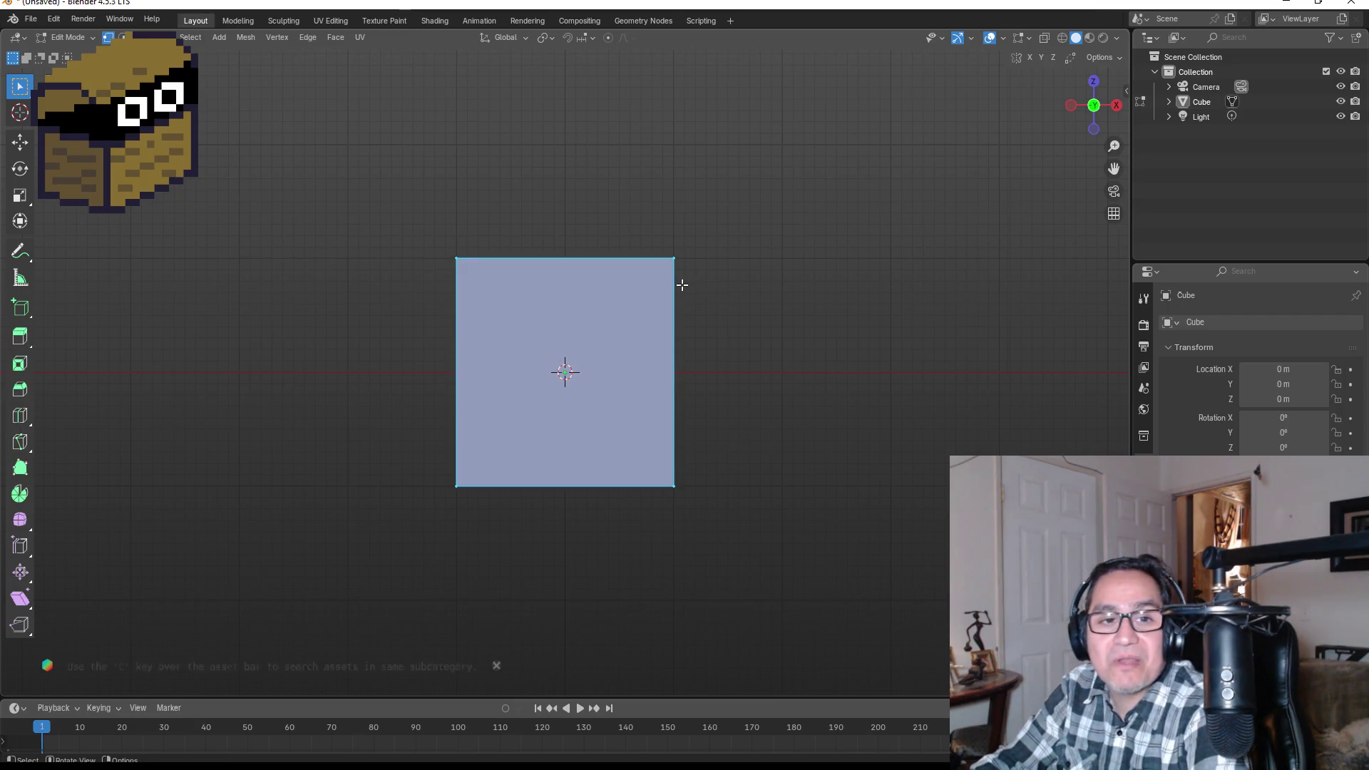
key("z")
left_click(666, 333)
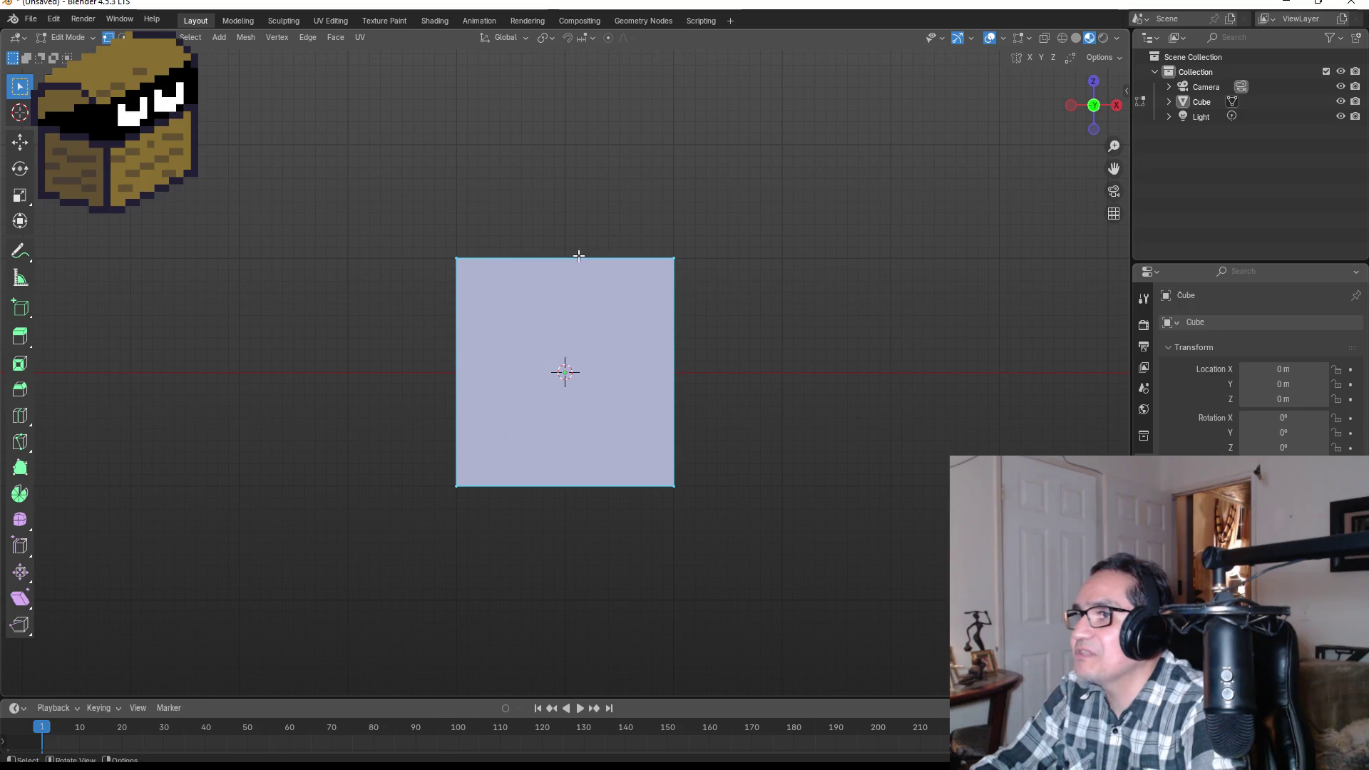
left_click(472, 249)
- Box-select the cube's right-edge vertices and merge them At Center
mouse_move(617, 218)
left_mouse_down()
mouse_move(760, 568)
mouse_move(790, 551)
left_mouse_up()
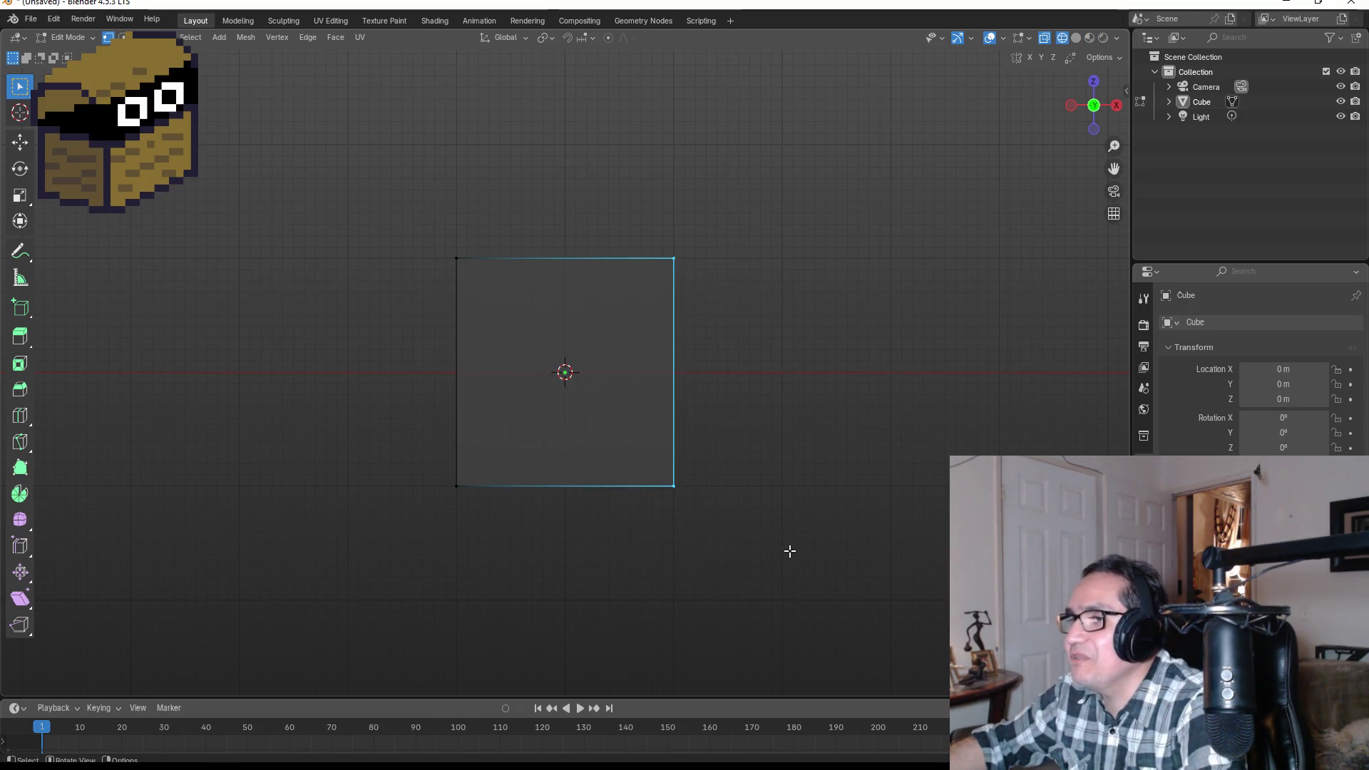
key("m")
left_click(789, 551)
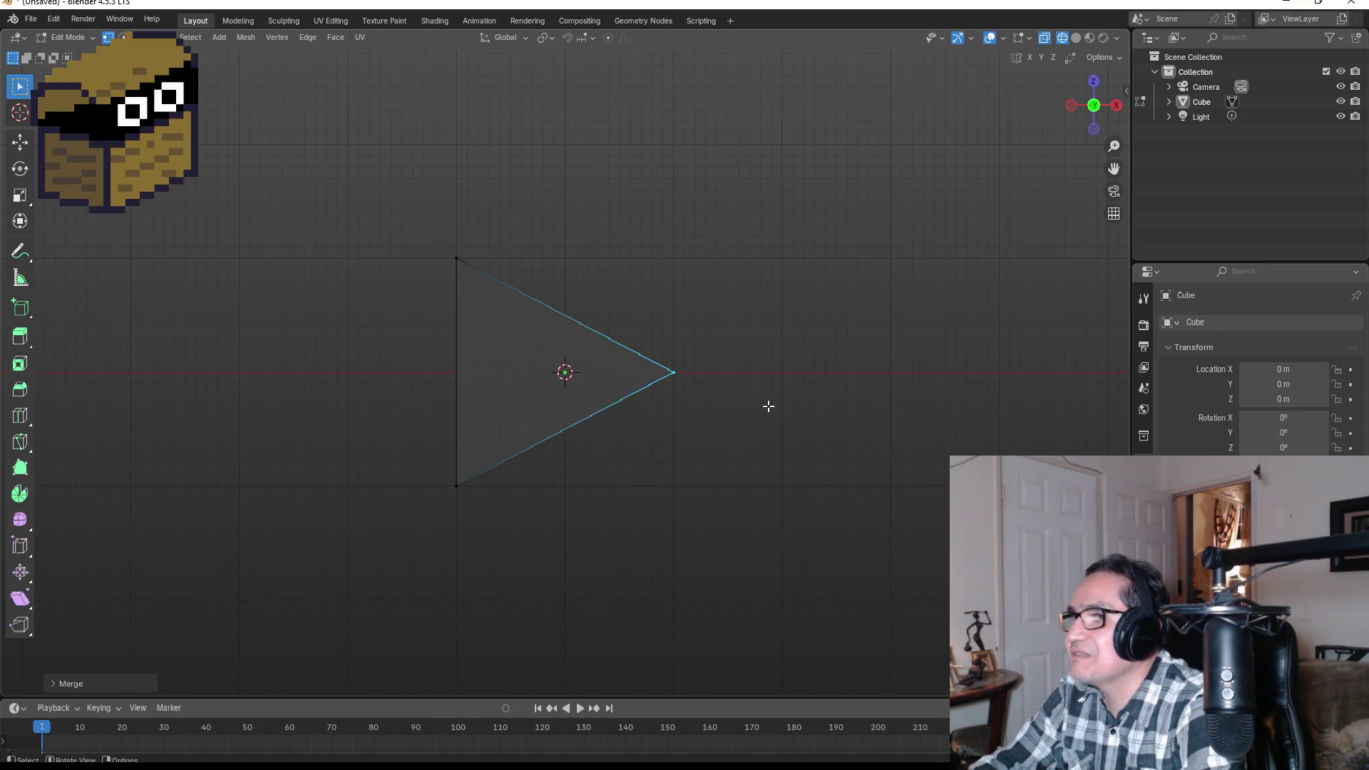
mouse_move(885, 295)
left_mouse_down()
mouse_move(660, 320)
mouse_move(813, 336)
mouse_move(932, 326)
left_mouse_up()
key("ctrl+z")
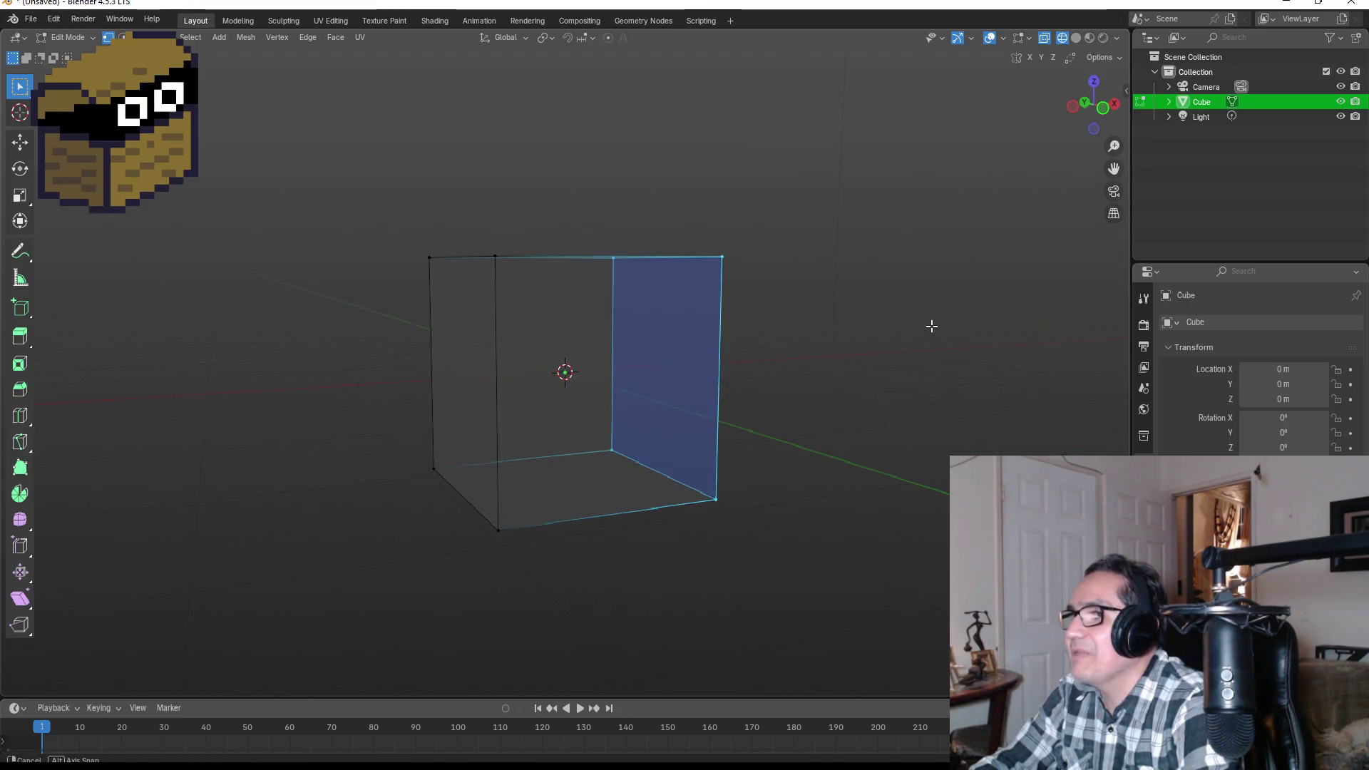
mouse_move(691, 236)
left_mouse_down()
mouse_move(771, 460)
mouse_move(831, 538)
left_mouse_up()
key("m")
left_click(834, 535)
- Merge the right-side vertices At Center into a wedge and check it from the front view
left_click_drag(963, 332, 711, 350)
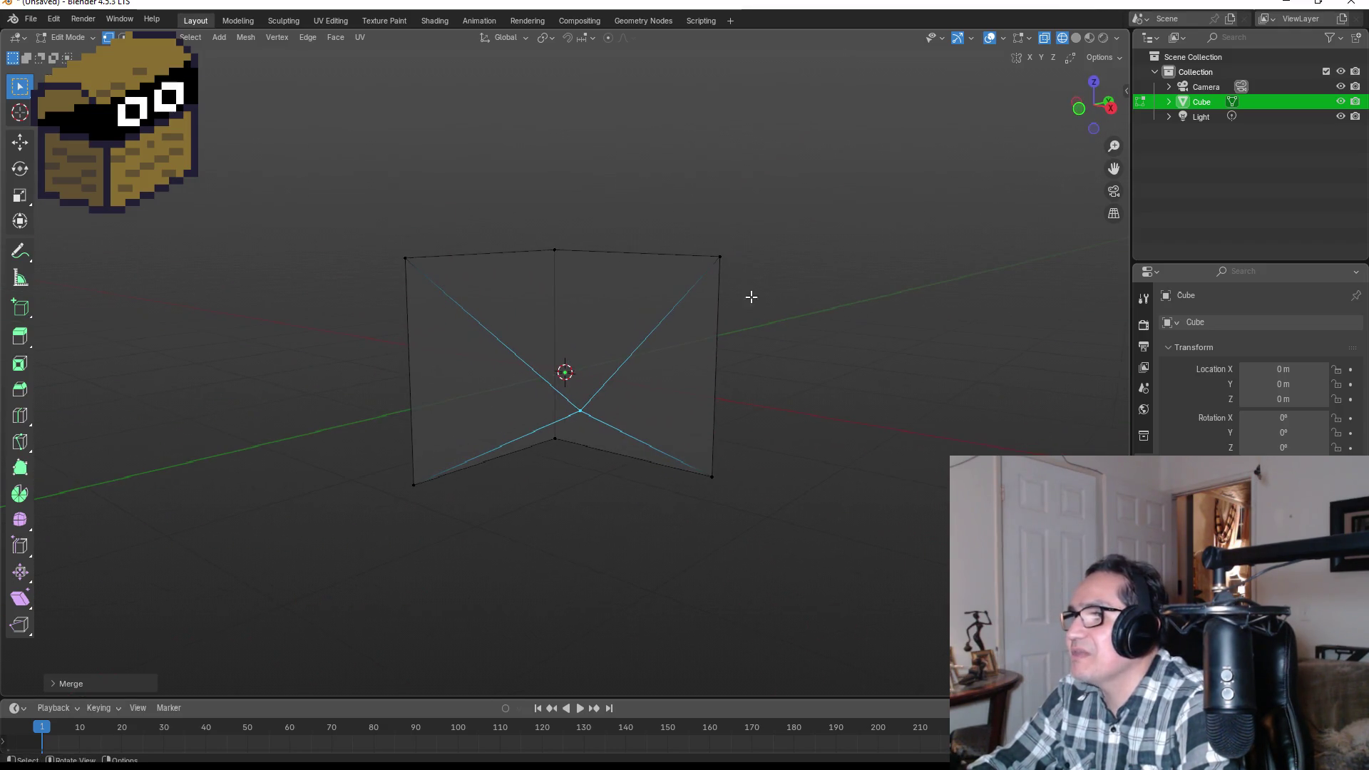
left_click_drag(699, 239, 802, 524)
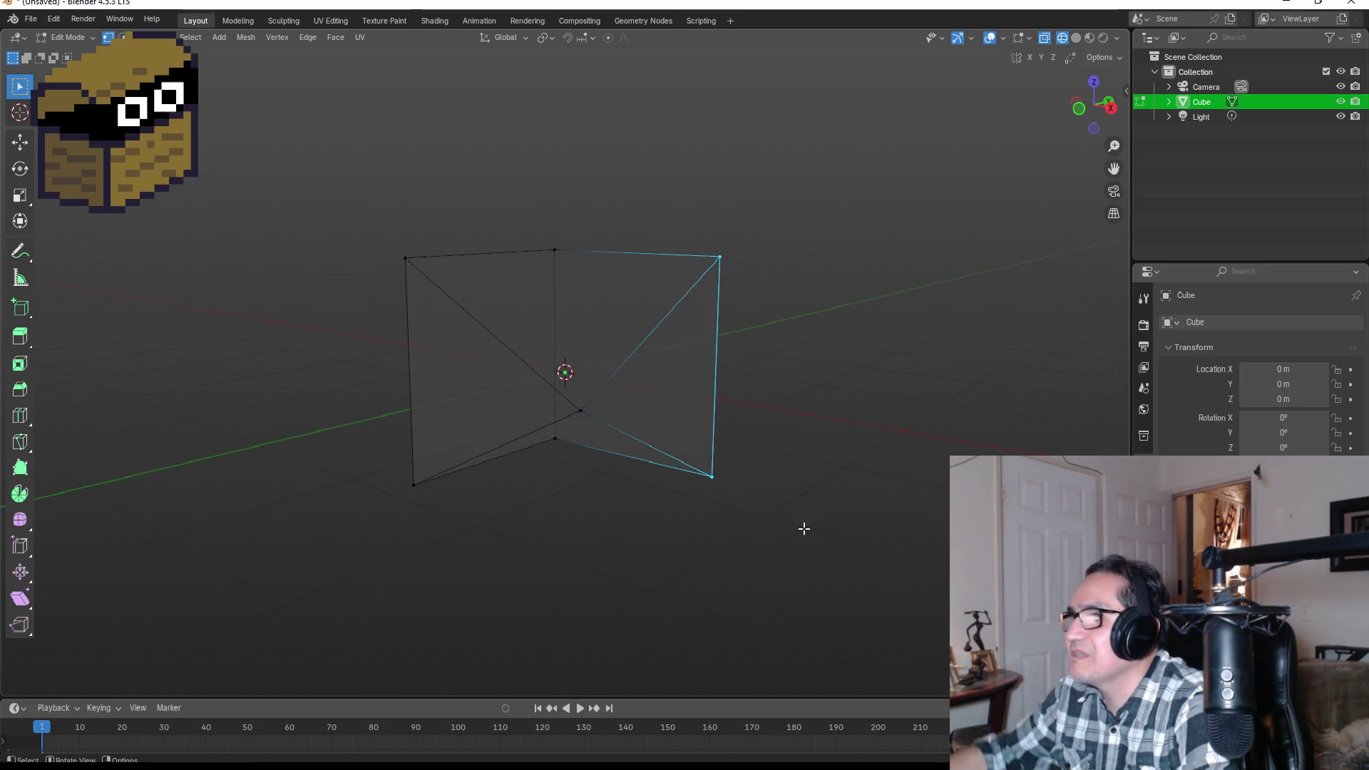
key("m")
left_click(804, 529)
key("KP_1")
left_click(801, 398)
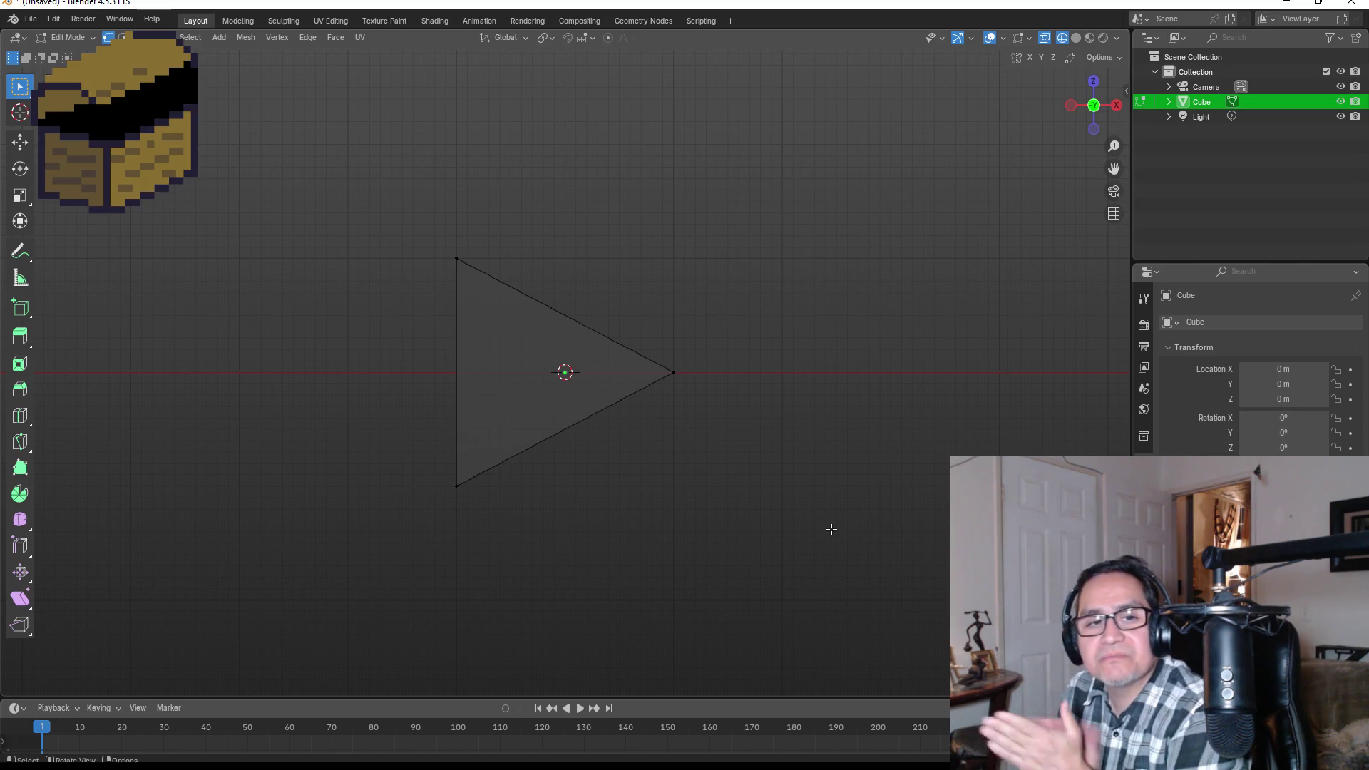
left_click_drag(785, 281, 633, 323)
- Box-select the vertices of the wedge's broad square end face
key("KP_7")
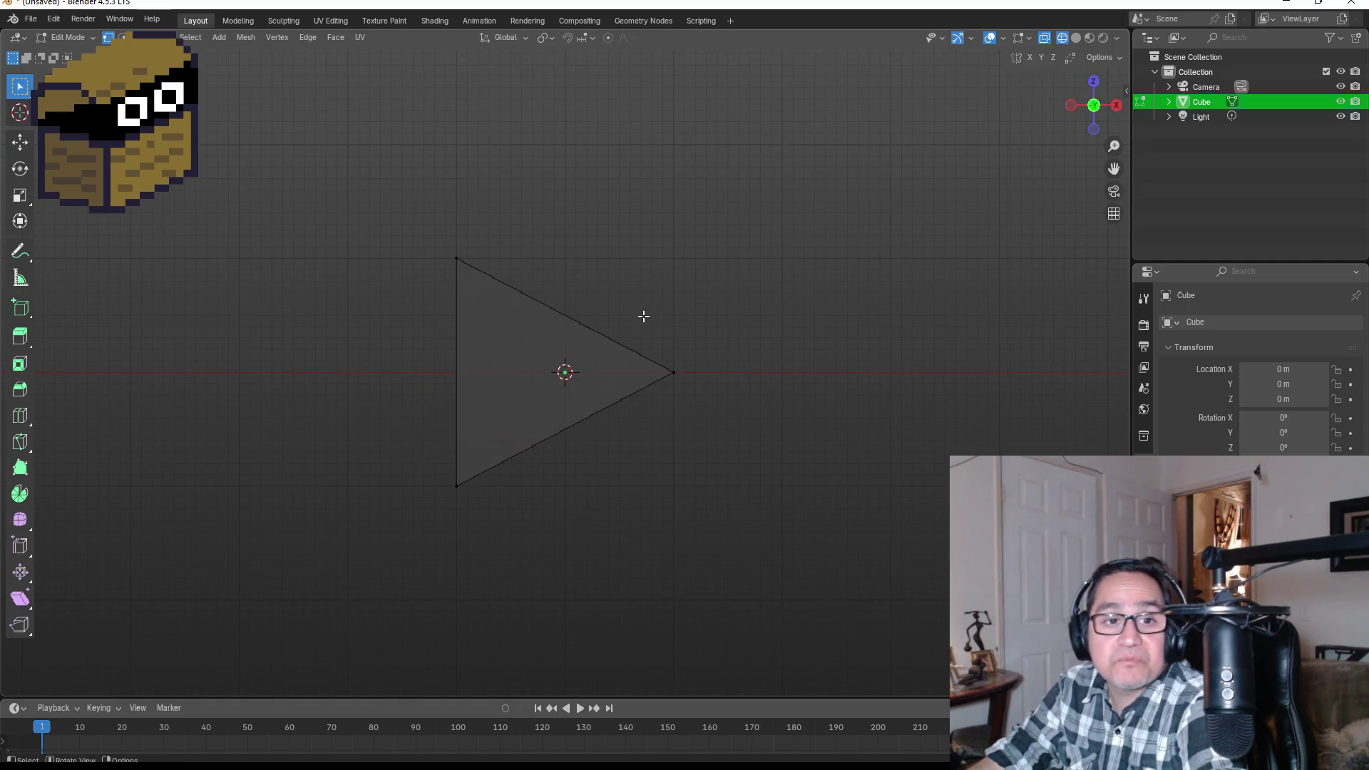
left_click_drag(606, 295, 497, 310)
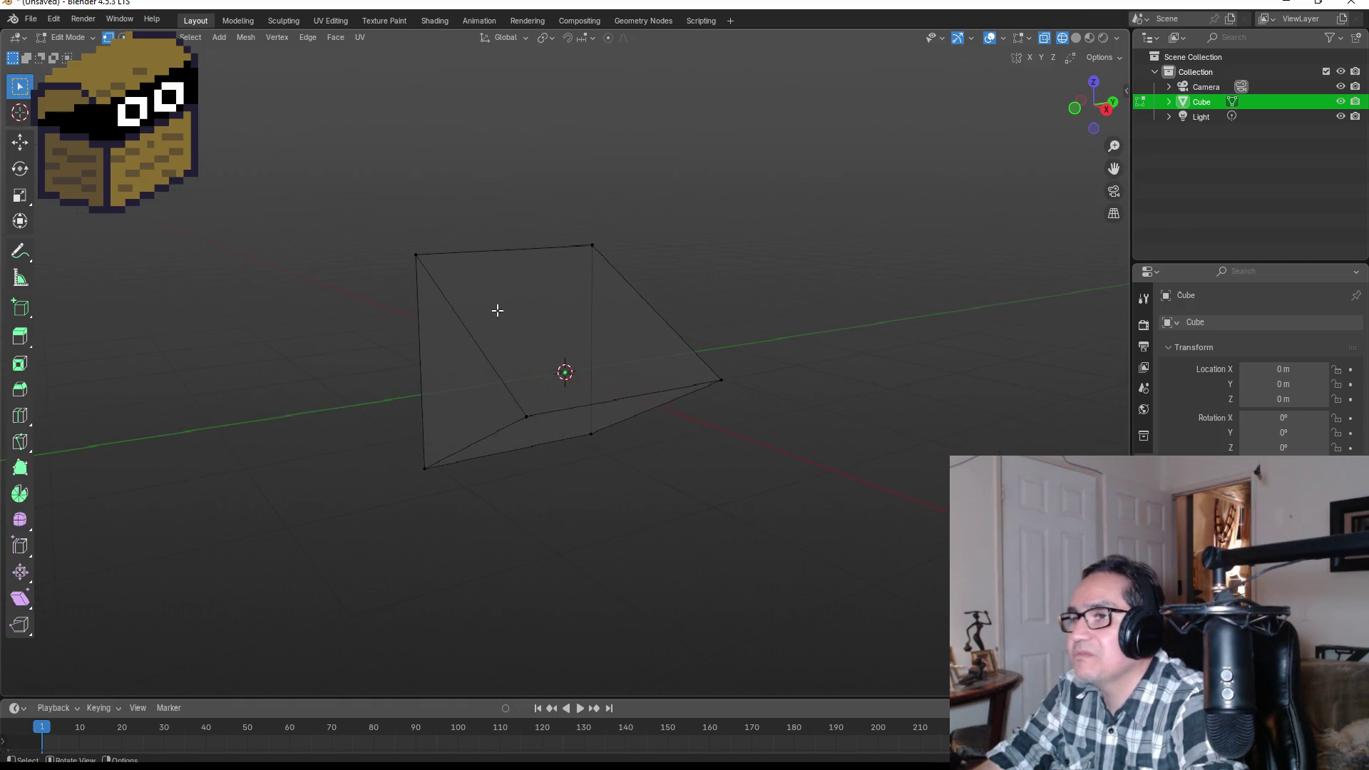
left_click_drag(370, 223, 473, 517)
key("KP_3")
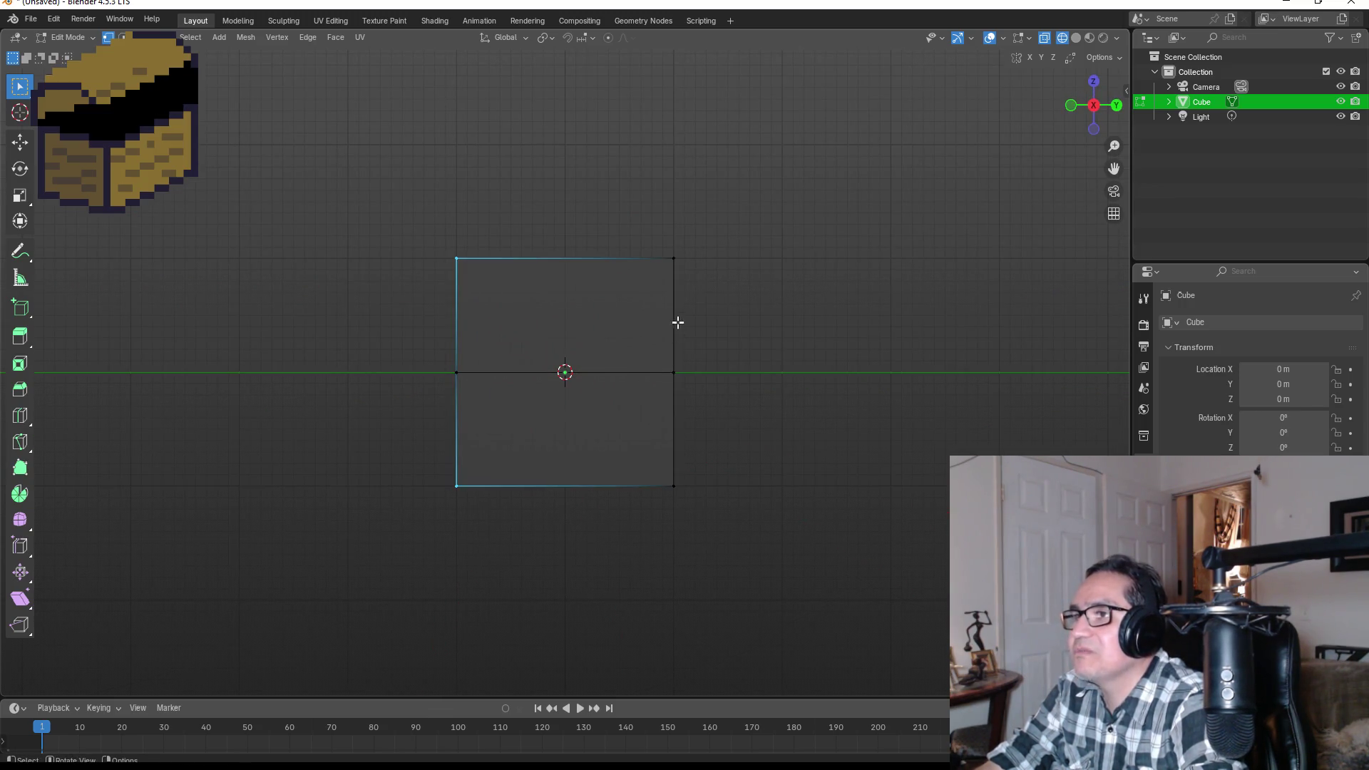
mouse_move(826, 287)
left_mouse_down()
mouse_move(737, 299)
mouse_move(709, 233)
mouse_move(749, 541)
mouse_move(770, 545)
left_mouse_up()
key("KP_1")
key("KP_3")
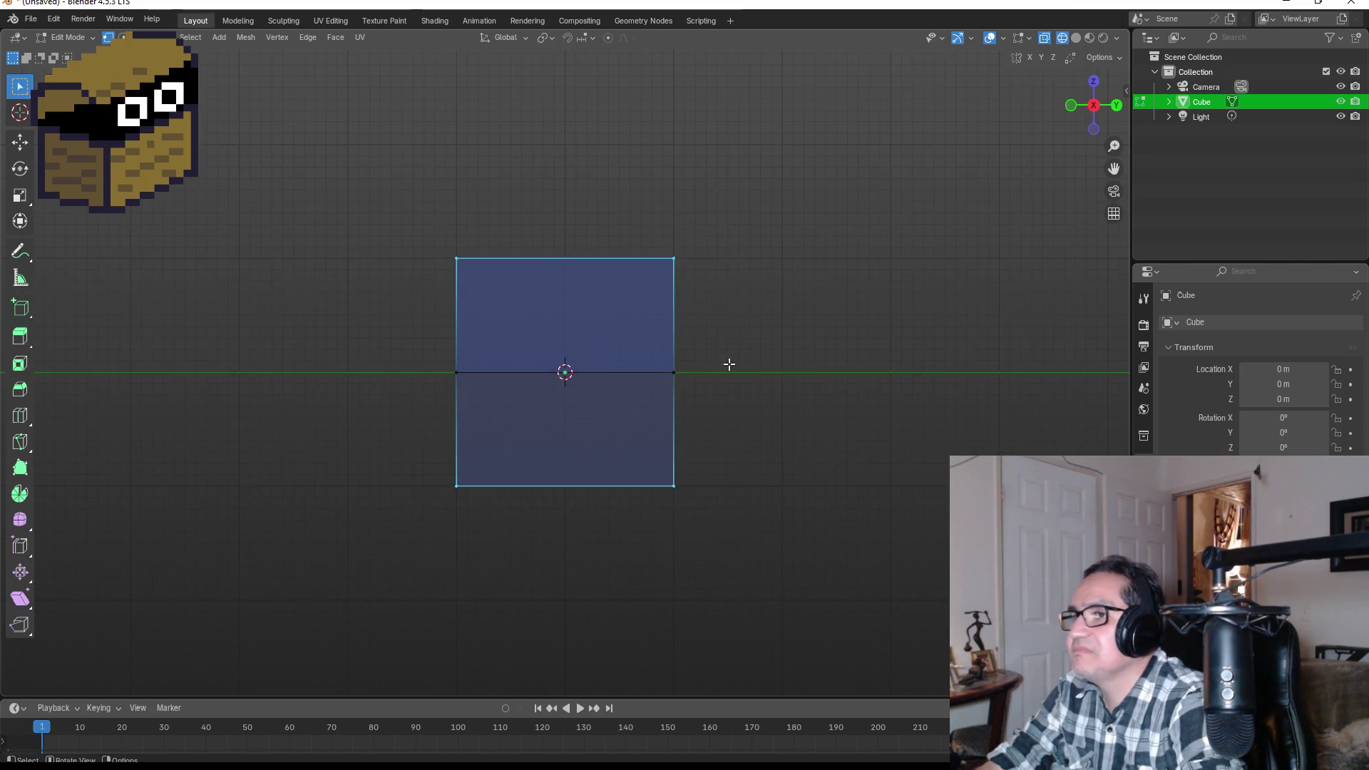
- Scale the selected end face along Y into a long, wide rectangle, then deselect
key("s")
key("y")
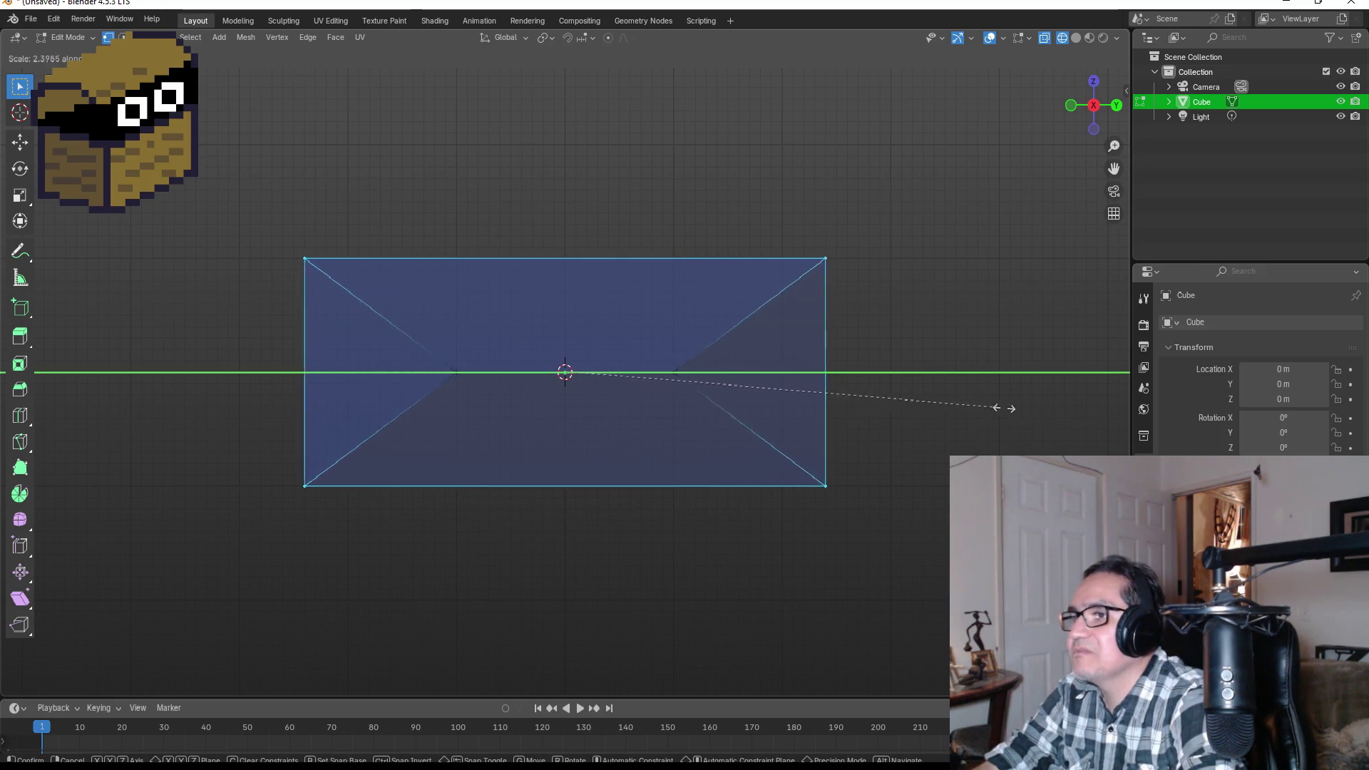
left_click(1119, 415)
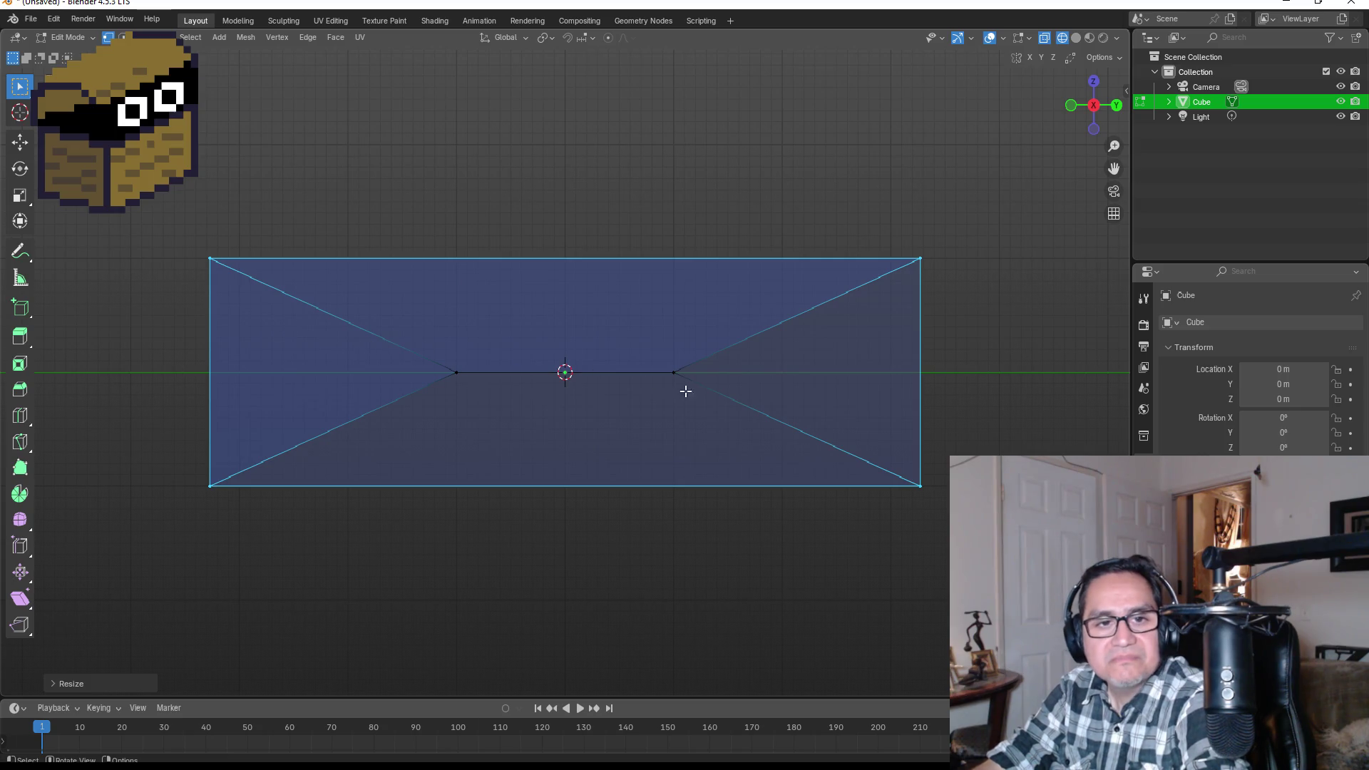
left_click_drag(1007, 318, 862, 373)
key("KP_1")
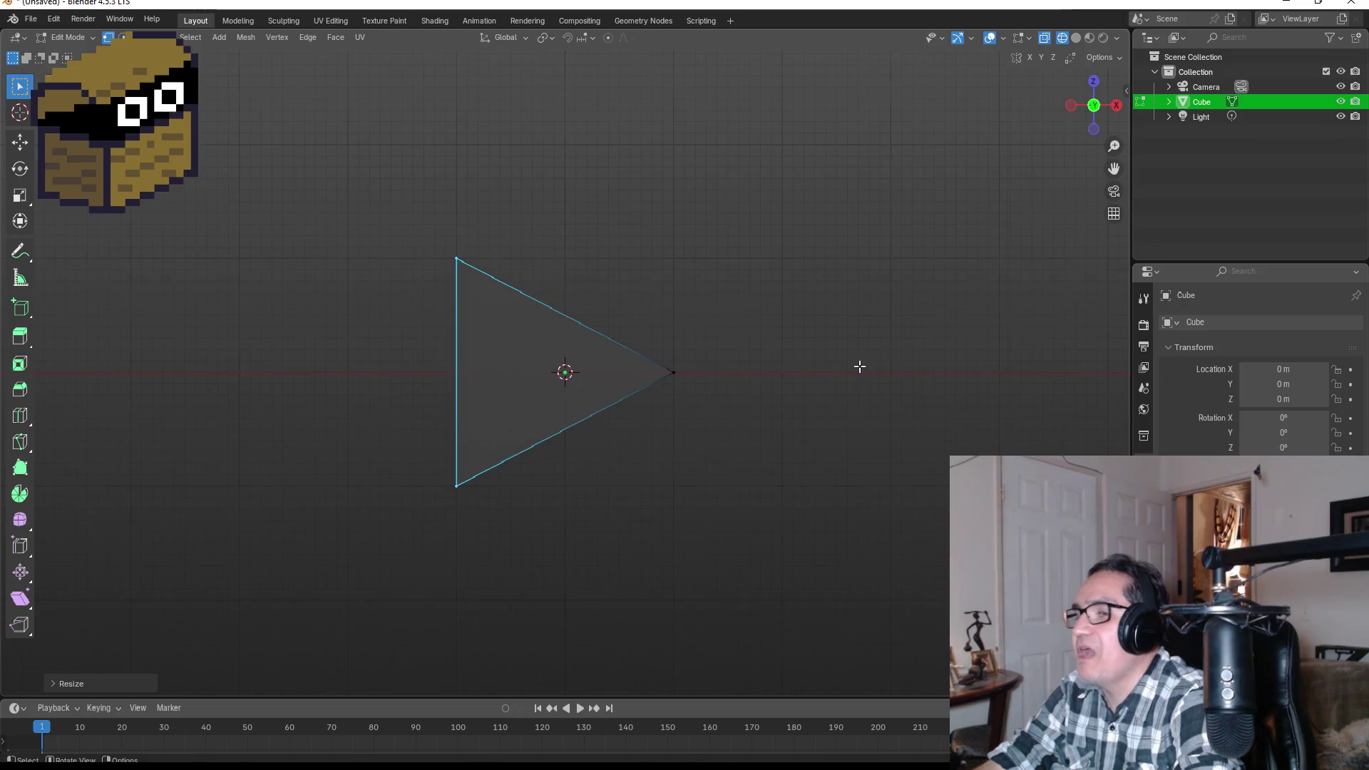
key("KP_3")
key("alt+a")
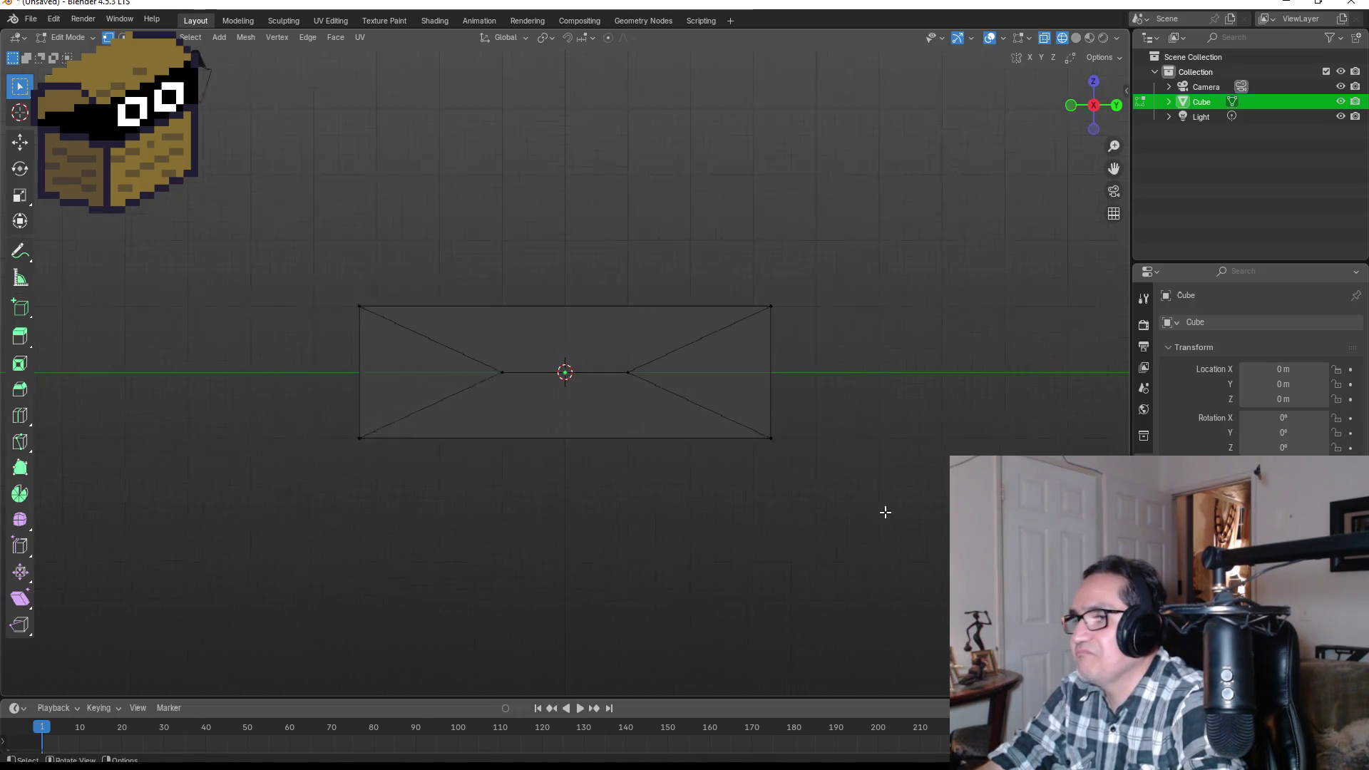
- Select the wedge's broad rectangular face and apply Subdivide from the face context menu
scroll(763, 509, "down", 1)
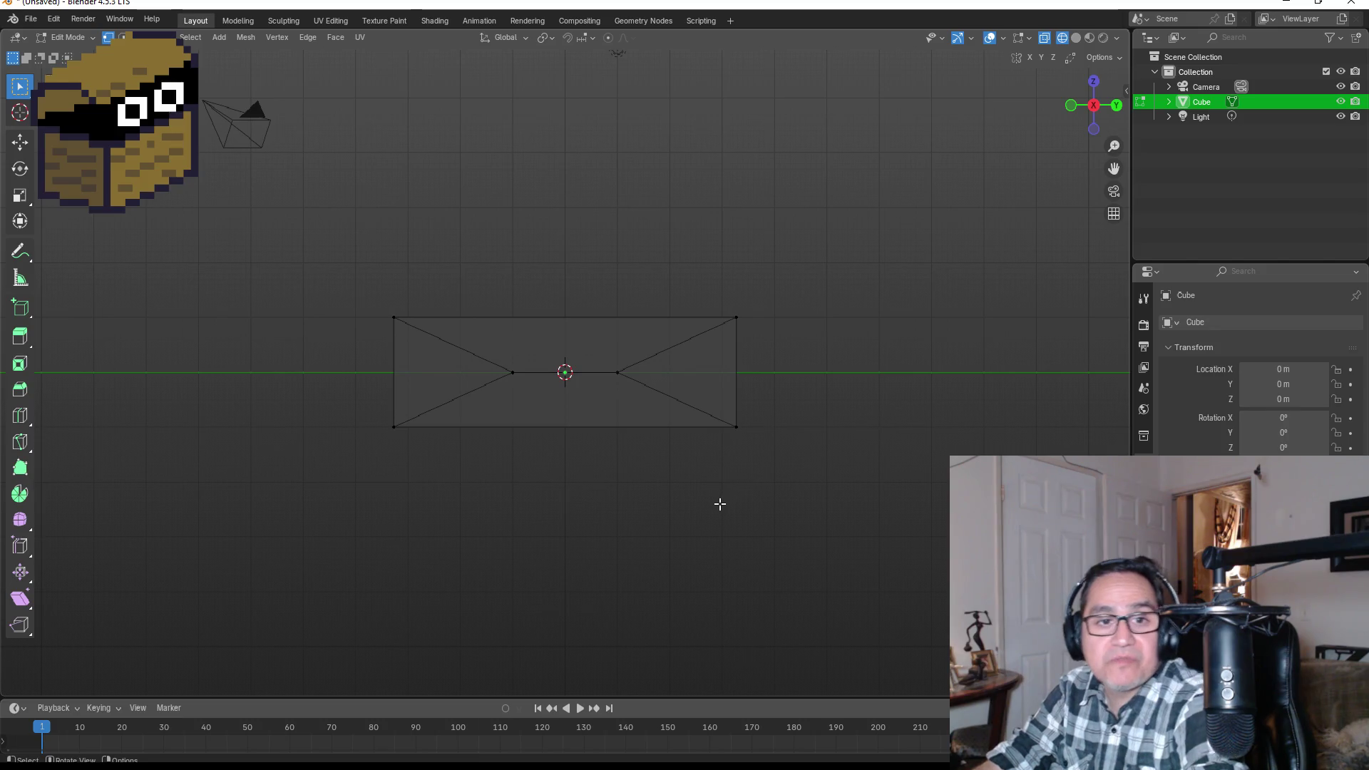
mouse_move(656, 428)
left_mouse_down()
mouse_move(834, 459)
mouse_move(965, 446)
mouse_move(841, 430)
mouse_move(628, 435)
left_mouse_up()
key("KP_7")
key("KP_3")
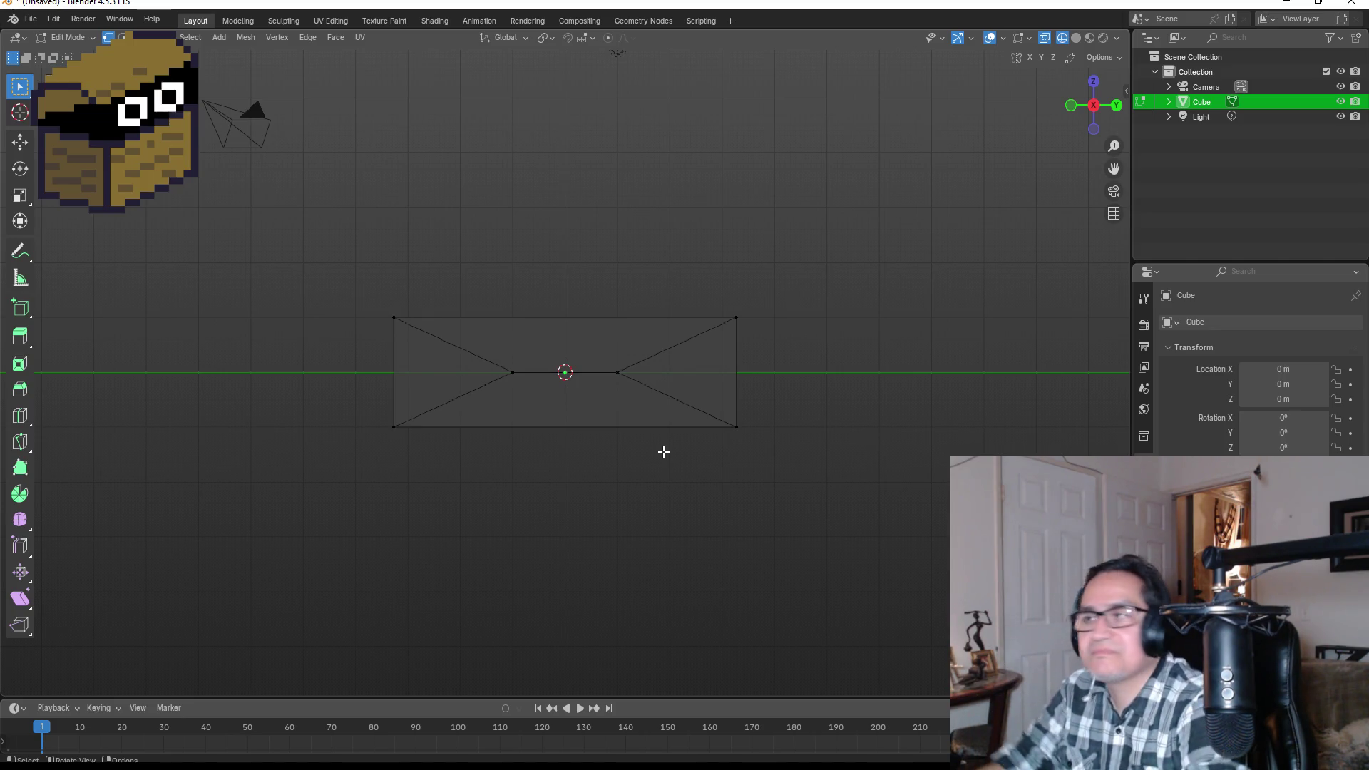
mouse_move(619, 434)
left_mouse_down()
mouse_move(596, 438)
mouse_move(776, 452)
mouse_move(864, 434)
left_mouse_up()
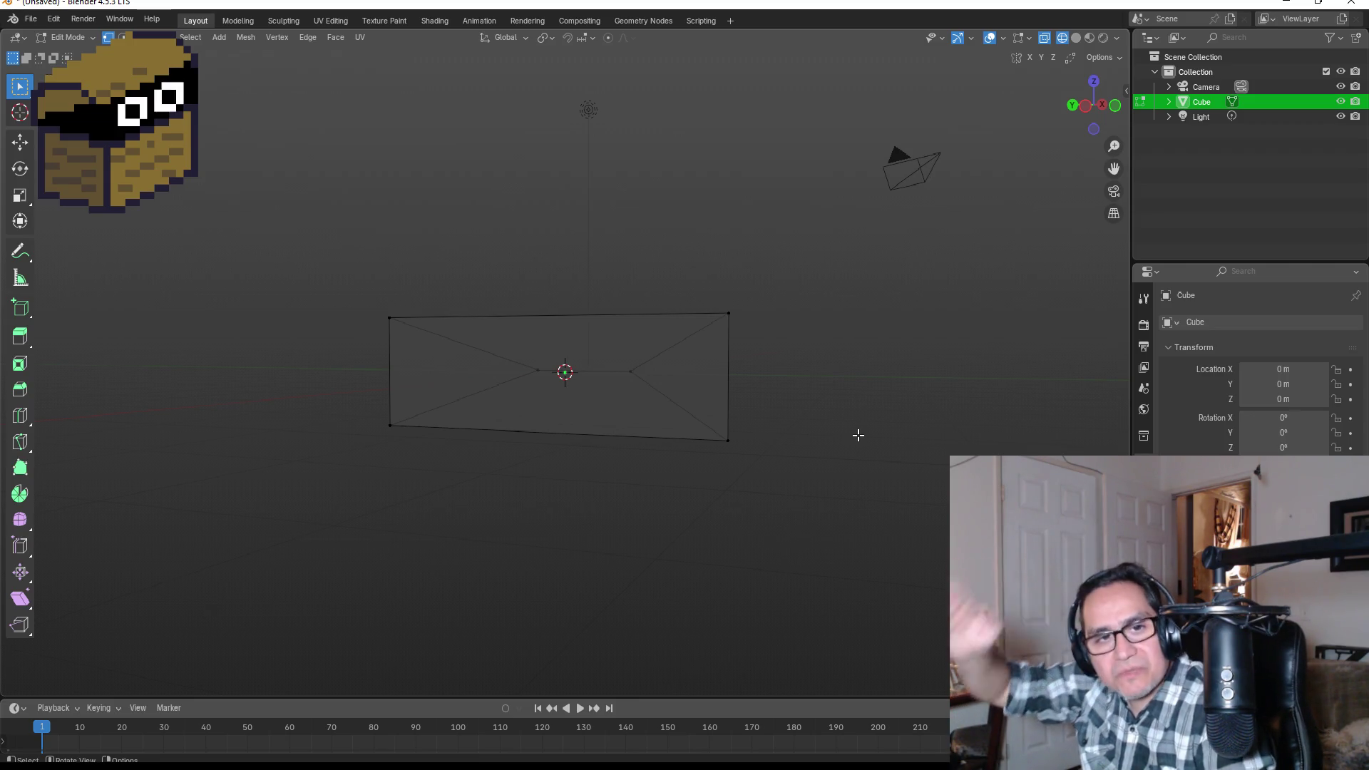
left_click_drag(563, 291, 615, 330)
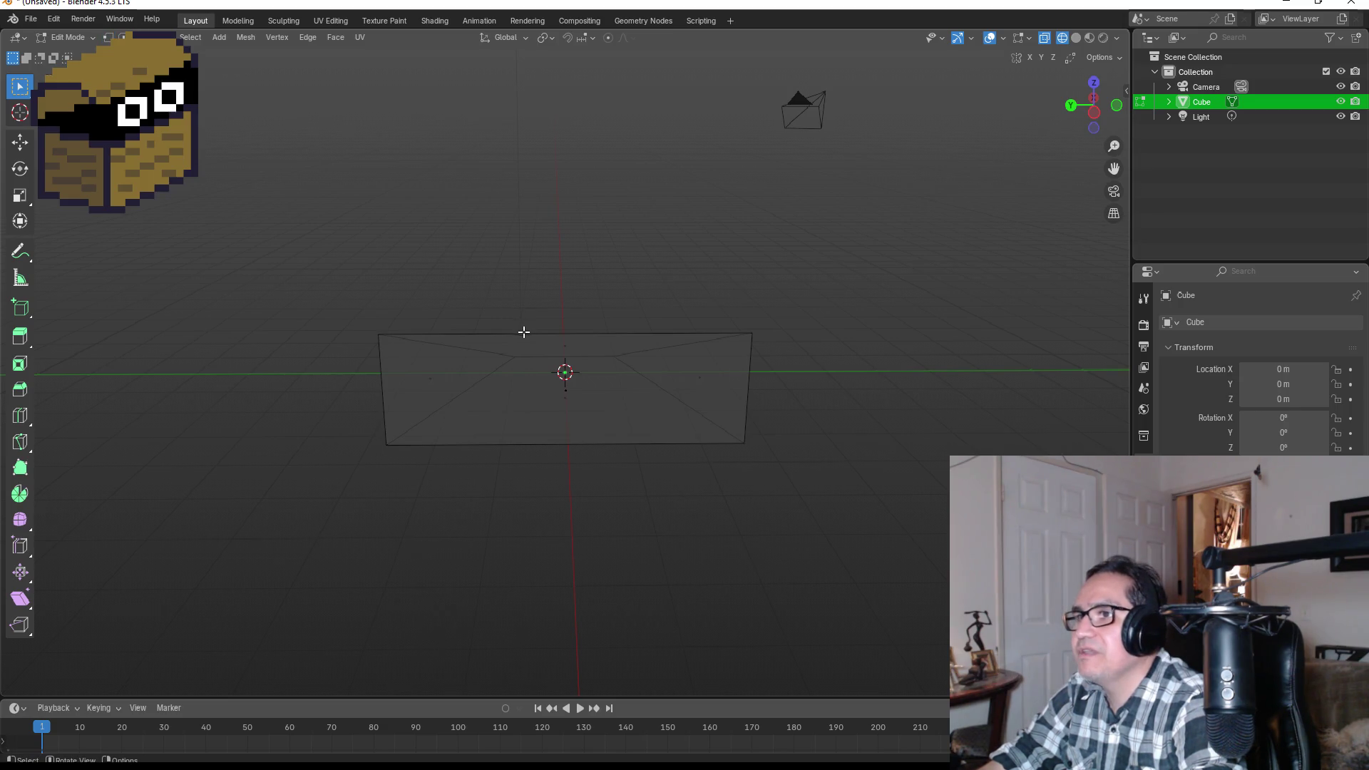
left_click(524, 333)
mouse_move(602, 315)
left_mouse_down()
mouse_move(614, 330)
mouse_move(575, 397)
mouse_move(703, 336)
mouse_move(616, 395)
mouse_move(675, 366)
mouse_move(532, 365)
left_mouse_up()
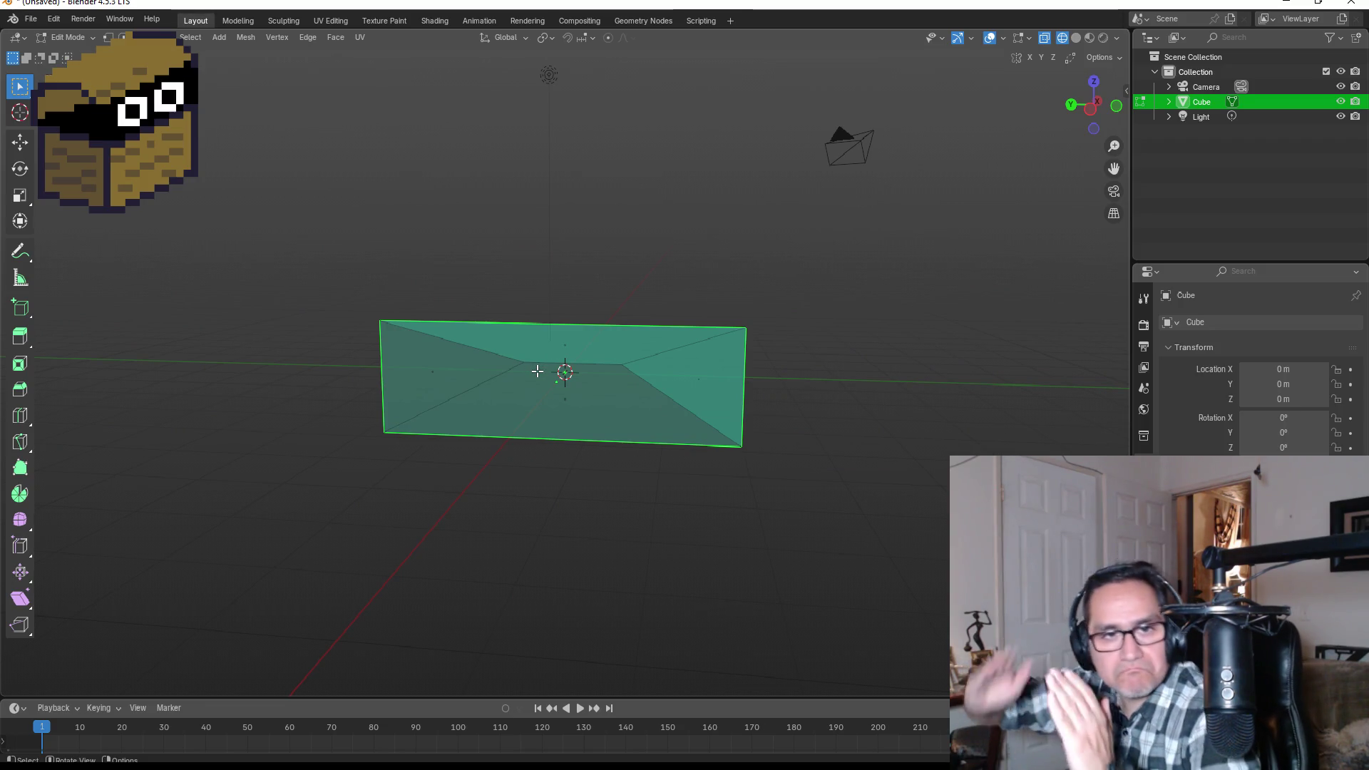
right_click(571, 392)
left_click(568, 393)
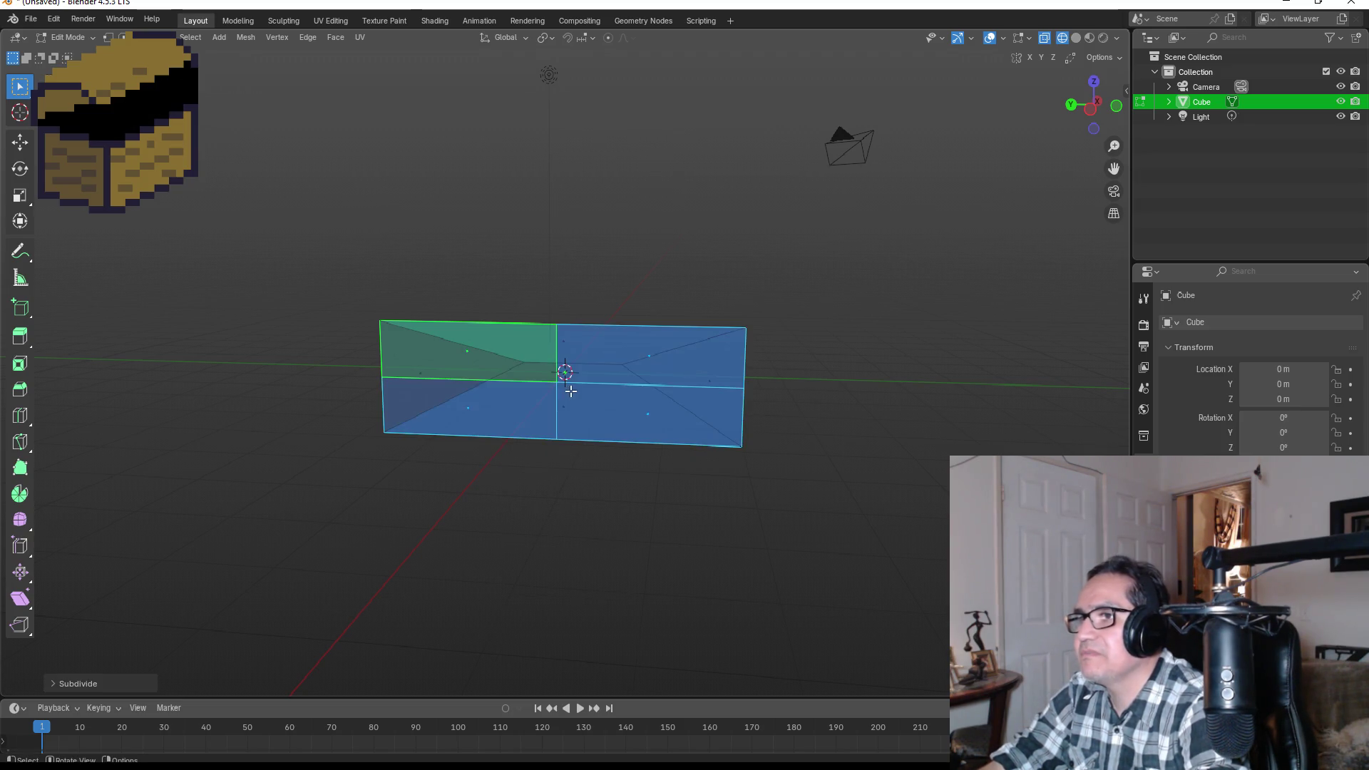
- Raise the Subdivide Number of Cuts to 9, then select the grid's top edge loop
left_click(118, 683)
left_click_drag(182, 580, 273, 580)
left_click(592, 487)
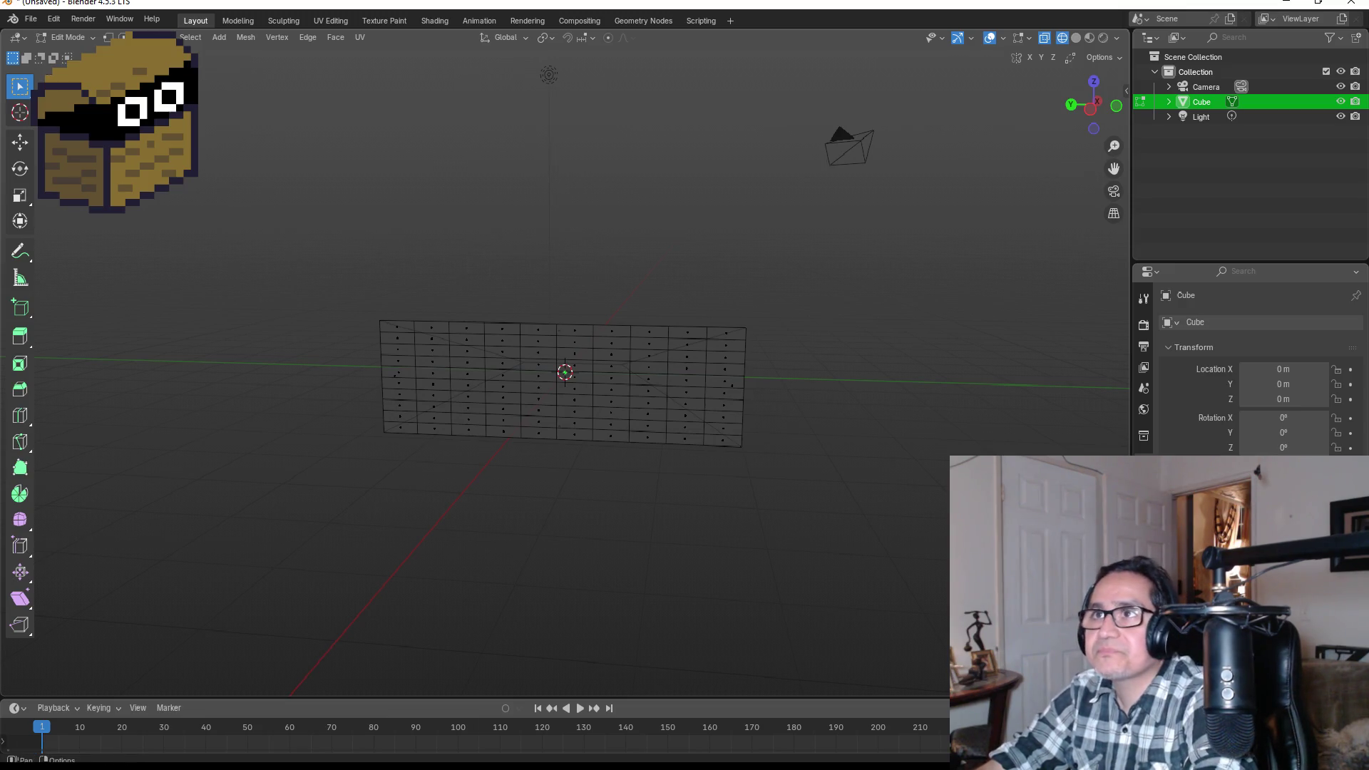
scroll(703, 346, "up", 3)
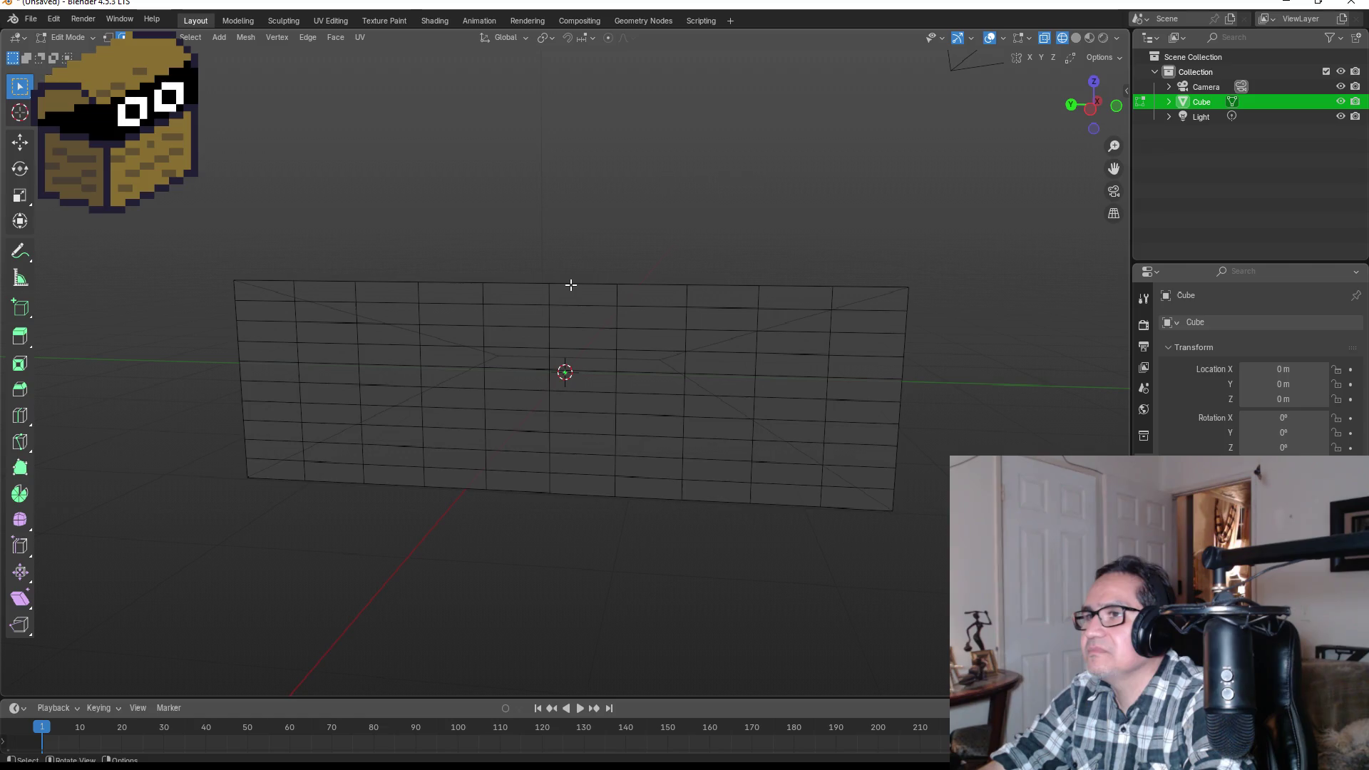
left_click_drag(592, 287, 631, 297)
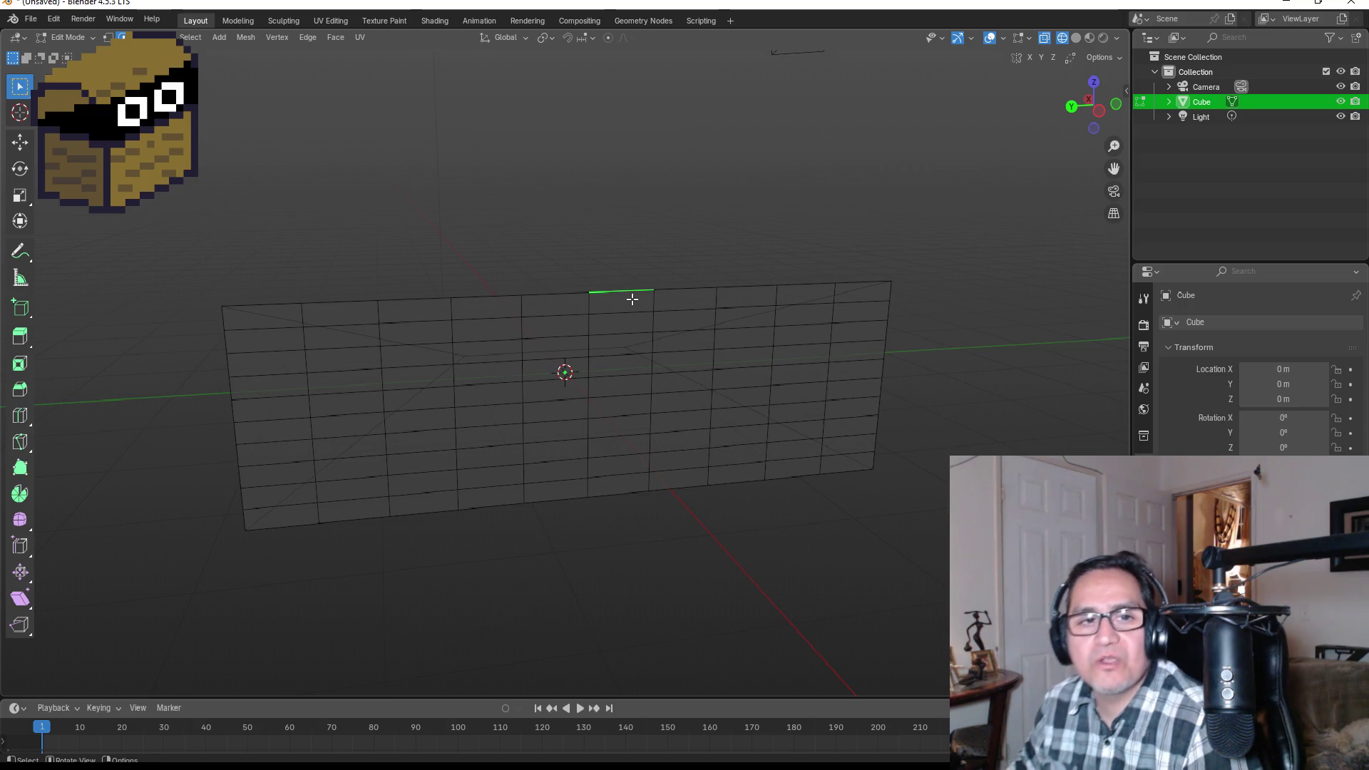
left_click(588, 299, "alt")
- Select all the grid's top edges and switch to the right-side orthographic view
mouse_move(712, 263)
left_mouse_down()
mouse_move(727, 293)
mouse_move(657, 354)
left_mouse_up()
left_click(649, 348)
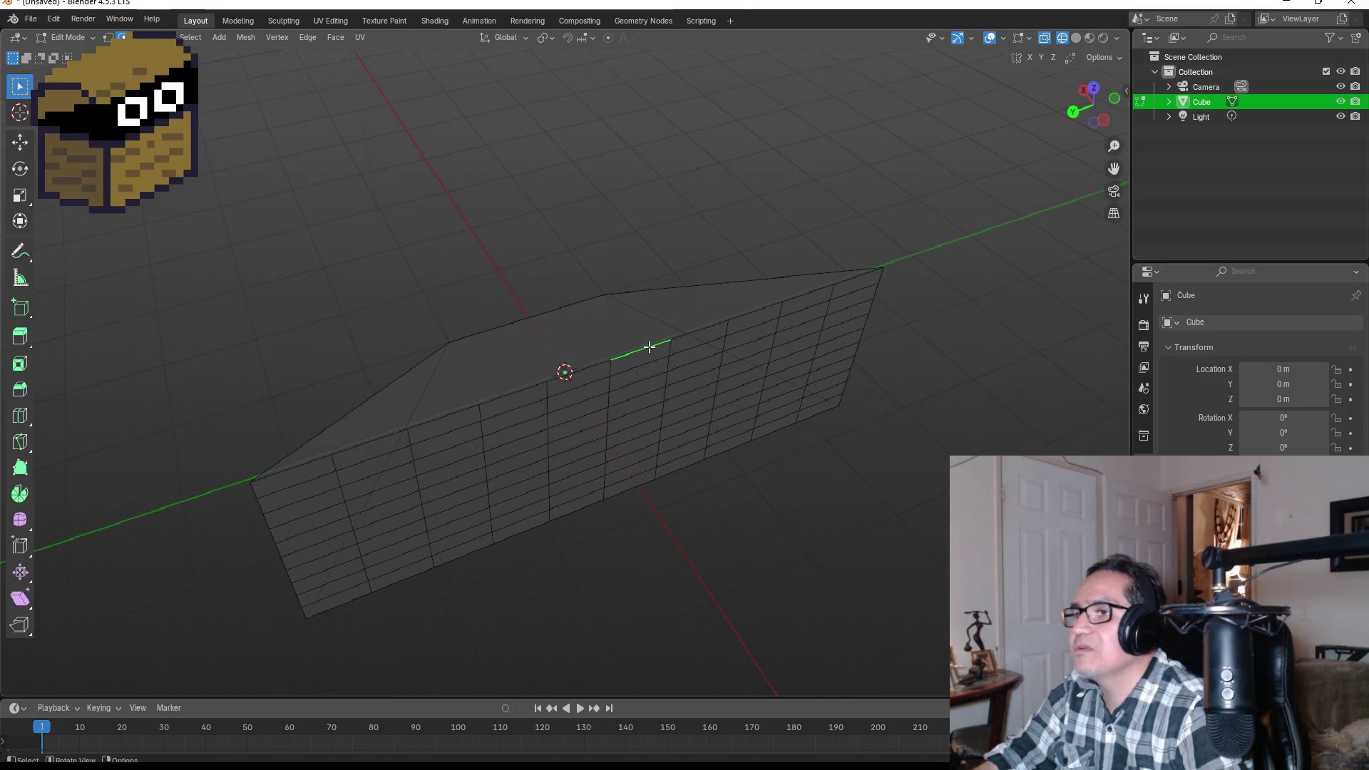
left_click(378, 437, "shift")
left_click(444, 420, "shift")
left_click(510, 397, "shift")
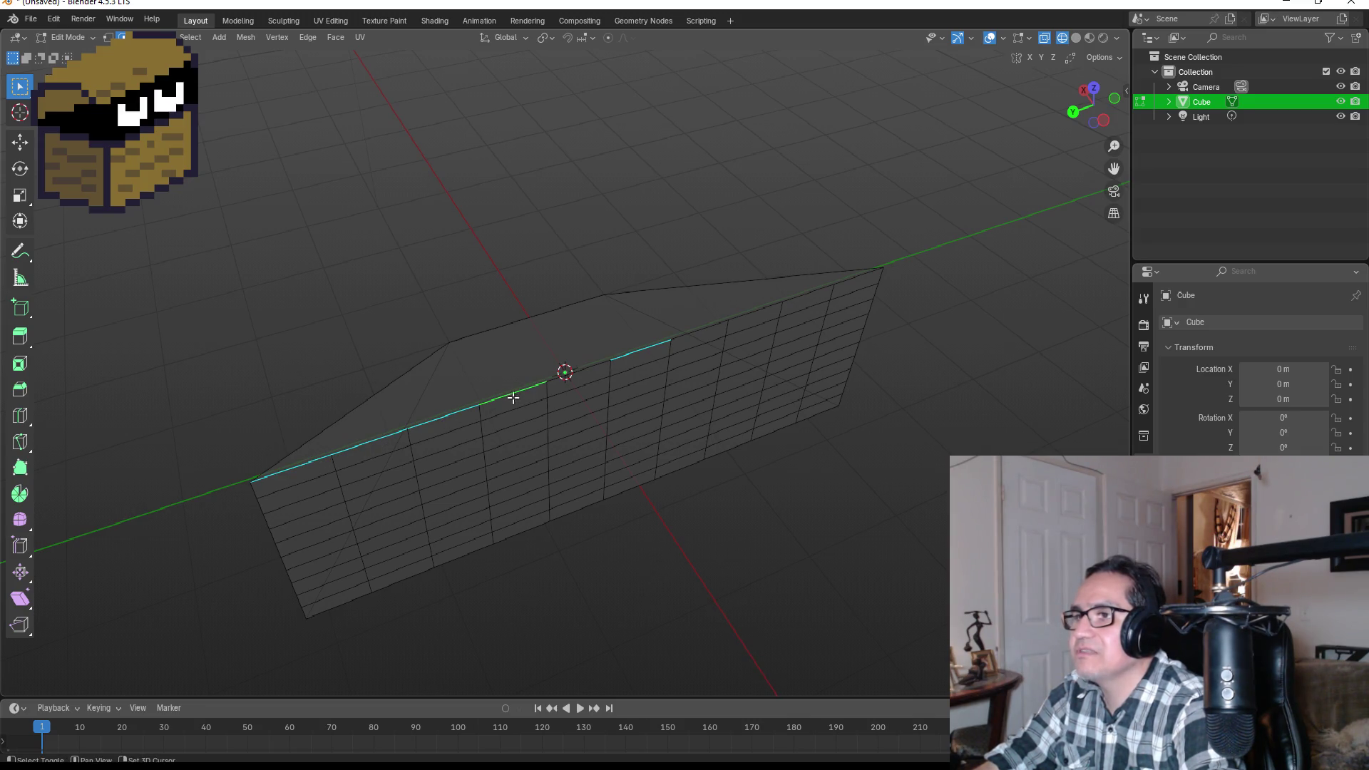
left_click(567, 374, "shift")
left_click(768, 307, "shift")
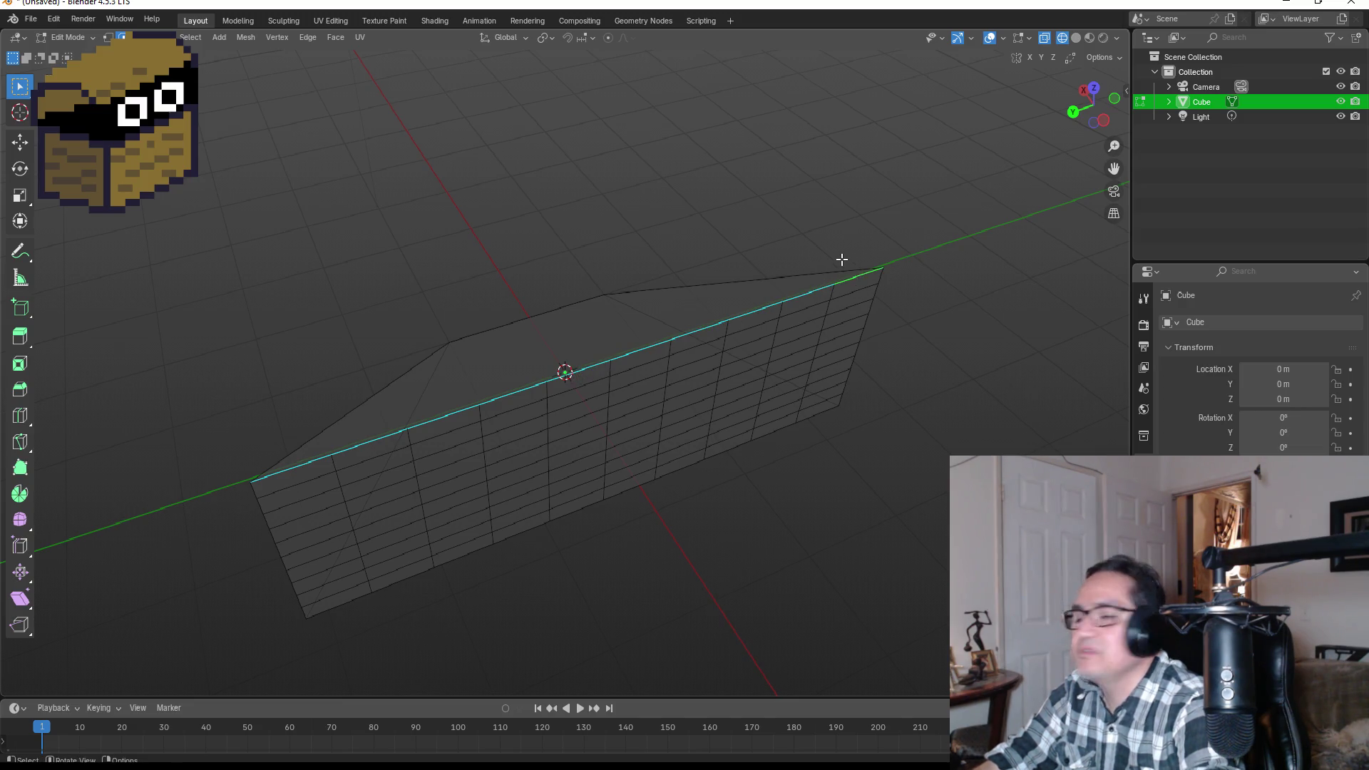
key("KP_1")
key("KP_3")
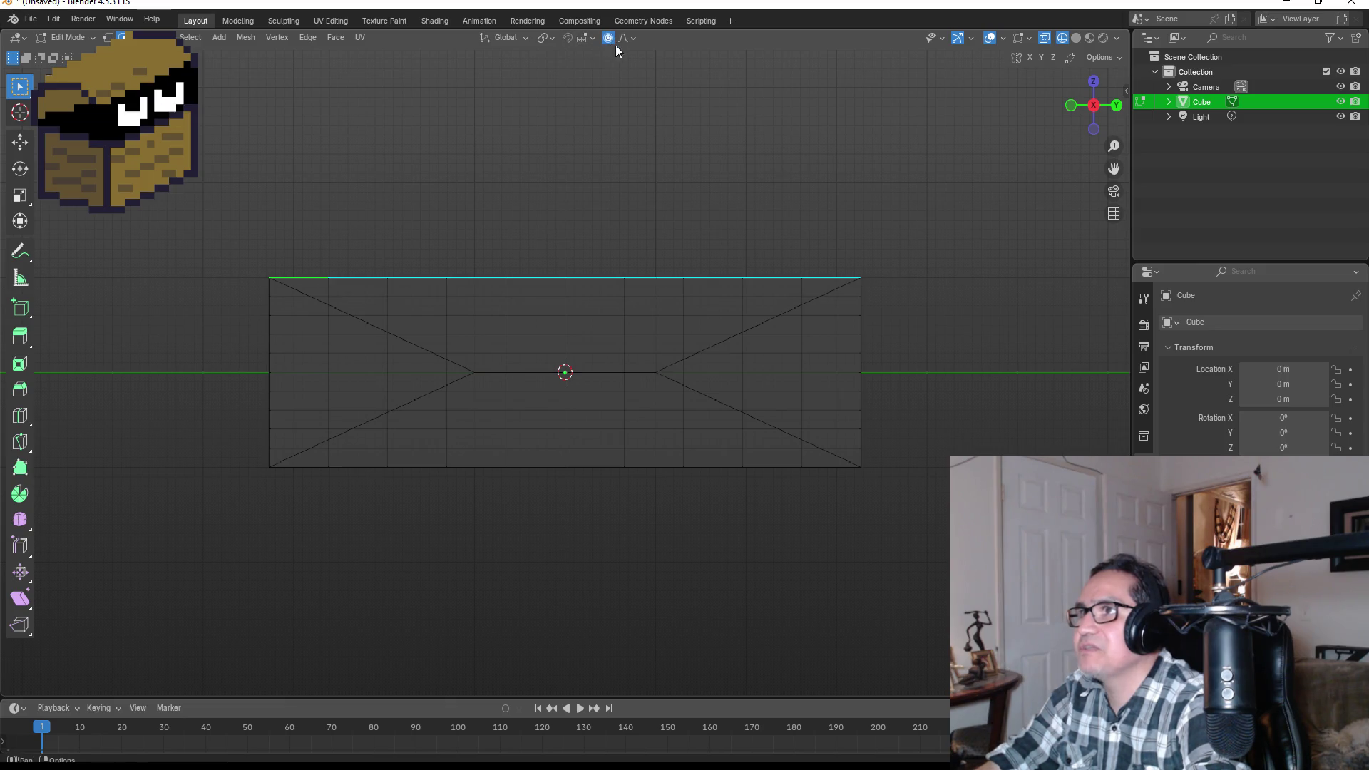
- Move the top edges up with proportional editing, sizing the falloff into a gentle arch
key("g")
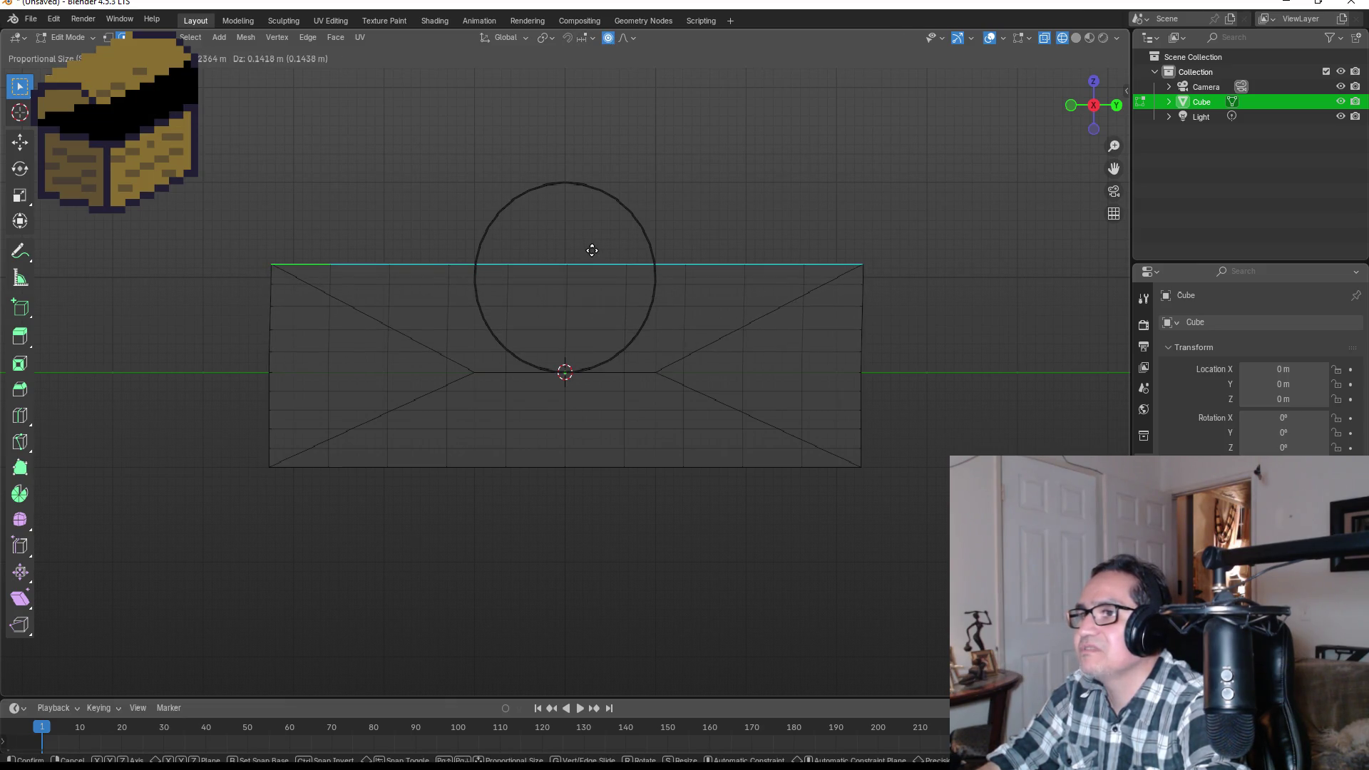
scroll(593, 254, "down", 5)
scroll(594, 252, "up", 14)
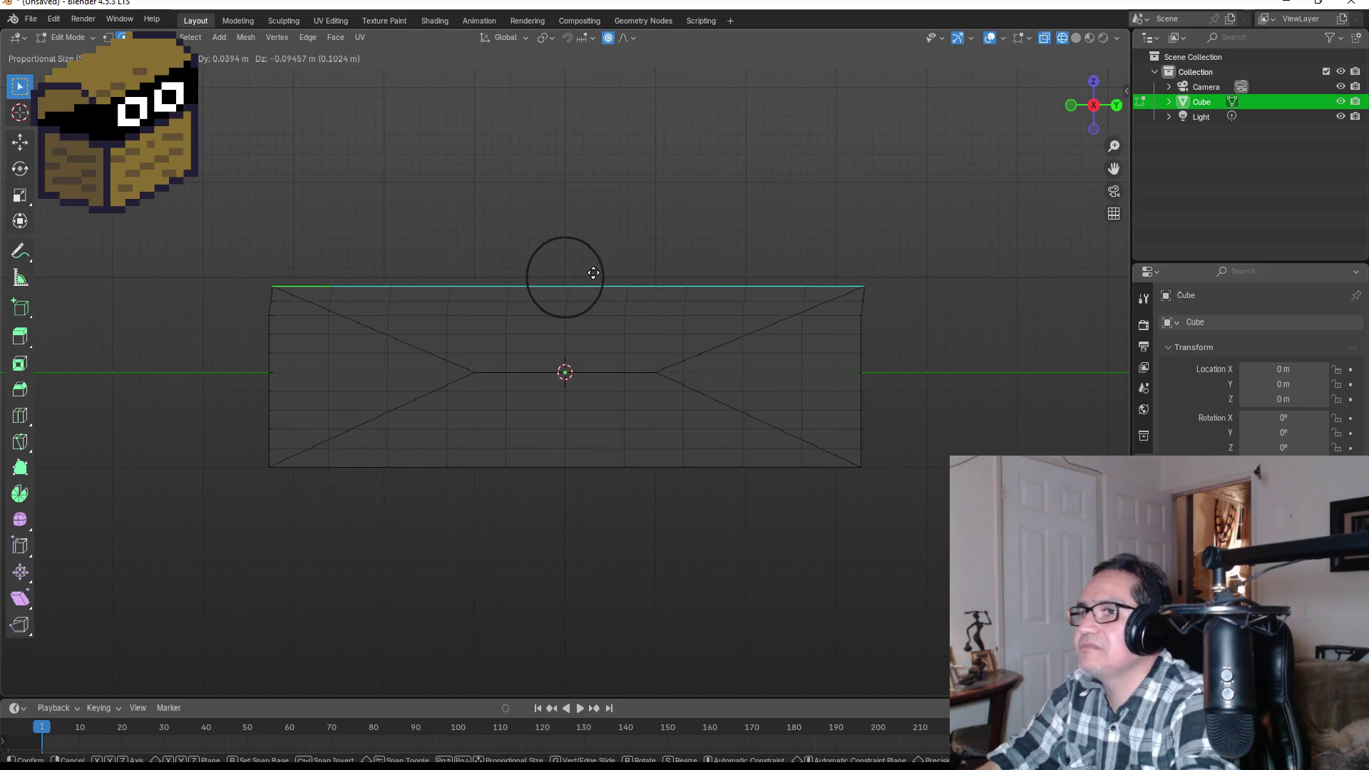
scroll(595, 275, "up", 6)
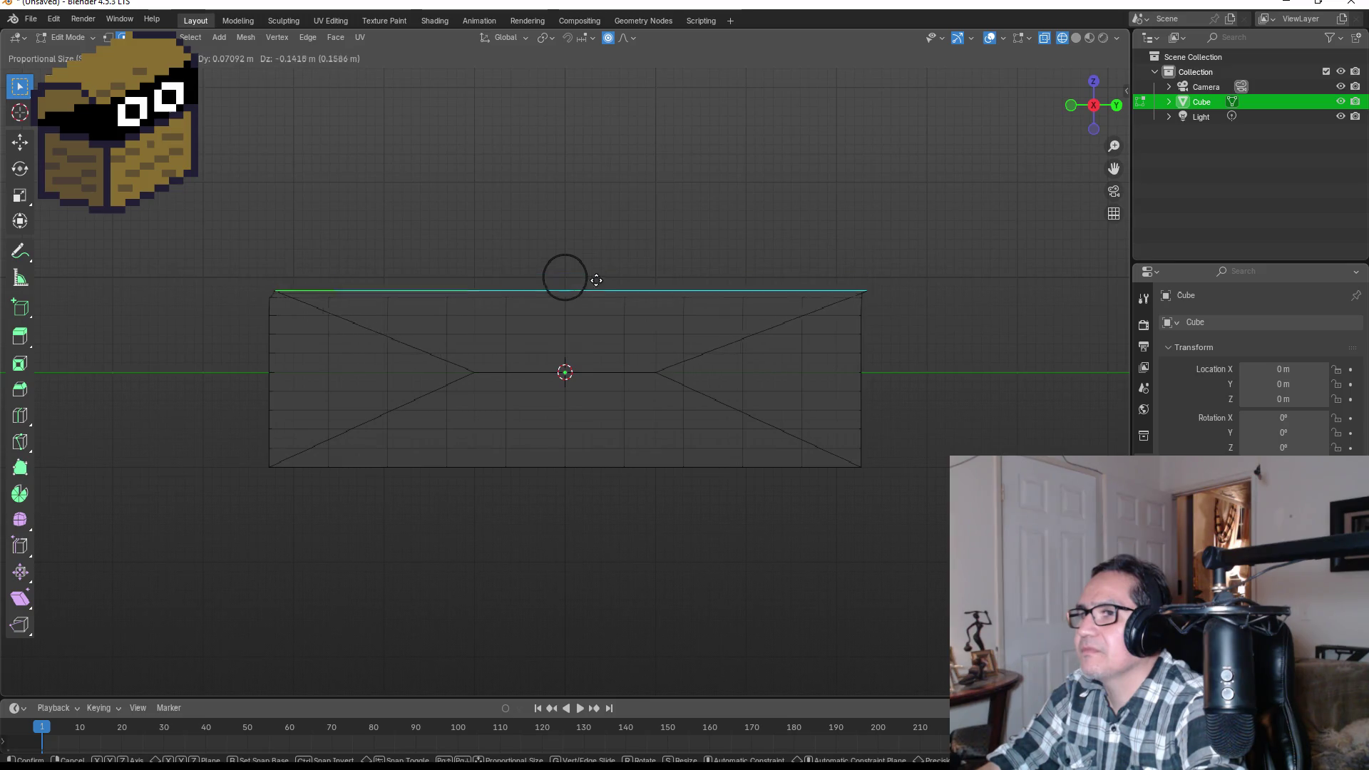
scroll(597, 268, "down", 8)
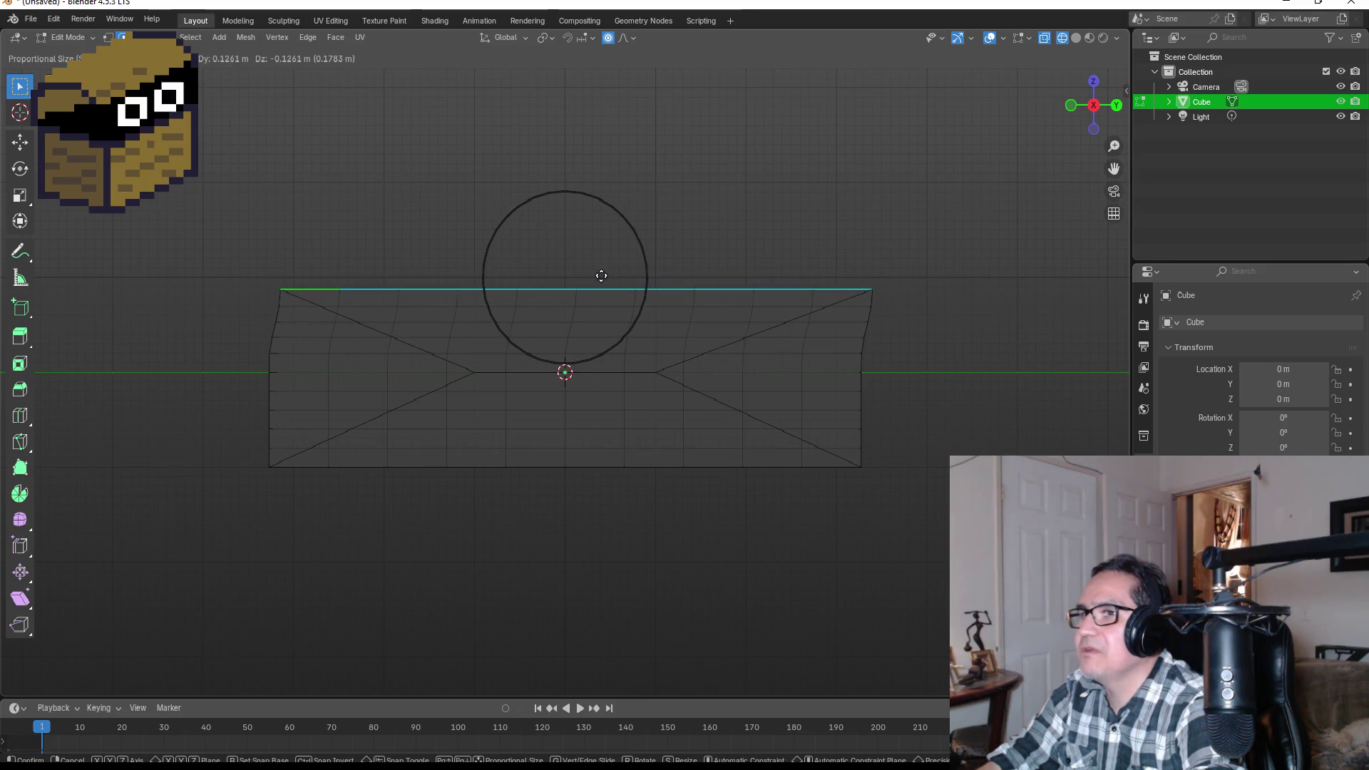
left_click(596, 266)
mouse_move(670, 269)
left_mouse_down()
mouse_move(786, 235)
mouse_move(593, 263)
mouse_move(684, 293)
mouse_move(559, 318)
mouse_move(590, 355)
left_mouse_up()
key("g")
left_click(706, 296)
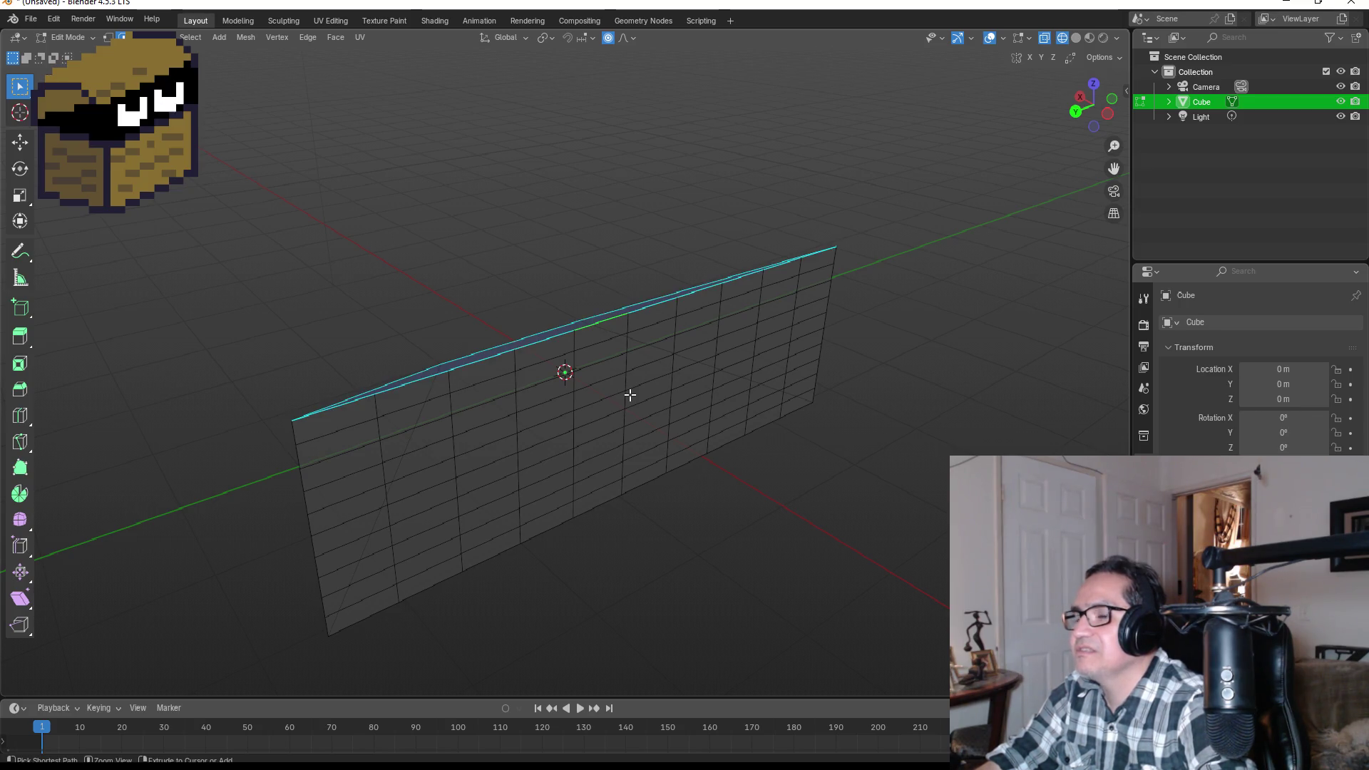
- Undo the grid subdivision, extrude the wedge's broad face a short depth, and view it side-on
key("3")
key("ctrl+z")
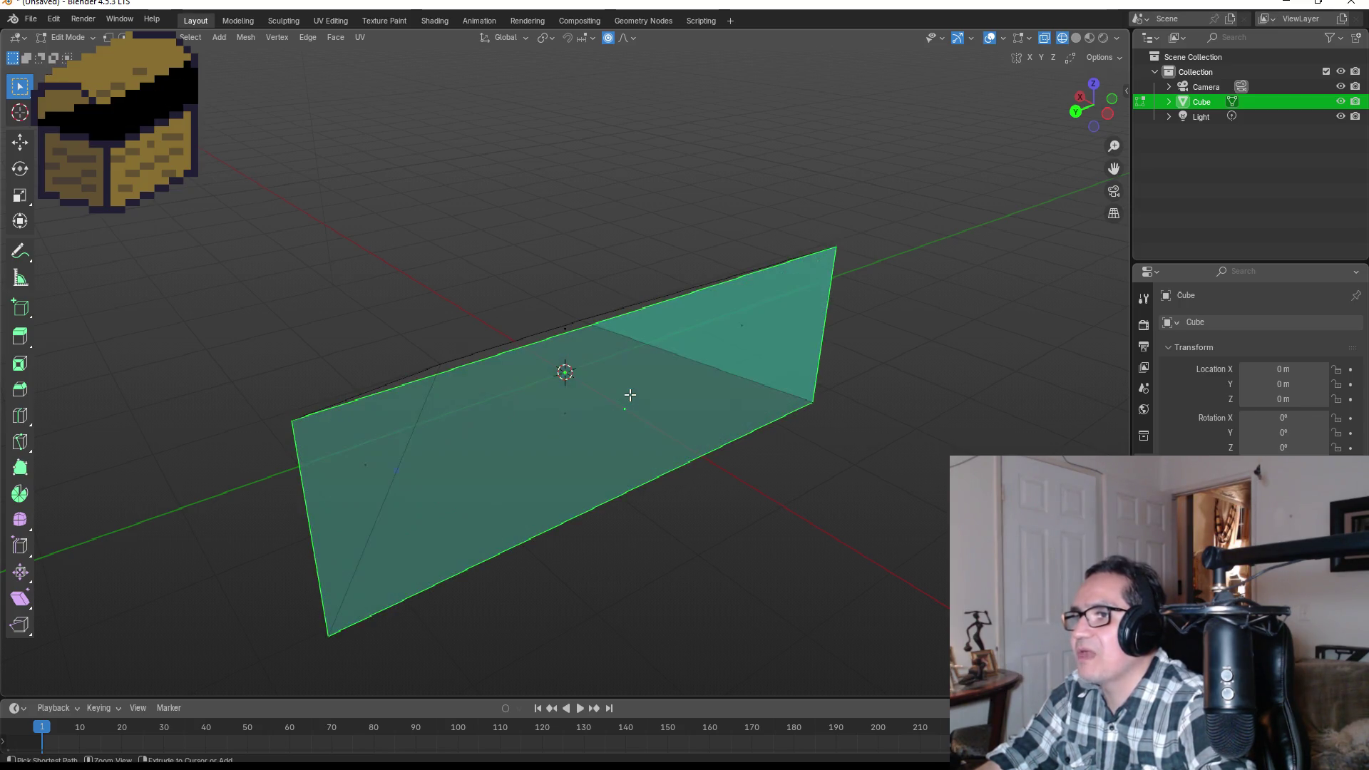
key("e")
left_click(611, 334)
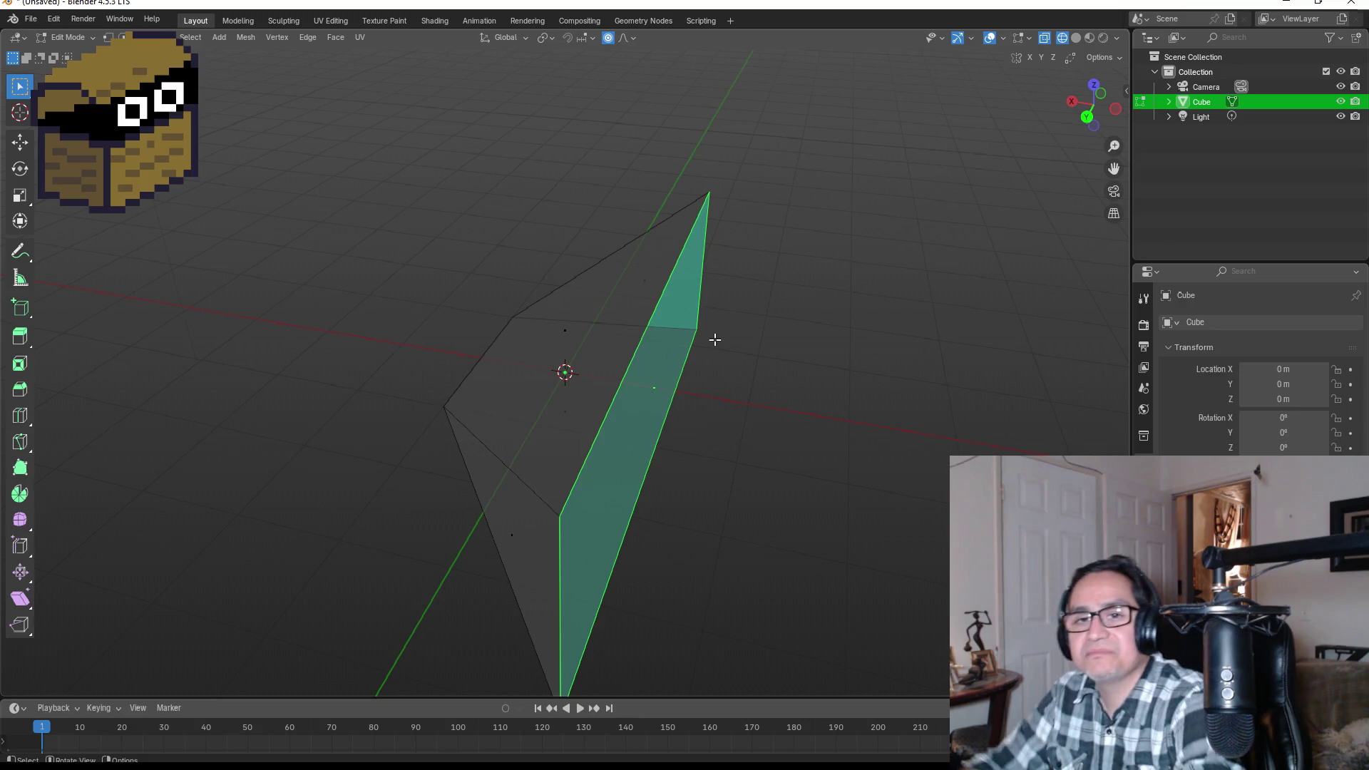
mouse_move(719, 410)
left_mouse_down()
mouse_move(810, 345)
mouse_move(739, 318)
mouse_move(787, 354)
mouse_move(938, 373)
mouse_move(813, 391)
mouse_move(874, 391)
left_mouse_up()
key("KP_1")
key("KP_3")
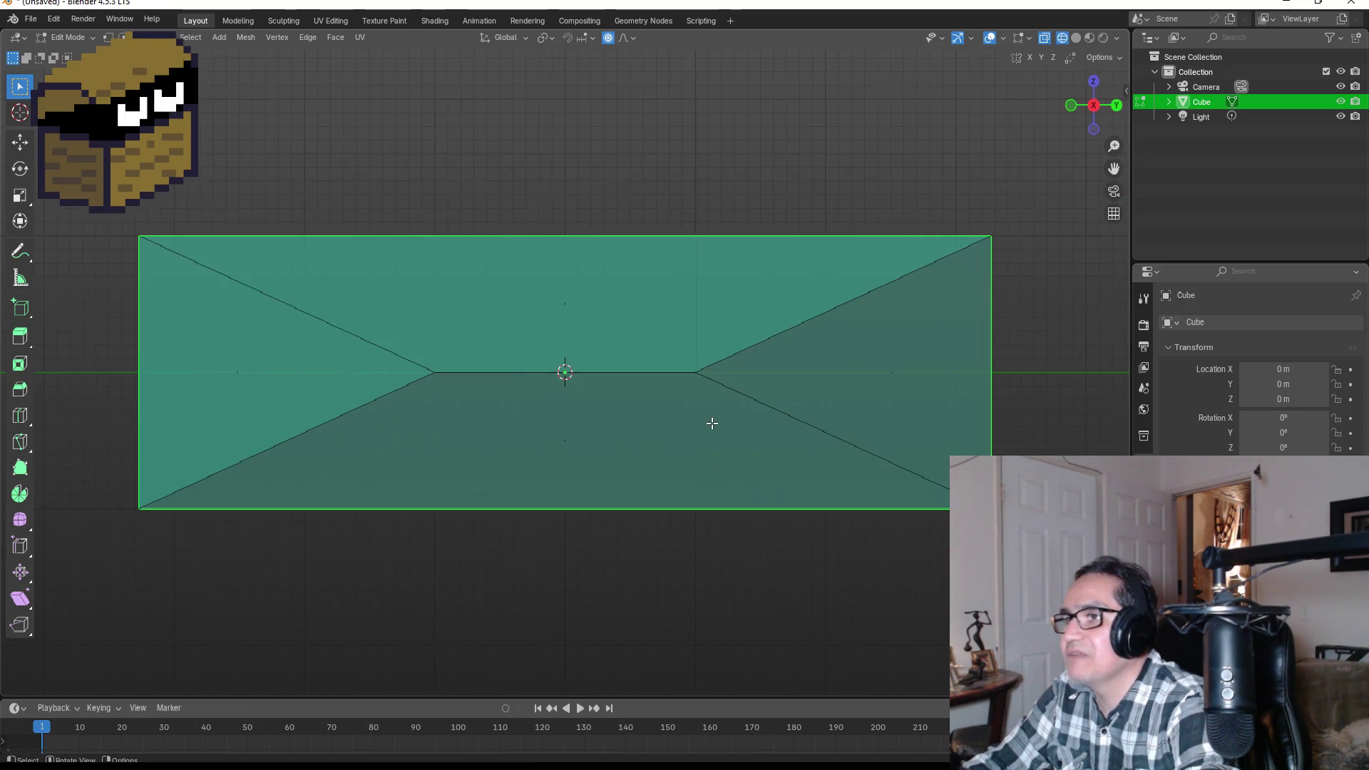
- Select the wedge blade's long top edge in edge mode and frame it from the front
key("Tab")
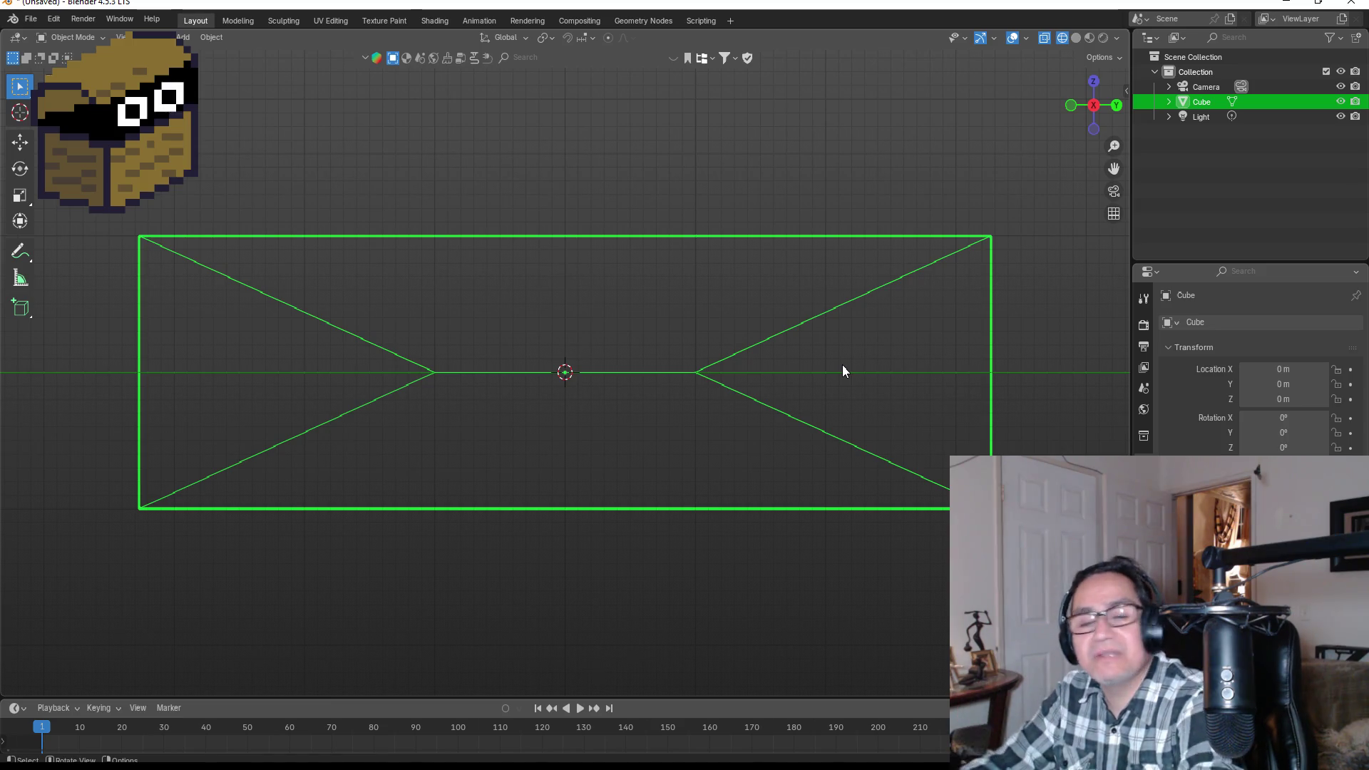
scroll(754, 399, "down", 3)
mouse_move(754, 399)
left_mouse_down()
mouse_move(836, 419)
mouse_move(717, 418)
mouse_move(669, 399)
mouse_move(704, 316)
mouse_move(810, 336)
left_mouse_up()
key("Tab")
scroll(666, 345, "up", 4)
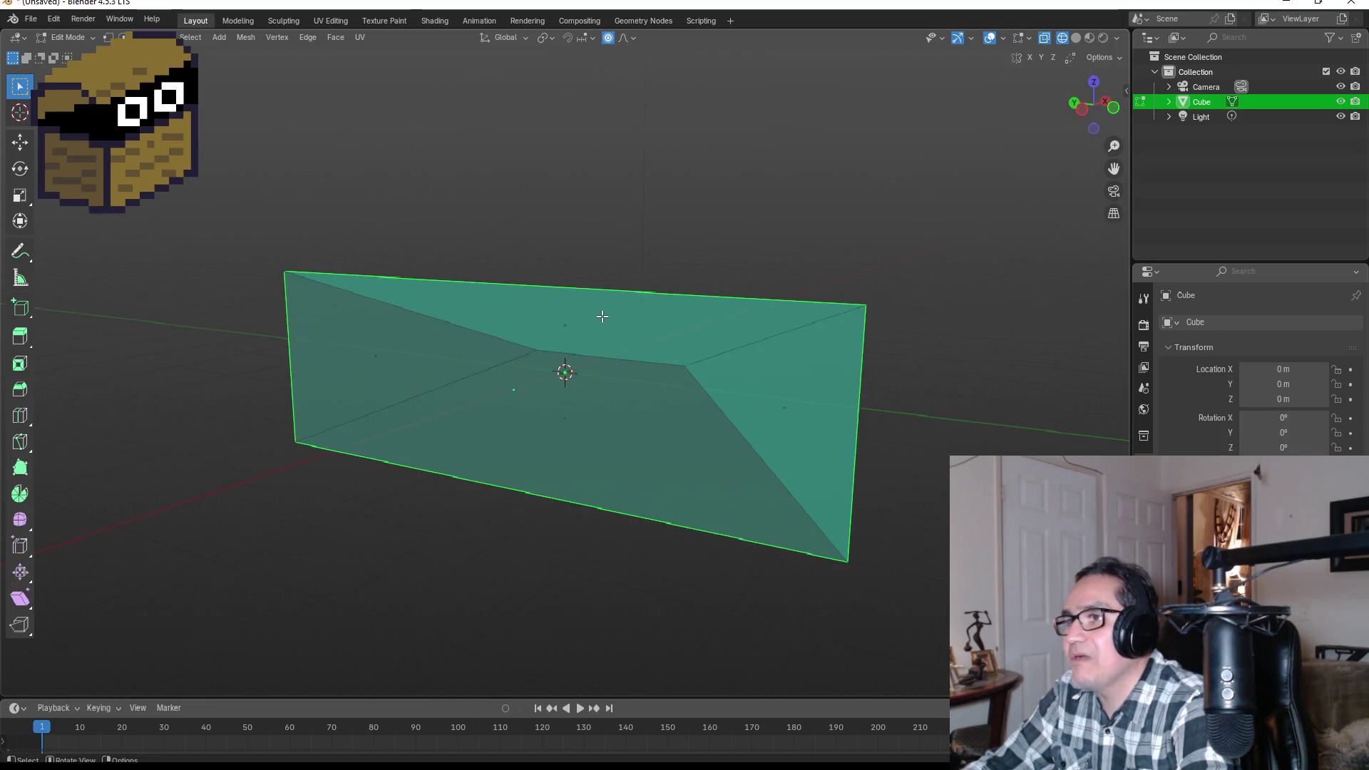
key("2")
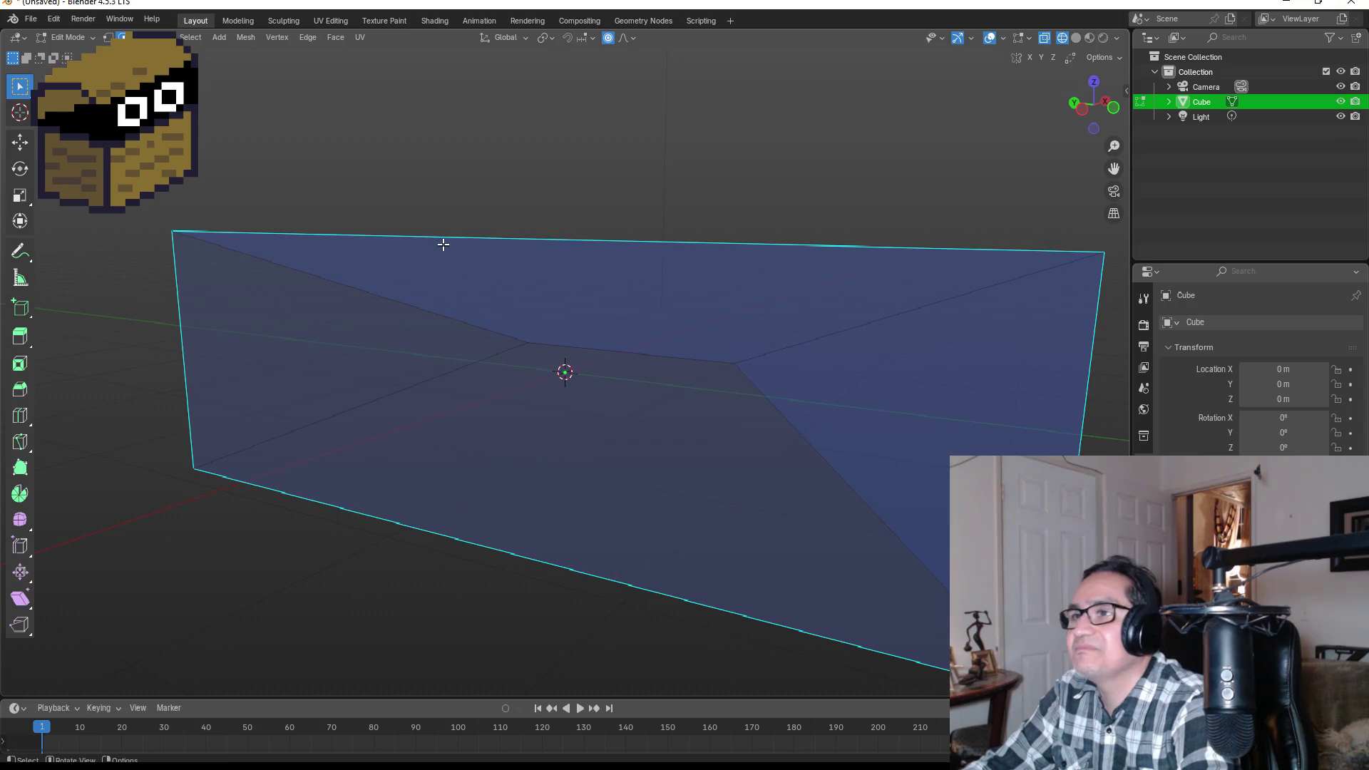
left_click(461, 236)
mouse_move(535, 233)
left_mouse_down()
mouse_move(614, 257)
mouse_move(407, 266)
left_mouse_up()
scroll(435, 288, "down", 2)
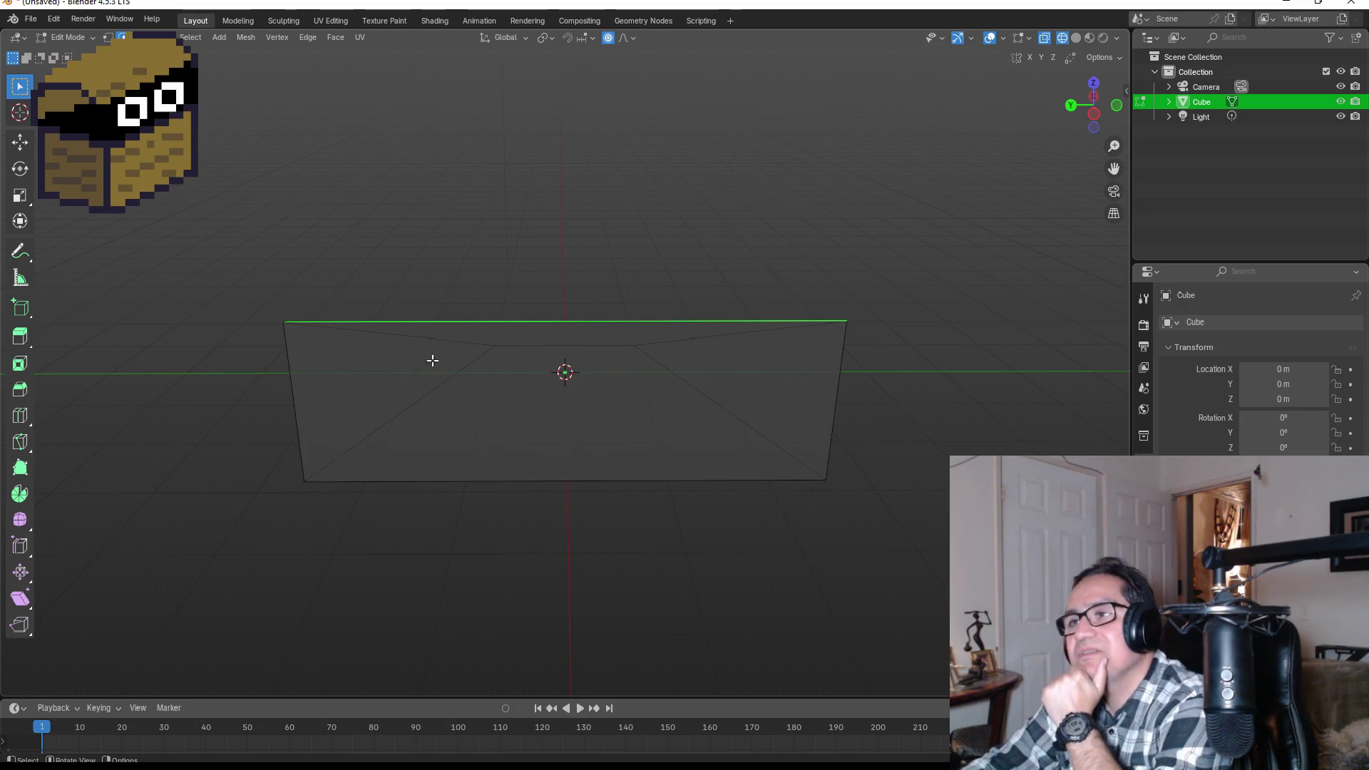
- Add 23 centred vertical loop cuts across the blade's face
key("ctrl+r")
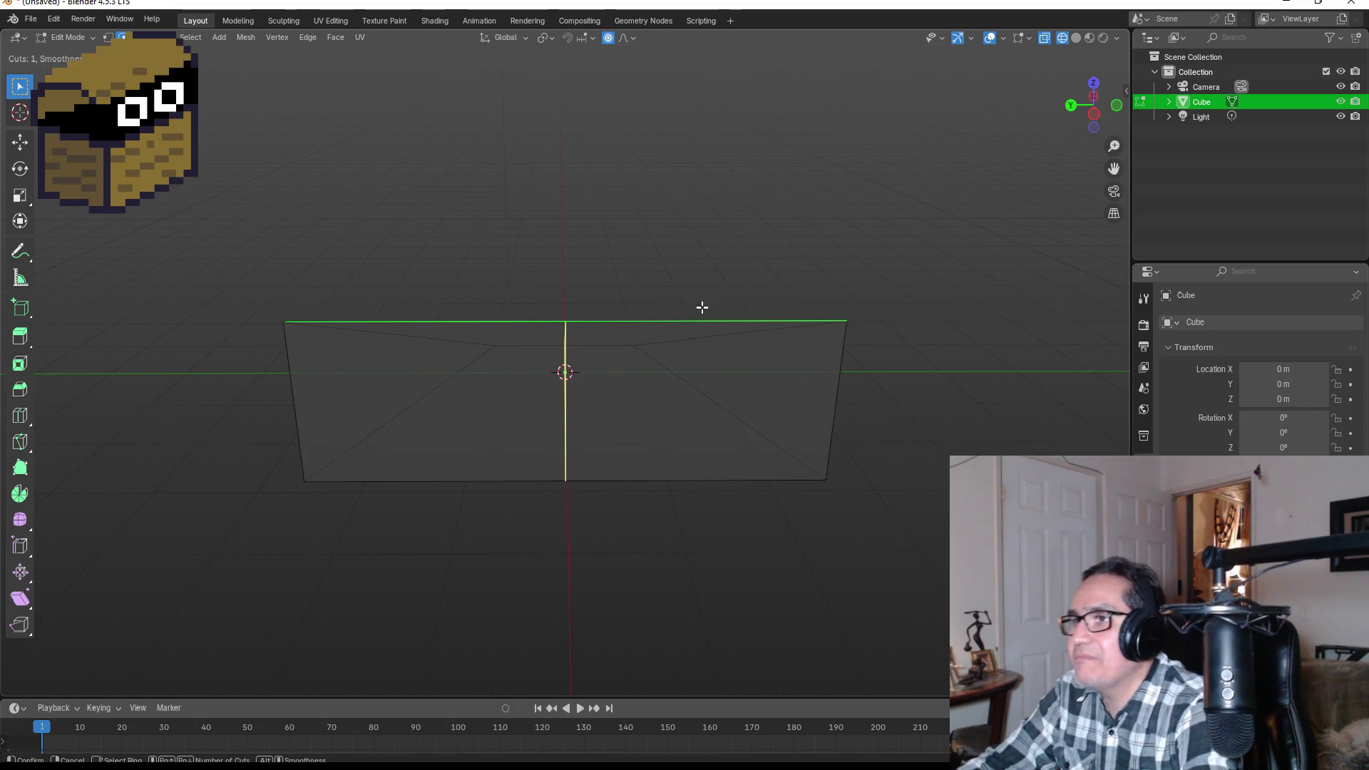
left_click(622, 298)
right_click(623, 297)
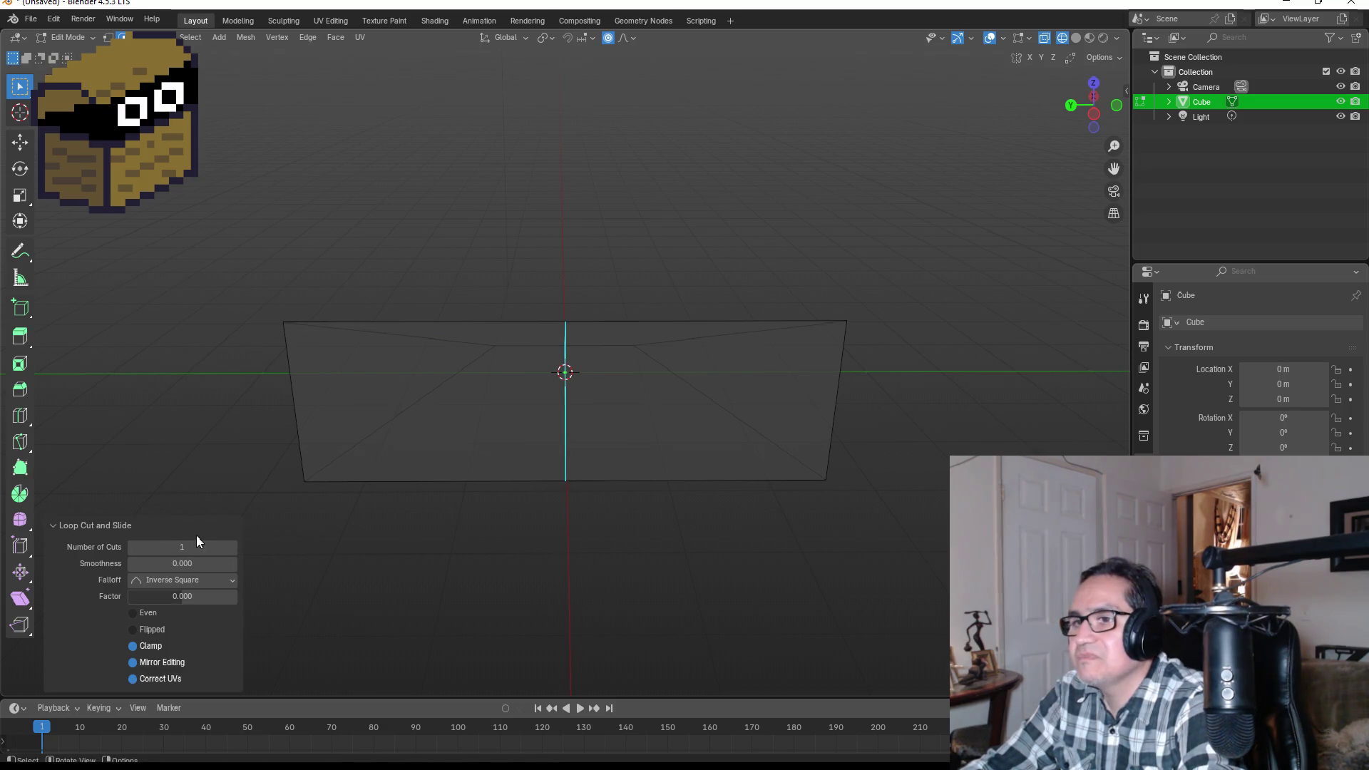
left_click_drag(197, 547, 271, 547)
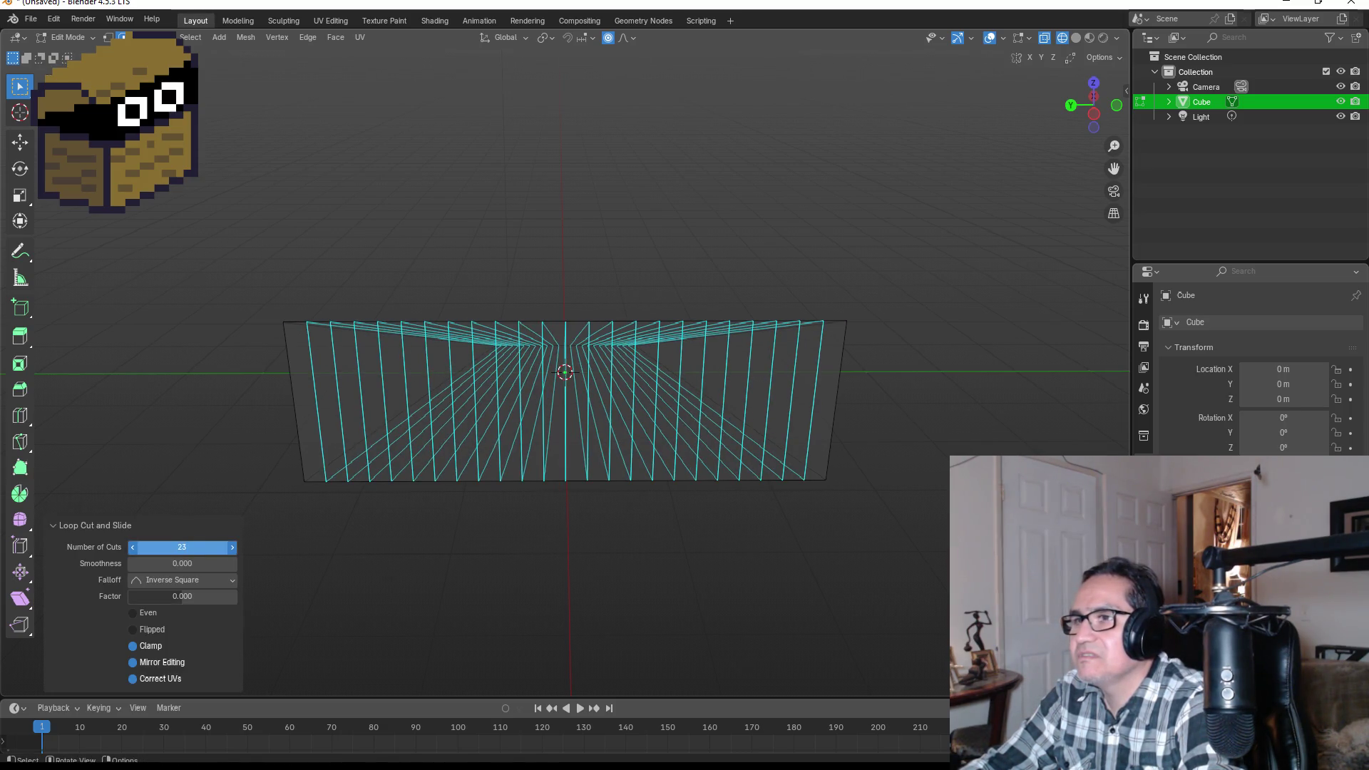
left_click(905, 365)
- In vertex select mode, box-select the middle vertices along the blade's top edge
mouse_move(905, 365)
left_mouse_down()
mouse_move(1008, 389)
mouse_move(884, 350)
left_mouse_up()
left_click_drag(712, 346, 849, 352)
mouse_move(260, 44)
left_mouse_down()
mouse_move(269, 86)
mouse_move(324, 122)
mouse_move(370, 194)
left_mouse_up()
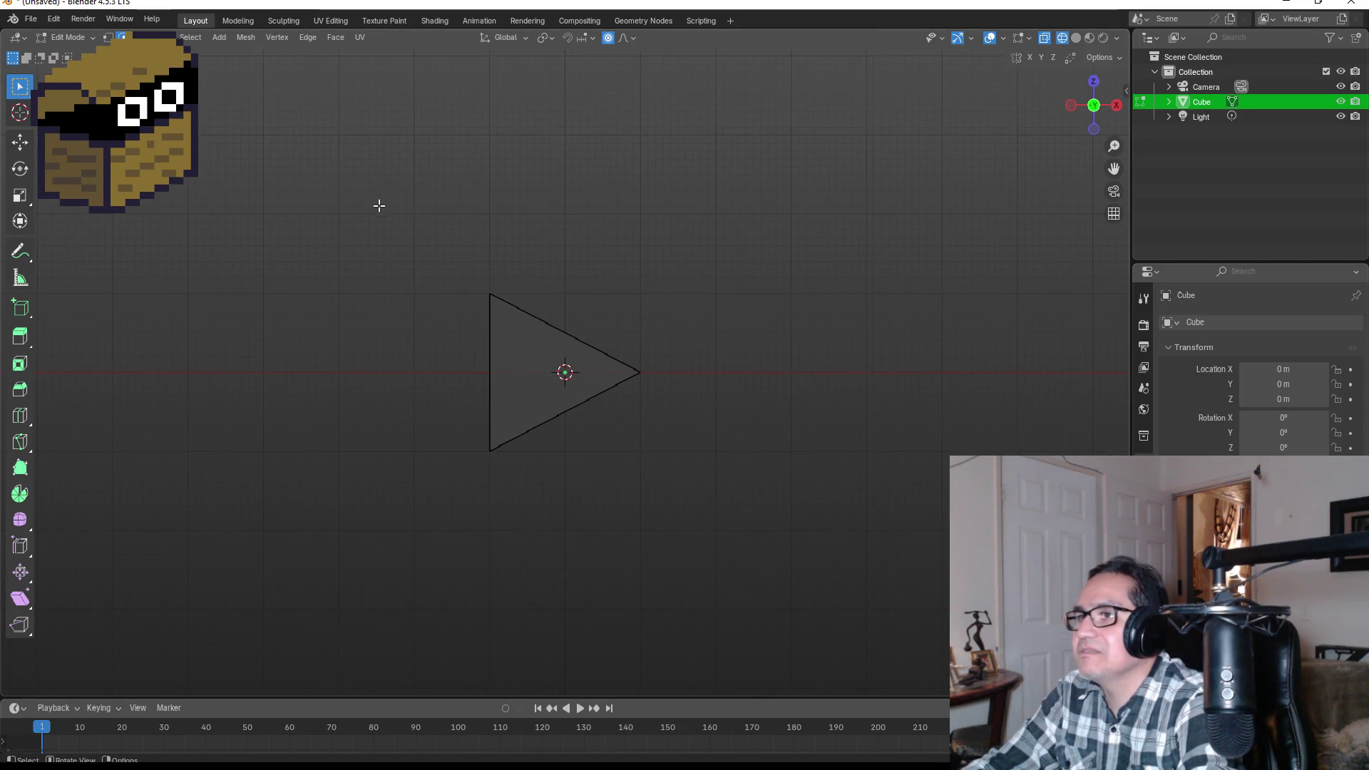
mouse_move(587, 226)
left_mouse_down()
mouse_move(777, 251)
mouse_move(345, 79)
left_mouse_up()
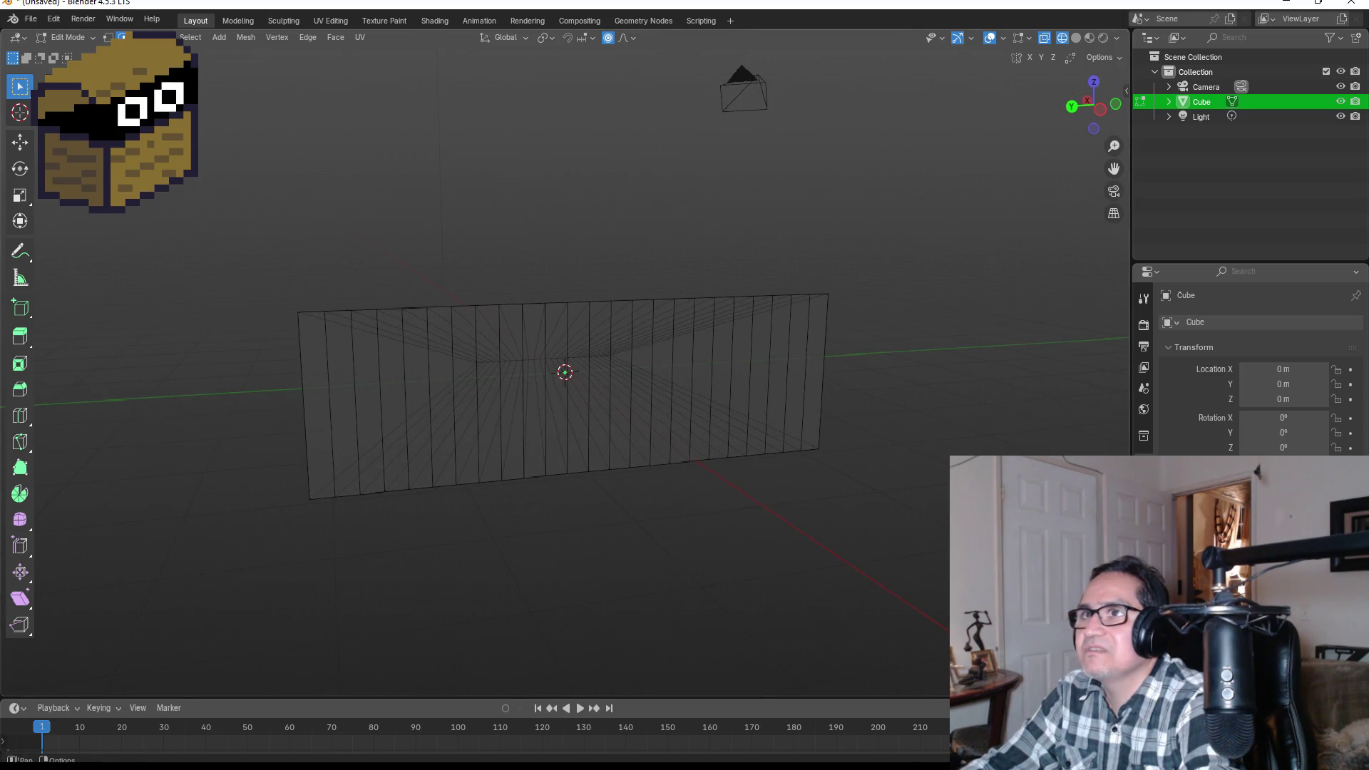
left_click_drag(566, 82, 566, 82)
left_click(627, 40)
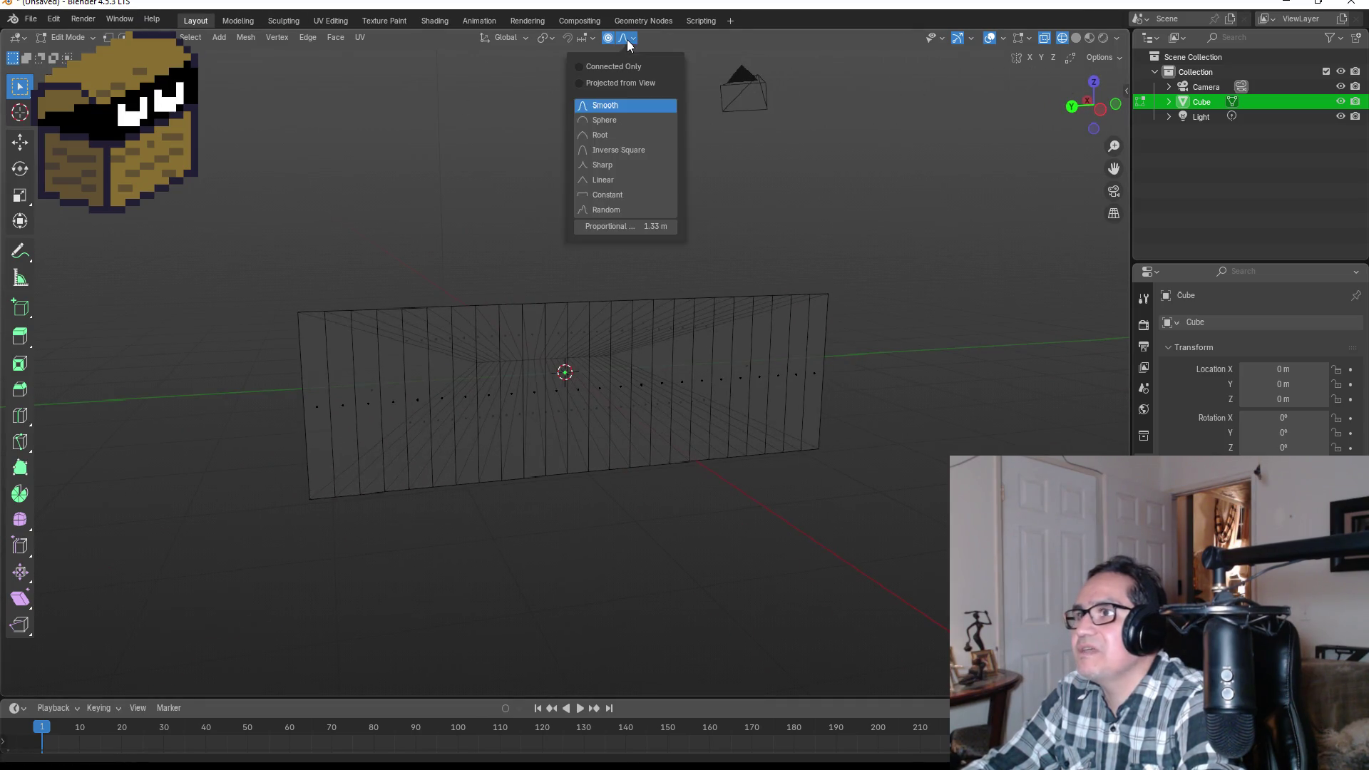
left_click(107, 38)
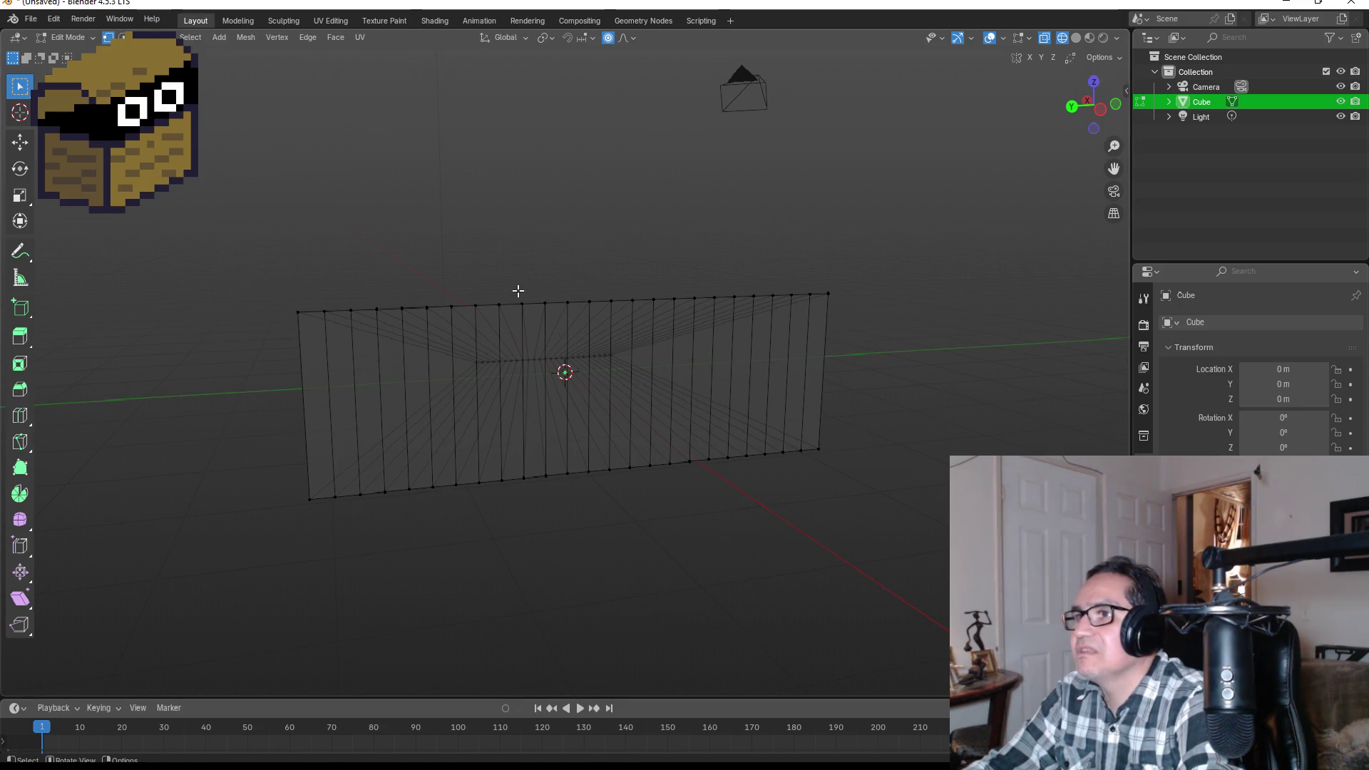
left_click_drag(646, 223, 627, 217)
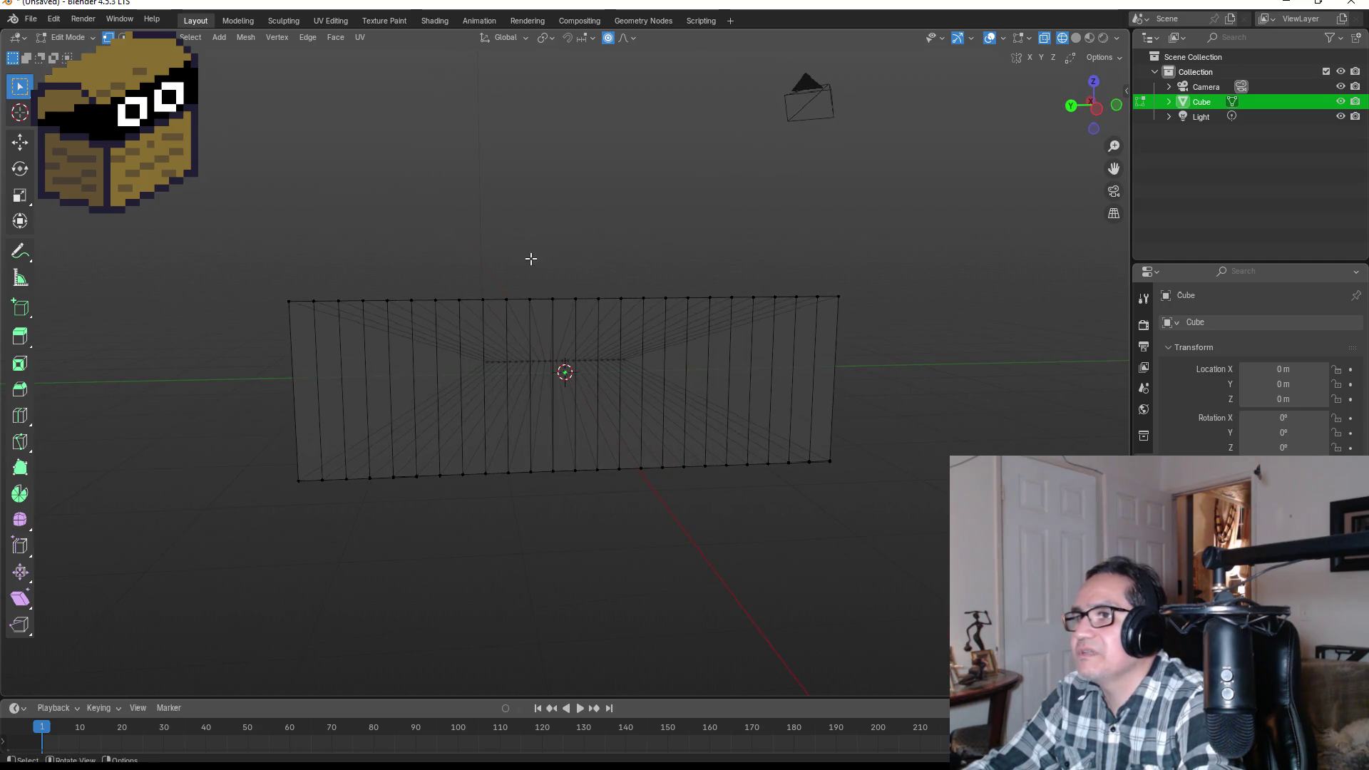
mouse_move(437, 271)
left_mouse_down()
mouse_move(651, 299)
mouse_move(678, 316)
left_mouse_up()
- Try moving different top-edge selections with proportional falloff, cancelling each attempt
key("g")
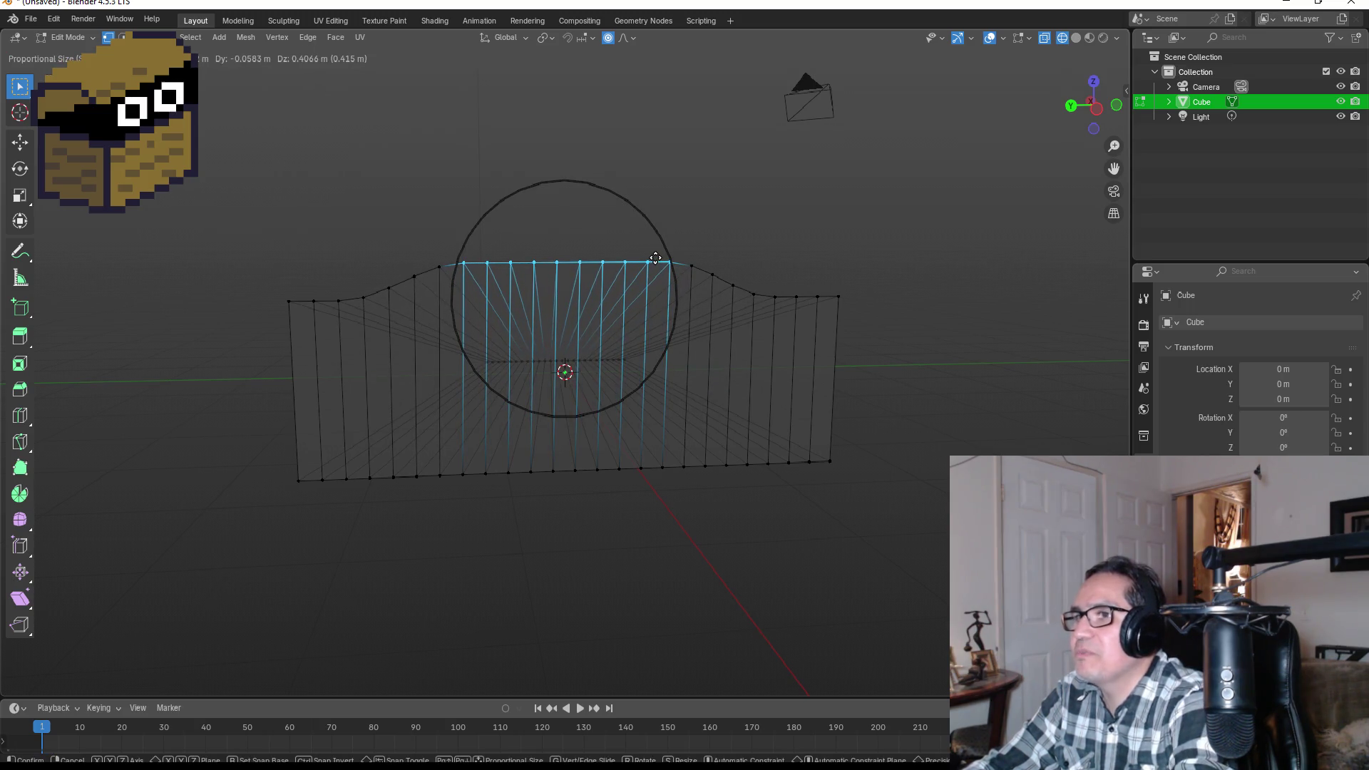
key("Escape")
mouse_move(310, 288)
left_mouse_down()
mouse_move(392, 307)
mouse_move(820, 311)
left_mouse_up()
key("g")
scroll(631, 274, "down", 4)
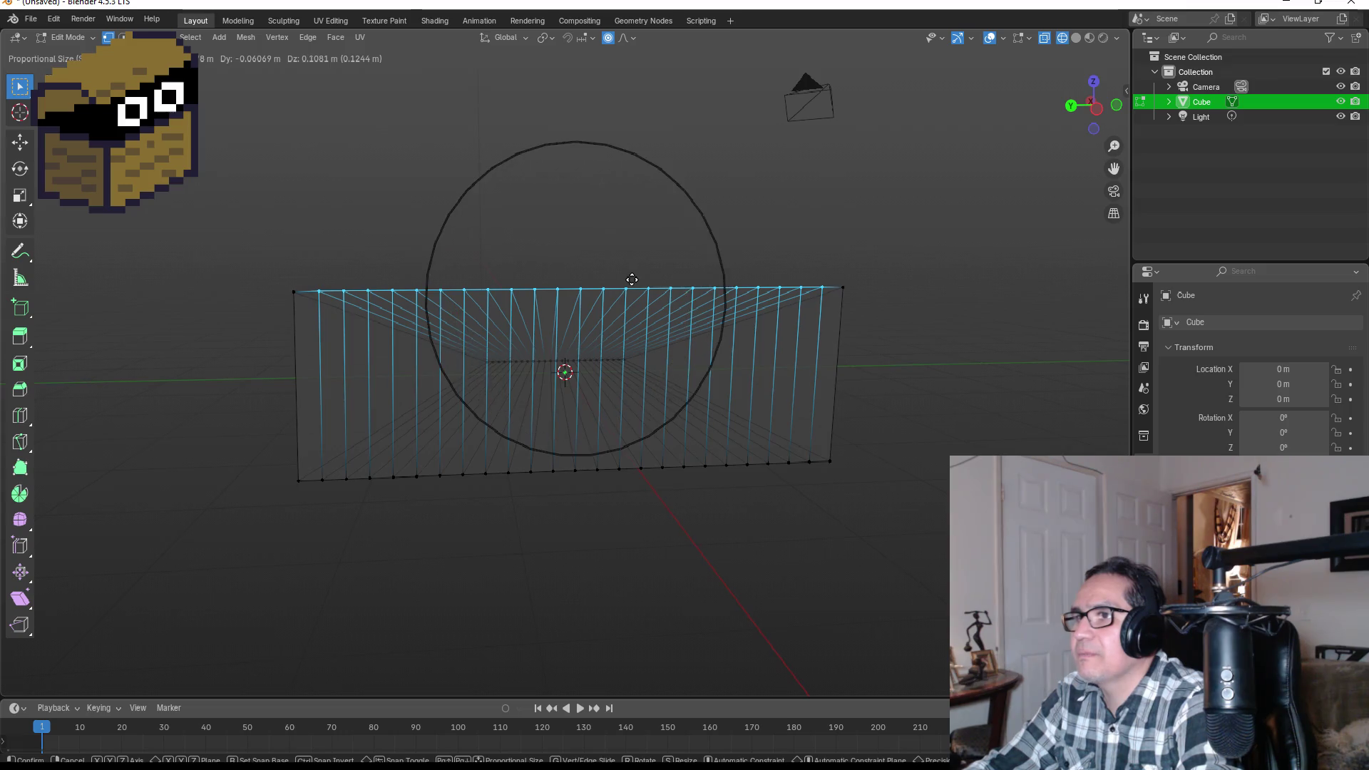
scroll(630, 269, "up", 10)
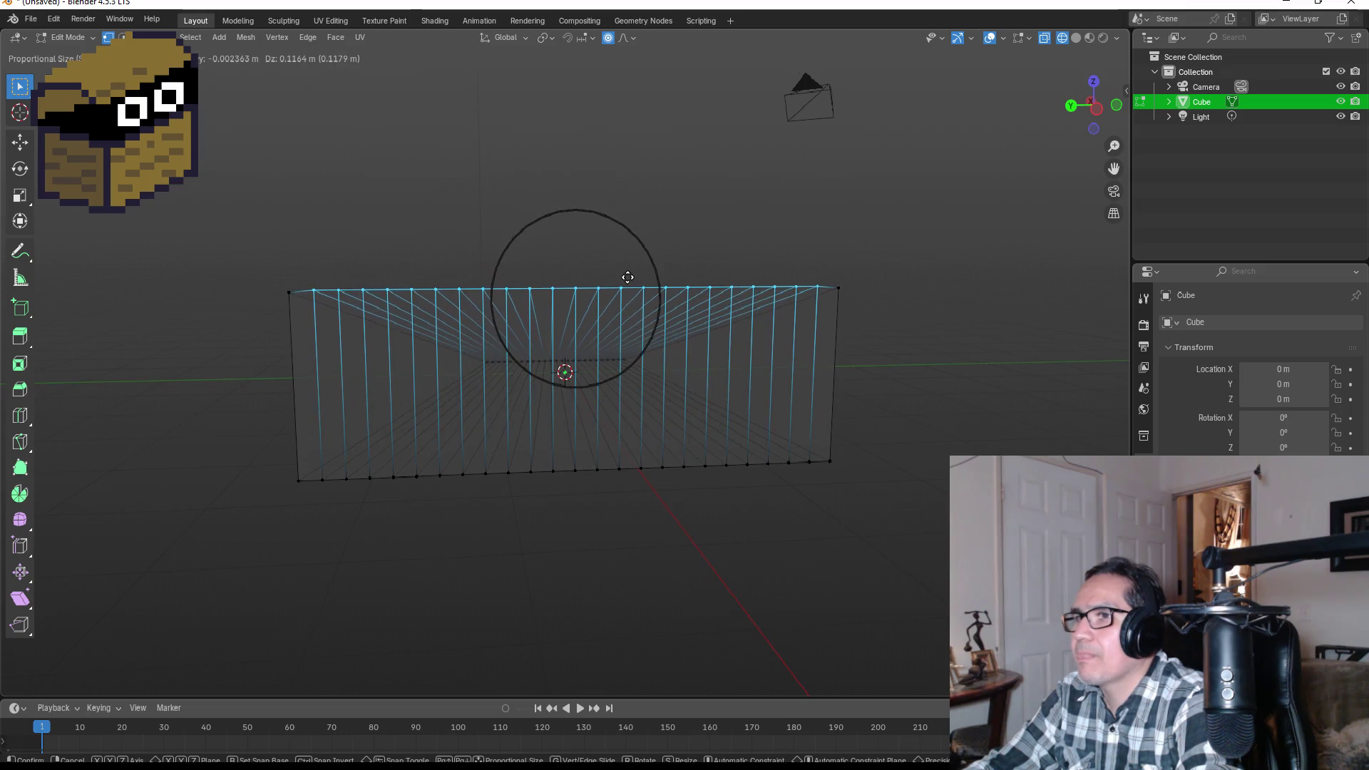
scroll(629, 282, "up", 5)
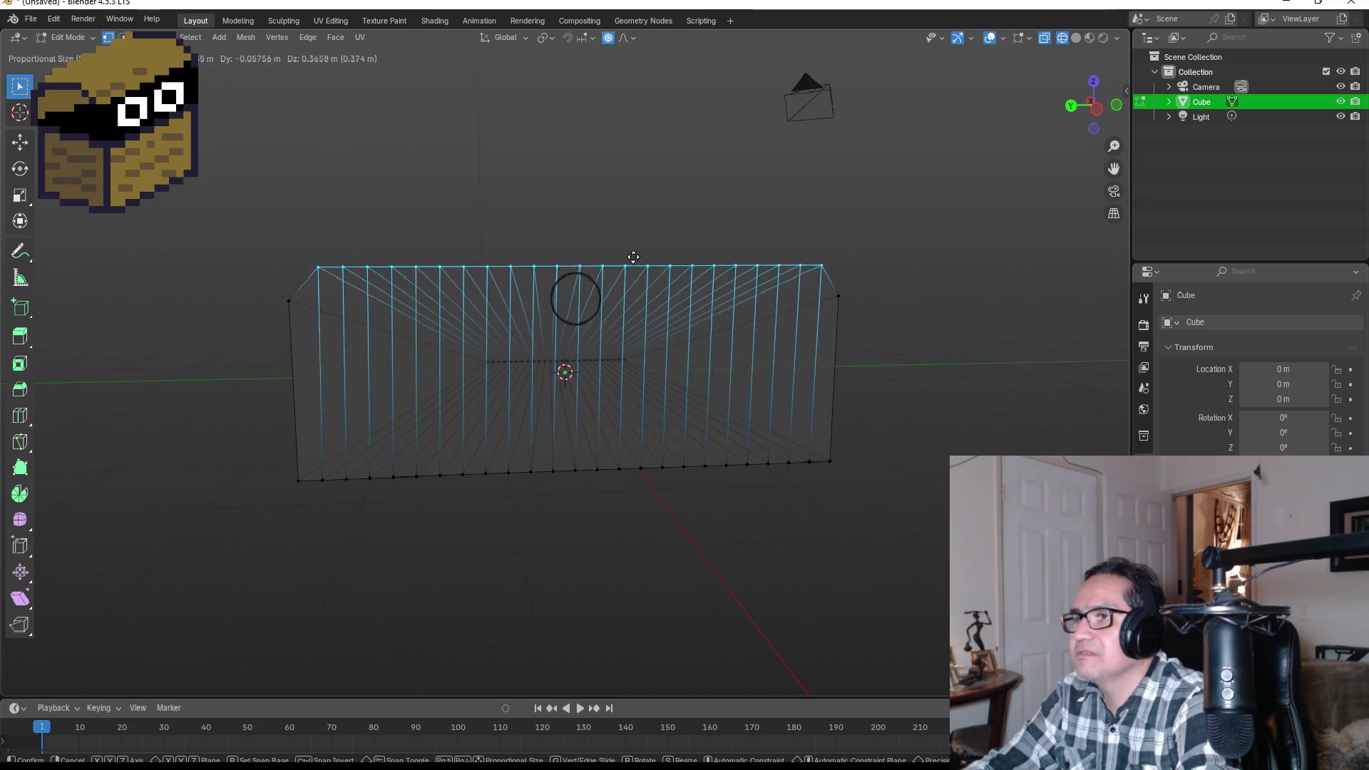
key("Escape")
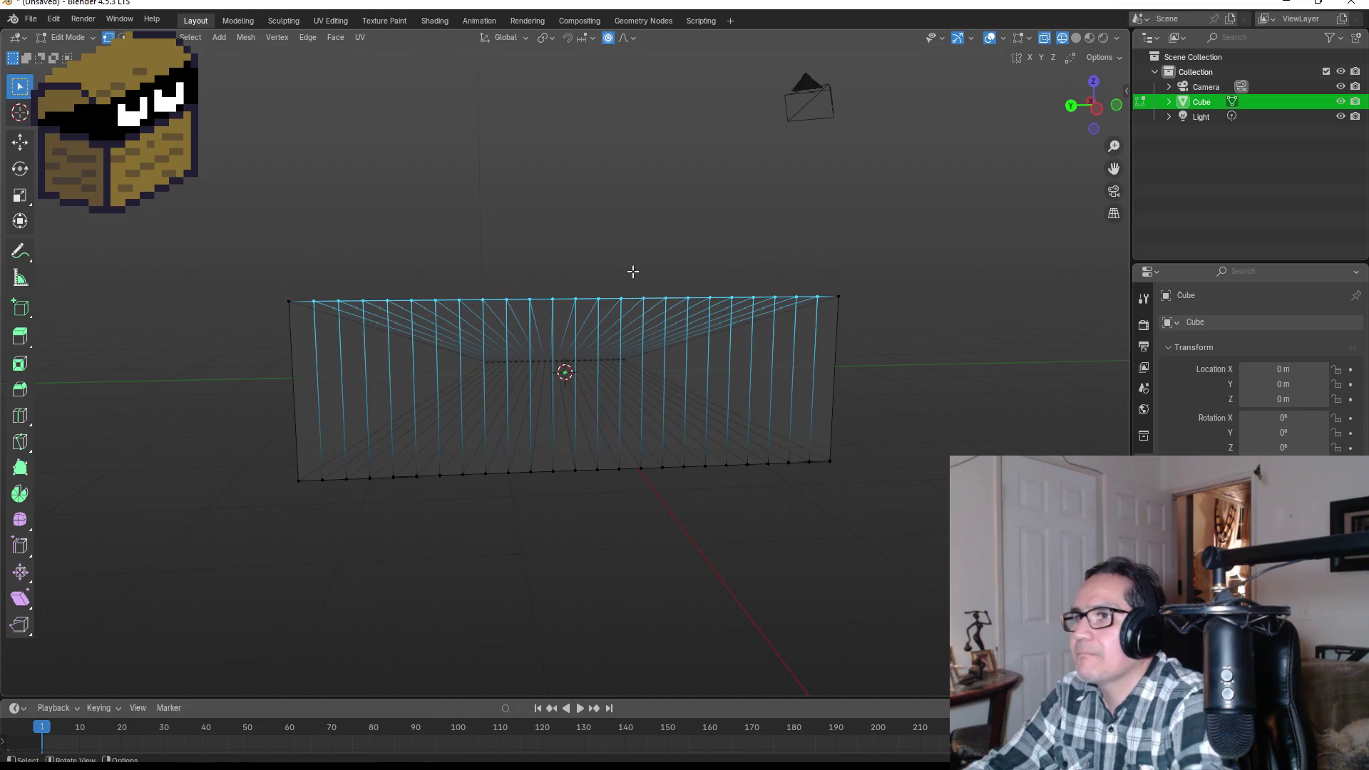
mouse_move(311, 285)
left_mouse_down()
mouse_move(376, 308)
mouse_move(539, 313)
left_mouse_up()
key("g")
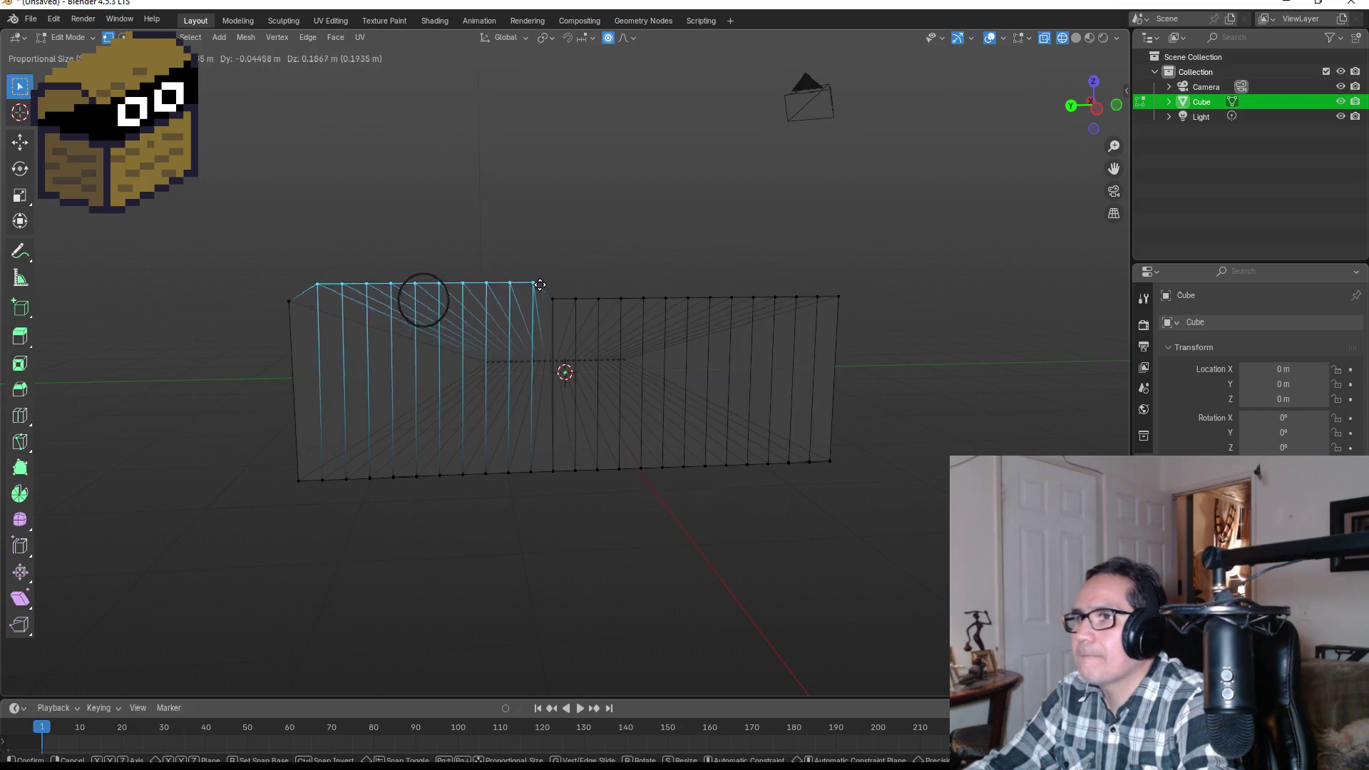
key("Escape")
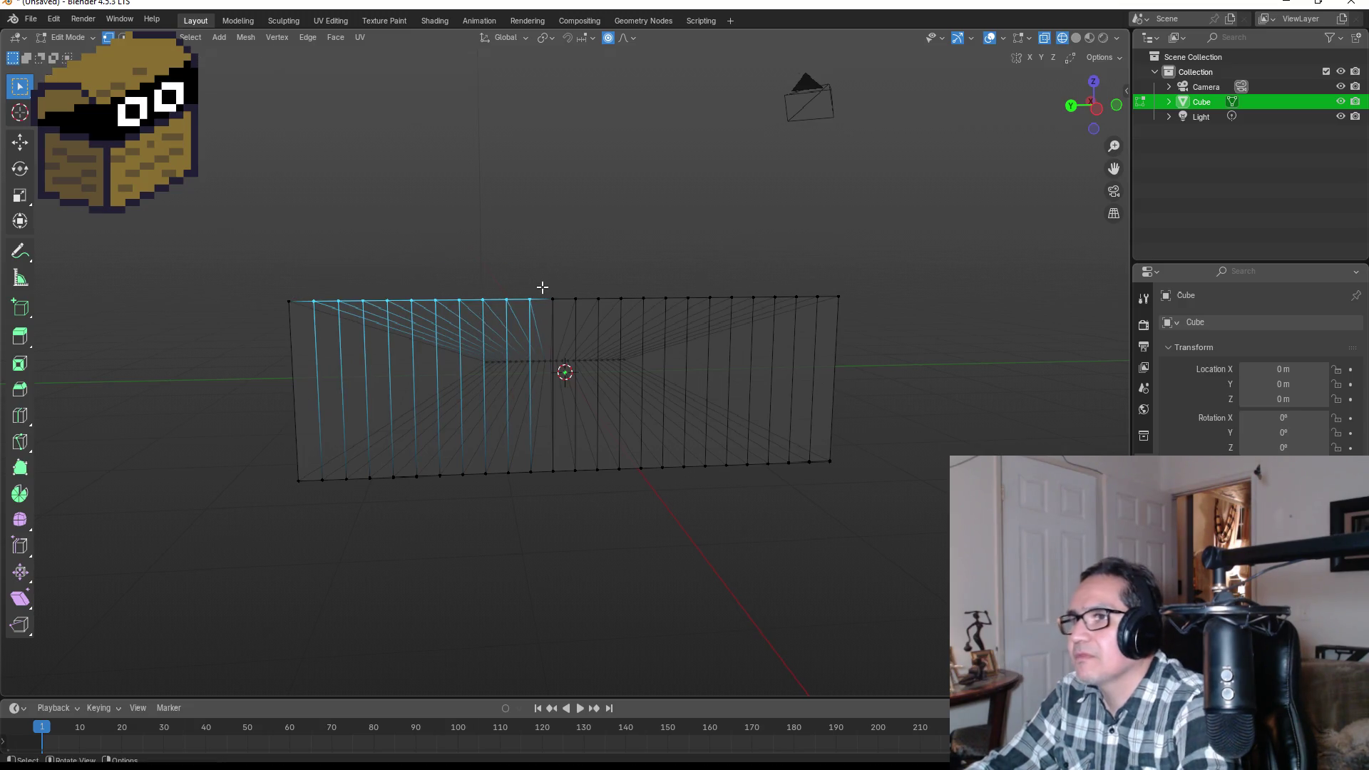
- Raise the middle top-edge vertices 0.49021 m on Z with proportional falloff size 1.331
left_click(551, 282)
left_click_drag(451, 292, 654, 309)
key("g")
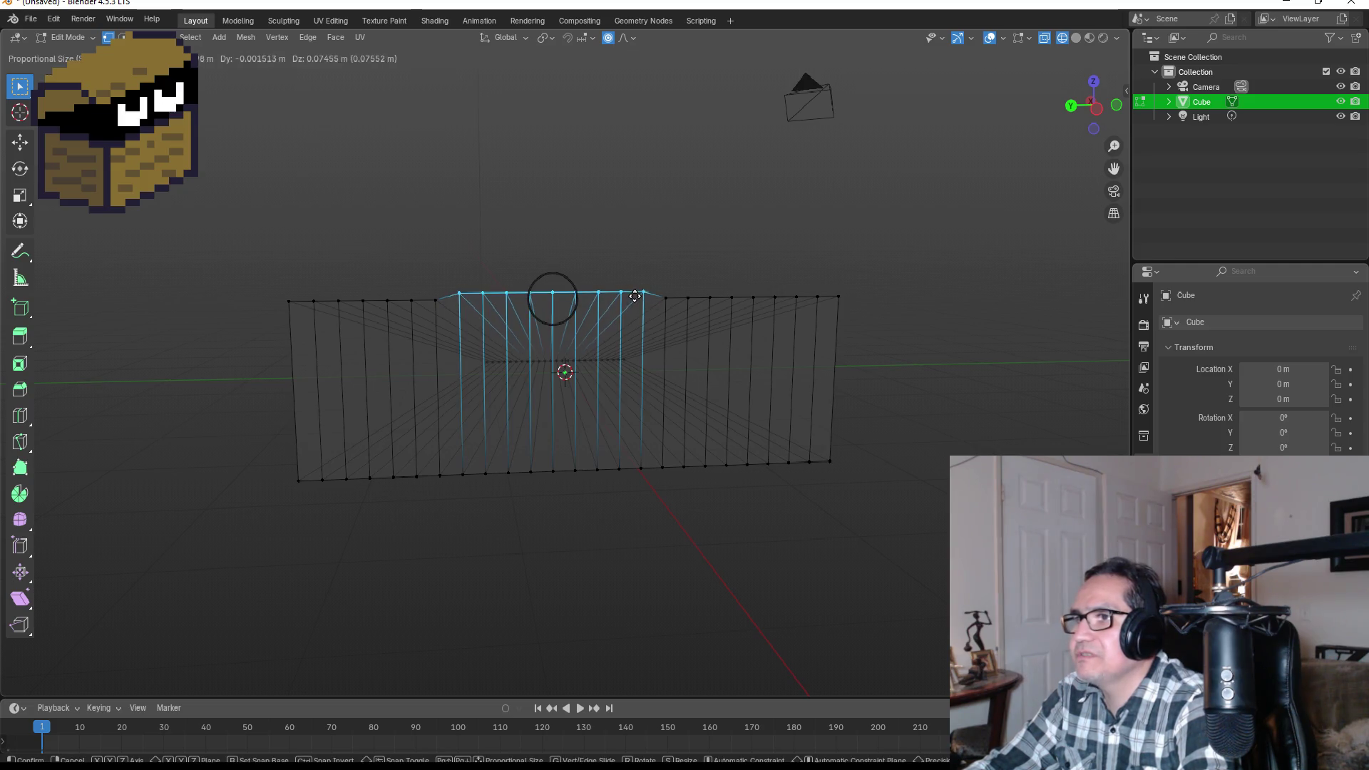
scroll(638, 268, "down", 14)
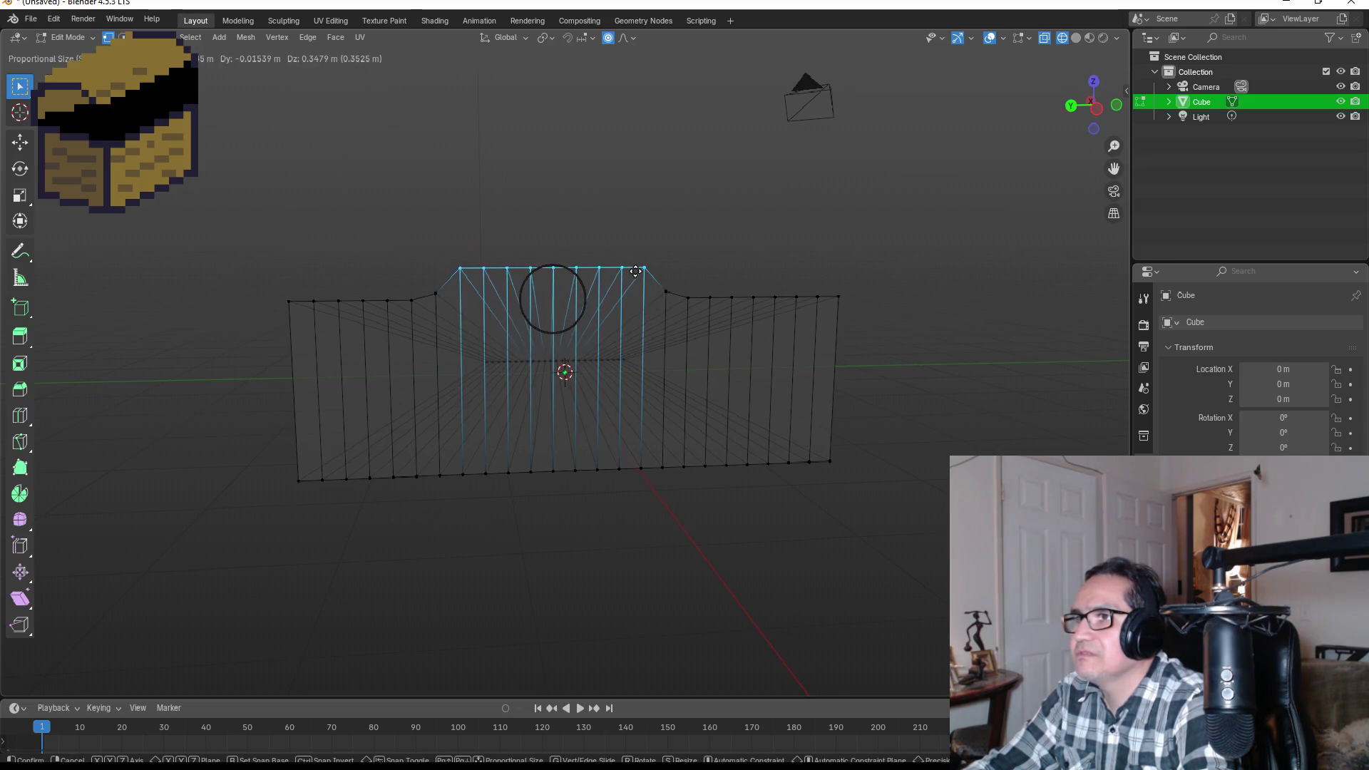
scroll(634, 271, "down", 2)
scroll(633, 268, "down", 3)
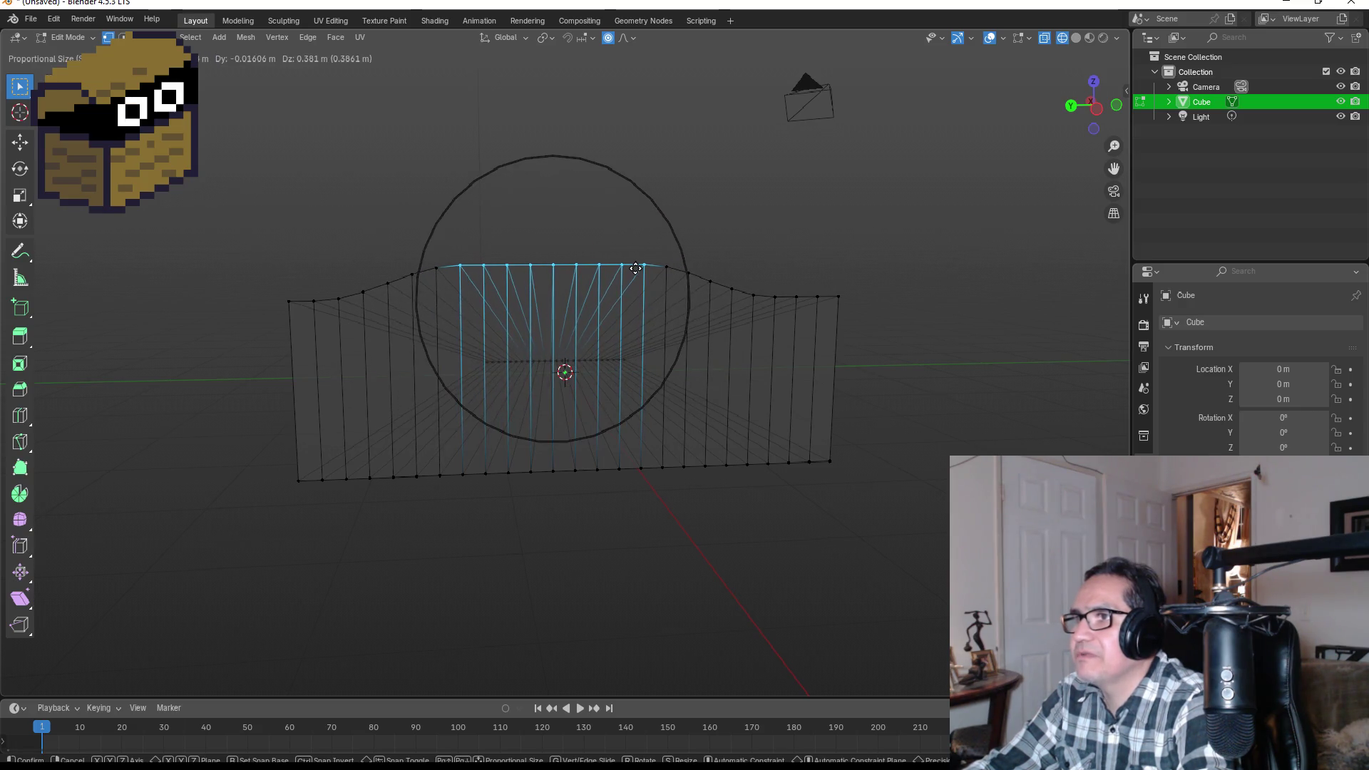
scroll(636, 269, "up", 3)
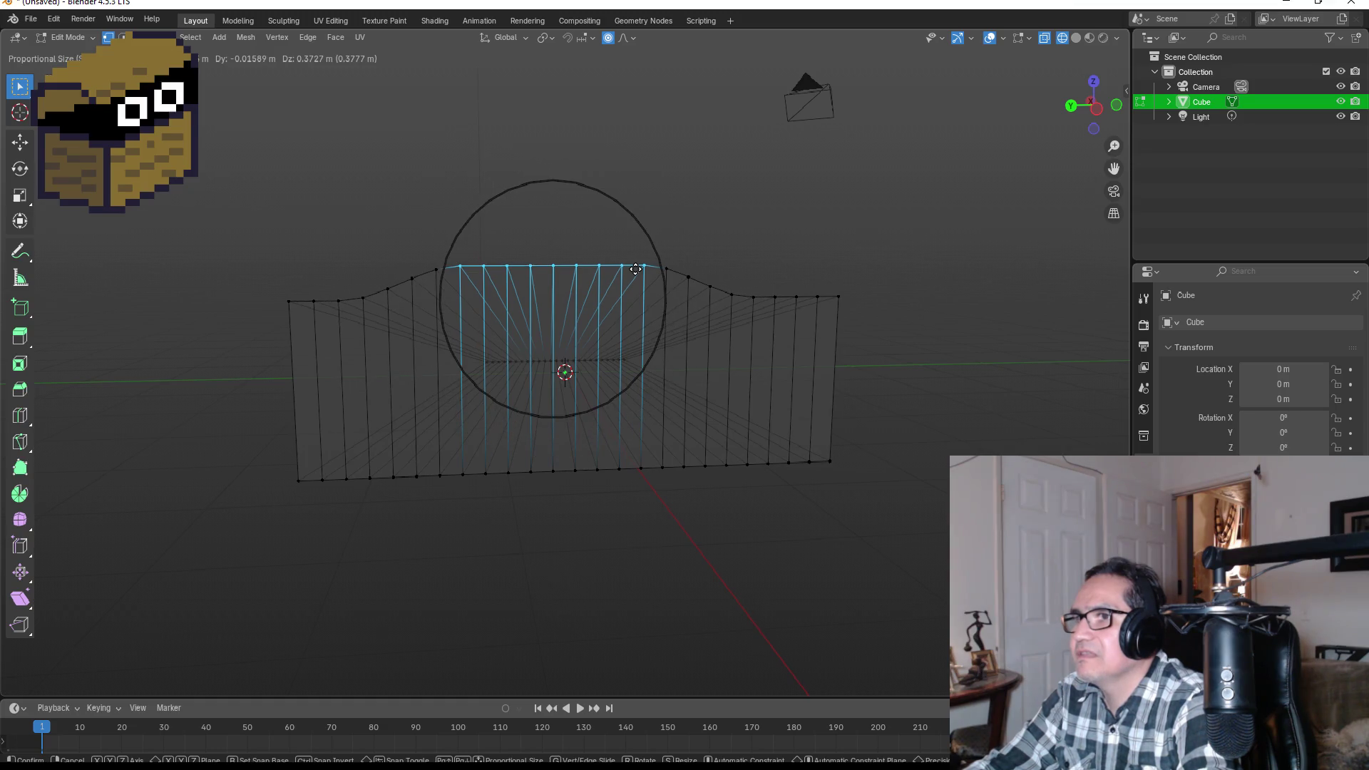
key("z")
left_click(633, 258)
- Undo the raised arch so the blade's top edge is flat again
mouse_move(804, 297)
left_mouse_down()
mouse_move(871, 300)
mouse_move(611, 327)
mouse_move(551, 279)
mouse_move(599, 287)
left_mouse_up()
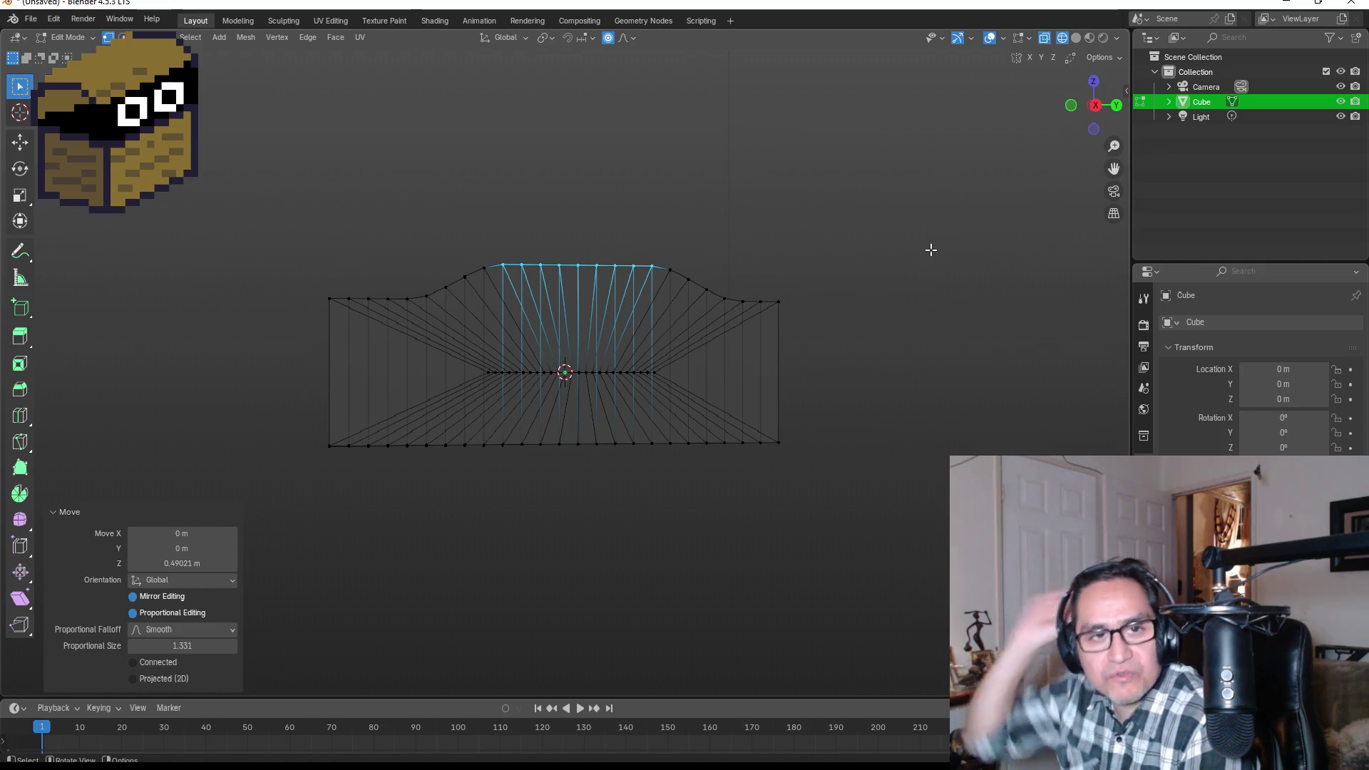
scroll(555, 460, "up", 1)
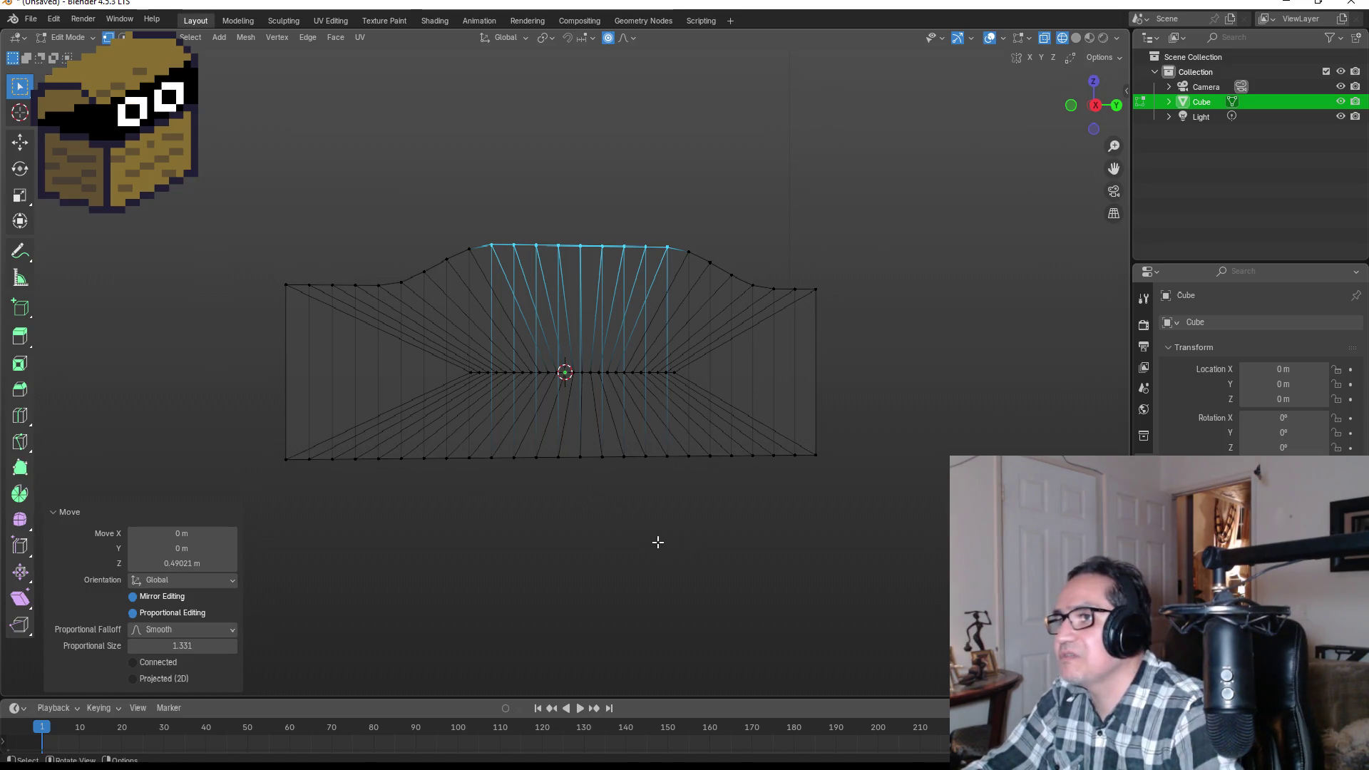
key("ctrl+z")
- Reselect the whole top edge, shrink it to the middle vertices, and snap to side view
mouse_move(786, 486)
left_mouse_down()
mouse_move(535, 544)
mouse_move(545, 523)
mouse_move(798, 522)
left_mouse_up()
left_click(770, 519)
left_click(696, 474, "ctrl")
left_click(684, 478, "ctrl")
key("ctrl+KP_Subtract")
key("ctrl+KP_Subtract")
key("ctrl+KP_Subtract")
mouse_move(669, 479)
left_mouse_down()
mouse_move(642, 458)
mouse_move(604, 465)
left_mouse_up()
key("KP_1")
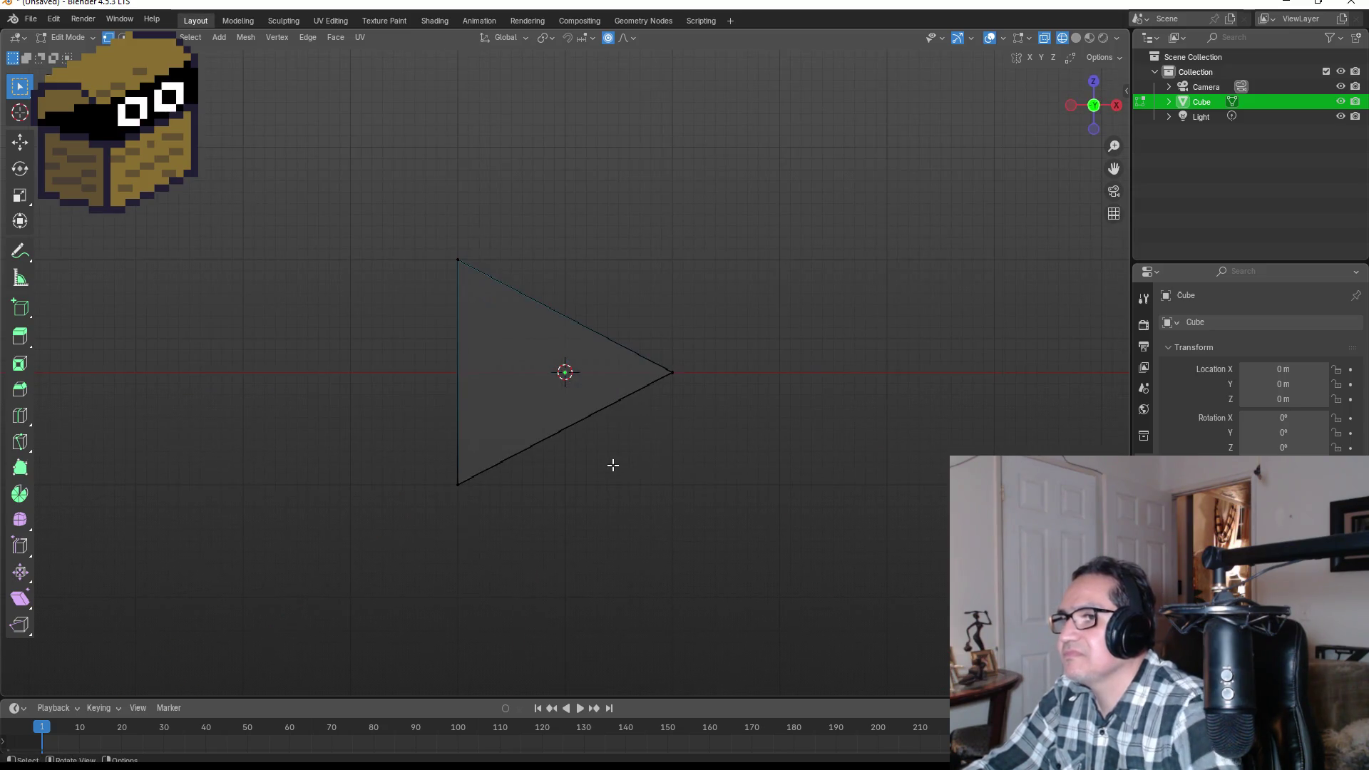
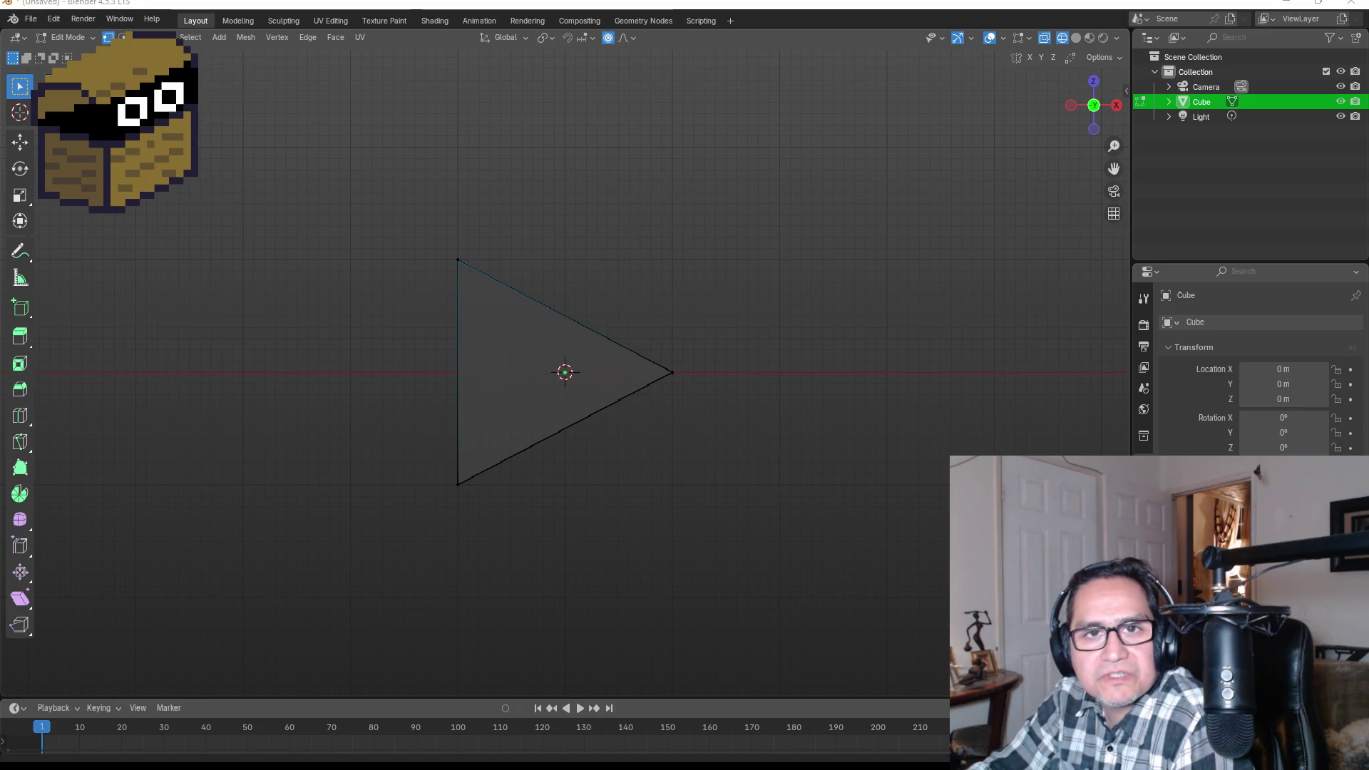
- Switch from Blender to the Google Images results for 'game fx axe attack'
key("alt+Tab")
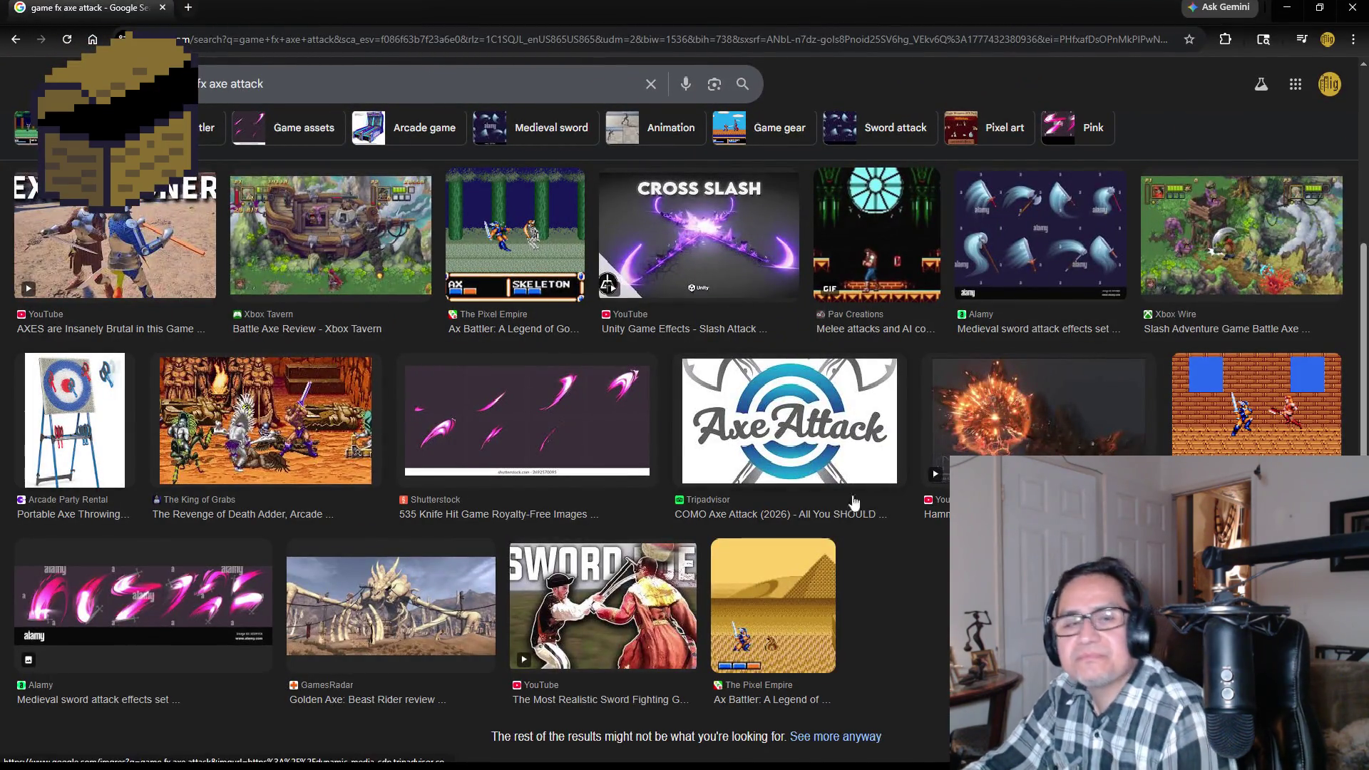
- Remove 'fps' from the image search query and rerun the search
scroll(1063, 403, "up", 2)
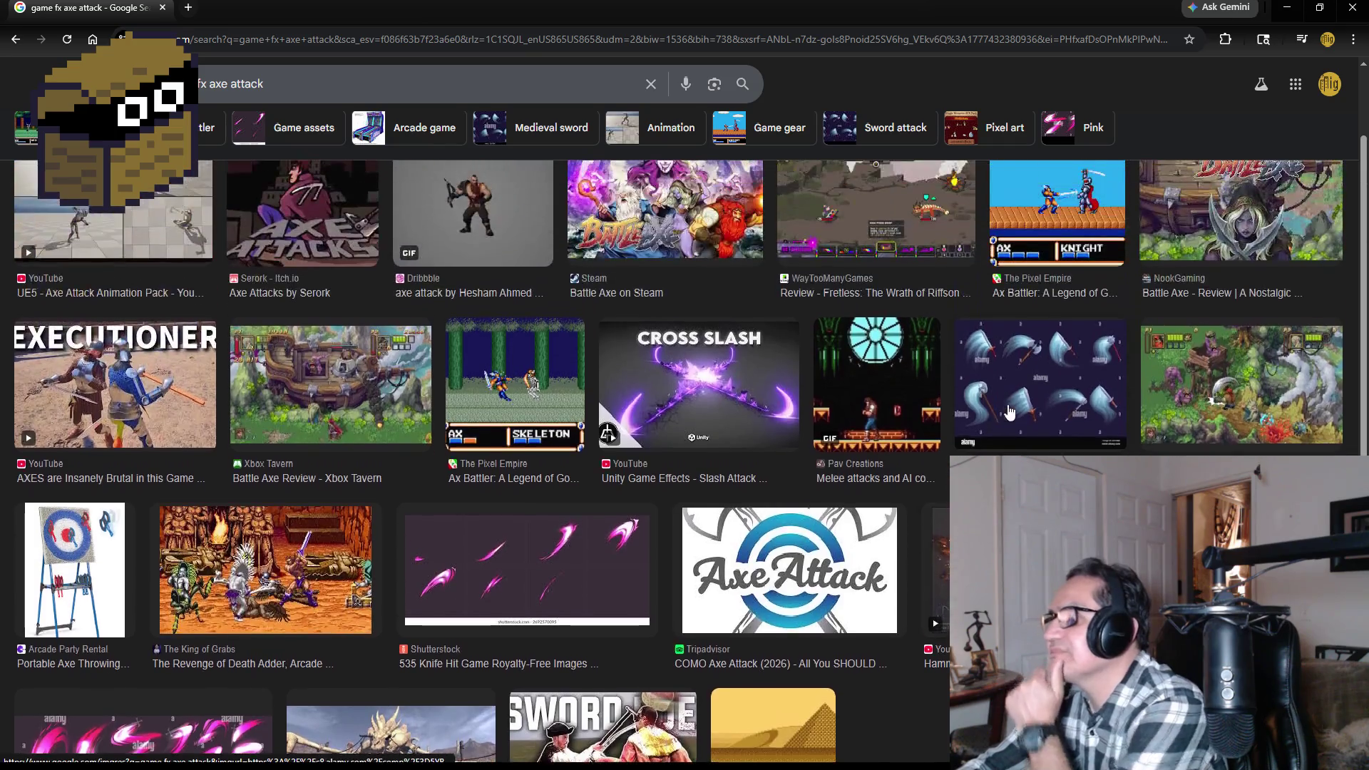
scroll(995, 399, "up", 1)
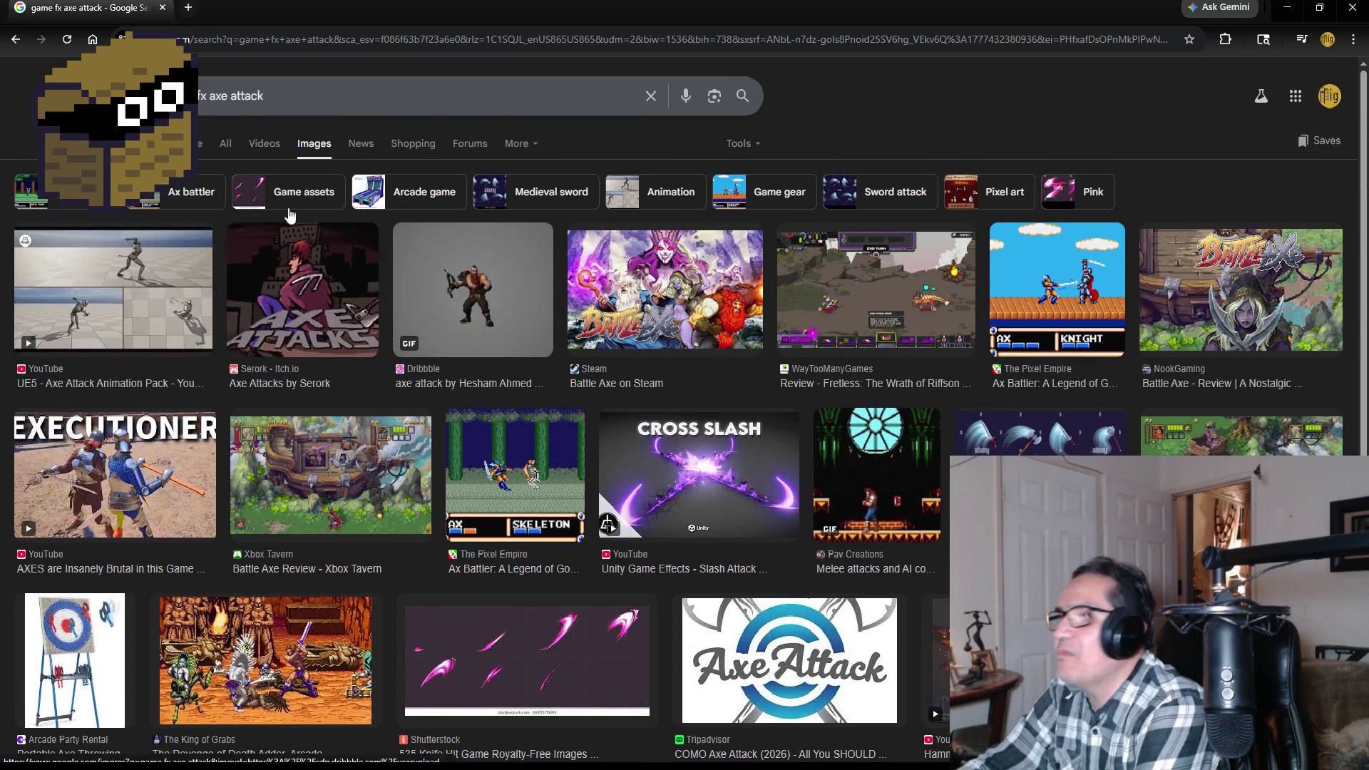
left_click(328, 93)
type("fps")
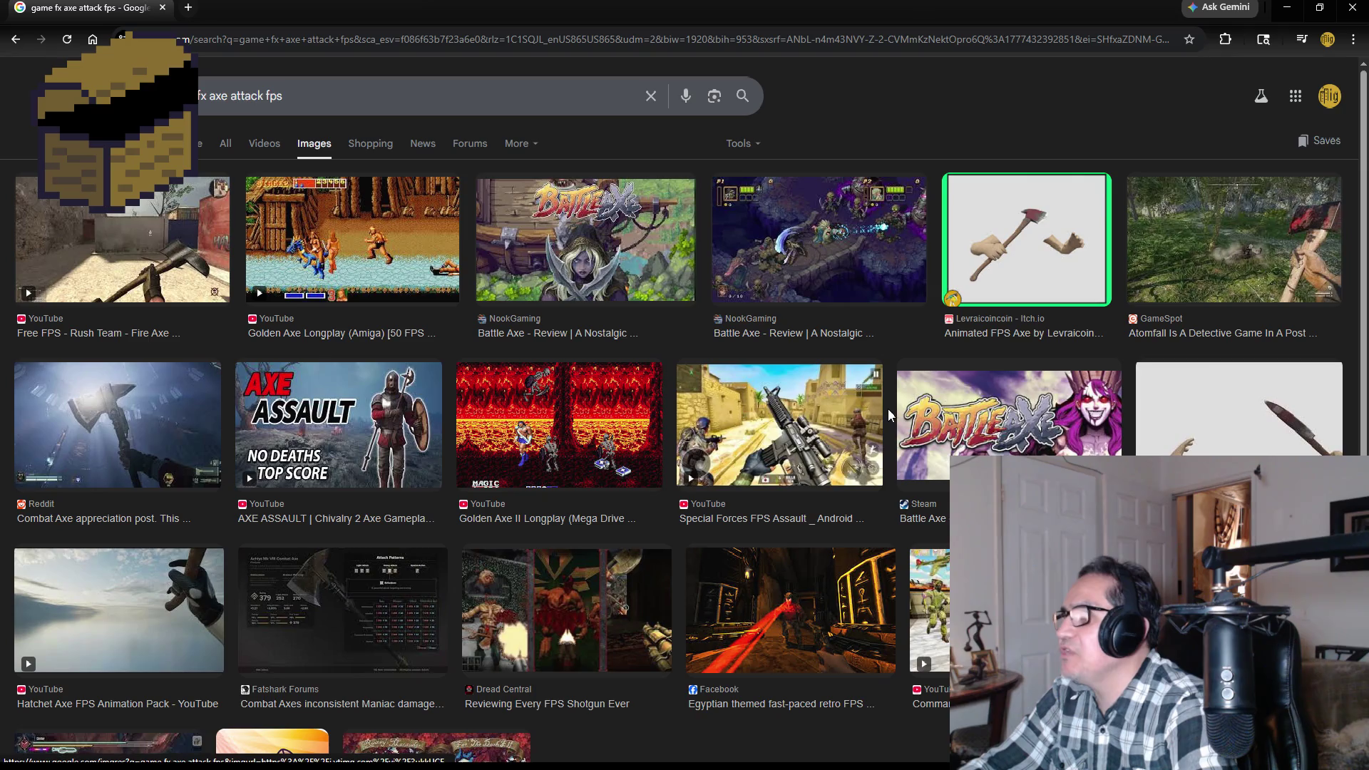
scroll(884, 421, "down", 3)
scroll(843, 418, "up", 3)
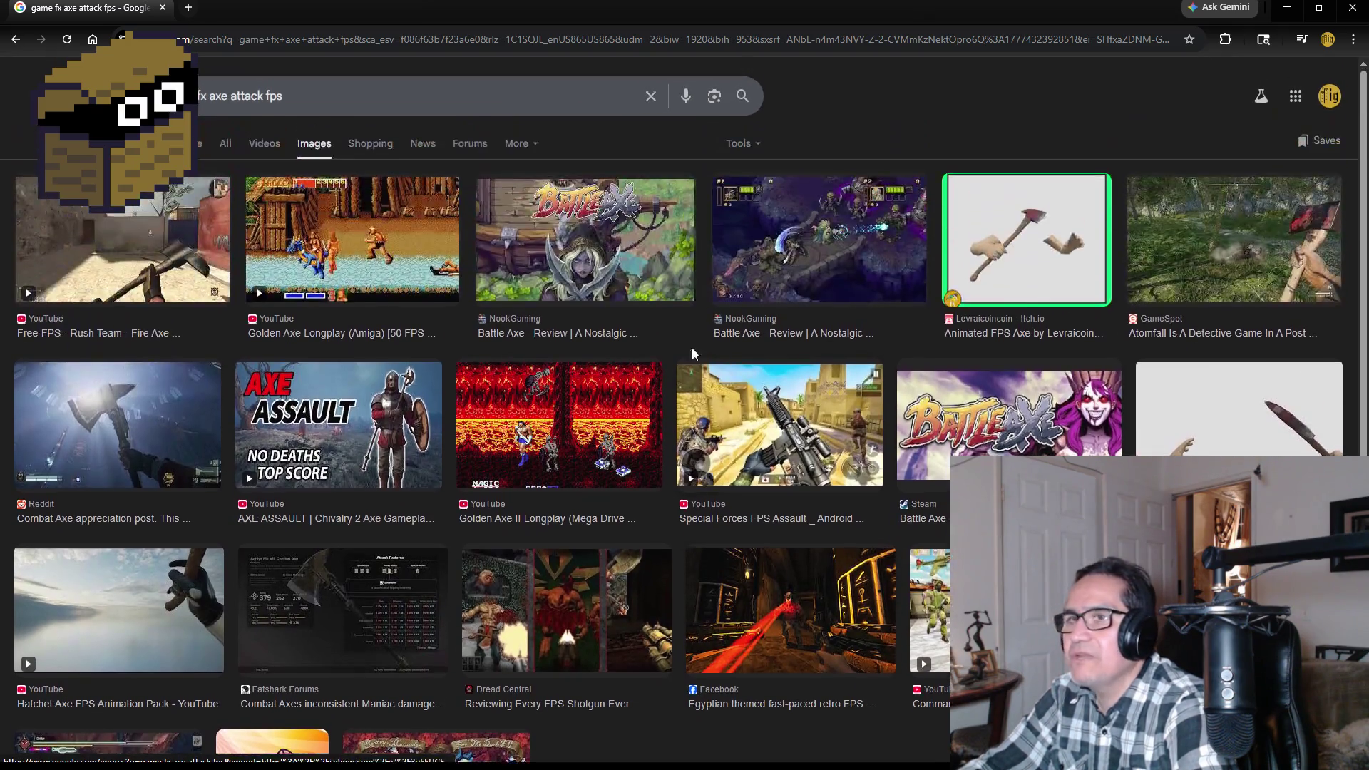
left_click(306, 91)
key("BackSpace")
key("BackSpace")
key("BackSpace")
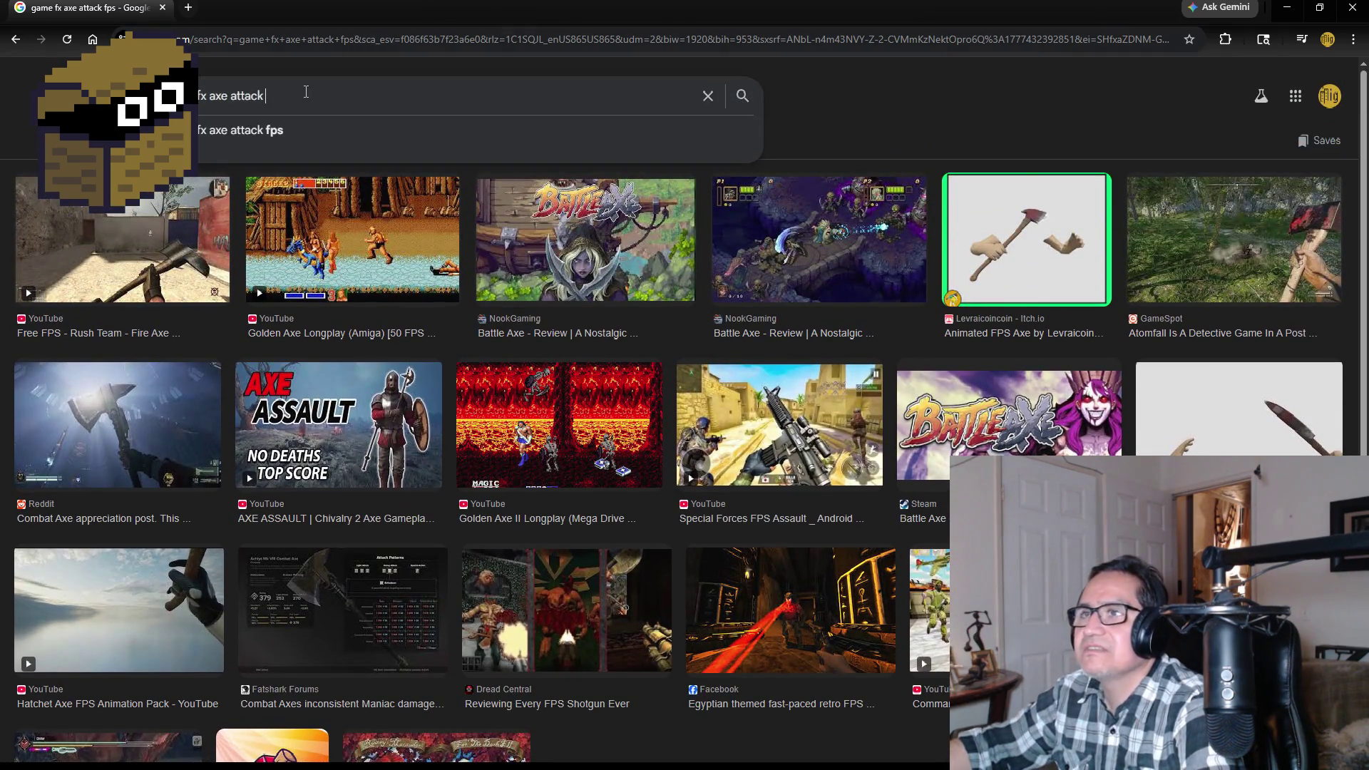
key("Return")
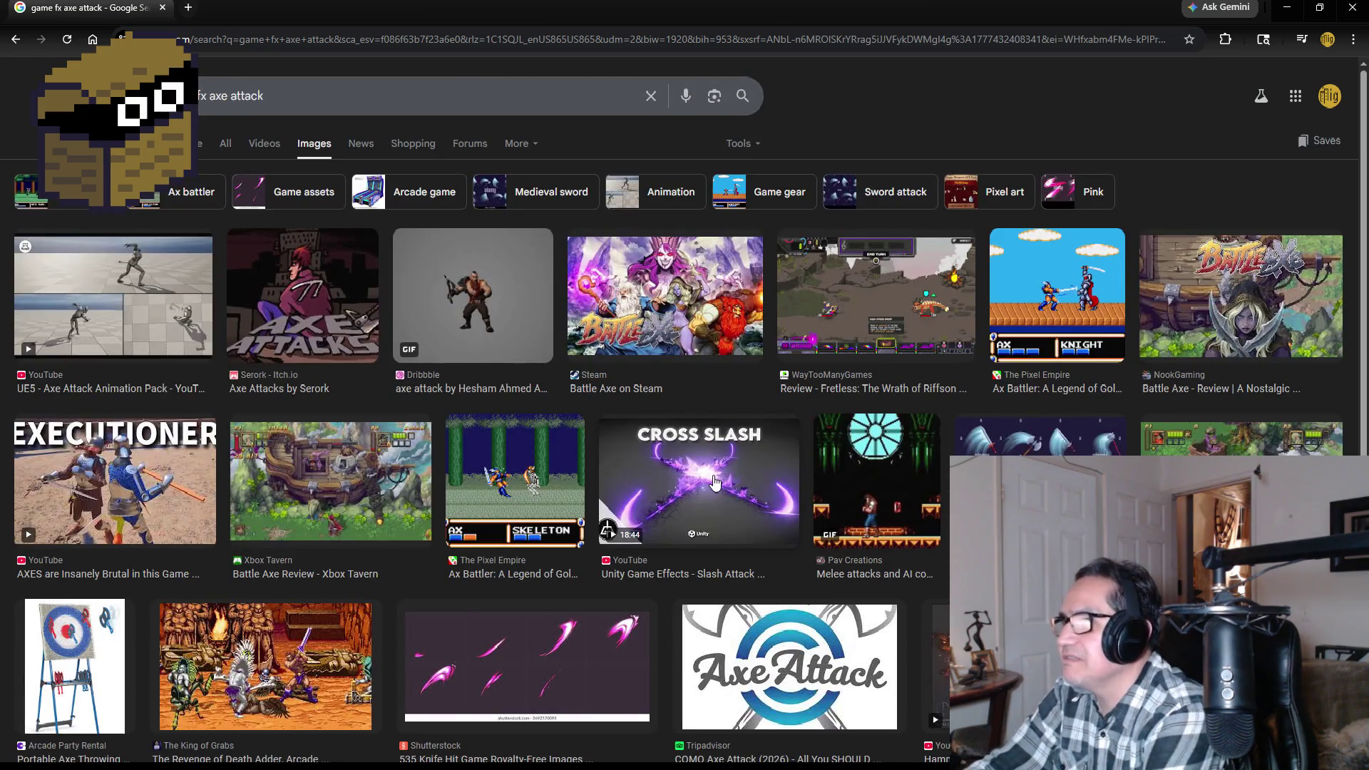
- Preview the Cross Slash effect result and scroll through the related images
left_click(713, 484)
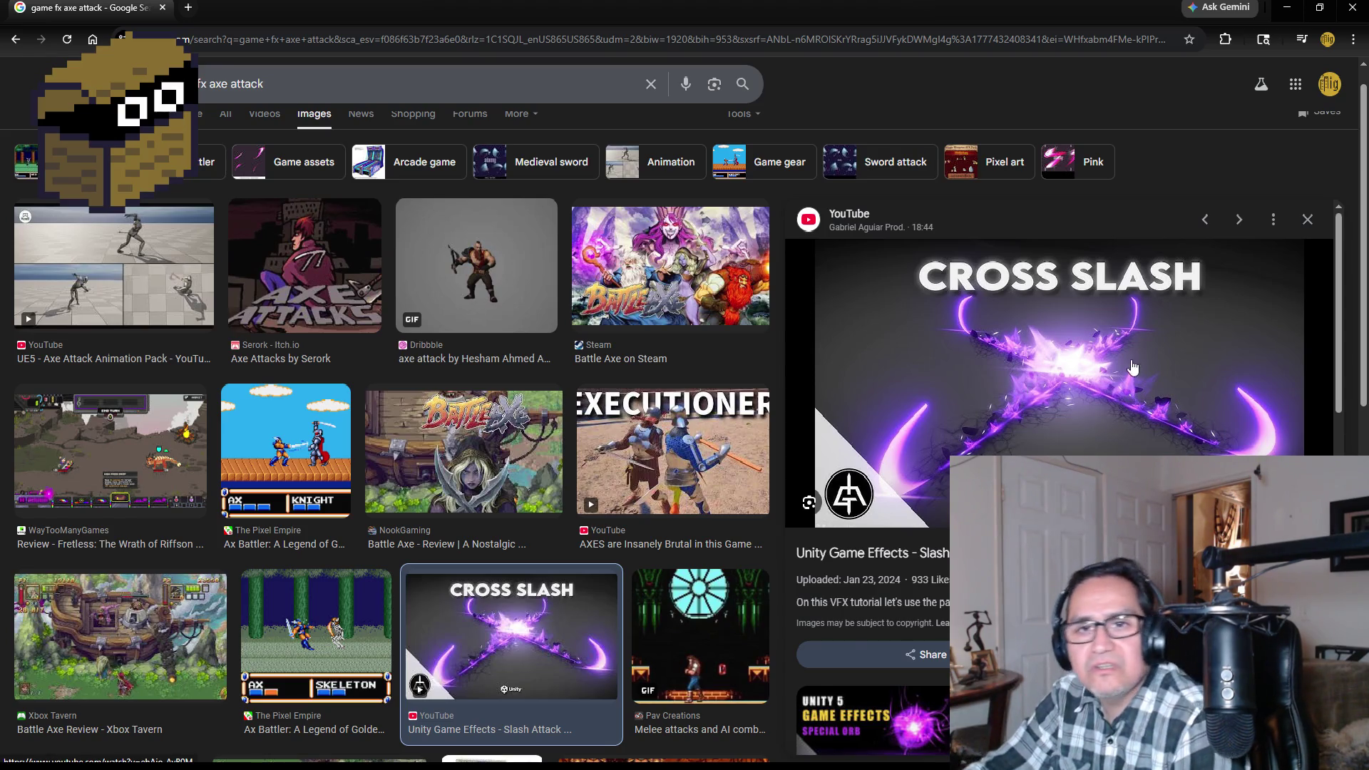
scroll(1134, 371, "down", 4)
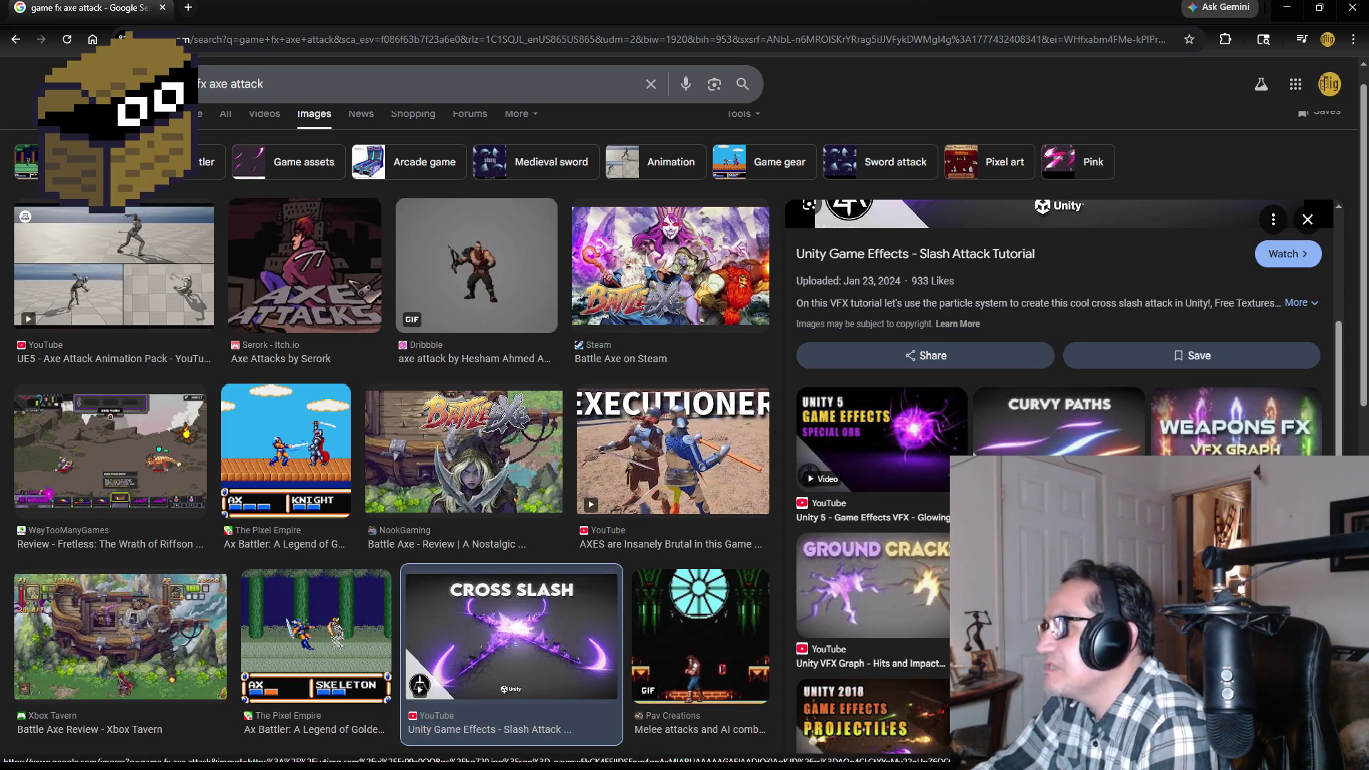
scroll(1059, 428, "down", 3)
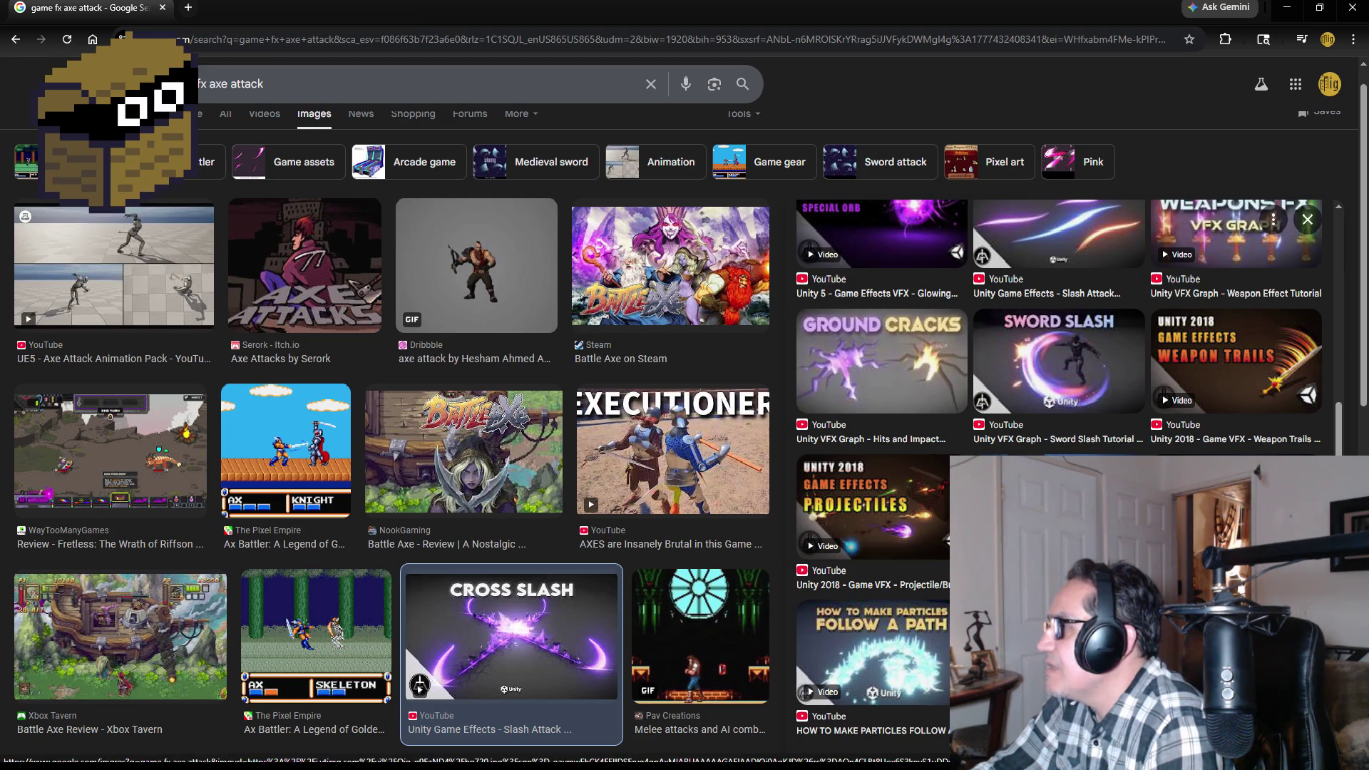
scroll(1059, 328, "down", 3)
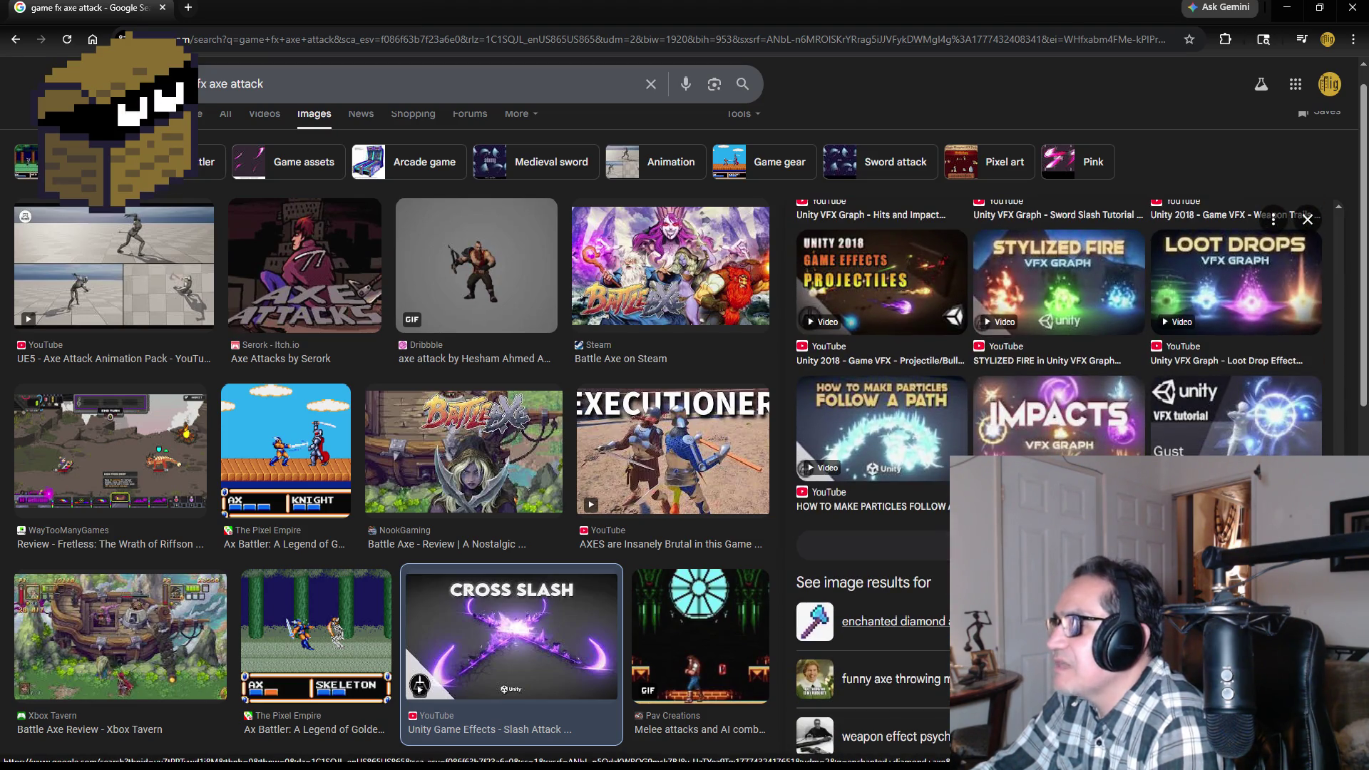
scroll(891, 621, "down", 1)
scroll(360, 456, "down", 1)
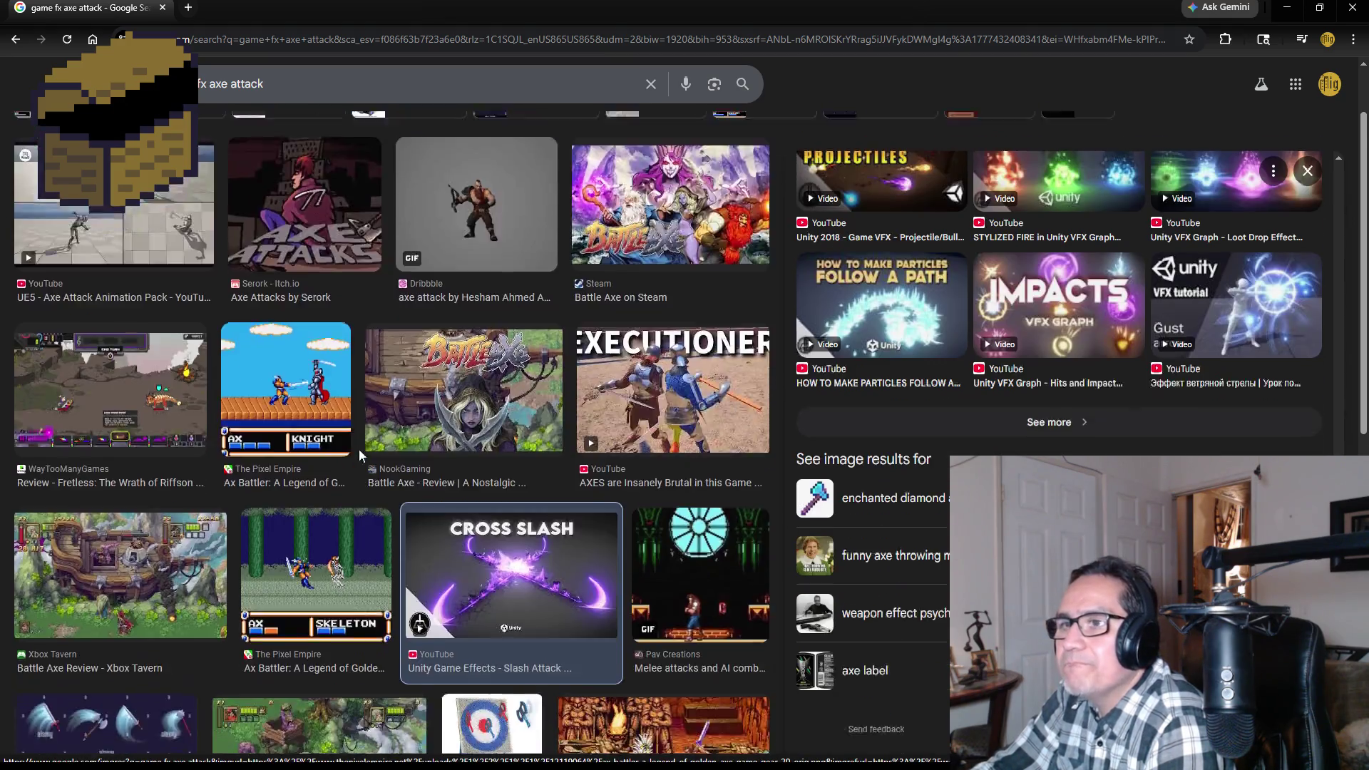
scroll(360, 456, "down", 3)
scroll(420, 525, "down", 3)
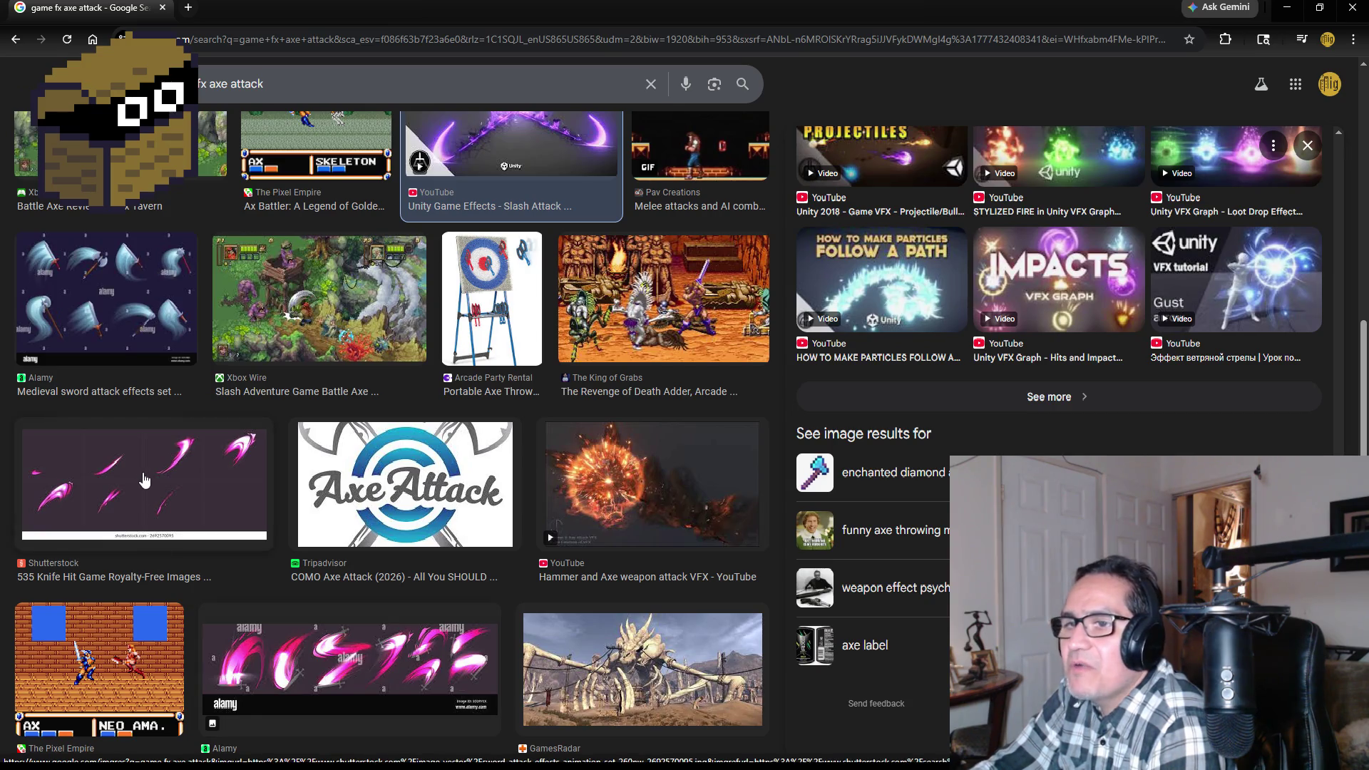
- Preview the pink Shutterstock slash sprites and the Procedural Cyclic Slash, then minimize Chrome and Blender
left_click(144, 480)
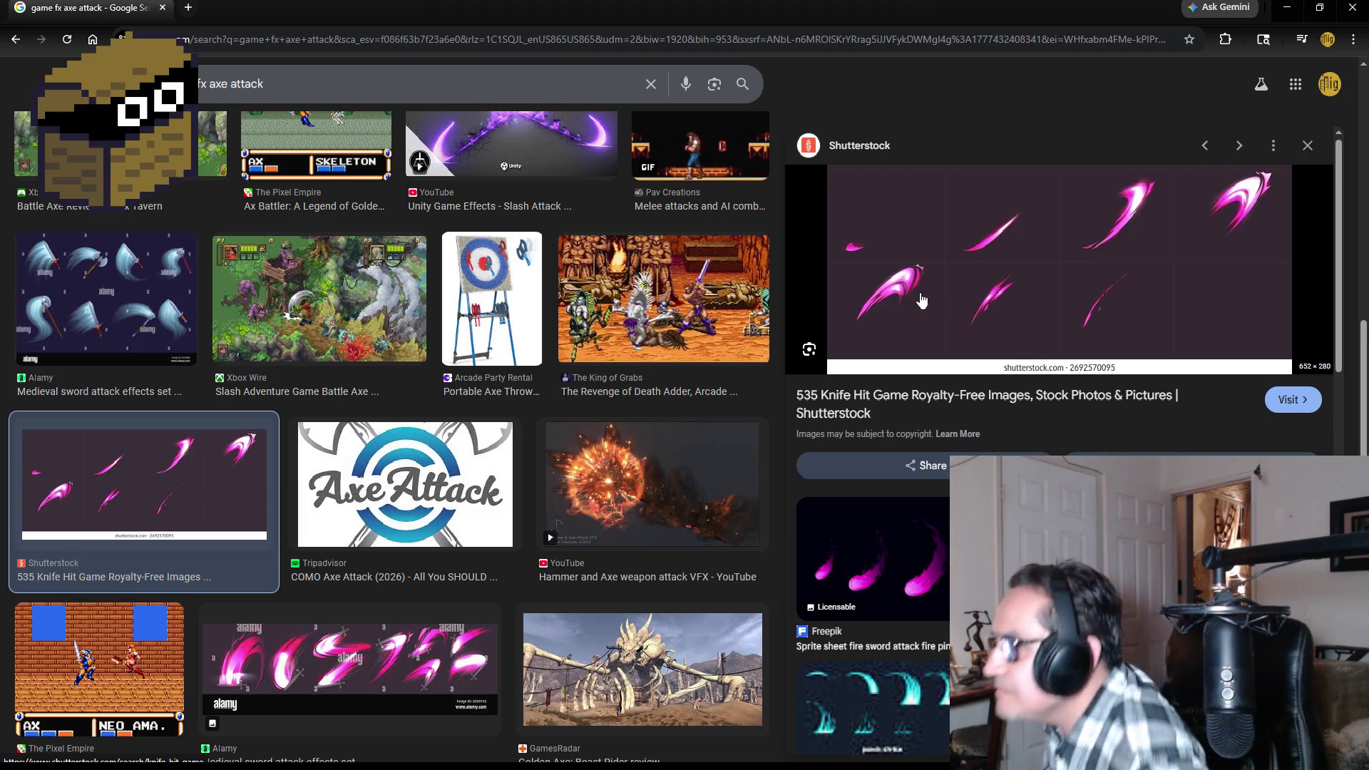
scroll(1039, 271, "down", 3)
left_click(1059, 447)
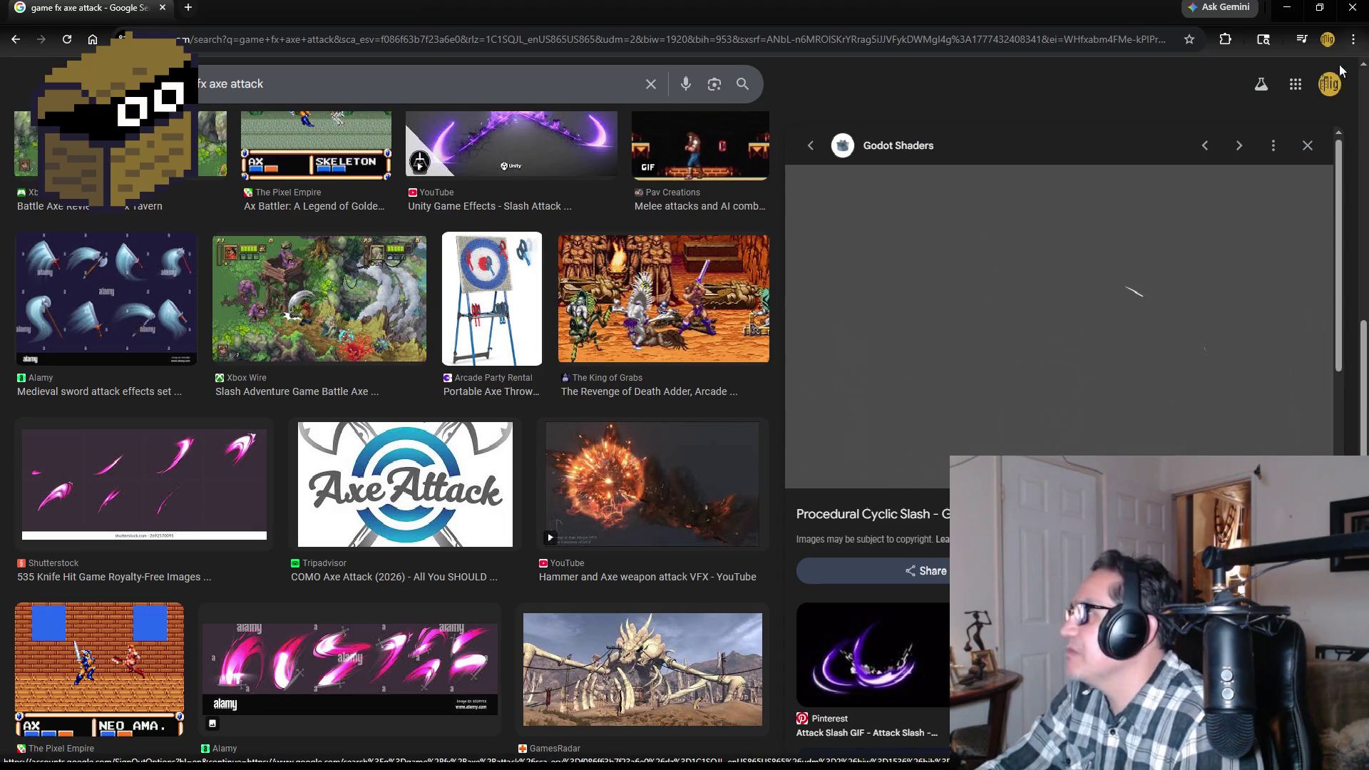
left_click(1308, 144)
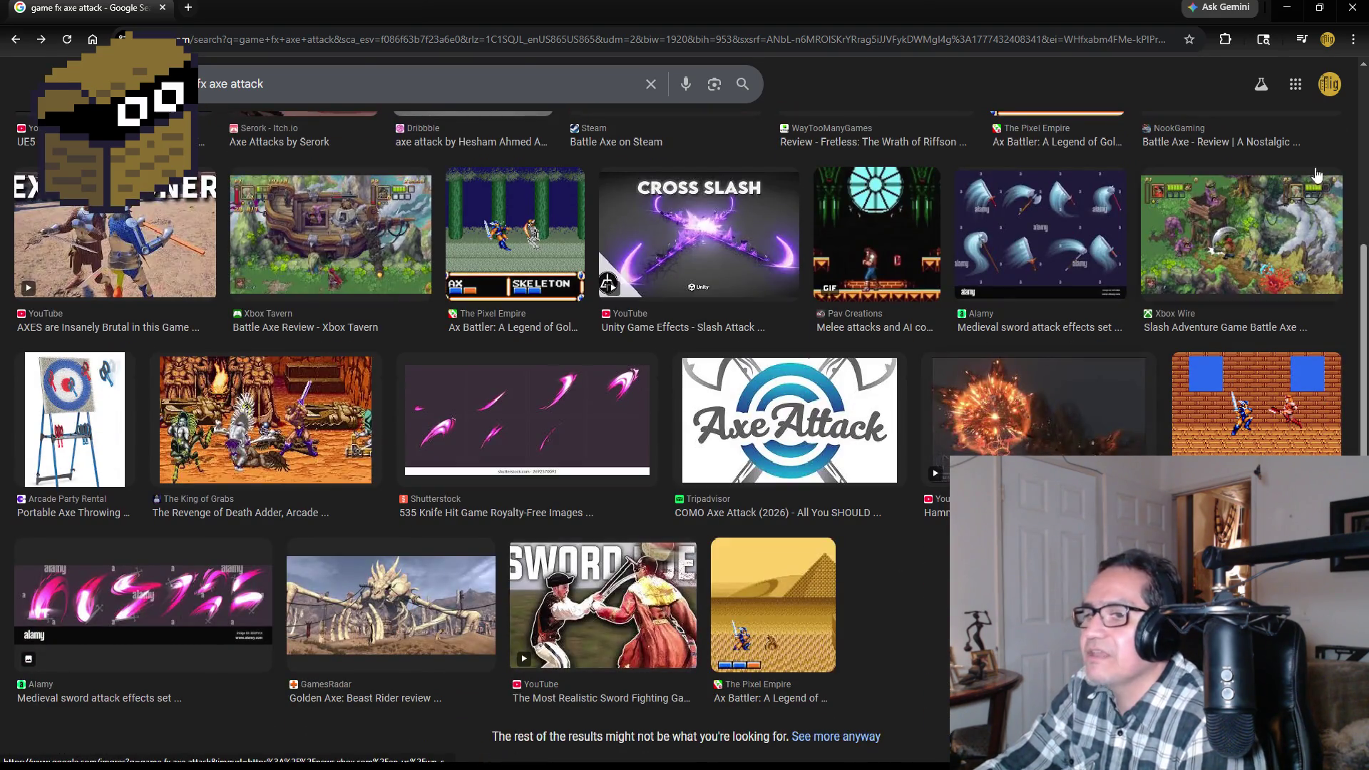
left_click(1287, 7)
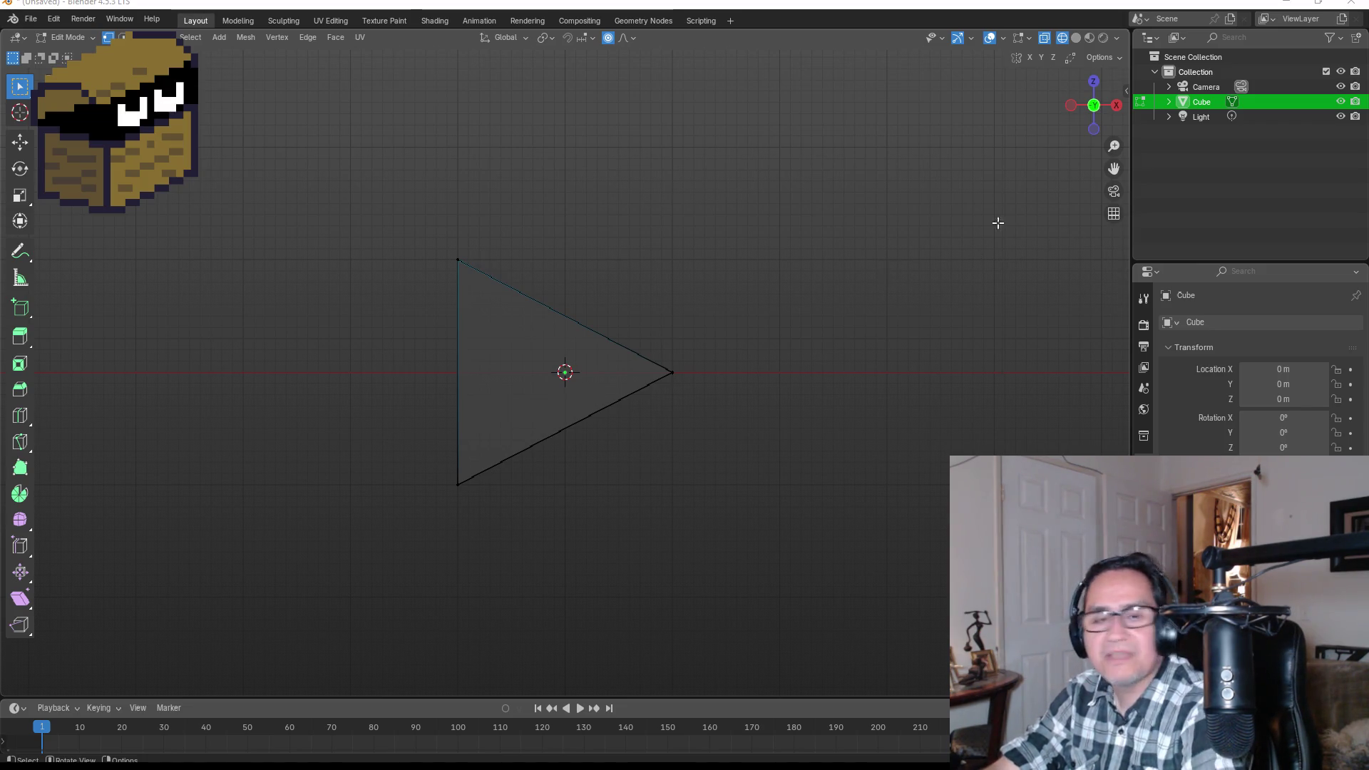
left_click(1286, 3)
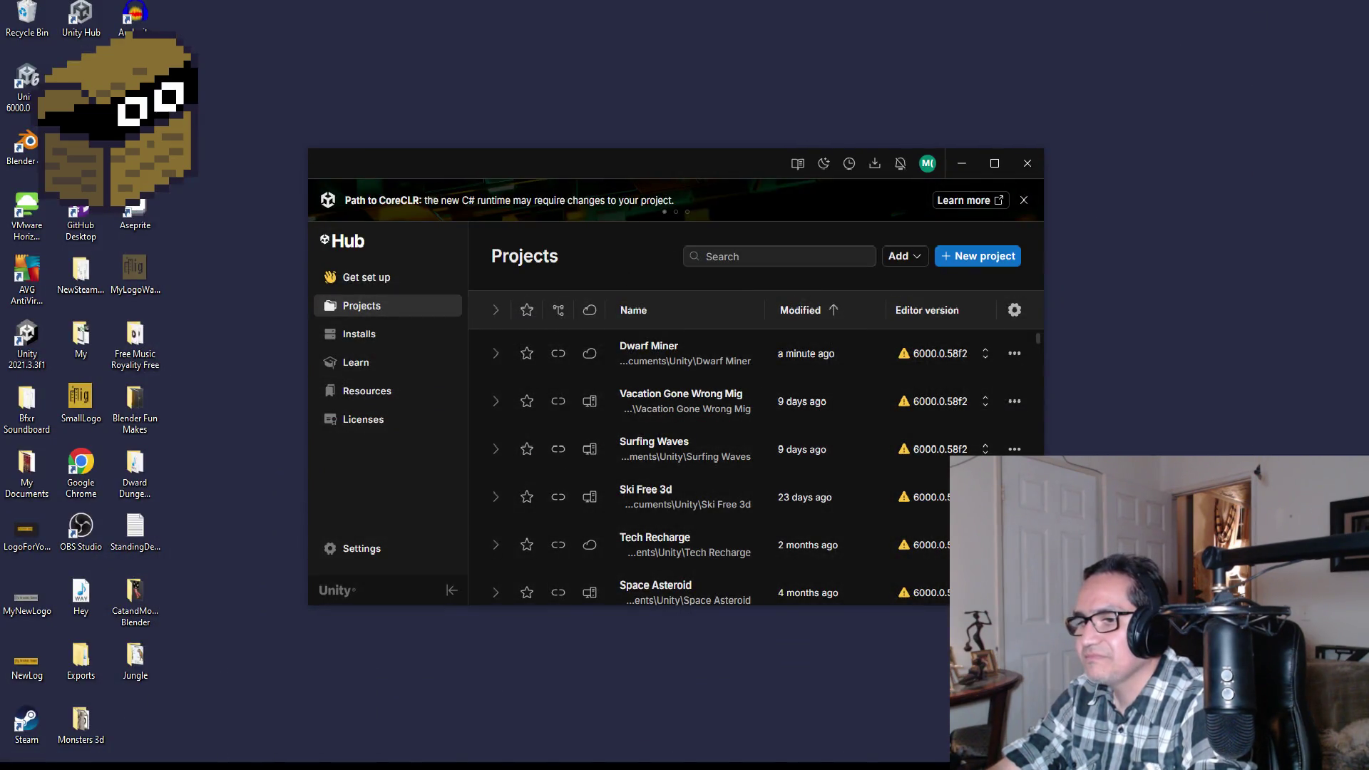
- Bring the open Dwarf Miner Unity editor window to the front
key("alt+Tab")
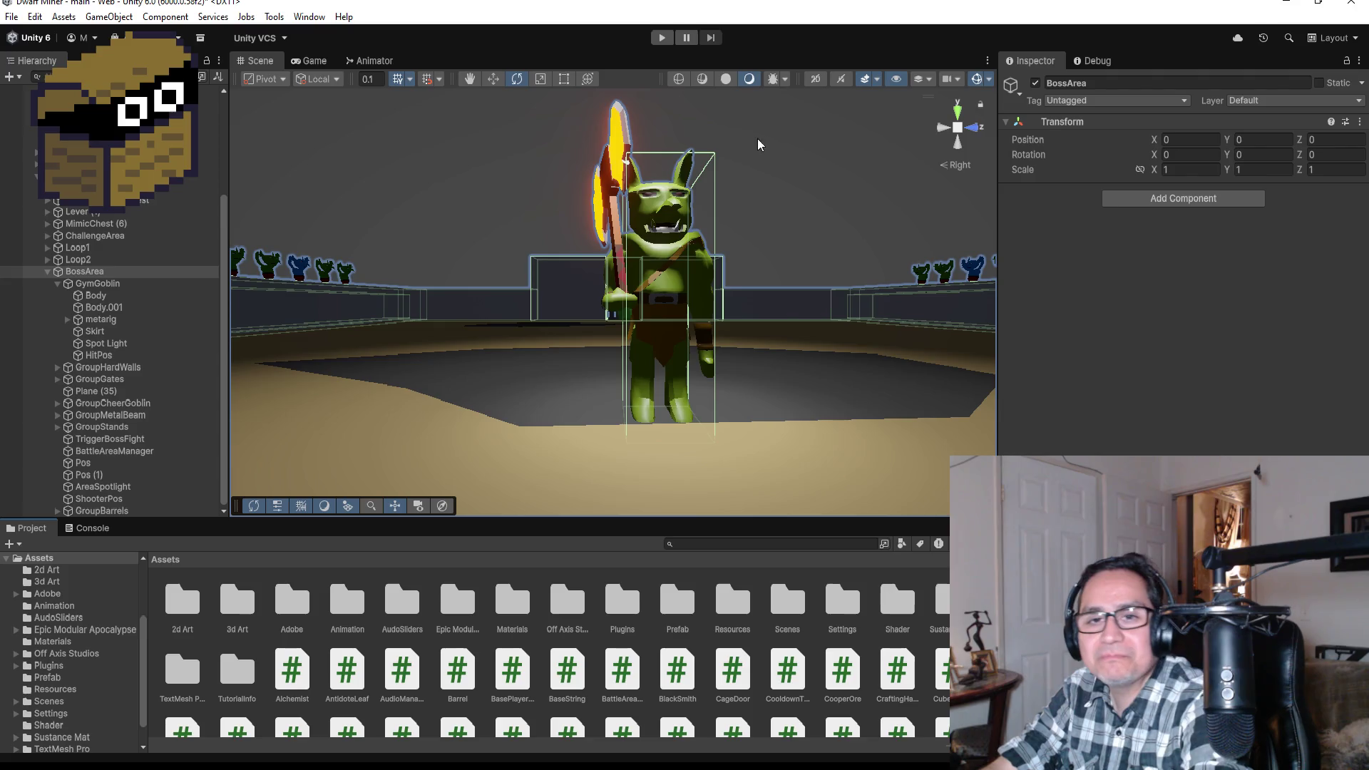
- Orbit around the goblin boss, view it from behind, and select GymGoblin in the Hierarchy
mouse_move(721, 83)
left_mouse_down()
mouse_move(733, 125)
mouse_move(815, 211)
mouse_move(668, 230)
mouse_move(804, 278)
mouse_move(449, 306)
mouse_move(790, 285)
left_mouse_up()
left_click(974, 134)
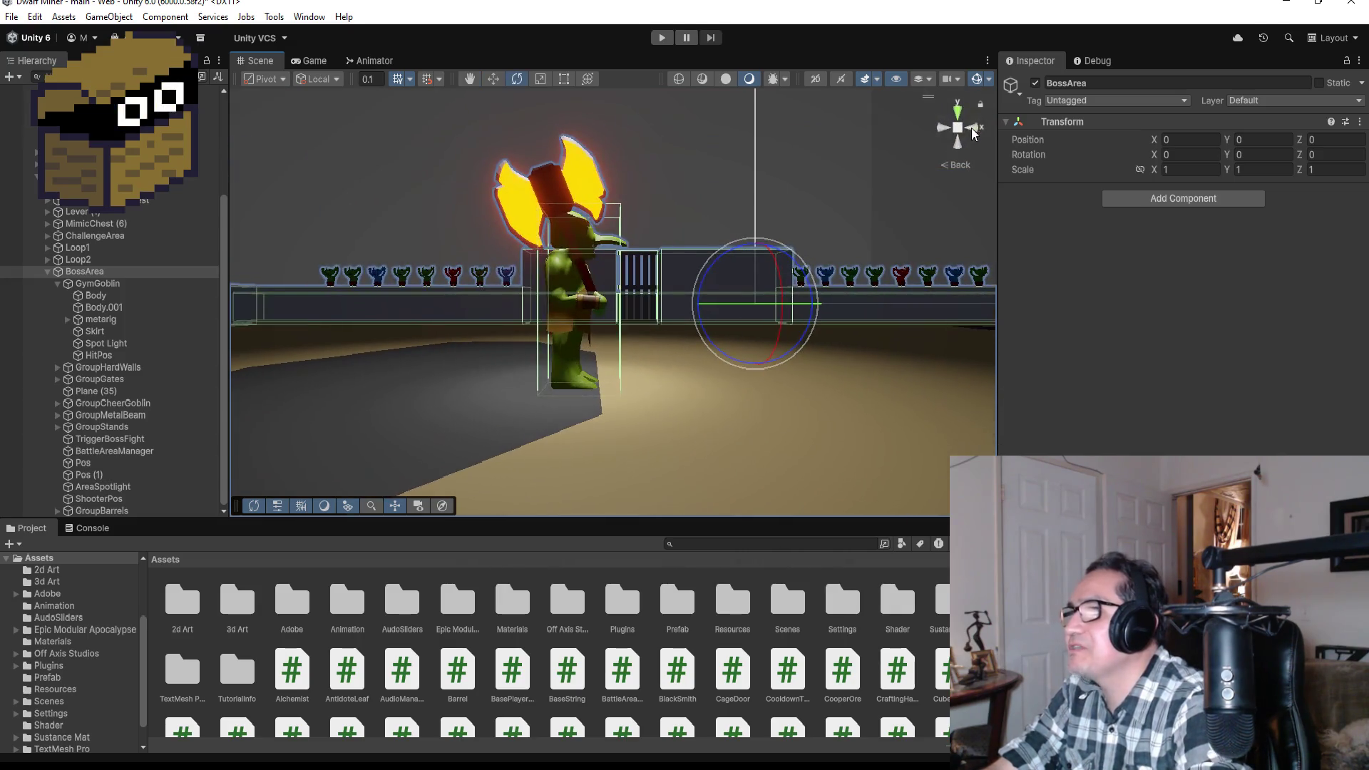
left_click(973, 131)
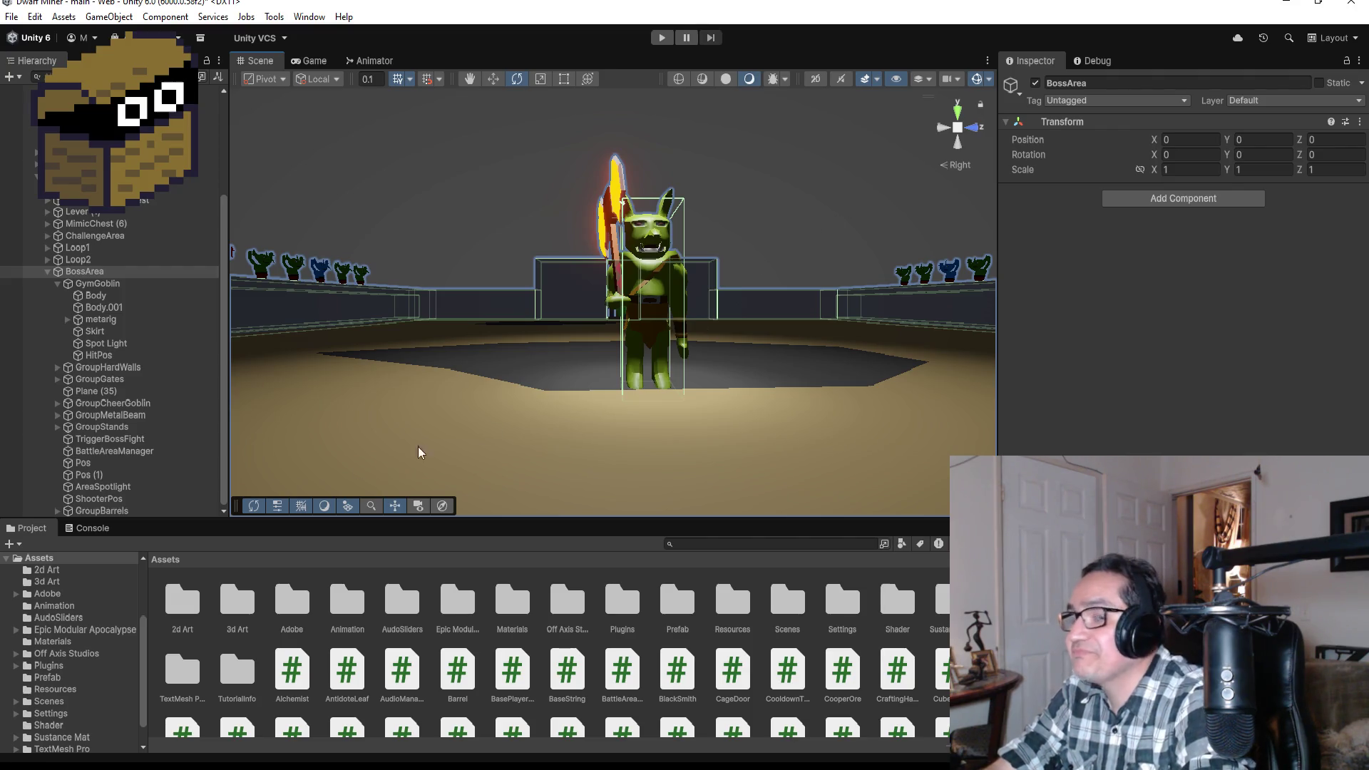
left_click(96, 285)
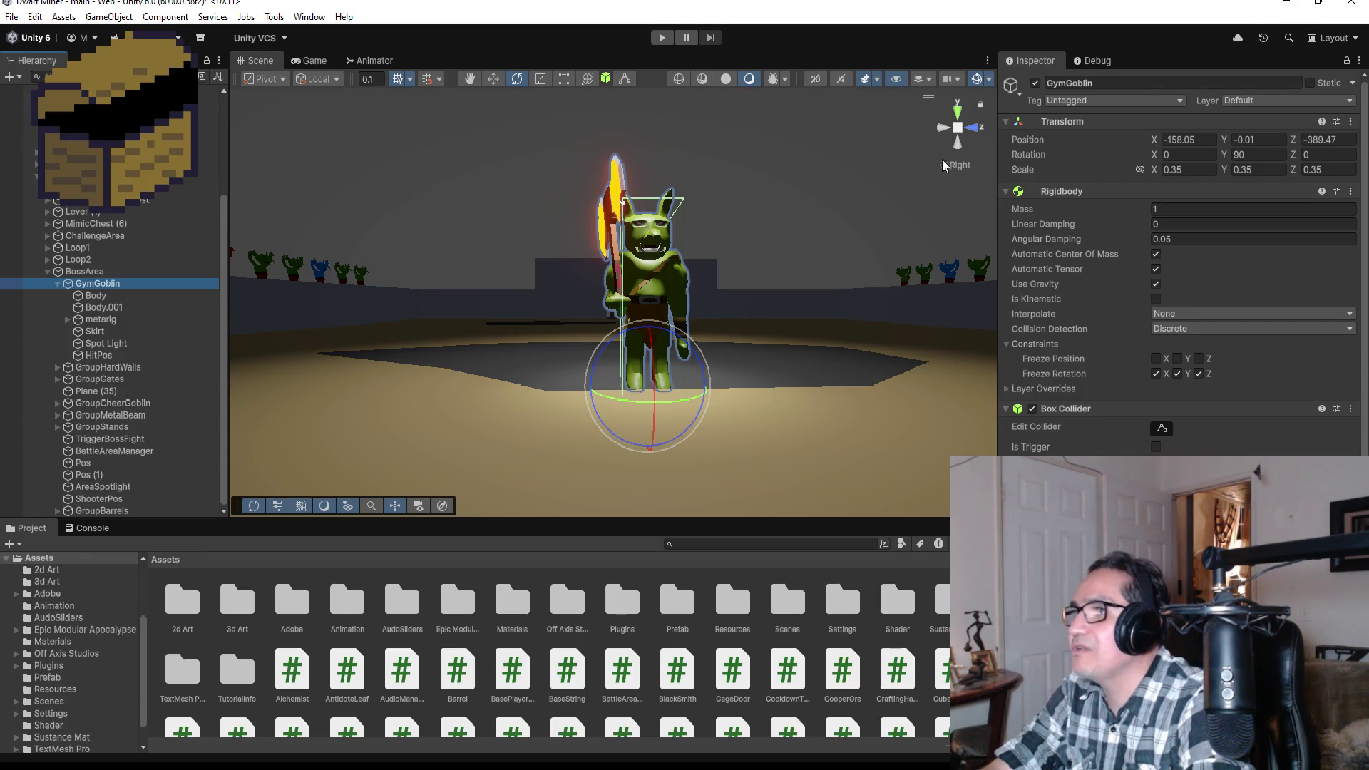
- Check the goblin from the front and right sides, then select a Project folder
left_click(949, 127)
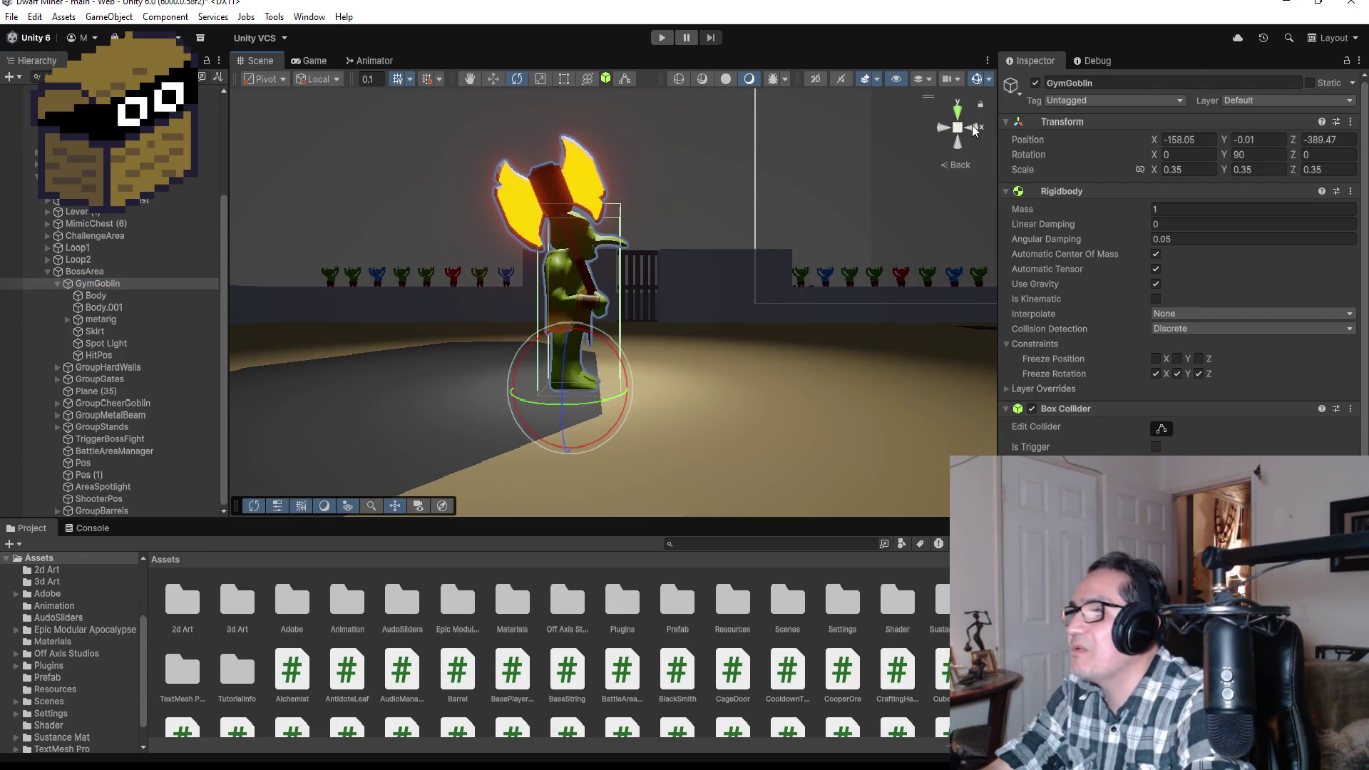
left_click(974, 129)
left_click(948, 127)
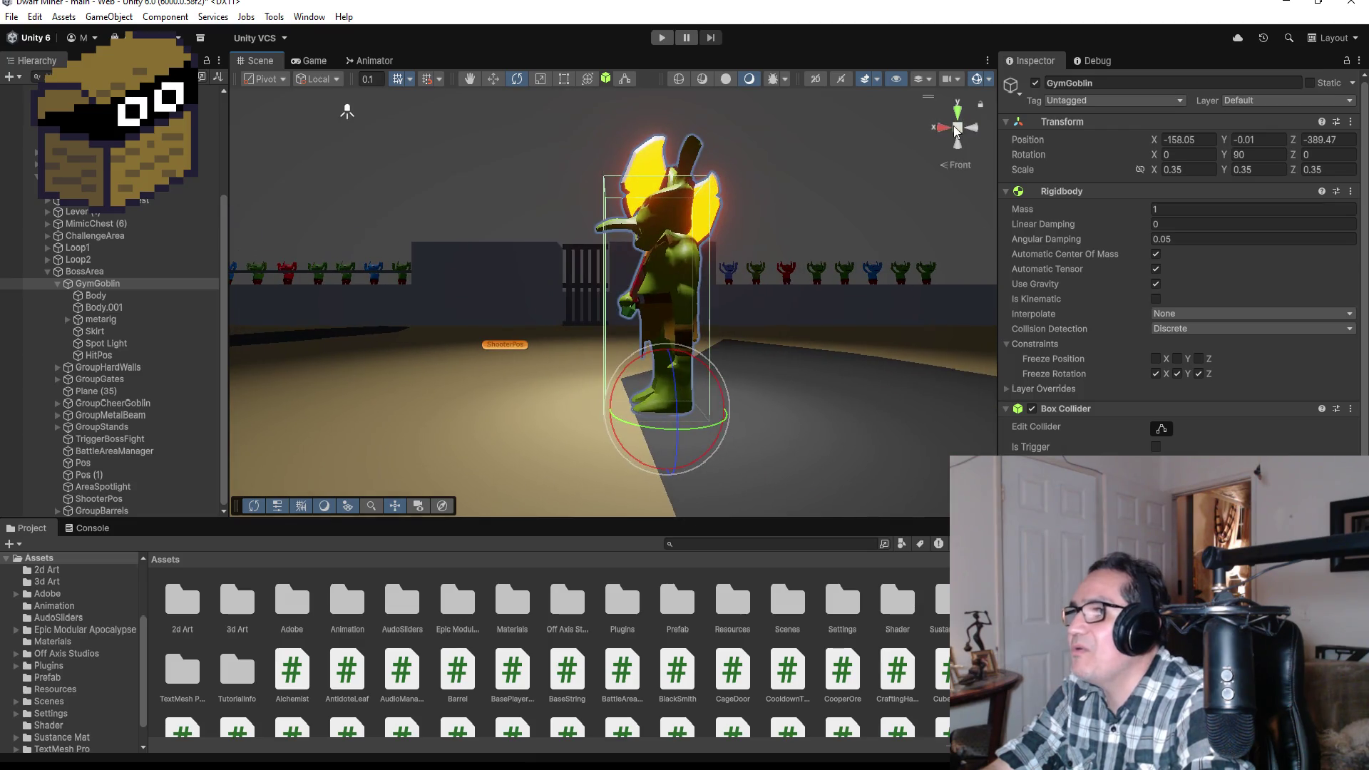
left_click(946, 127)
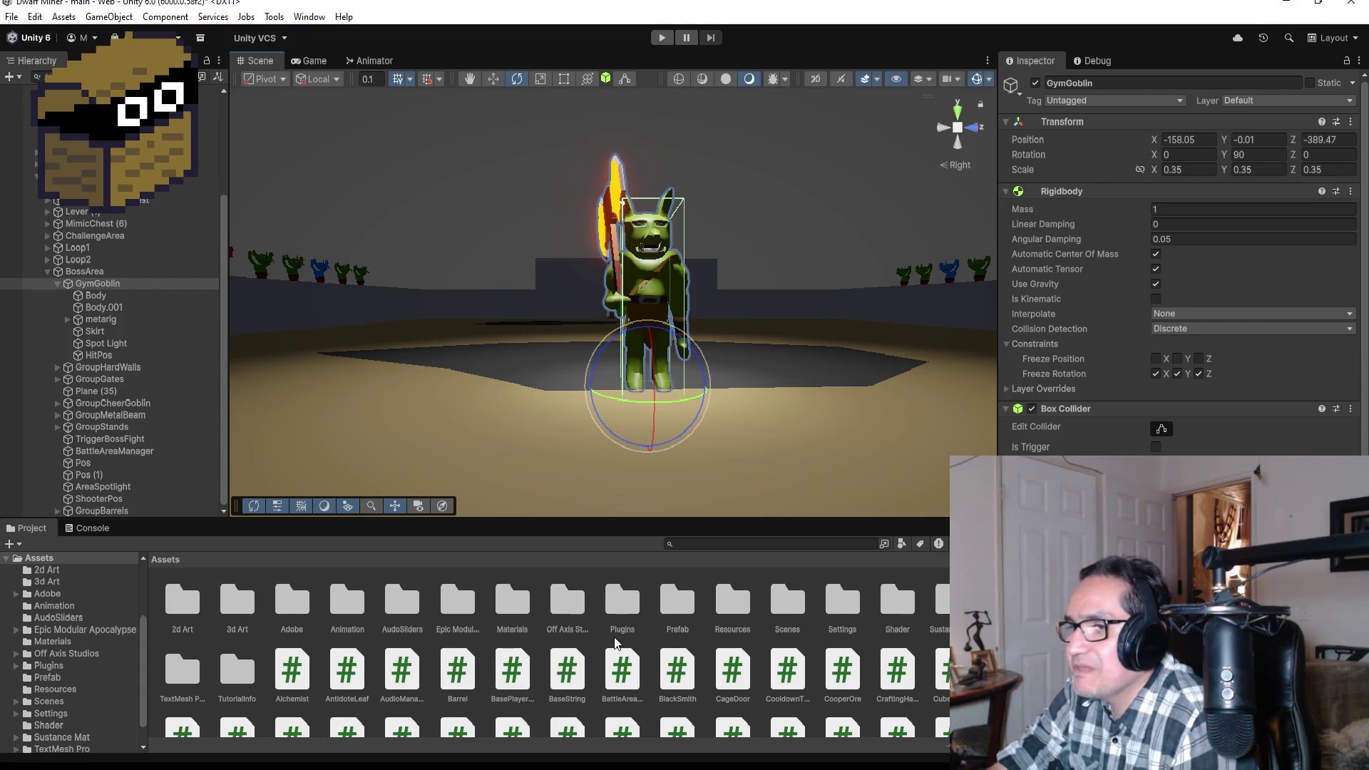
left_click(569, 614)
- Browse the Plugins folder and the AllIn13DShader demo folders, including Shaders and Models
left_click(626, 612)
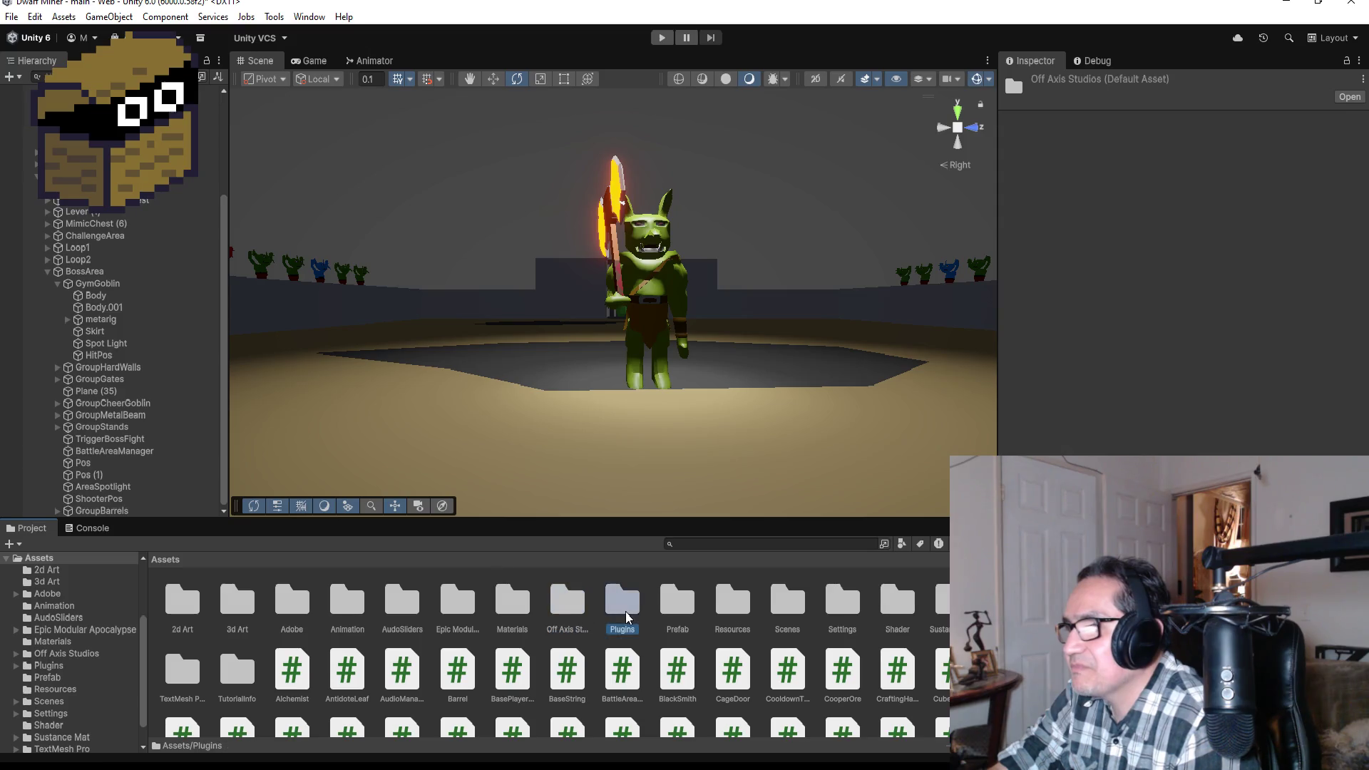
double_click(613, 613)
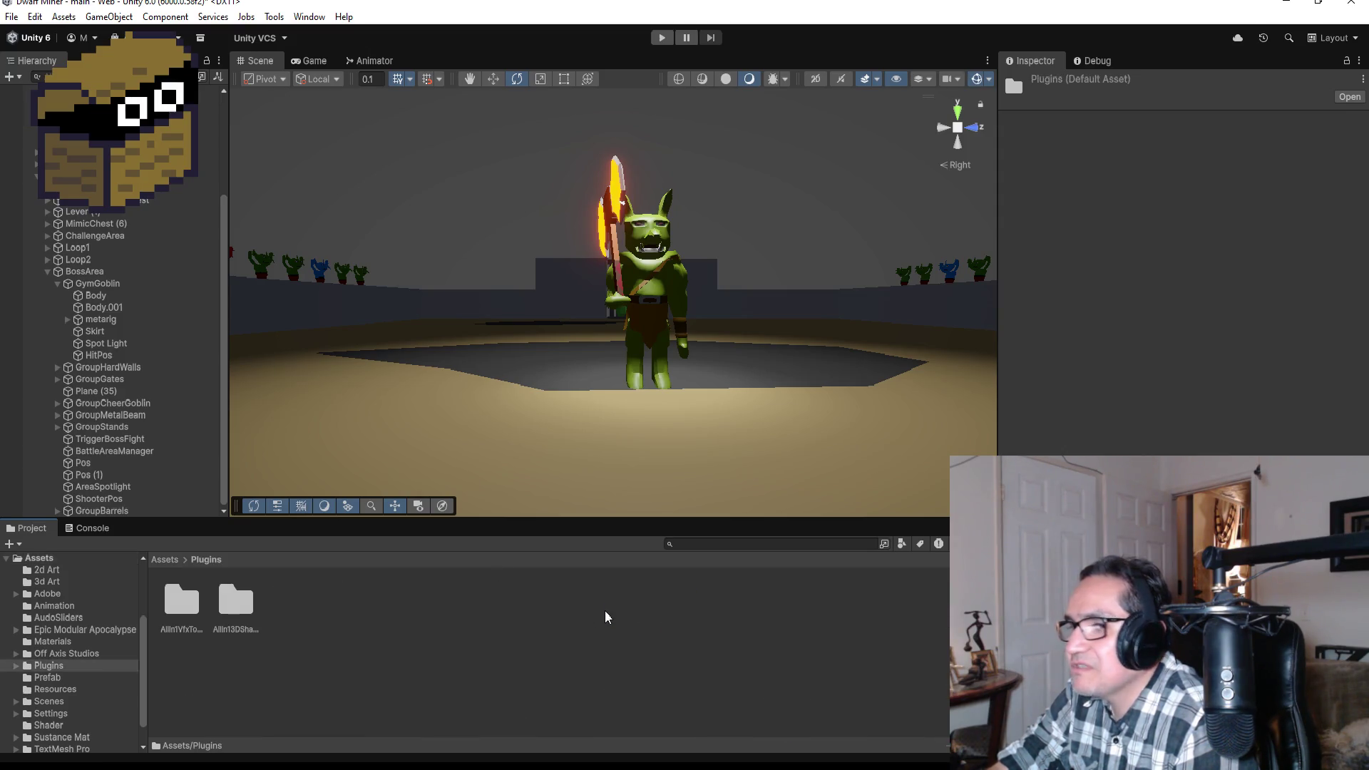
left_click(221, 619)
double_click(182, 602)
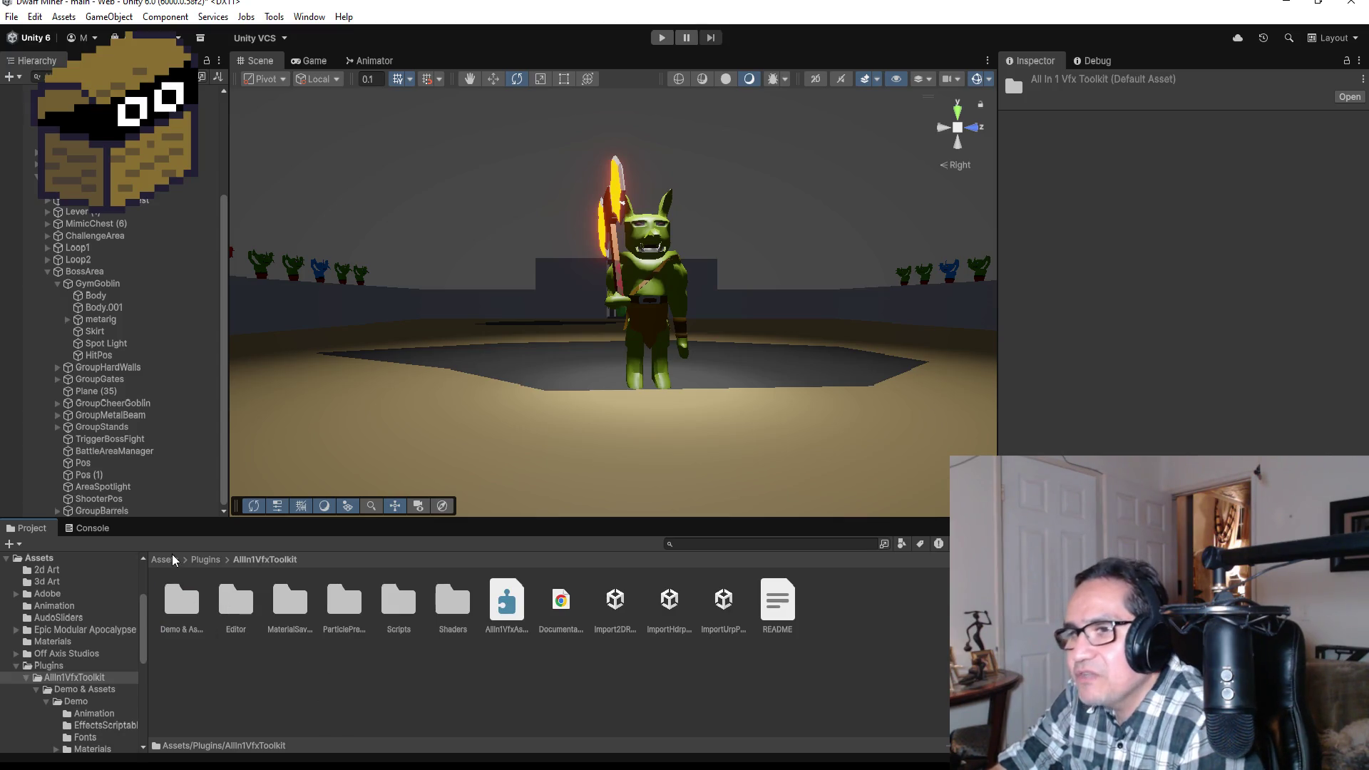
left_click(205, 560)
double_click(182, 600)
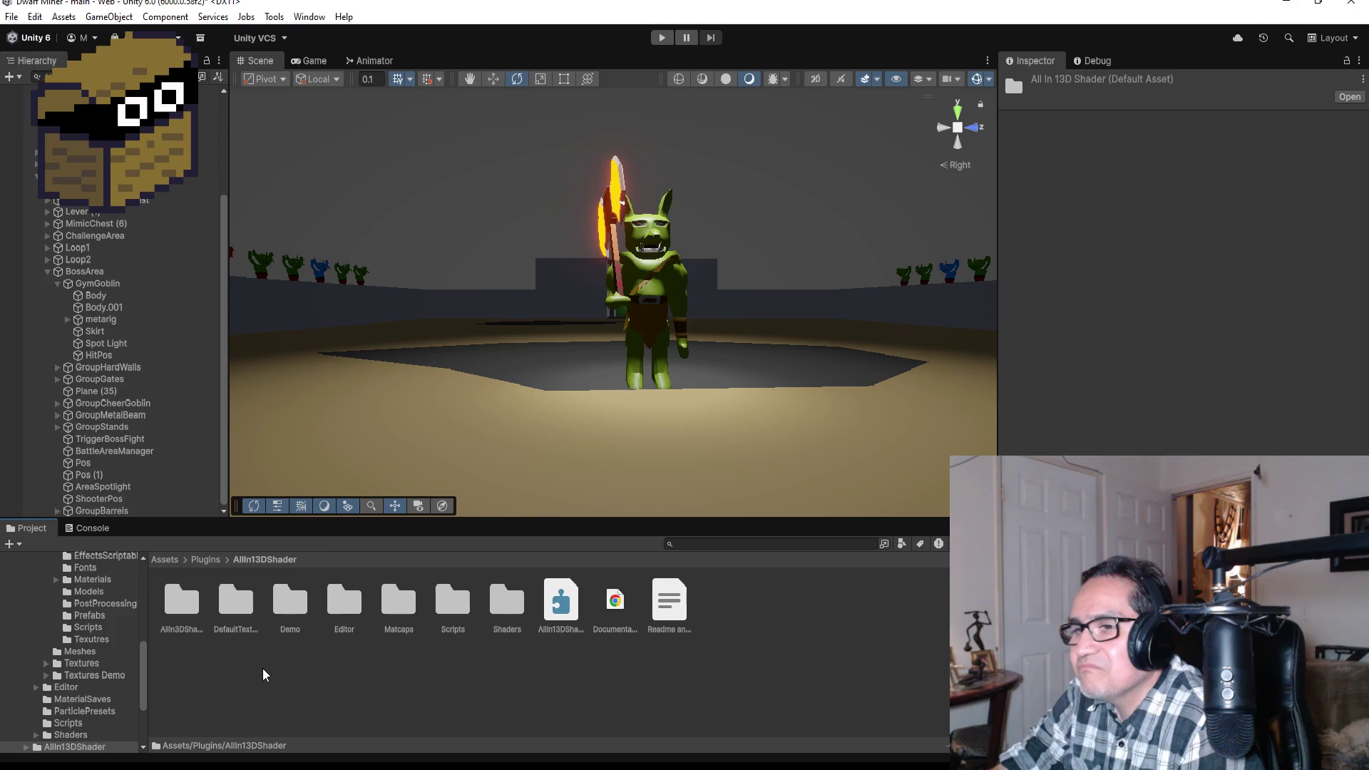
double_click(290, 599)
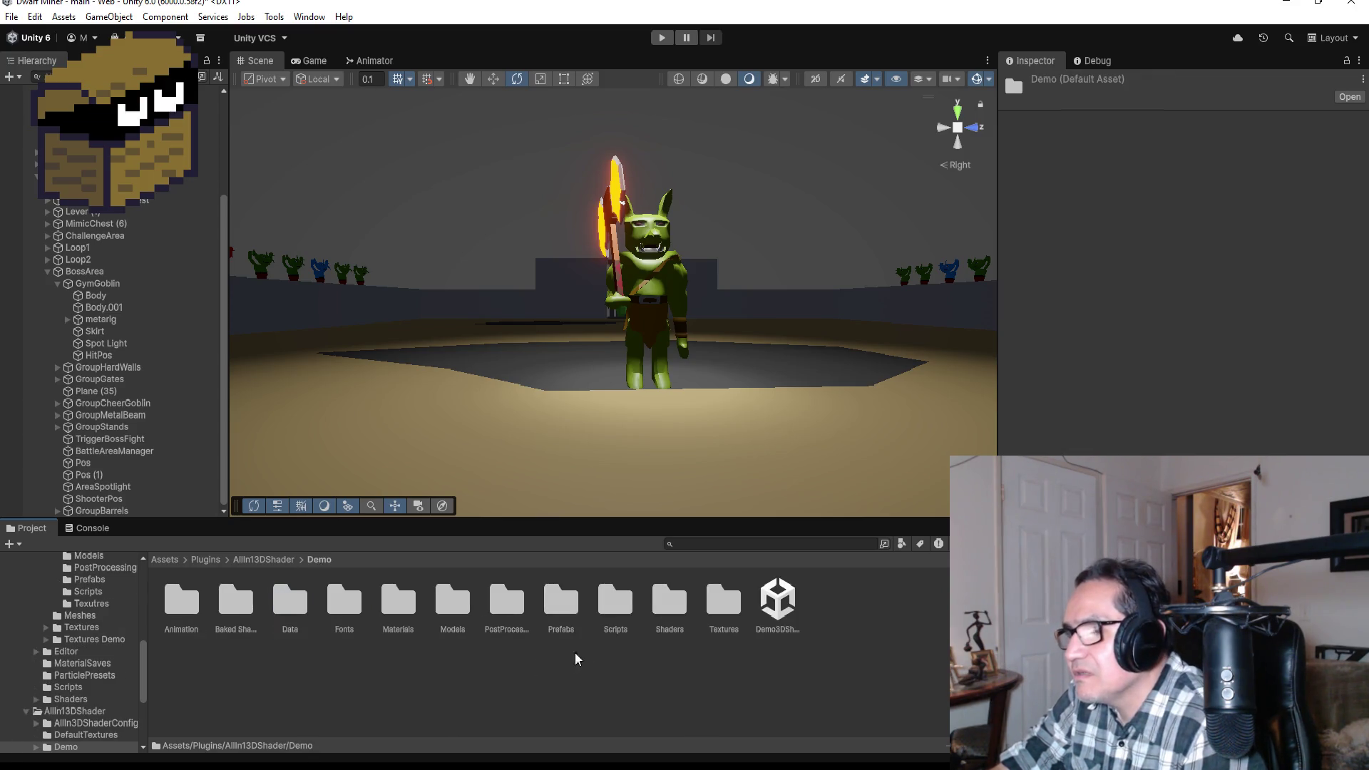
double_click(669, 601)
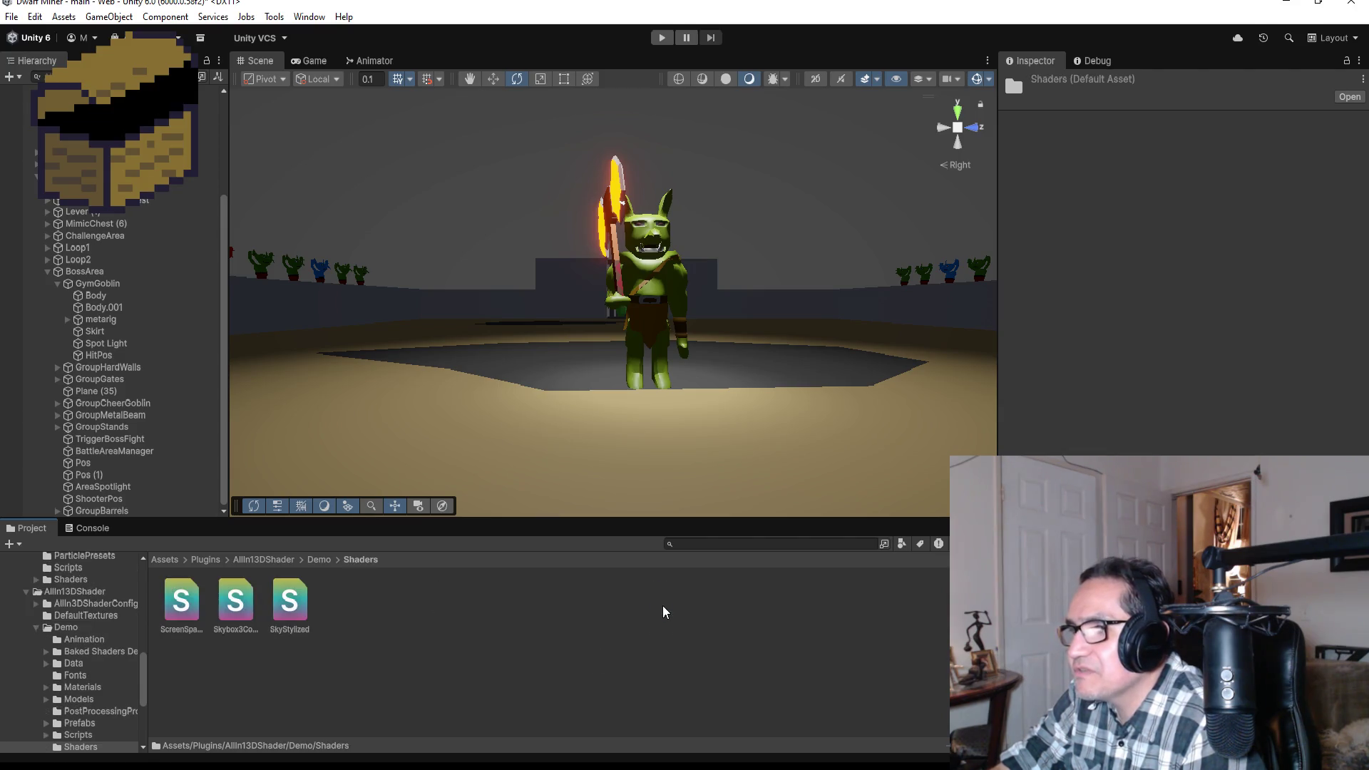
left_click(314, 561)
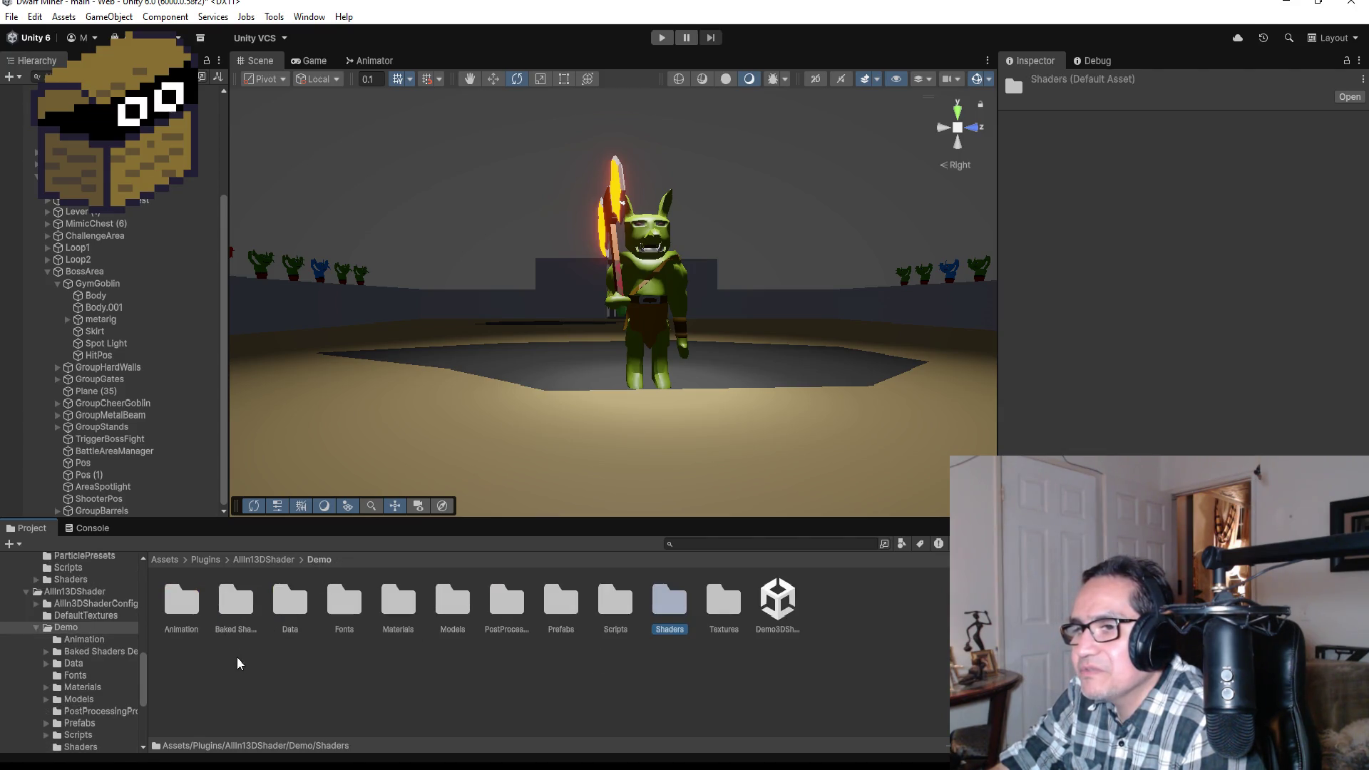
left_click(241, 606)
left_click(294, 604)
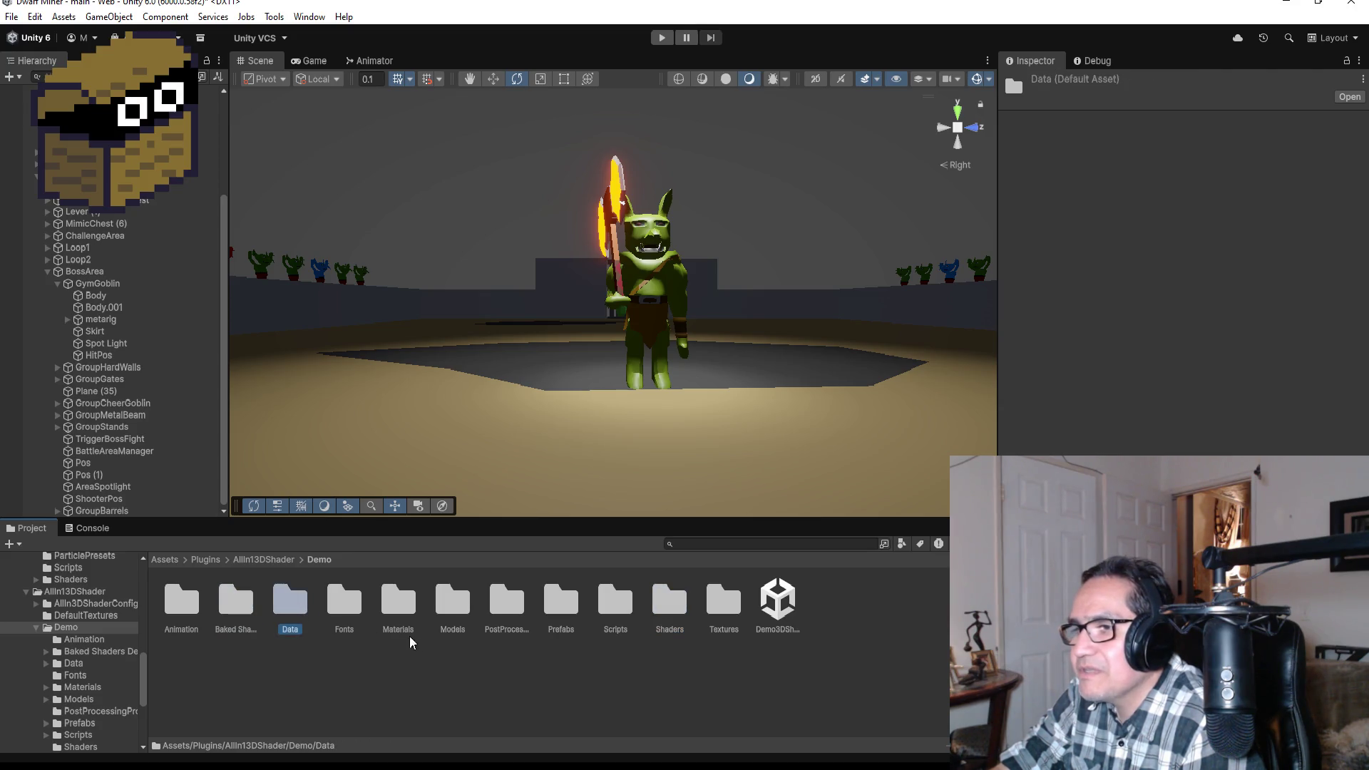
double_click(452, 607)
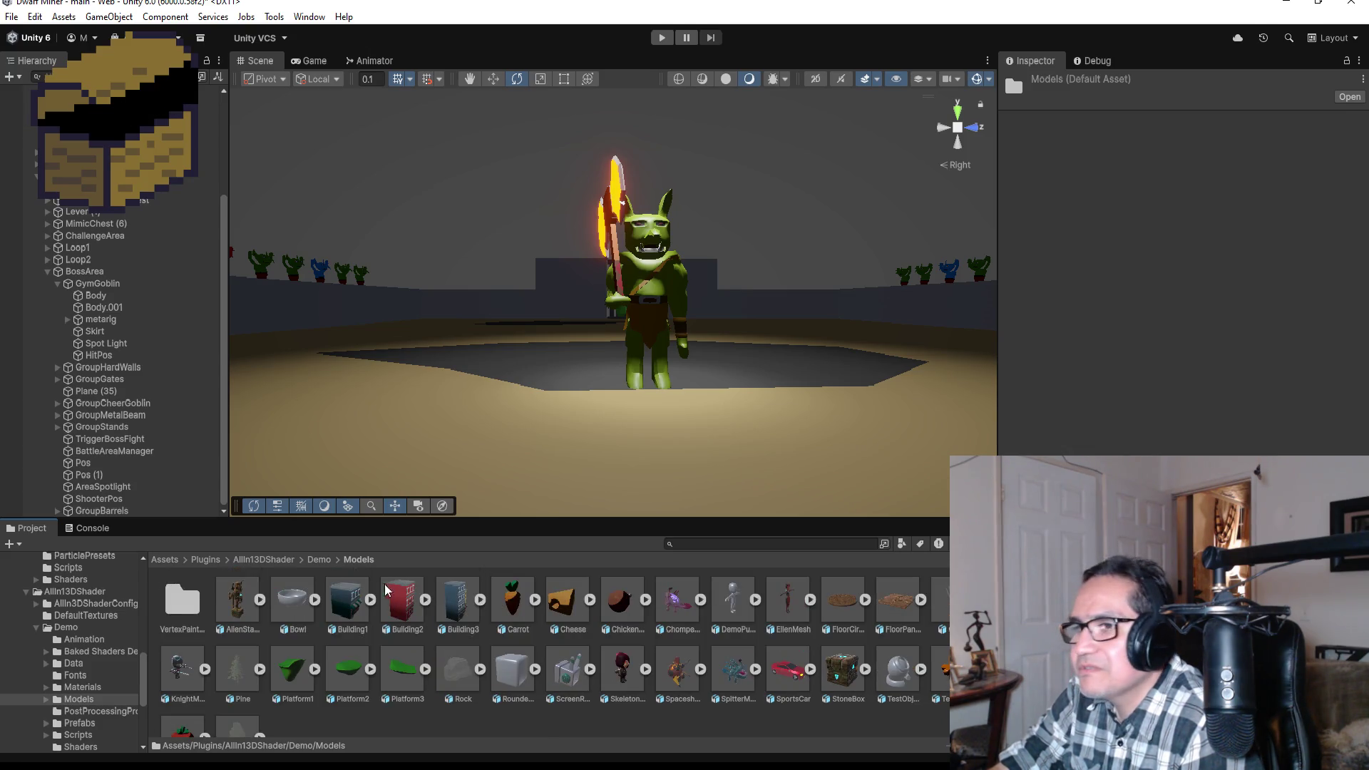
- Navigate to Plugins > AllIn1VfxToolkit > Demo & Assets > Demo > Prefabs
left_click(278, 560)
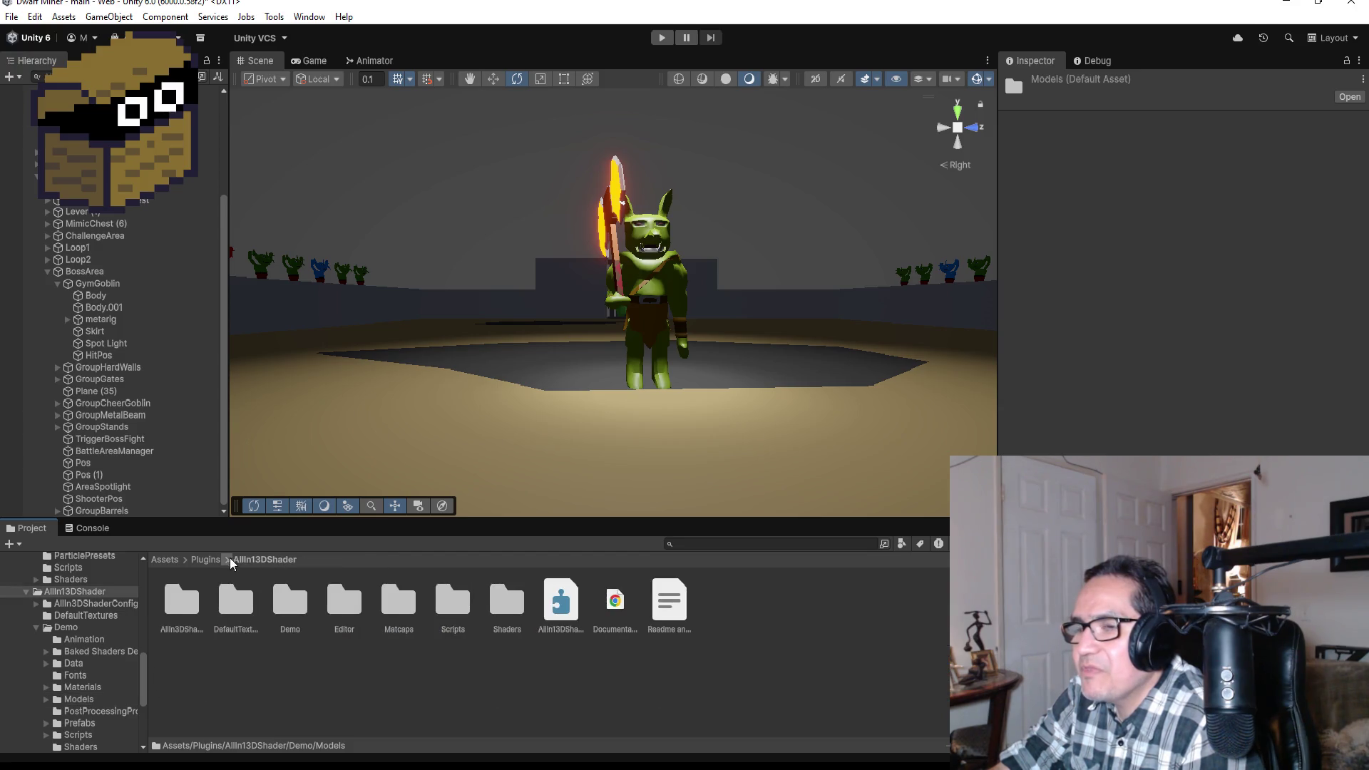
left_click(207, 556)
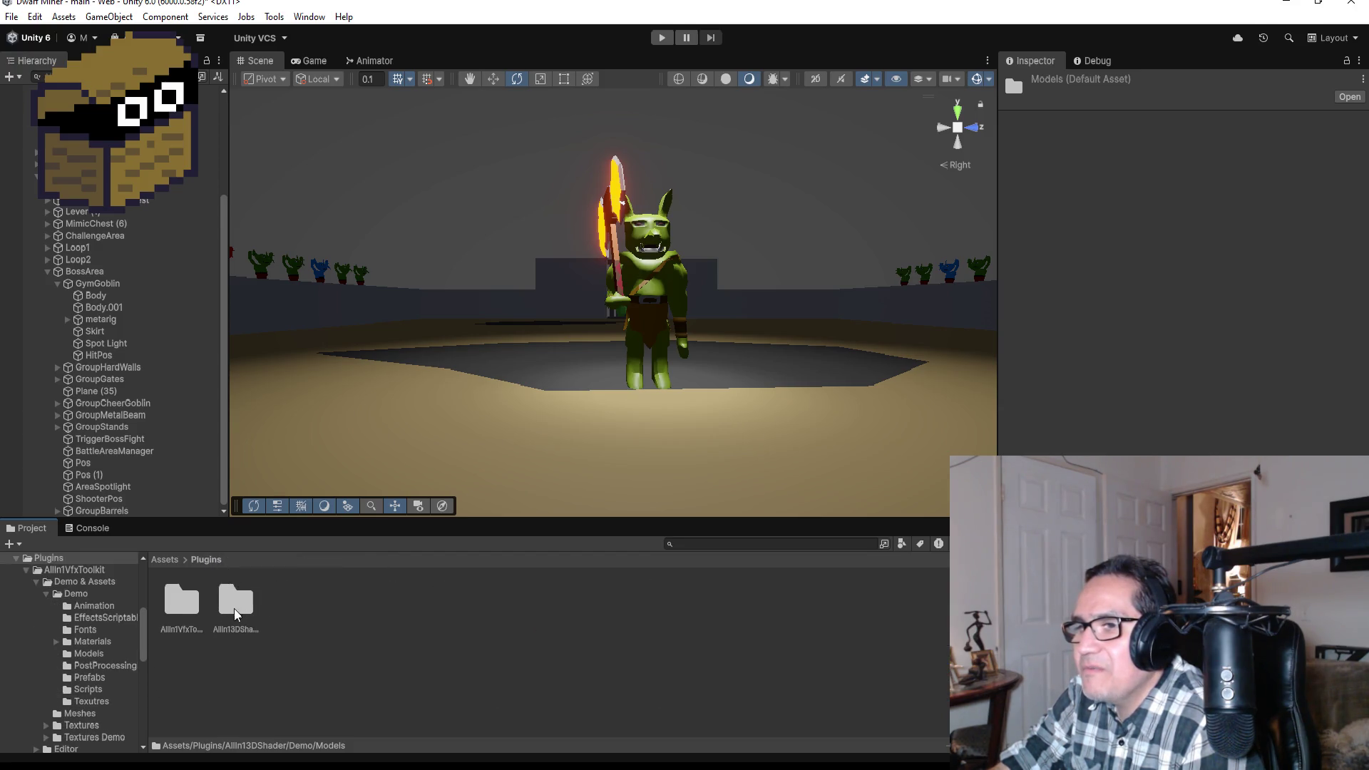
double_click(178, 602)
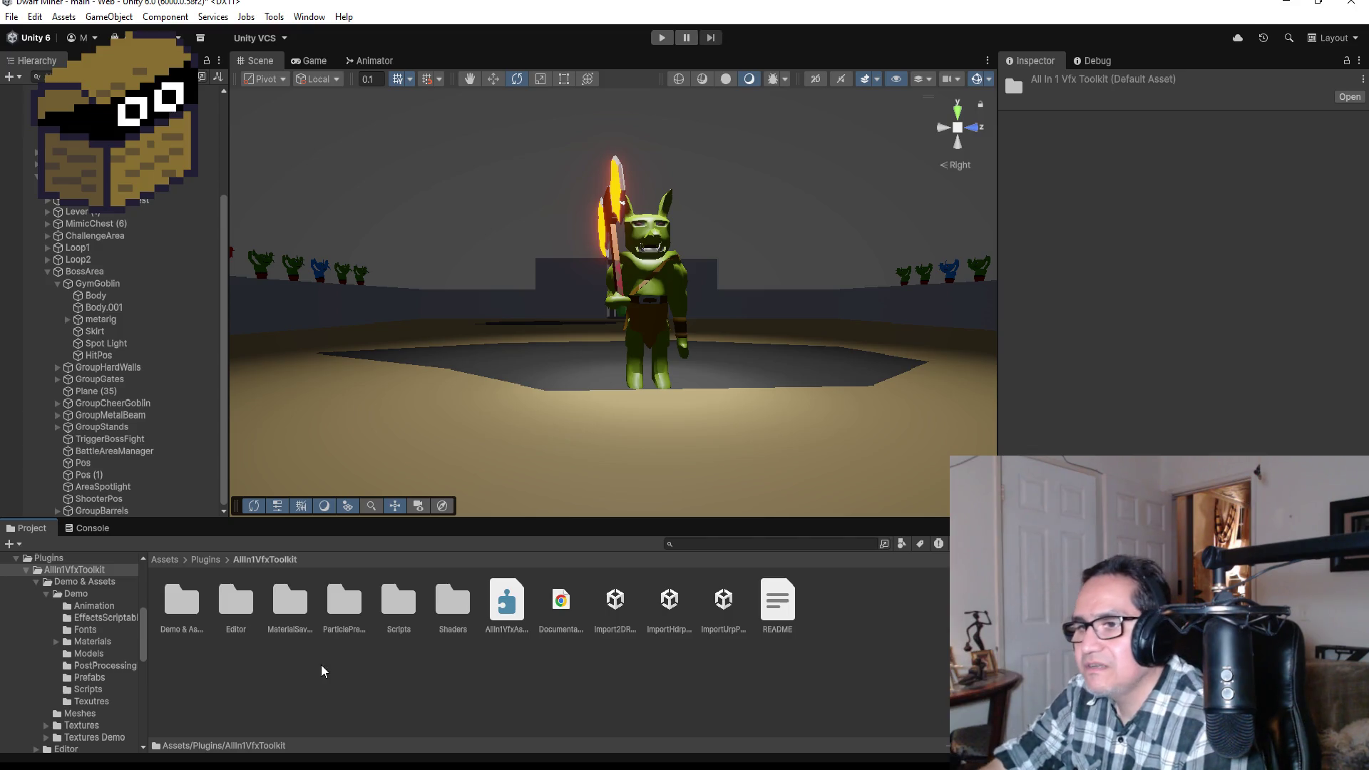
double_click(182, 600)
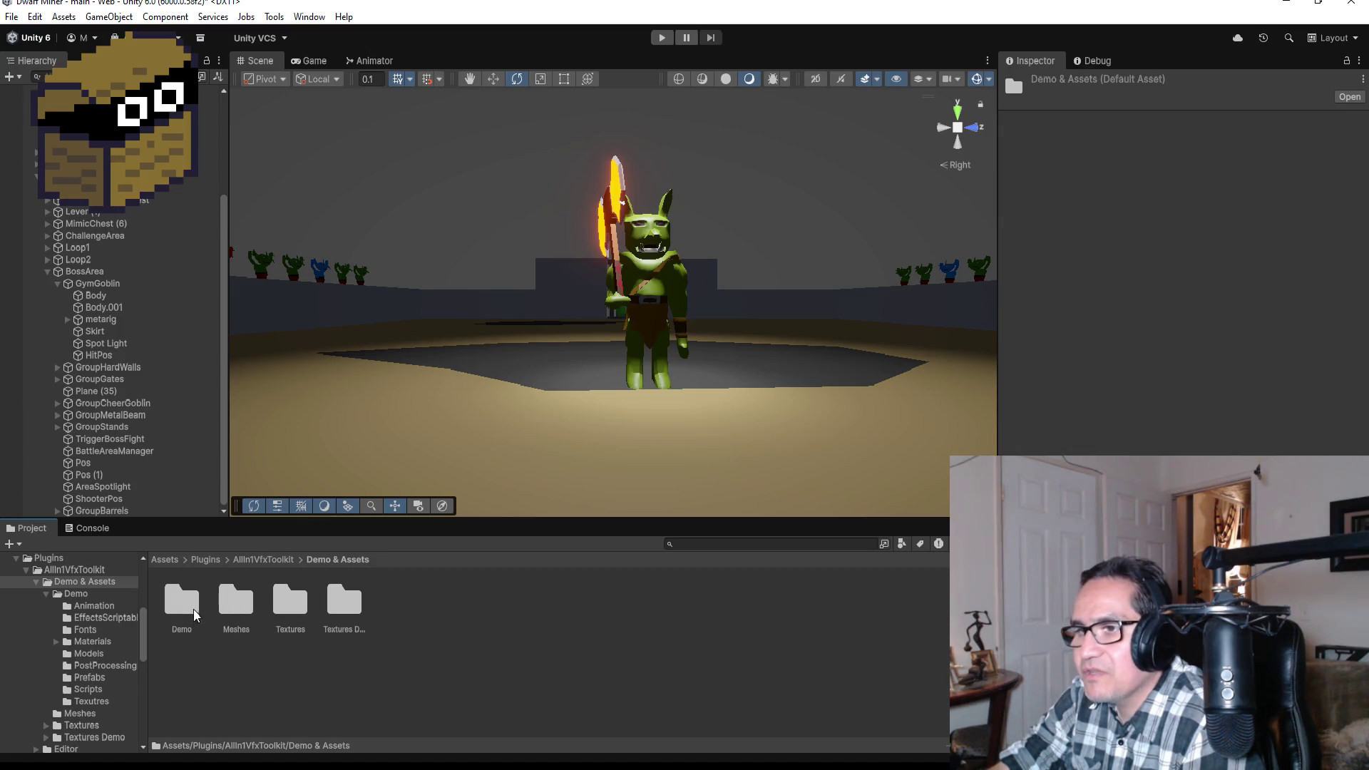
double_click(181, 602)
double_click(501, 605)
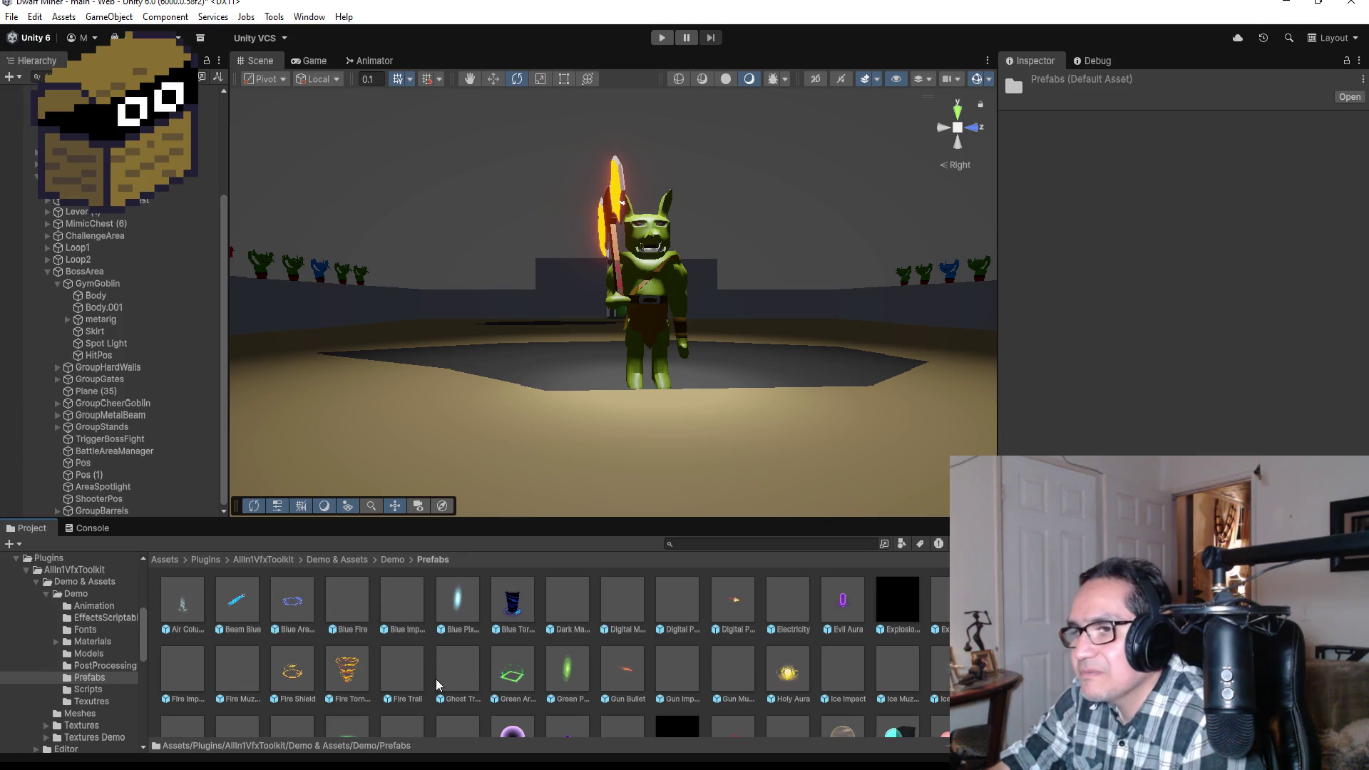
- Inspect the Pixel Fire, Toon, Thick Smoke, Slash Venom, Slash Orange and Slash Magic prefabs
scroll(614, 647, "down", 3)
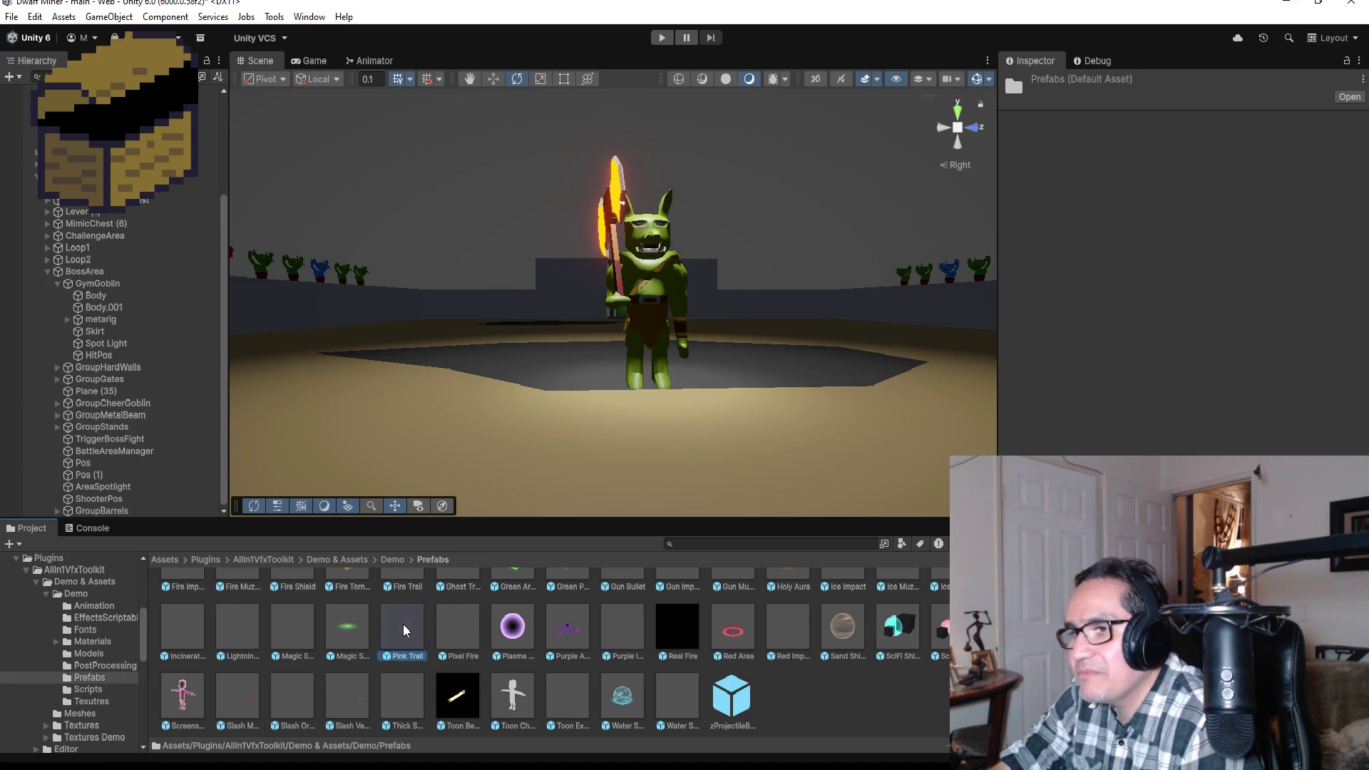
left_click(448, 620)
left_click(563, 678)
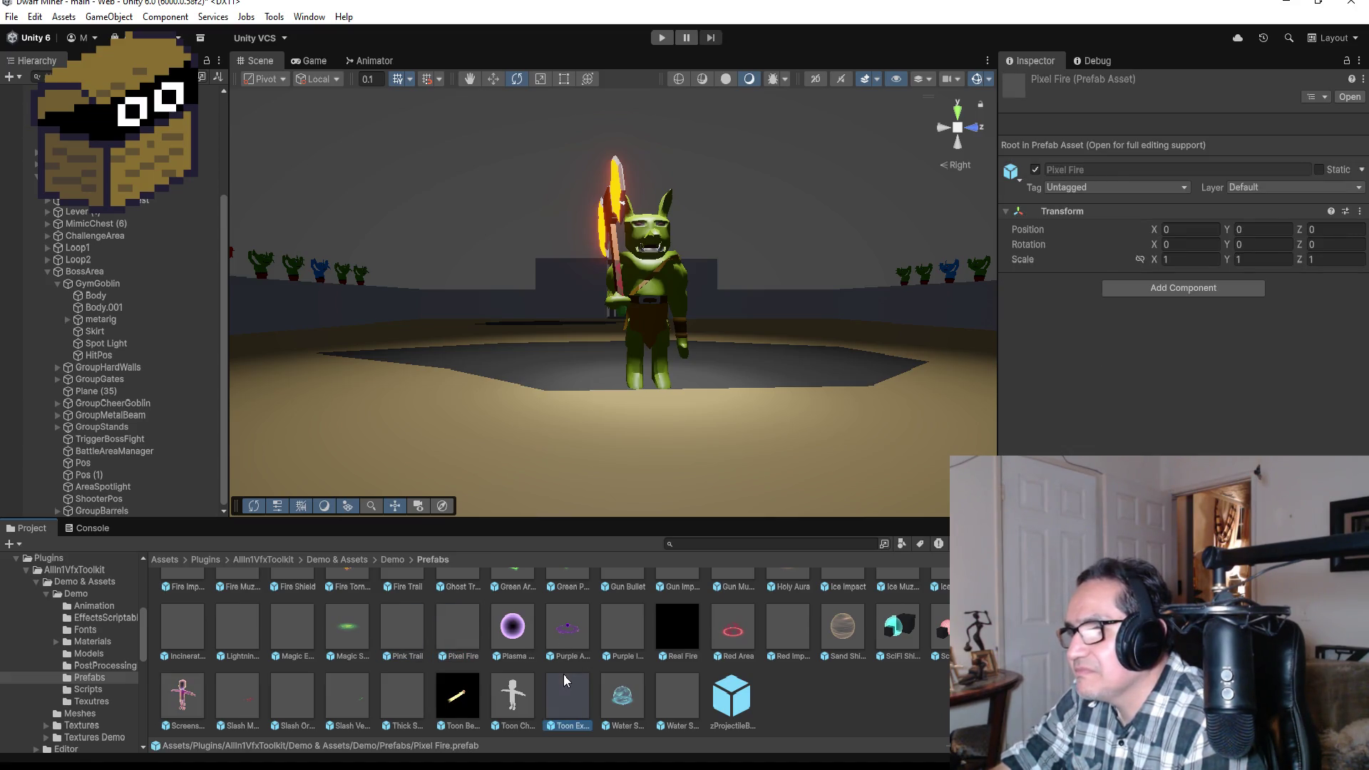
left_click(385, 693)
left_click(342, 700)
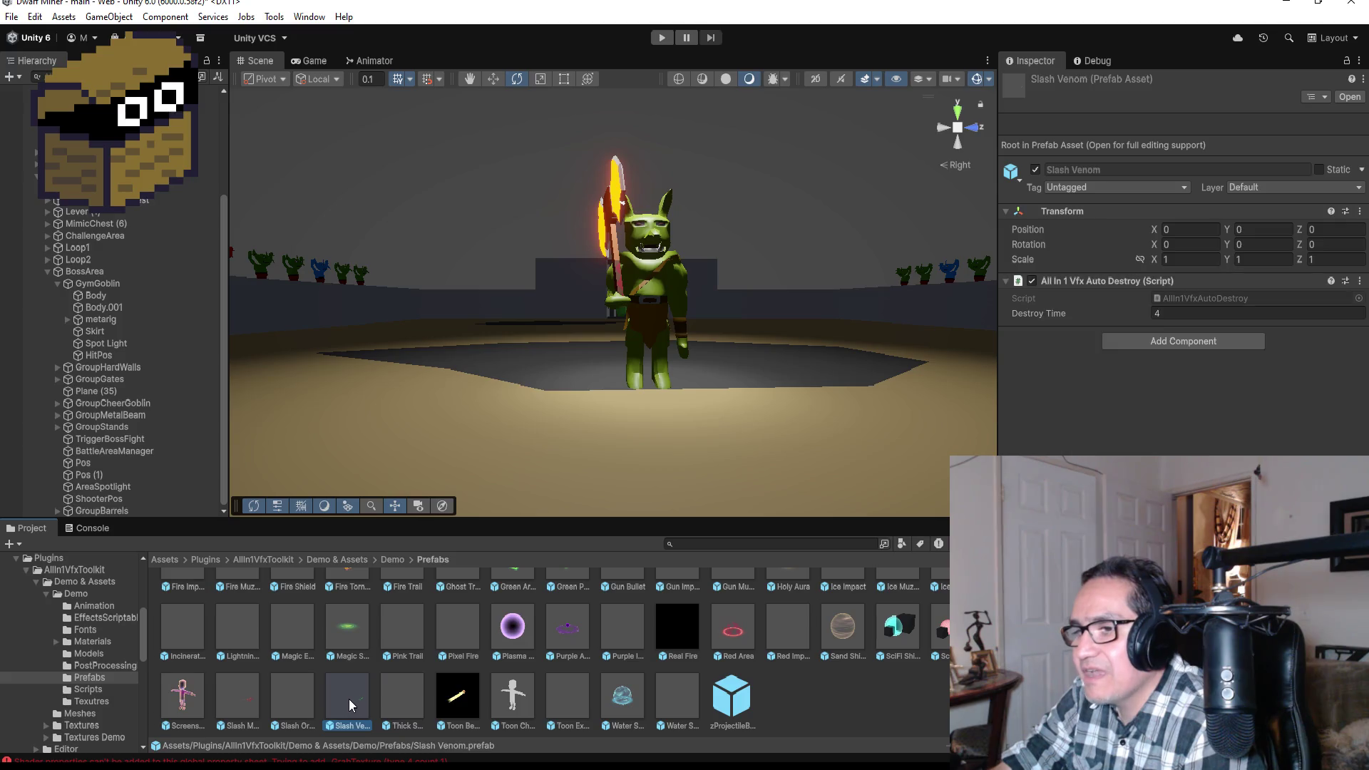
left_click(291, 687)
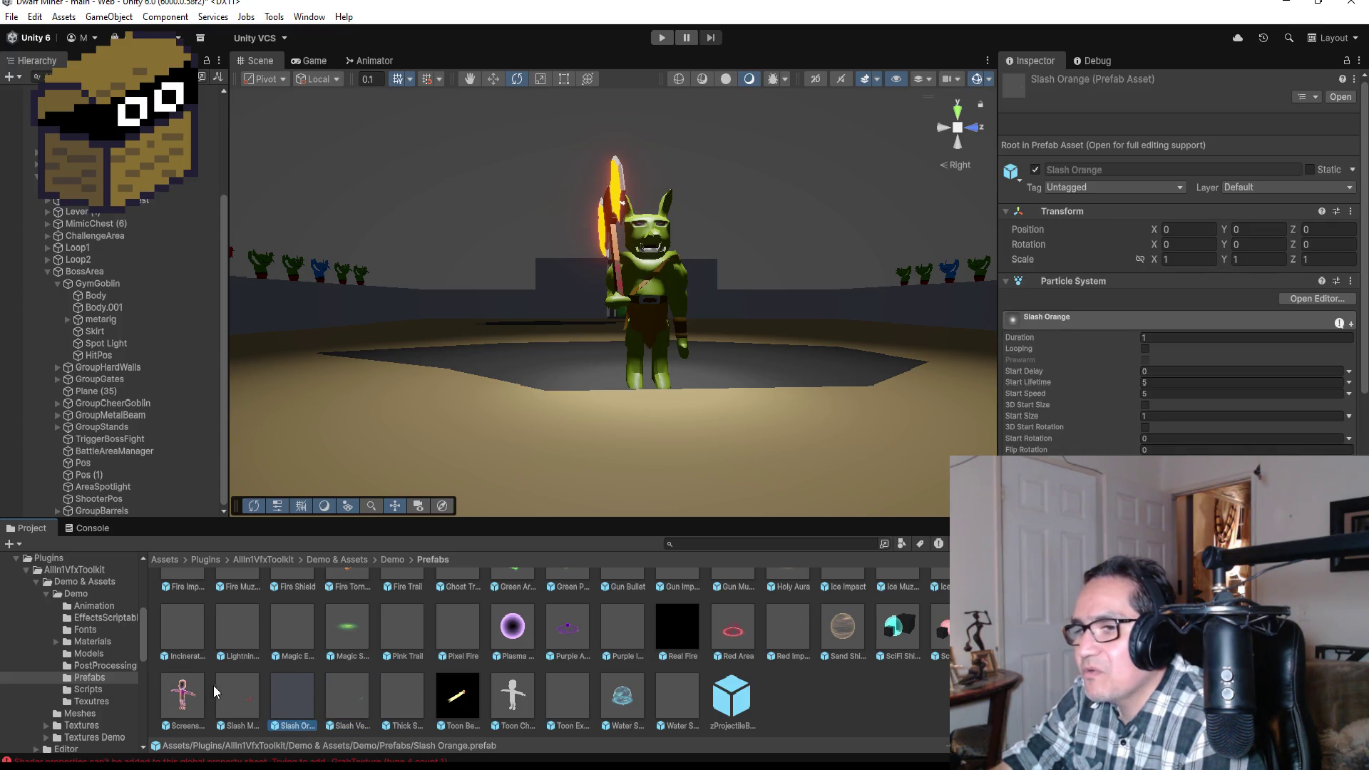
left_click(248, 688)
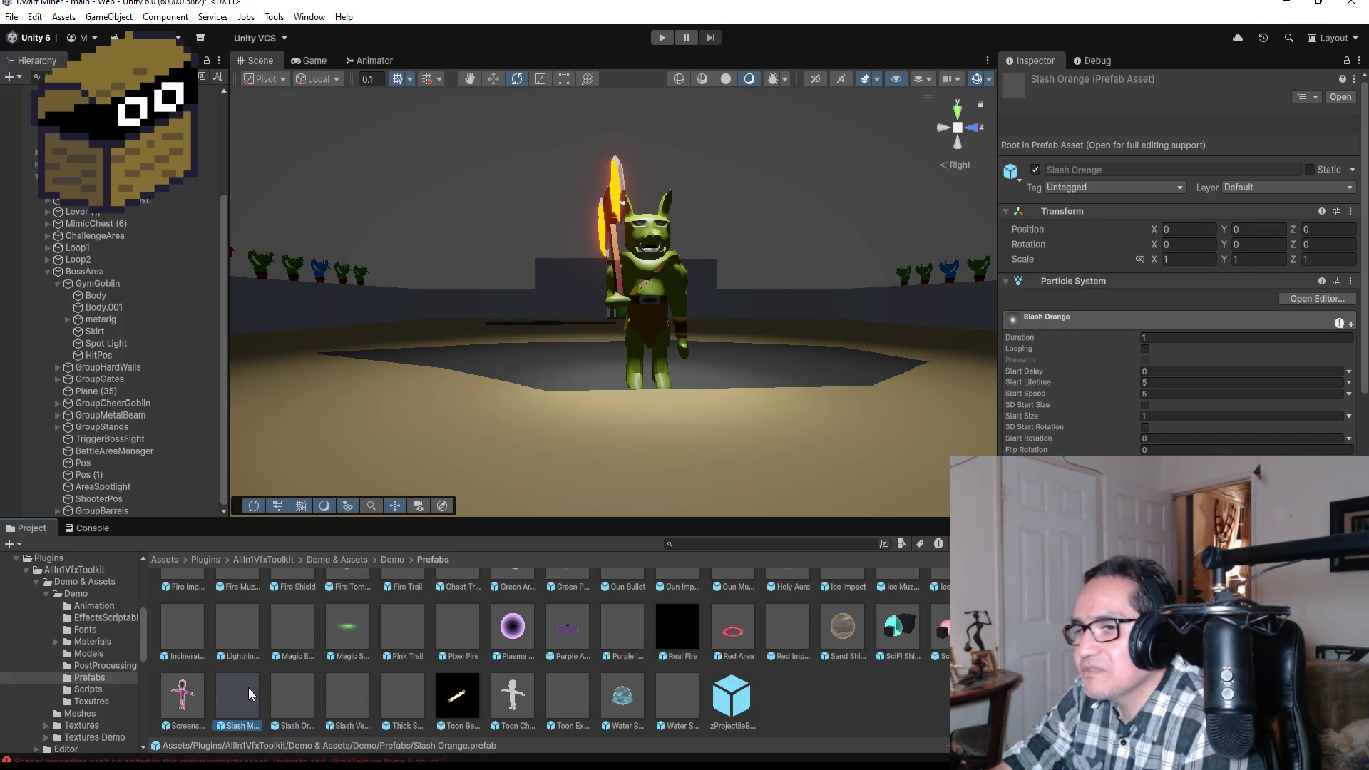
left_click(306, 694)
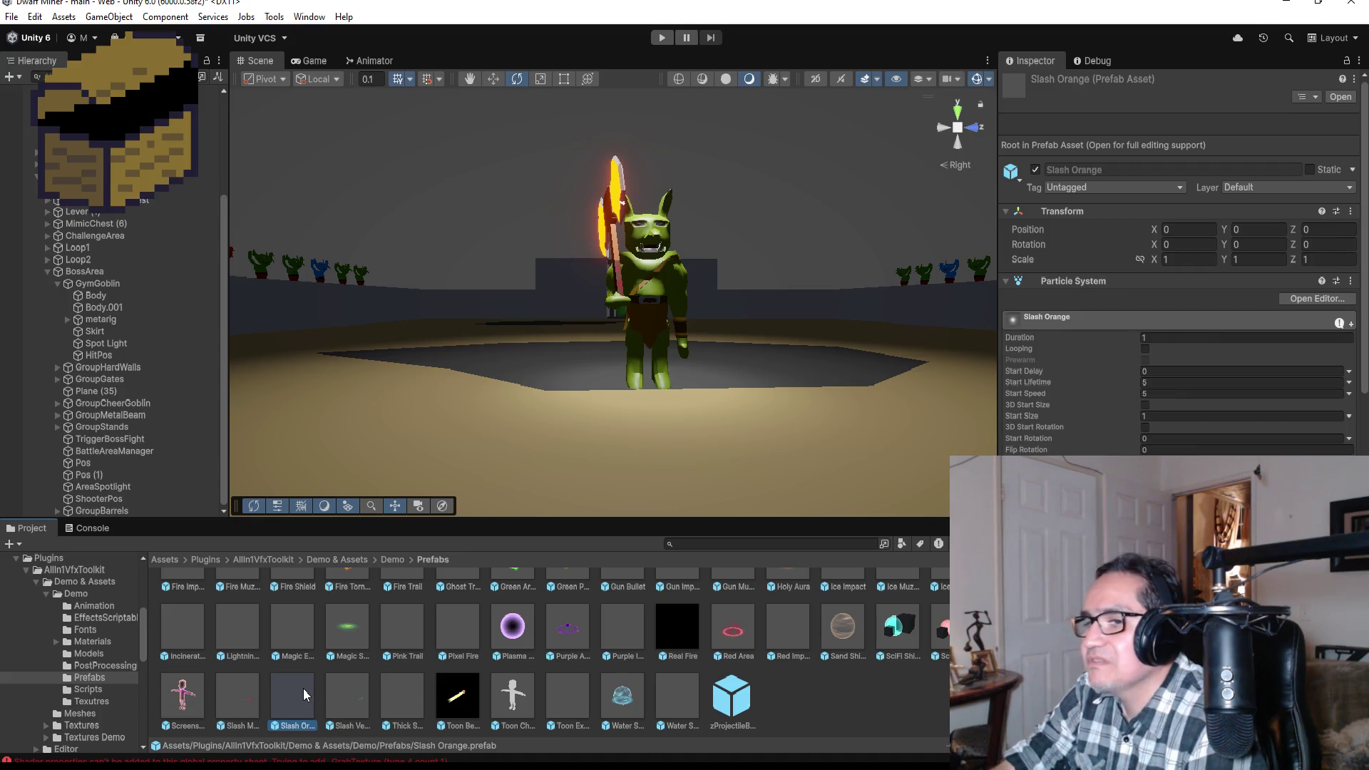
- Open the Slash Orange prefab and play its effect preview from above and in perspective
double_click(302, 687)
left_click(870, 391)
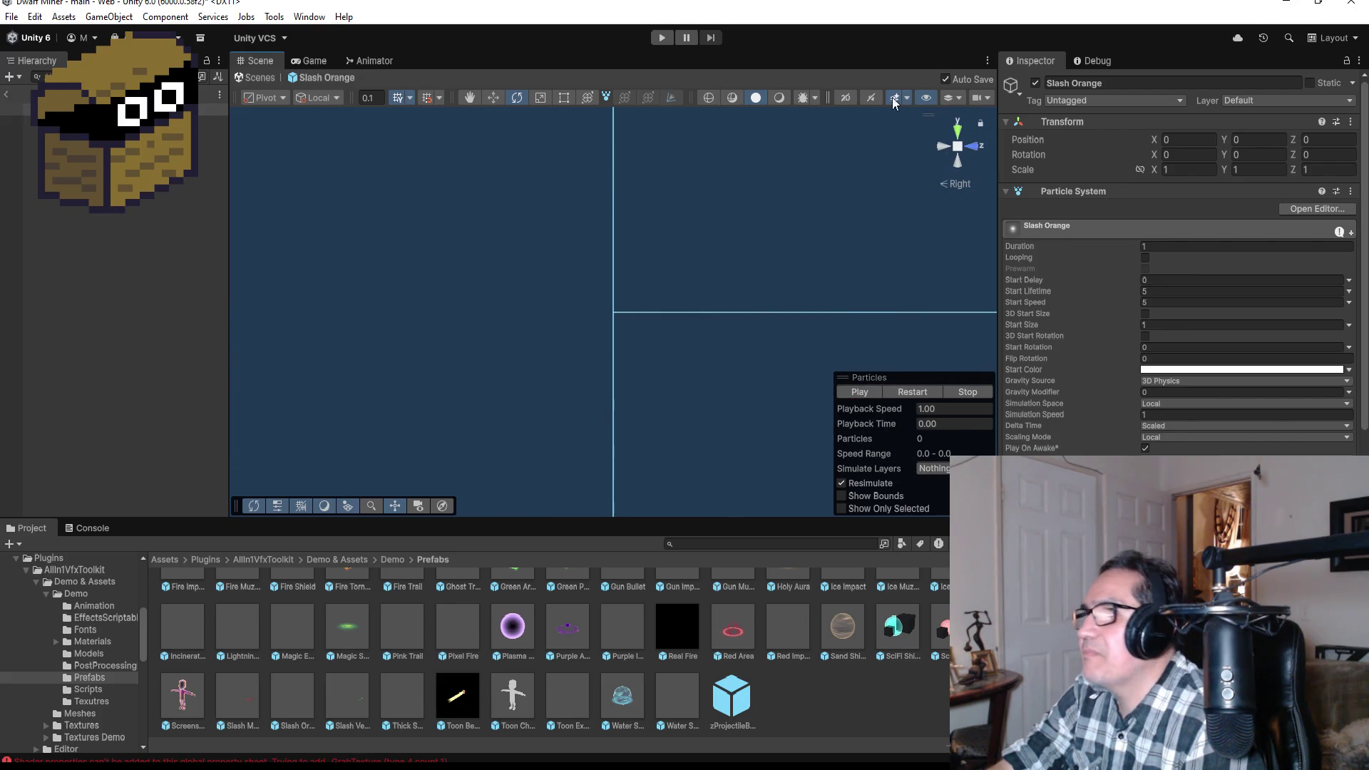
left_click(959, 129)
left_click(860, 393)
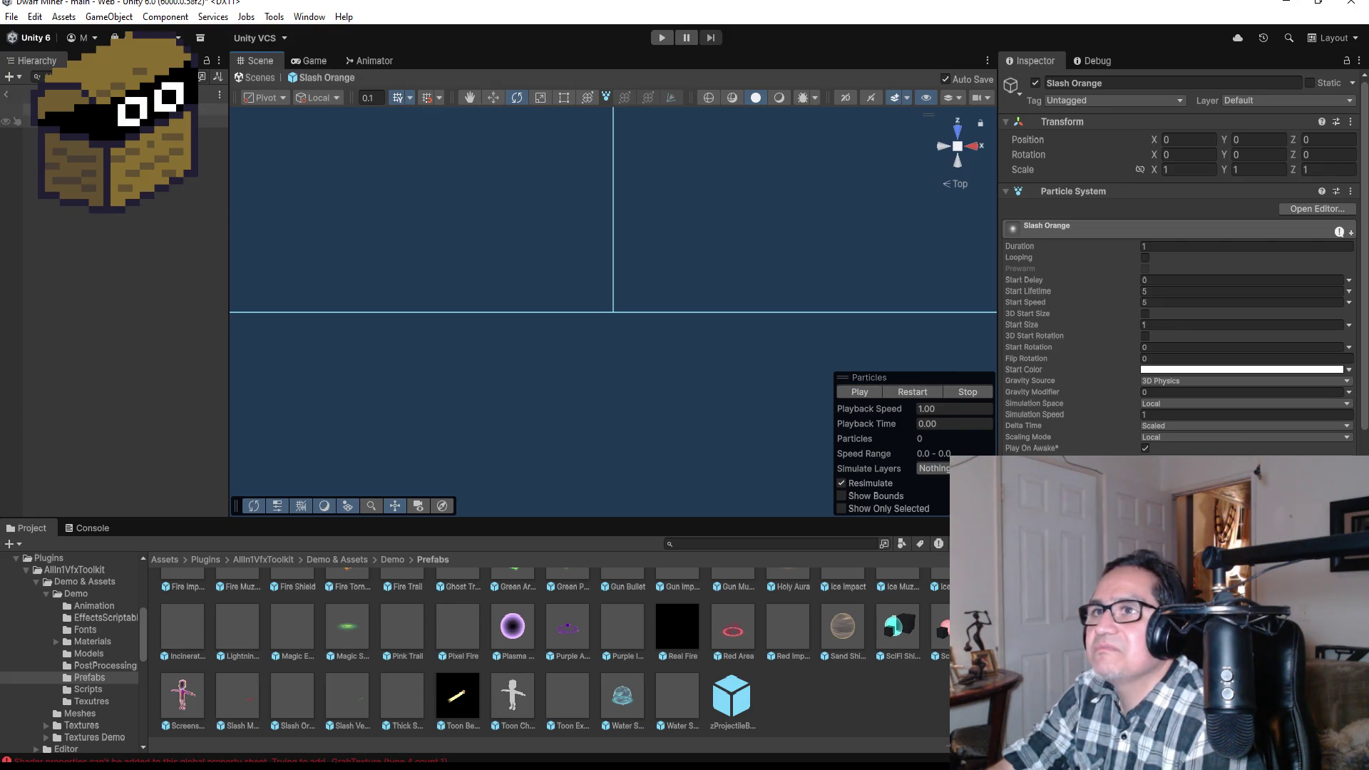
left_click(86, 121)
mouse_move(766, 304)
left_mouse_down()
mouse_move(794, 299)
mouse_move(720, 354)
mouse_move(777, 152)
left_mouse_up()
left_click(858, 392)
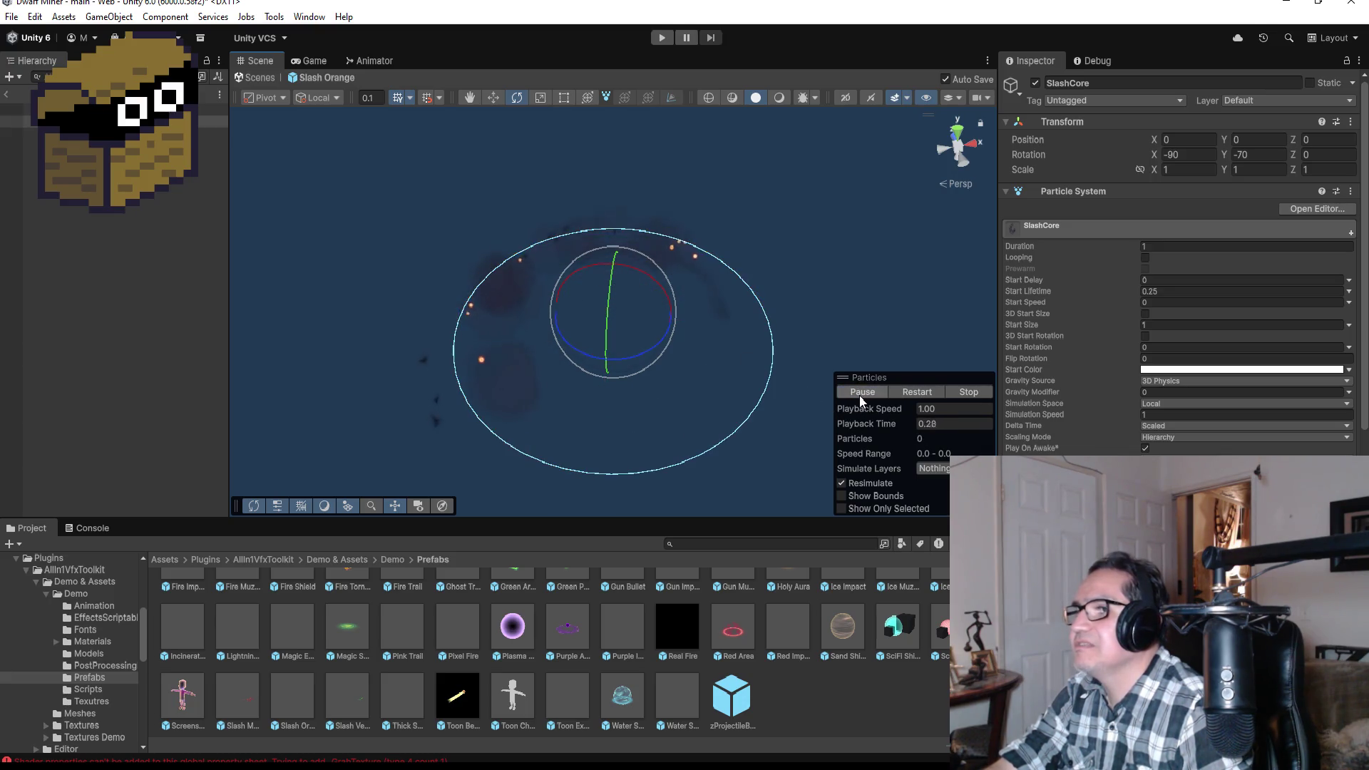
left_click(859, 395)
left_click(870, 391)
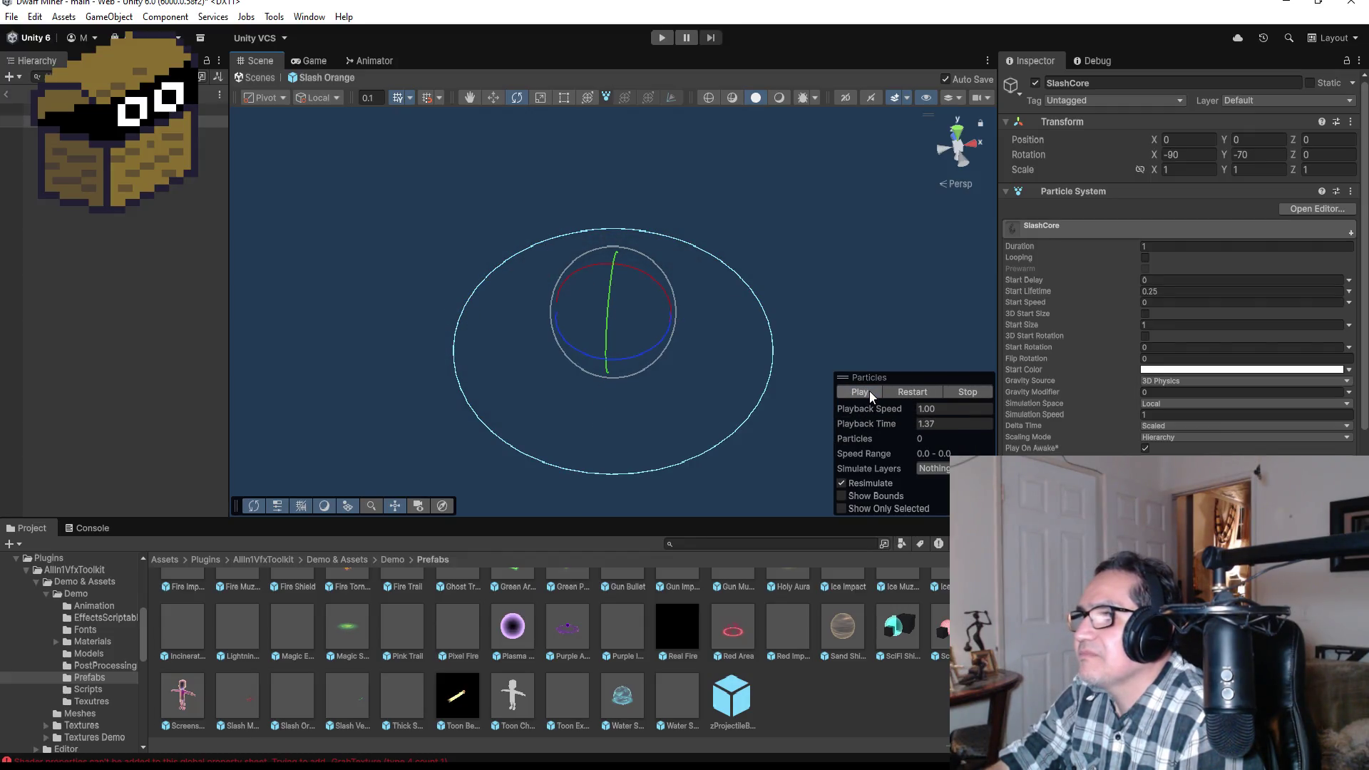
left_click(855, 391)
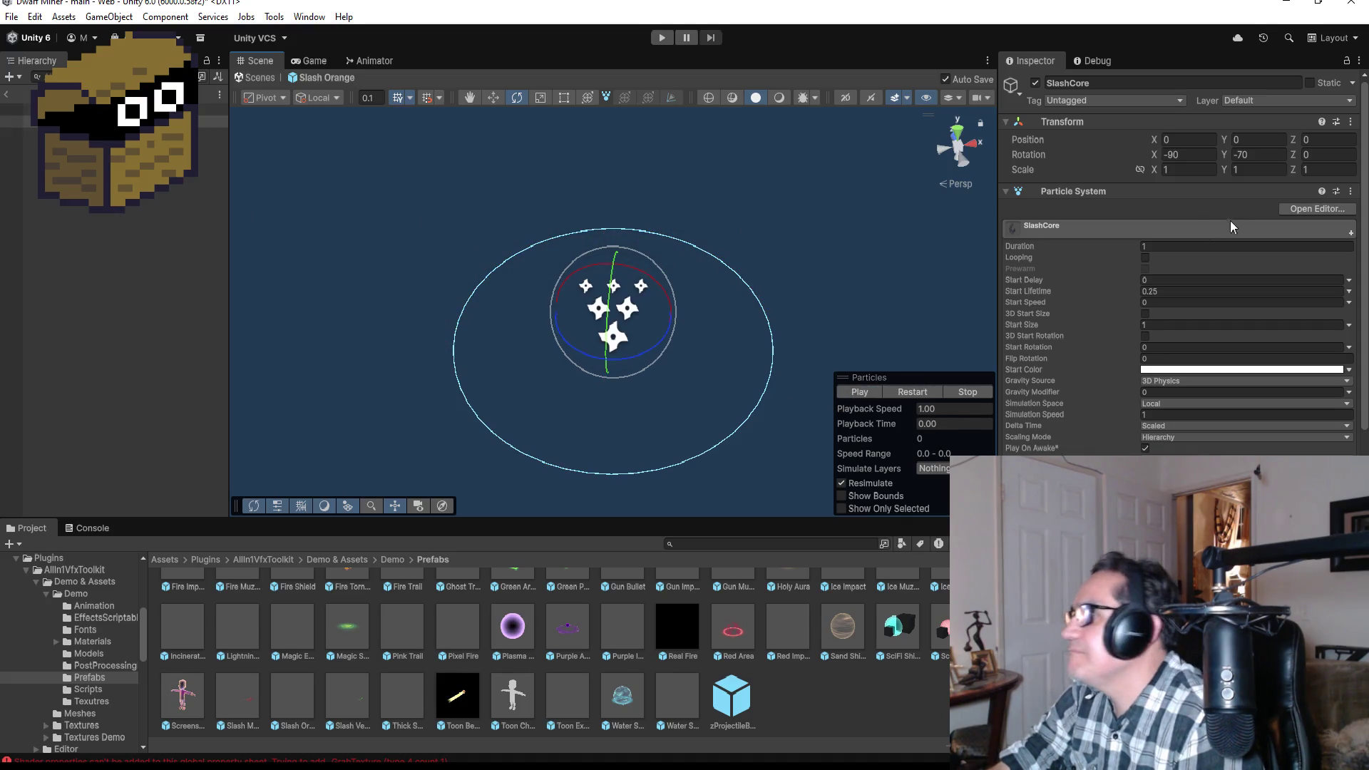
- Inspect the SlashSmokeDark, SlashSparks, SlashAsh and SlashCore layers, then minimize Unity
left_click(207, 133)
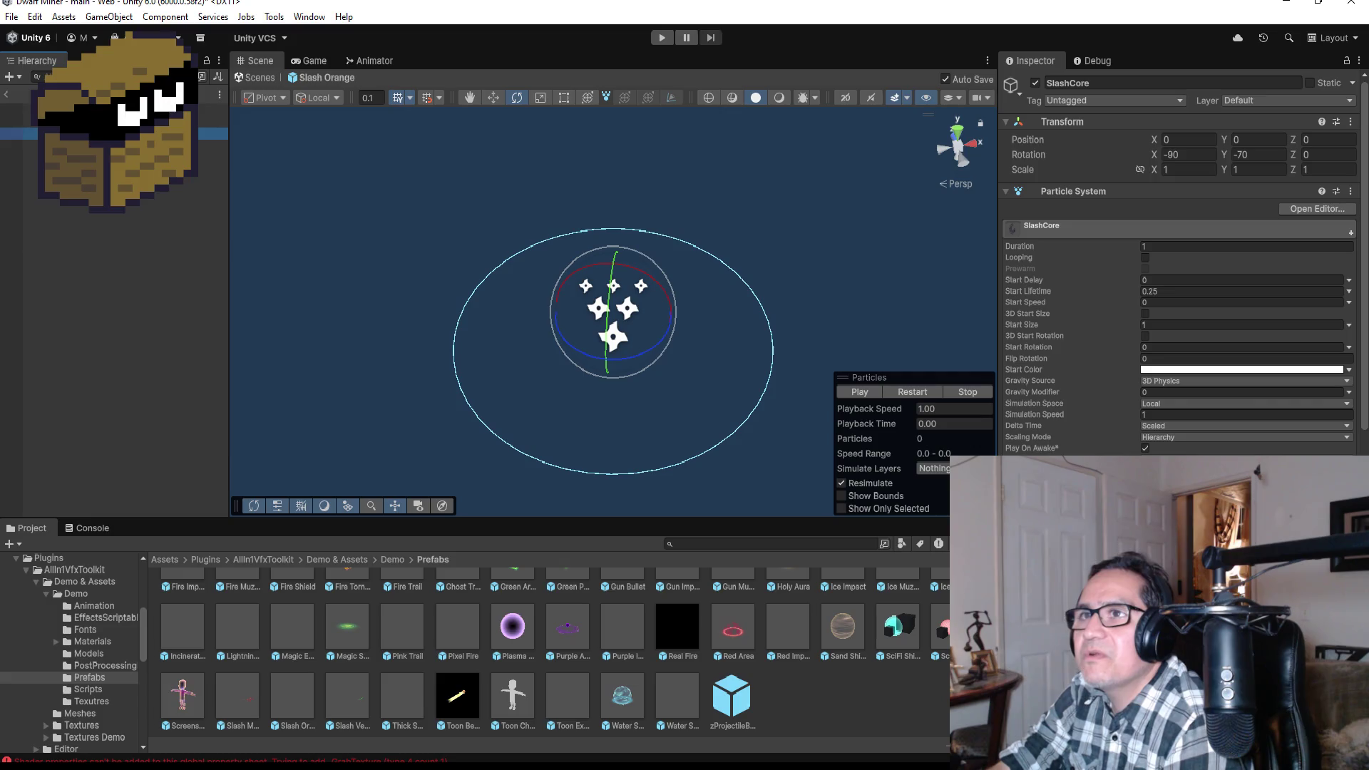
left_click(207, 145)
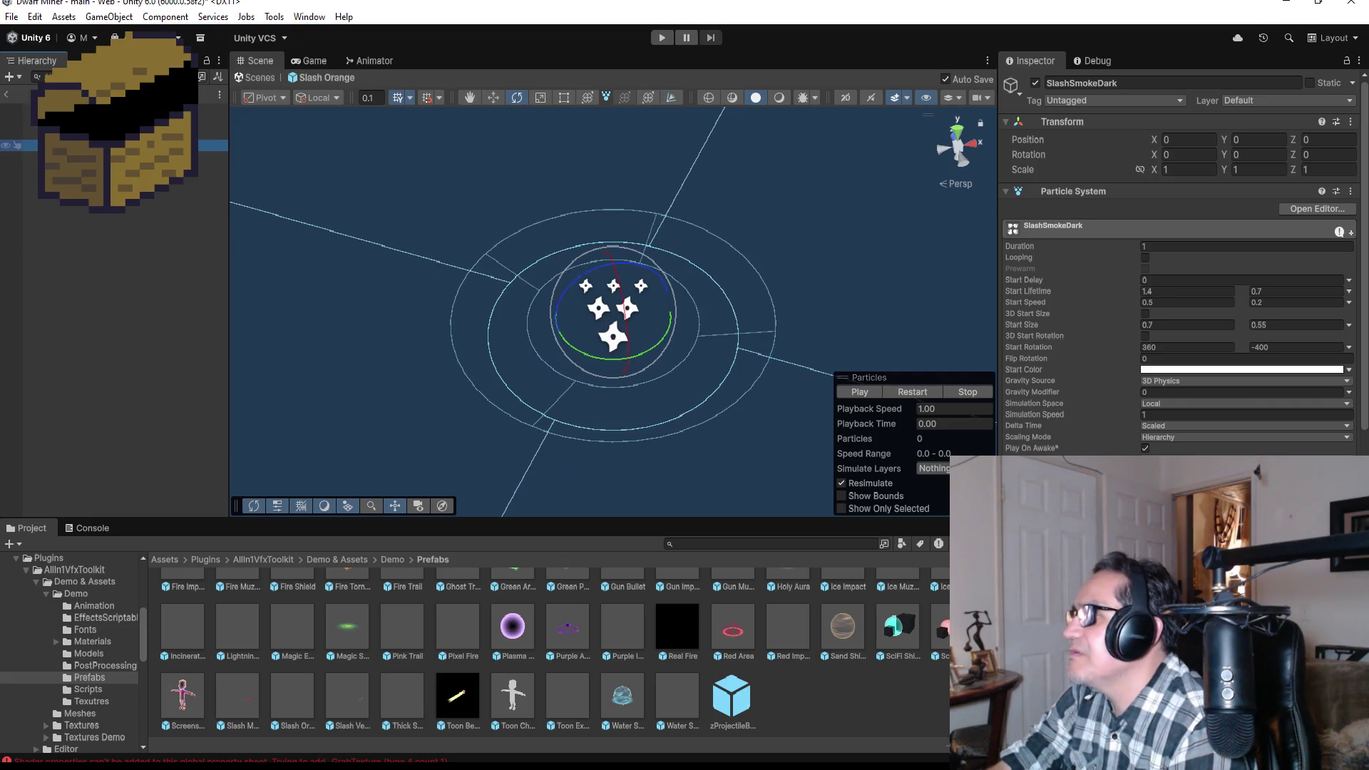
left_click(207, 157)
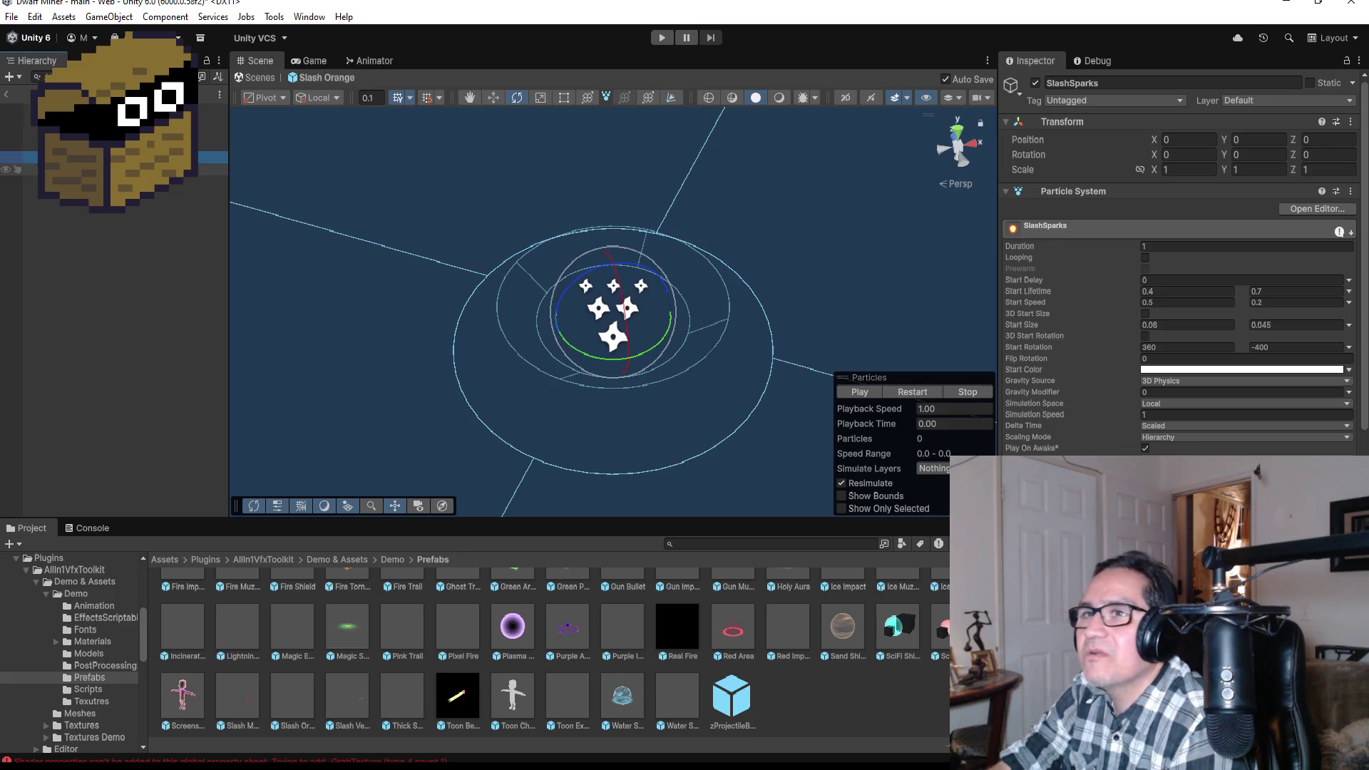
left_click(214, 169)
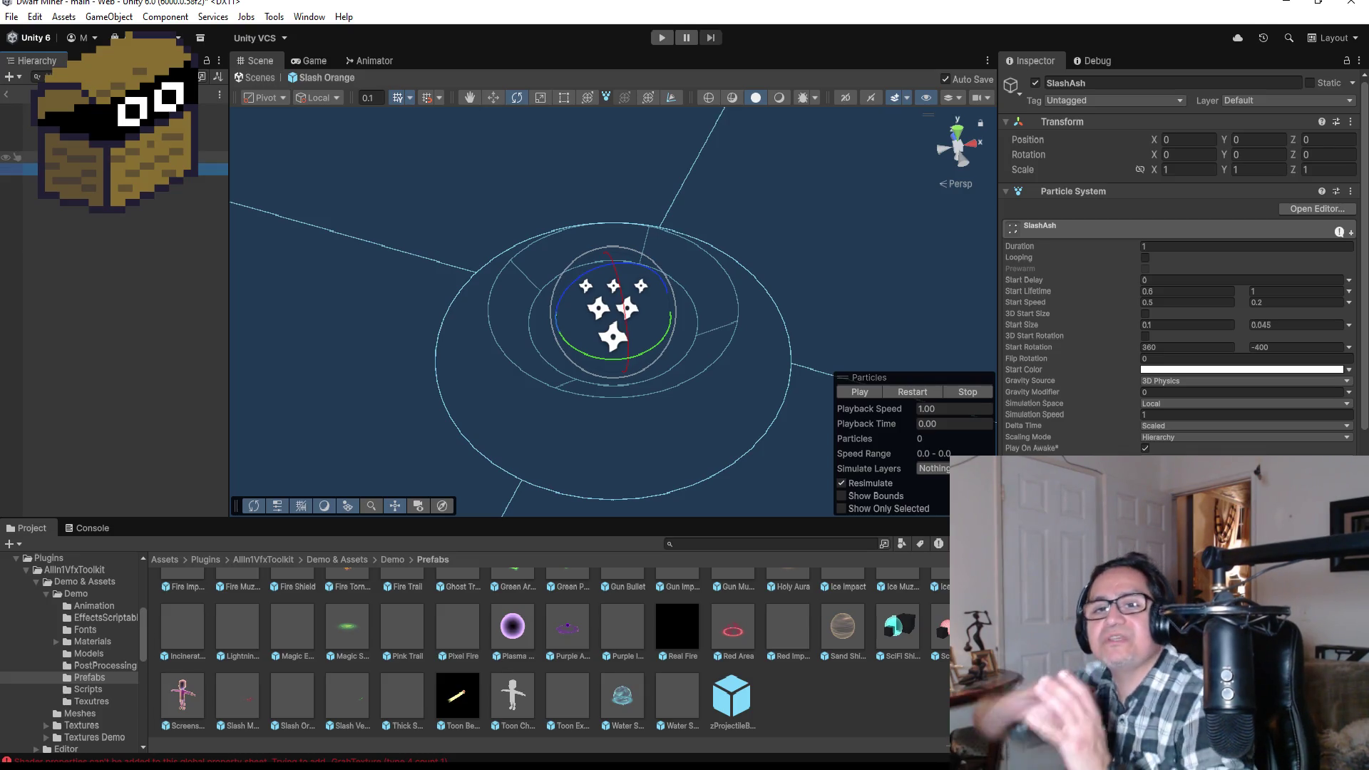
left_click(106, 121)
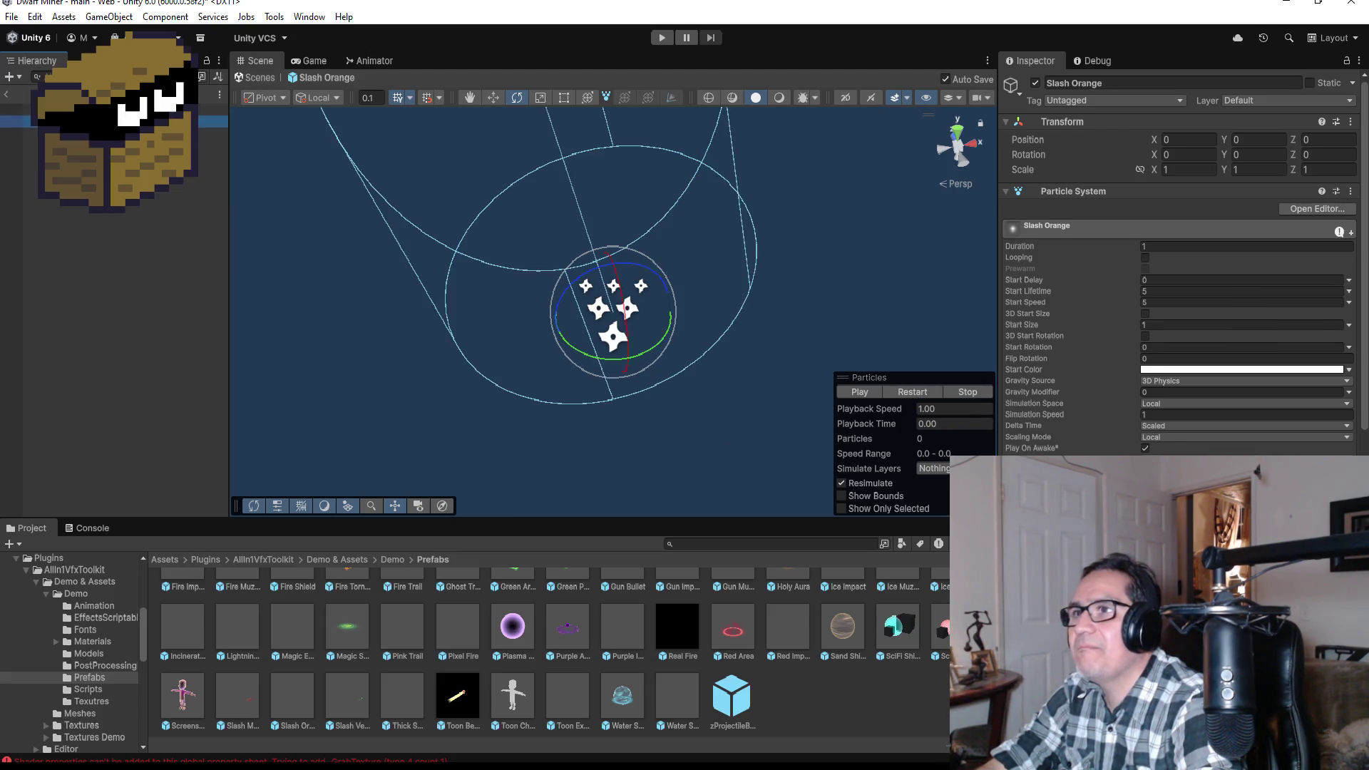
left_click(1287, 2)
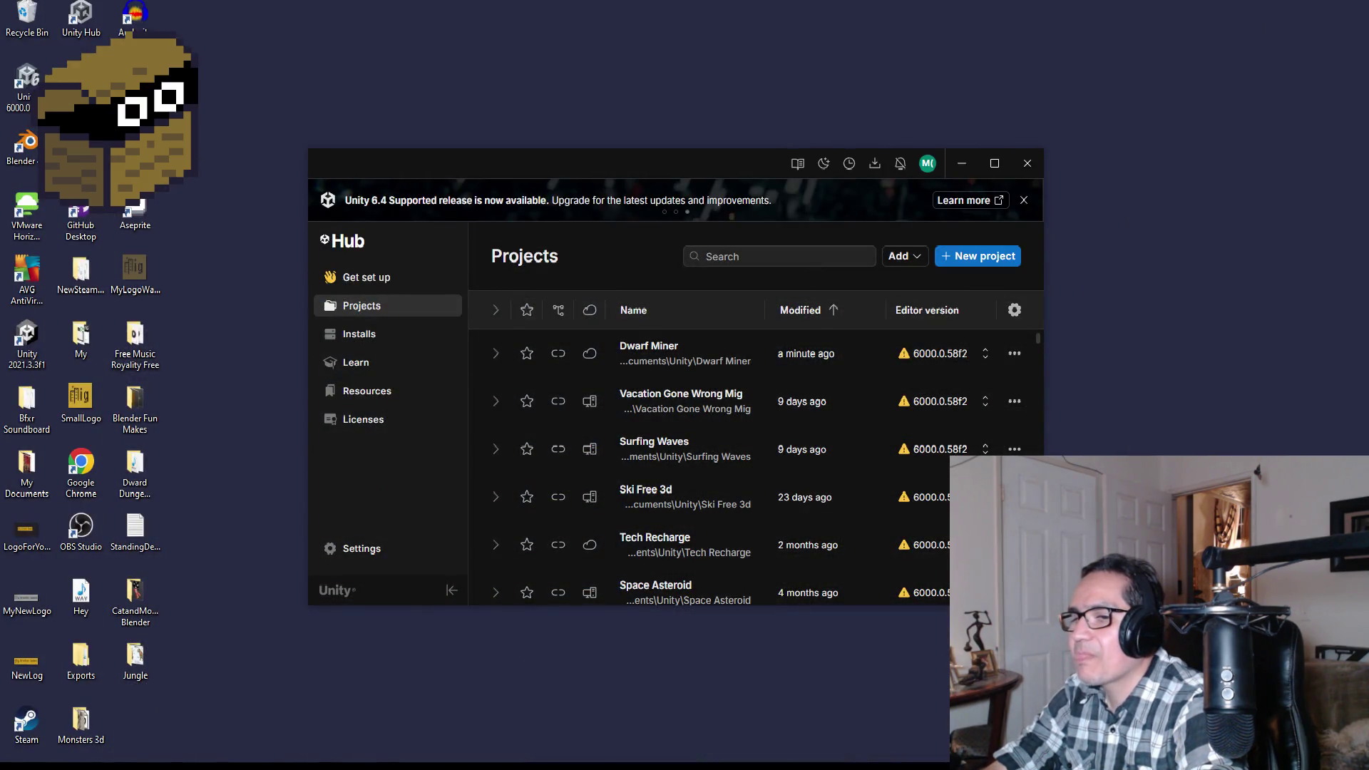
- Preview the pink knife-hit slash and the Pinterest purple crescent slash sheet, then minimize the browser
mouse_move(227, 760)
left_click(304, 713)
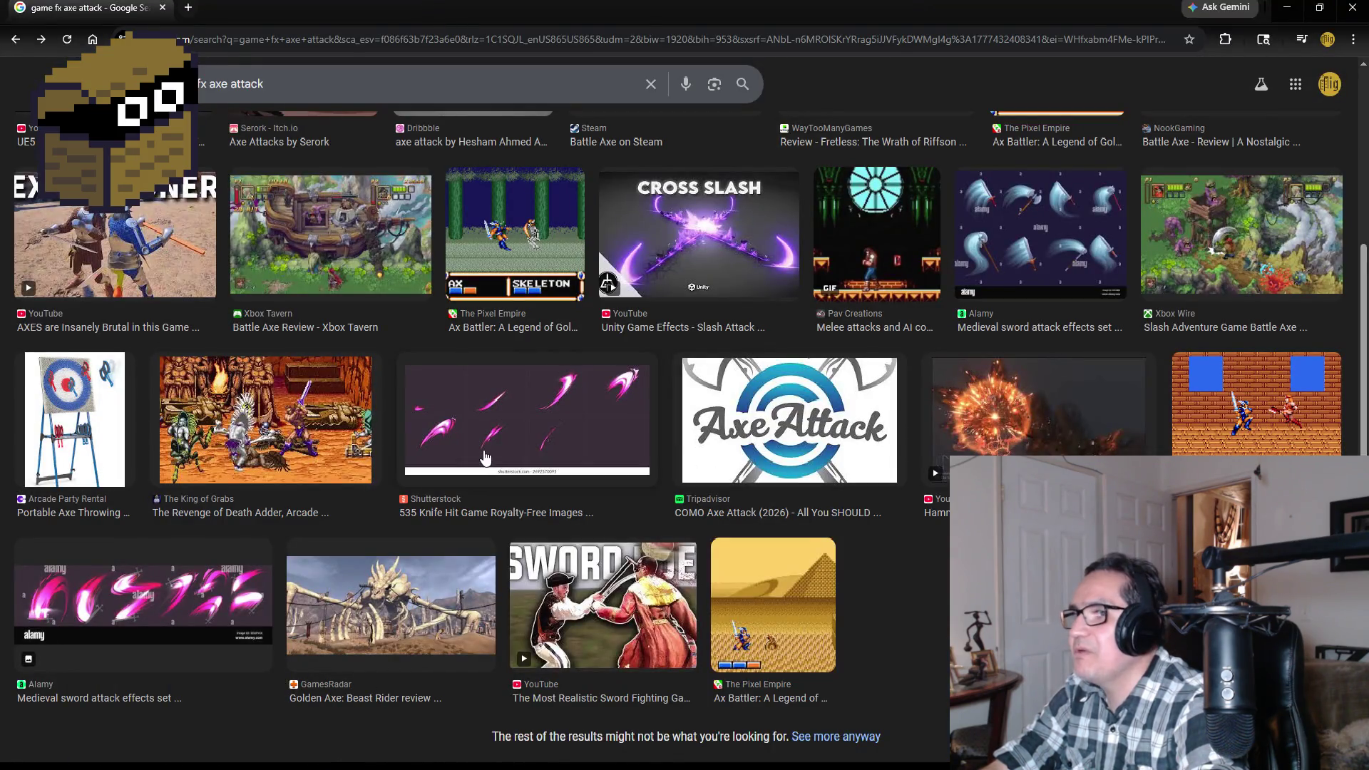
left_click(519, 417)
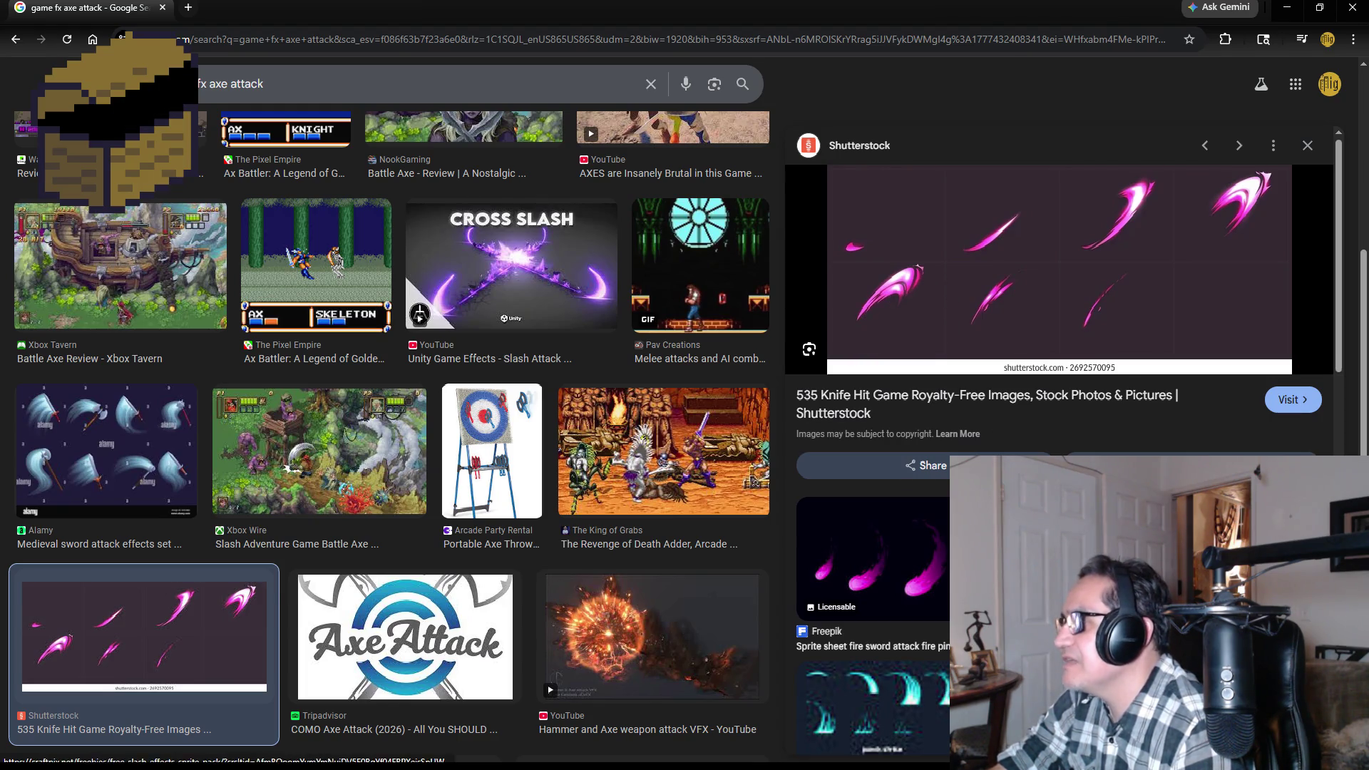
scroll(891, 606, "down", 2)
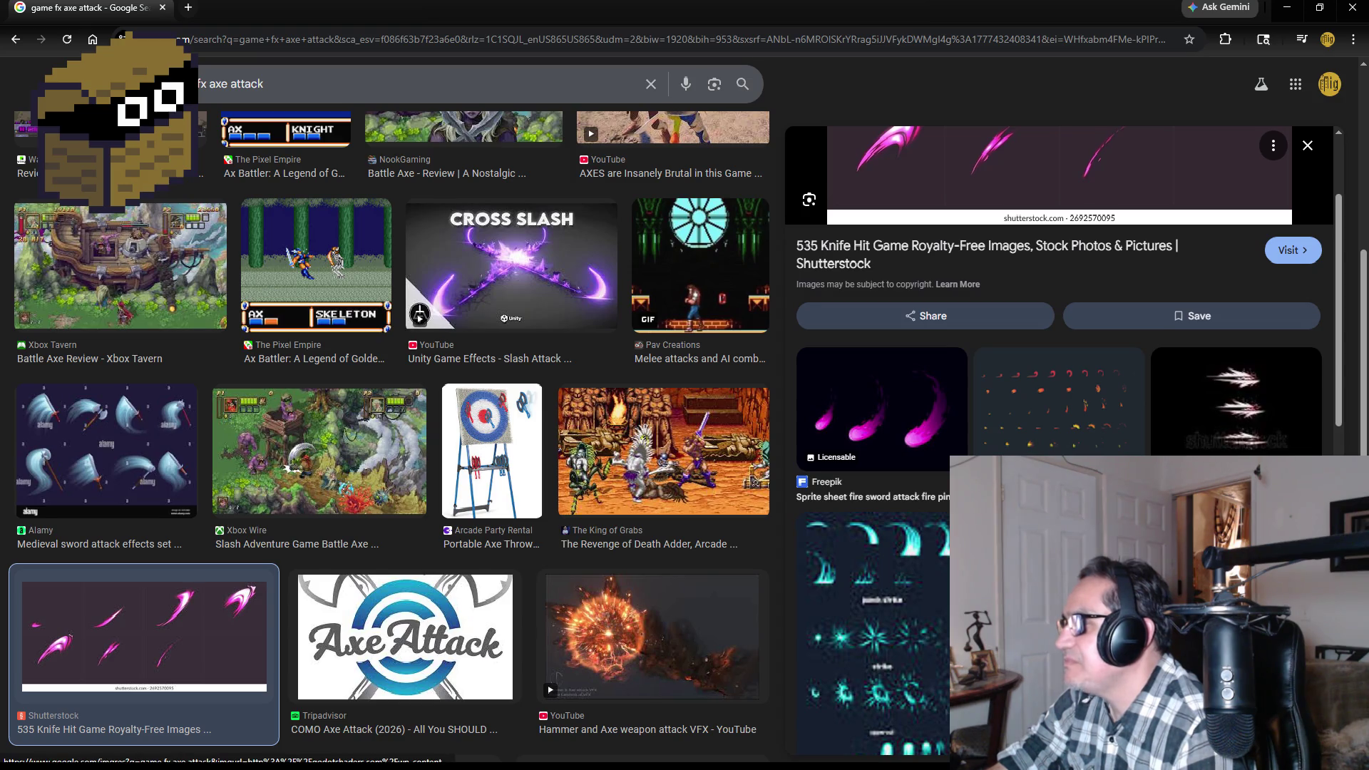
scroll(891, 606, "down", 4)
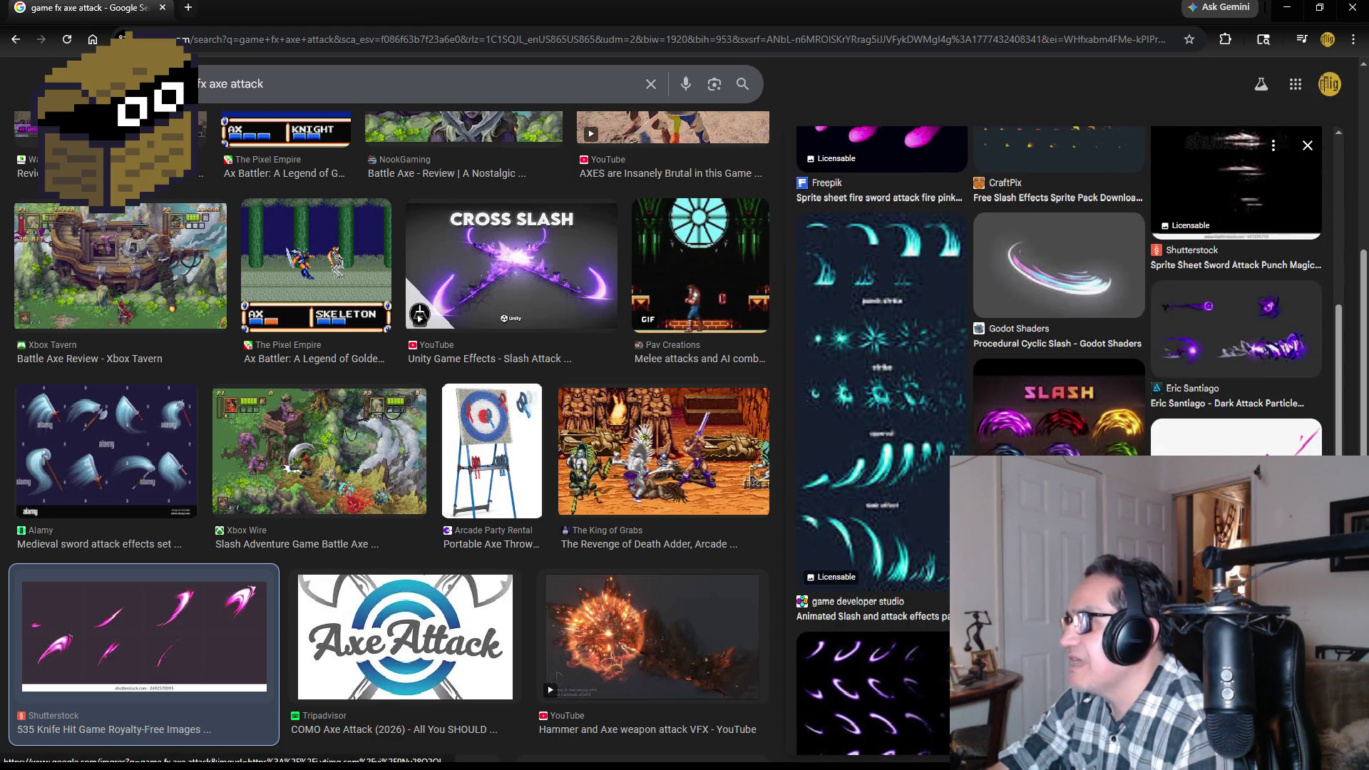
scroll(1063, 443, "down", 3)
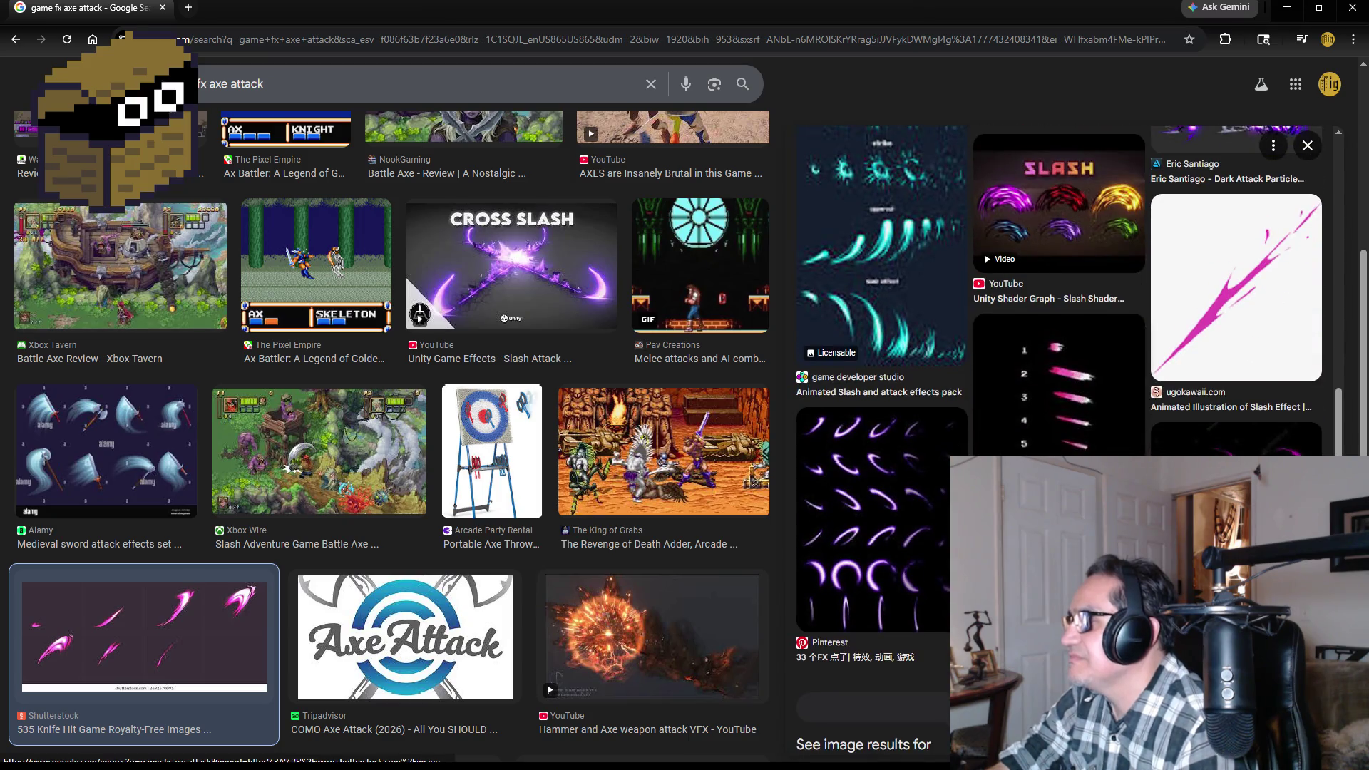
left_click(871, 532)
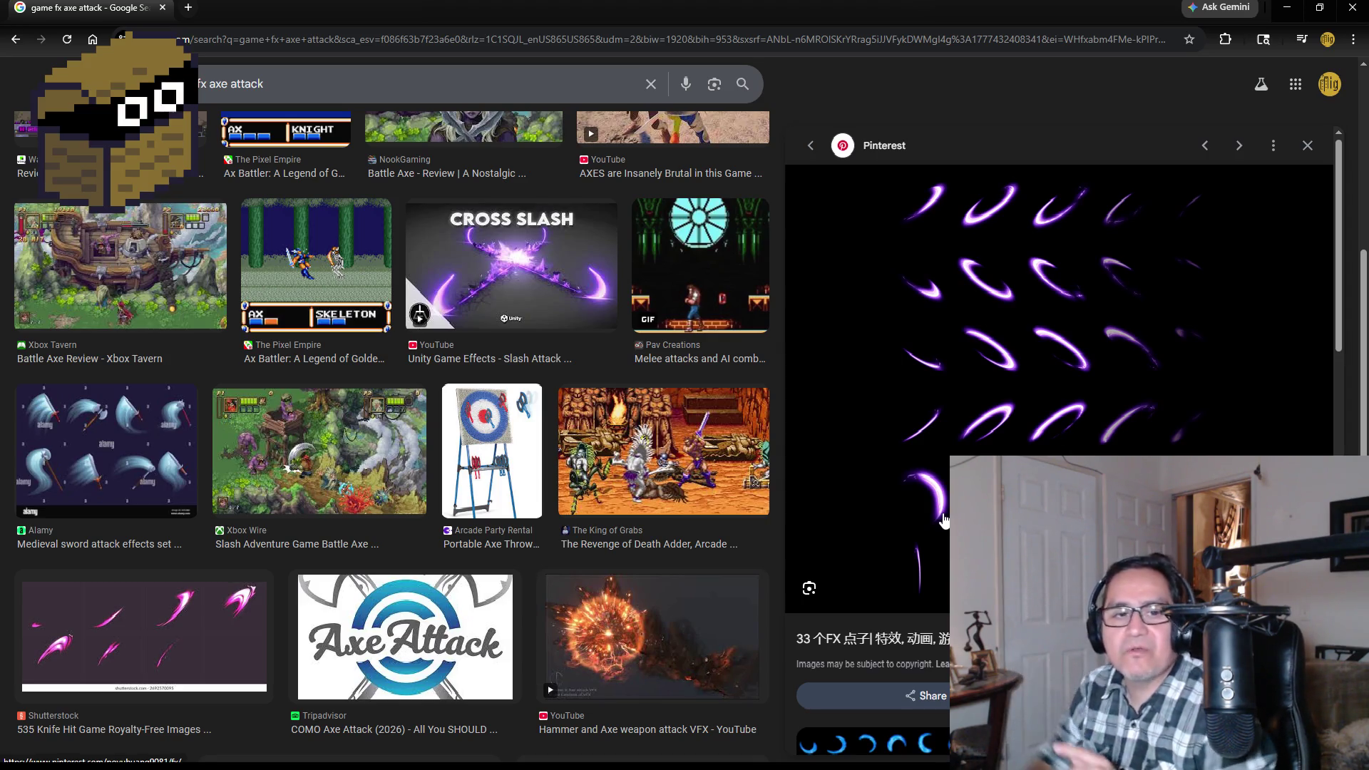
left_click(1286, 9)
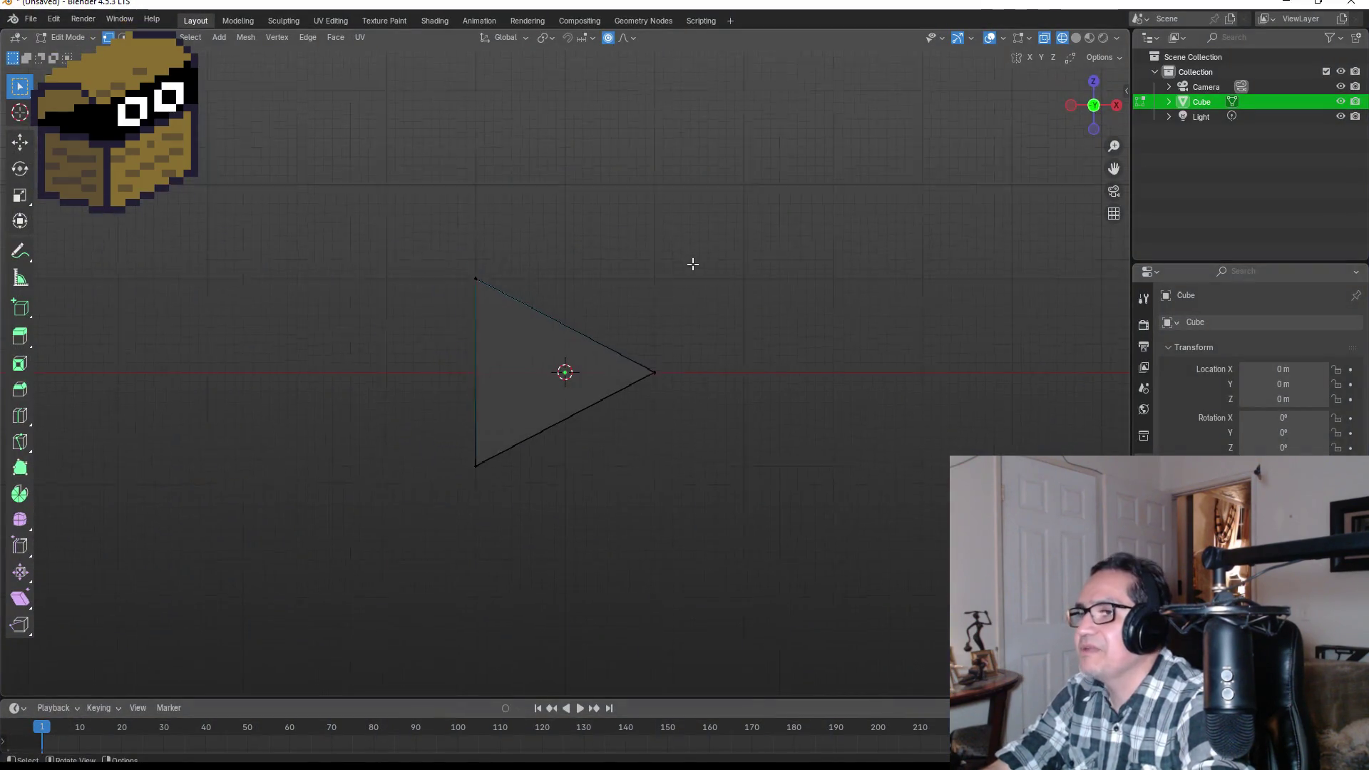
- Try merging the two left corner vertices at center, then undo back to the rectangle
mouse_move(605, 316)
left_mouse_down()
mouse_move(670, 318)
mouse_move(659, 336)
mouse_move(799, 308)
mouse_move(611, 315)
mouse_move(568, 348)
mouse_move(490, 326)
mouse_move(395, 338)
left_mouse_up()
key("a")
key("ctrl+z")
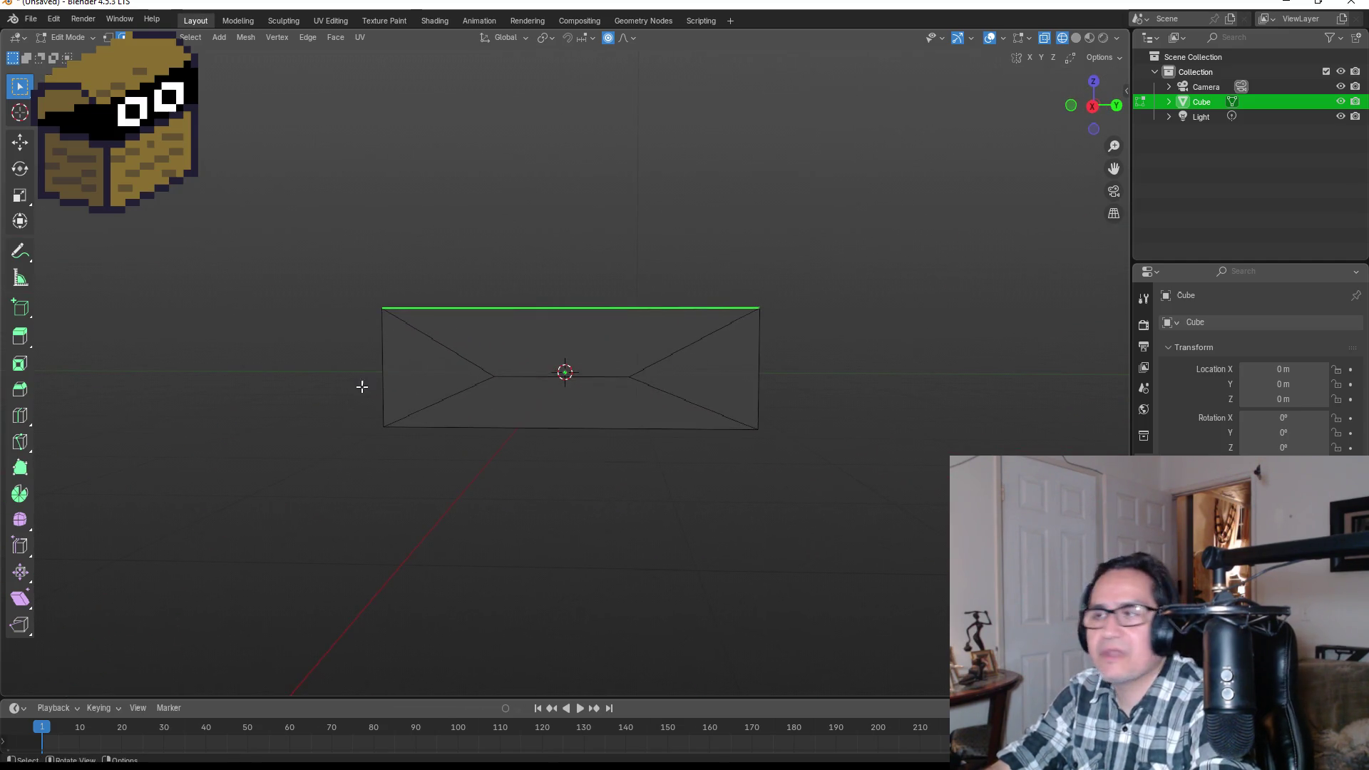
left_click(355, 280)
key("1")
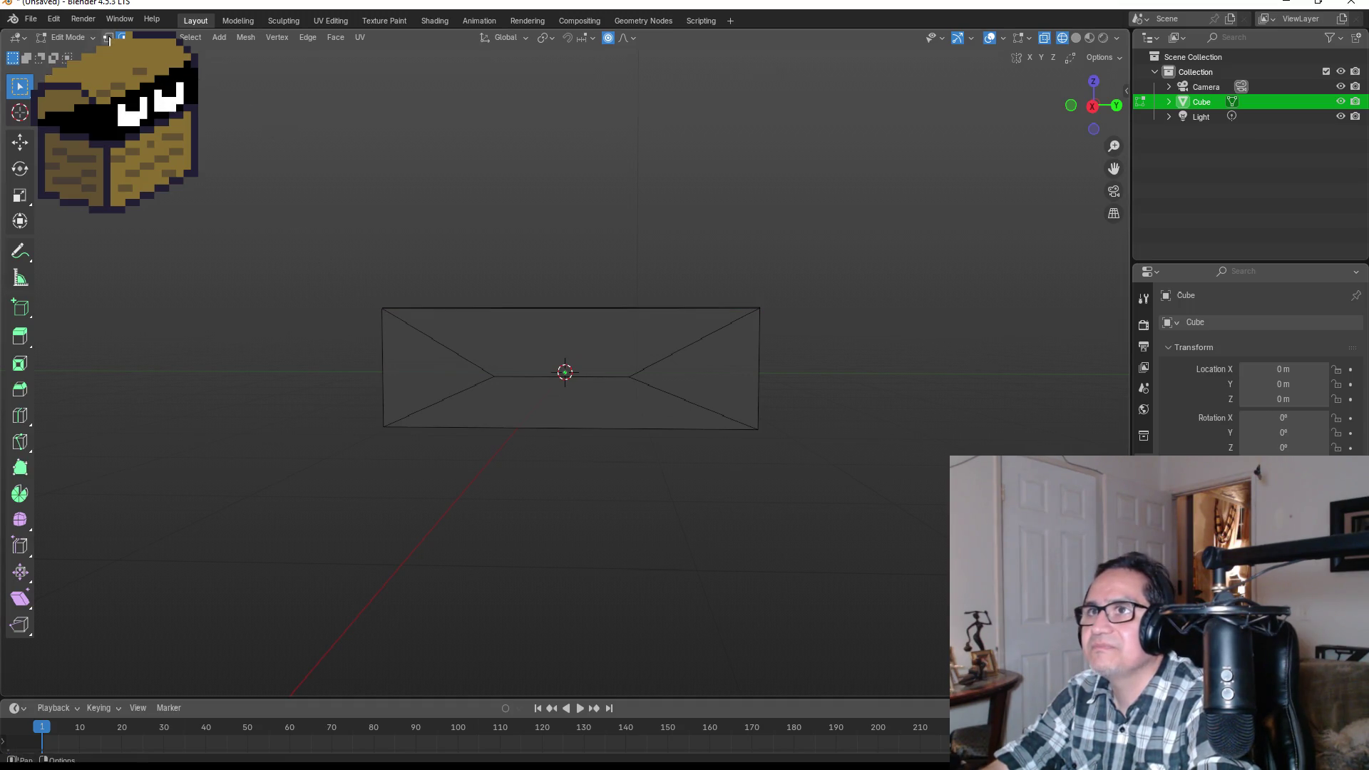
left_click_drag(331, 282, 406, 452)
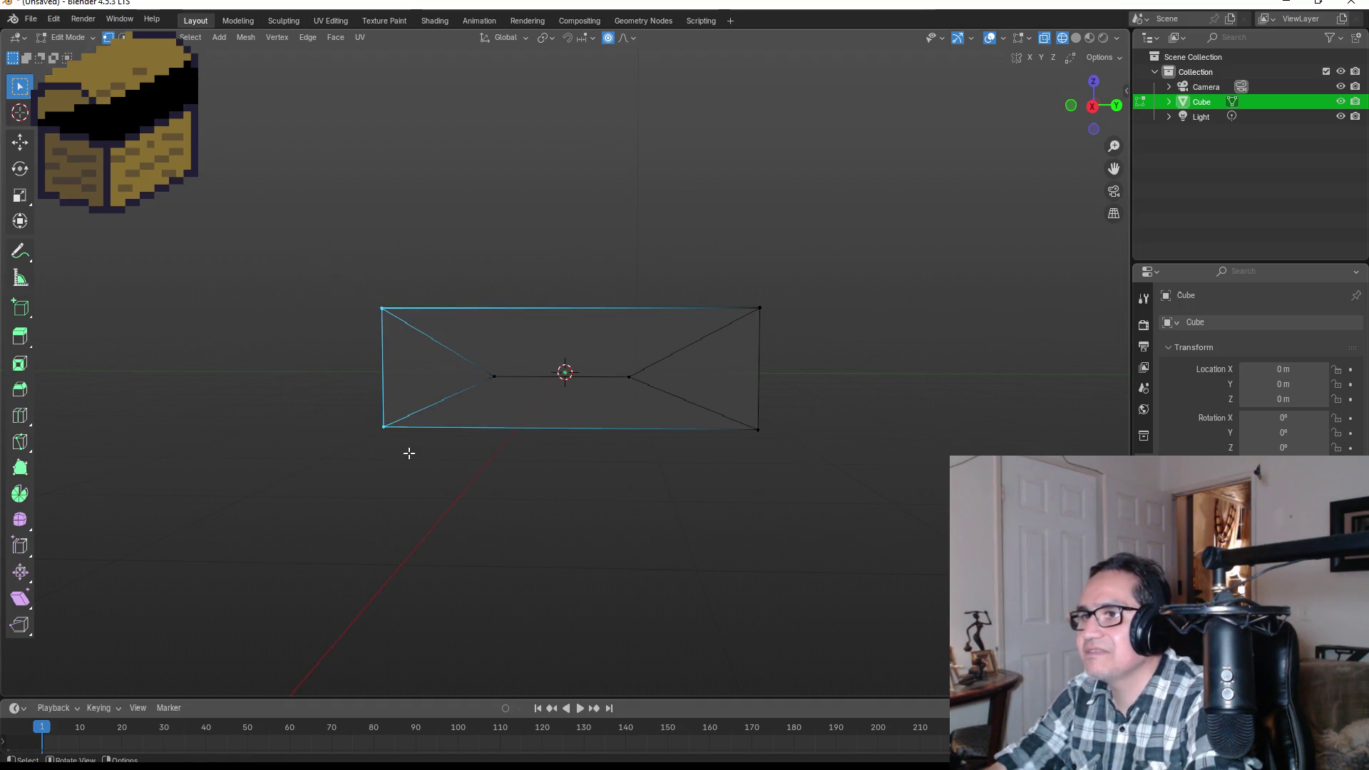
key("m")
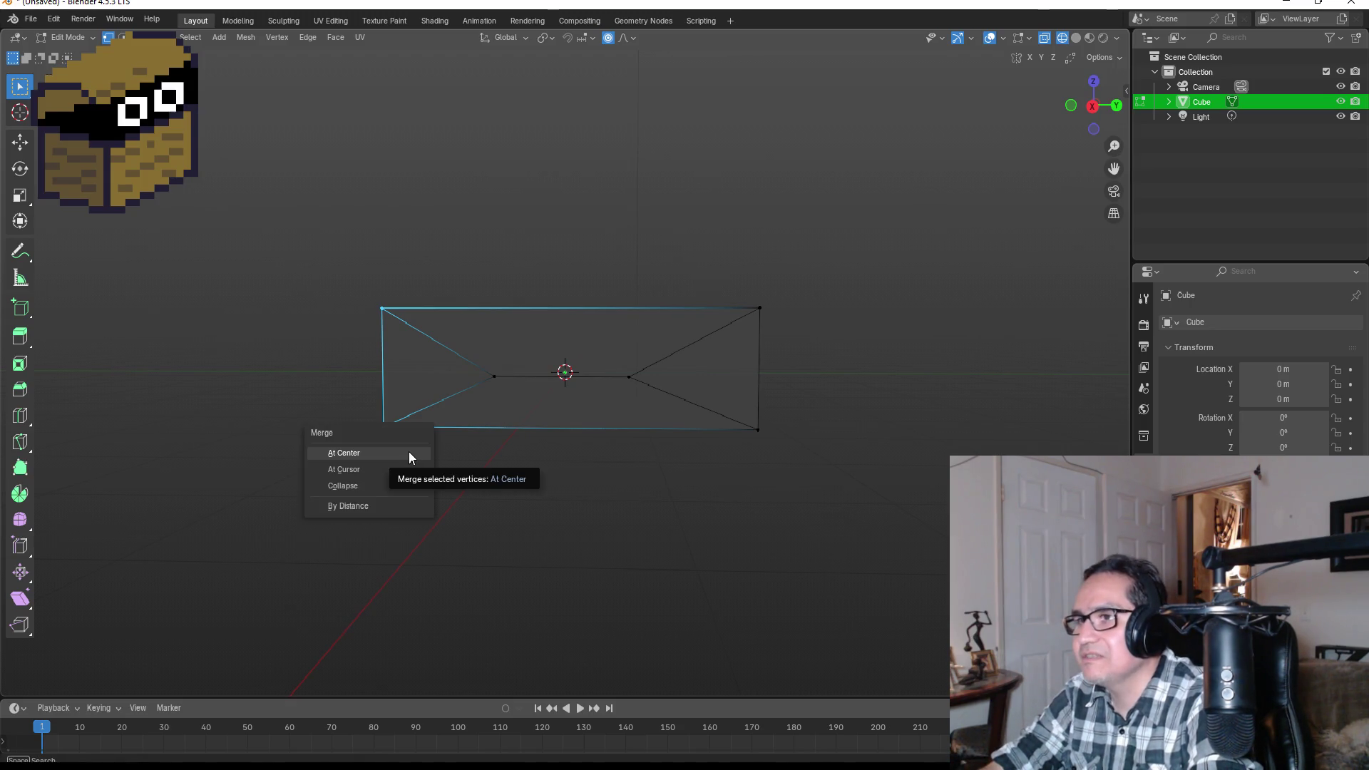
left_click(409, 453)
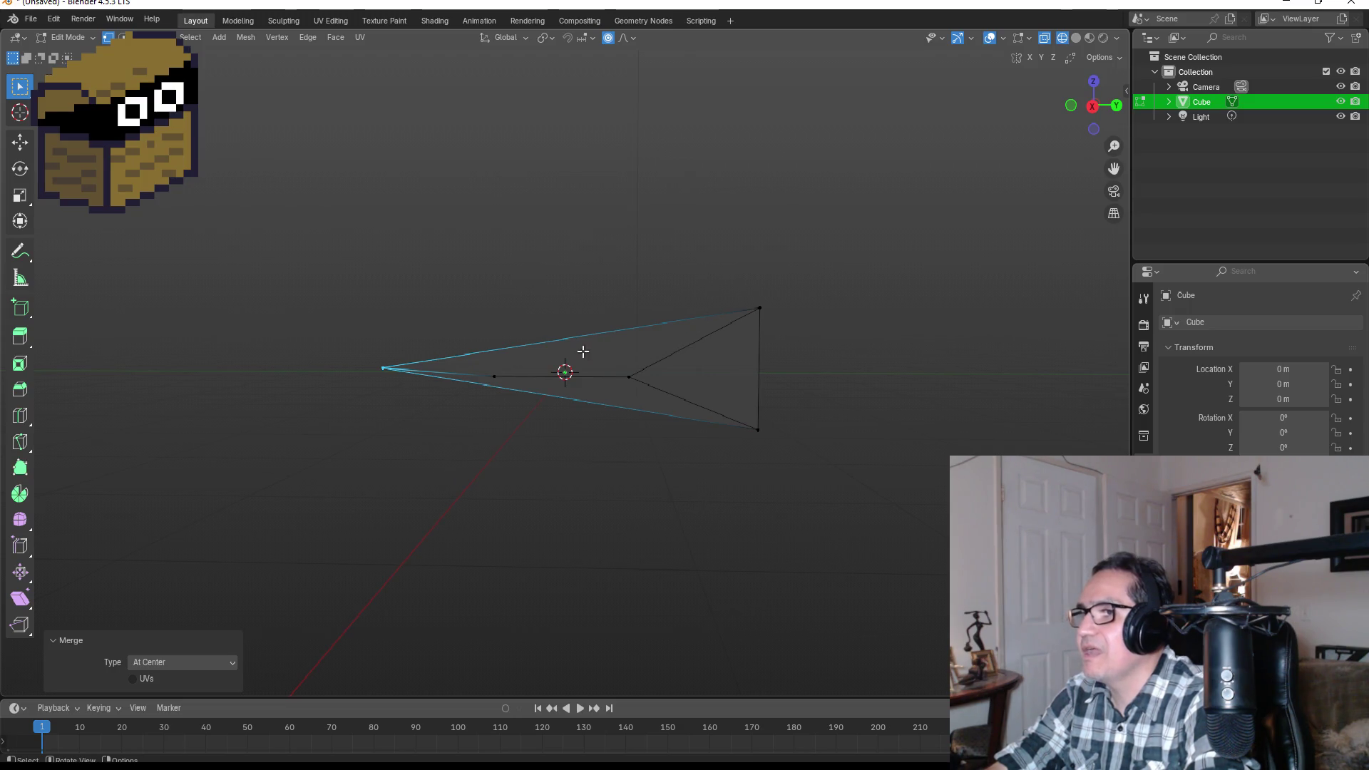
left_click_drag(738, 295, 805, 466)
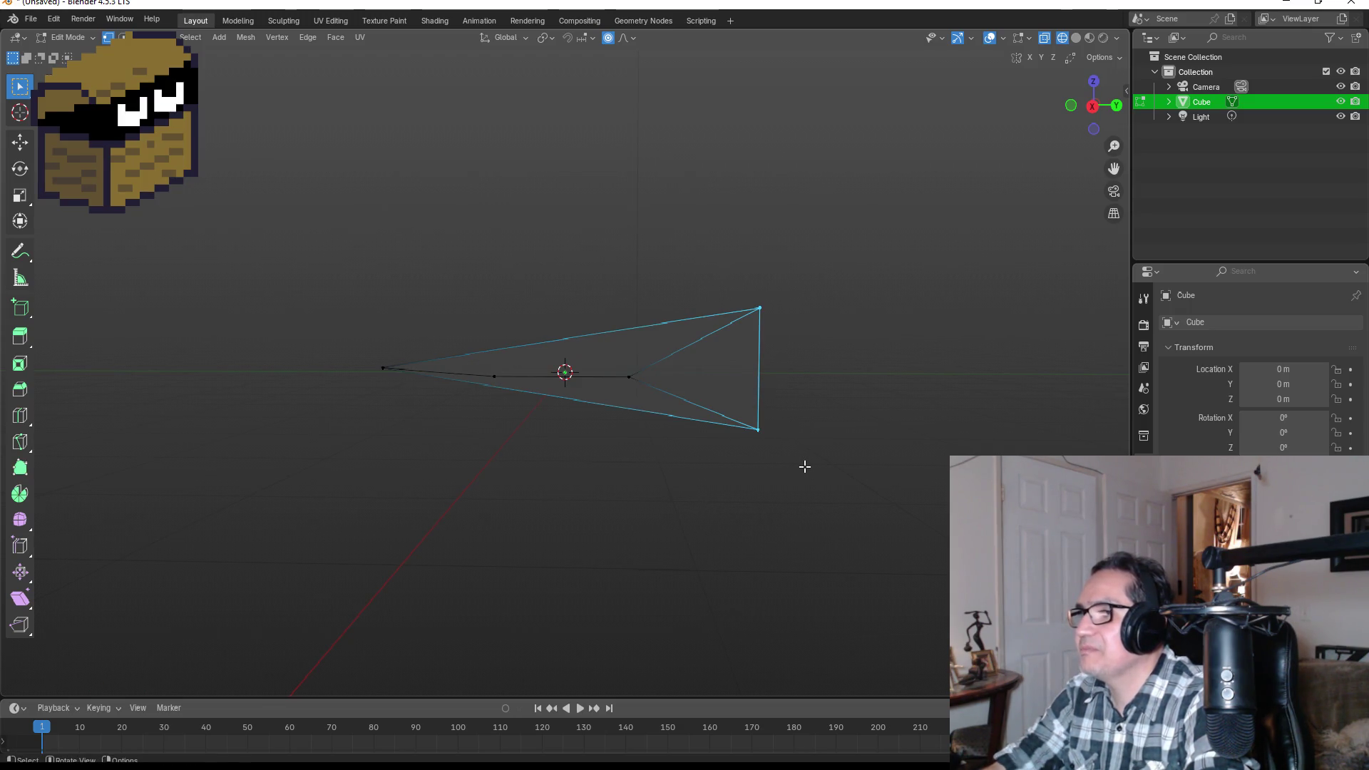
key("ctrl+z")
key("ctrl+z")
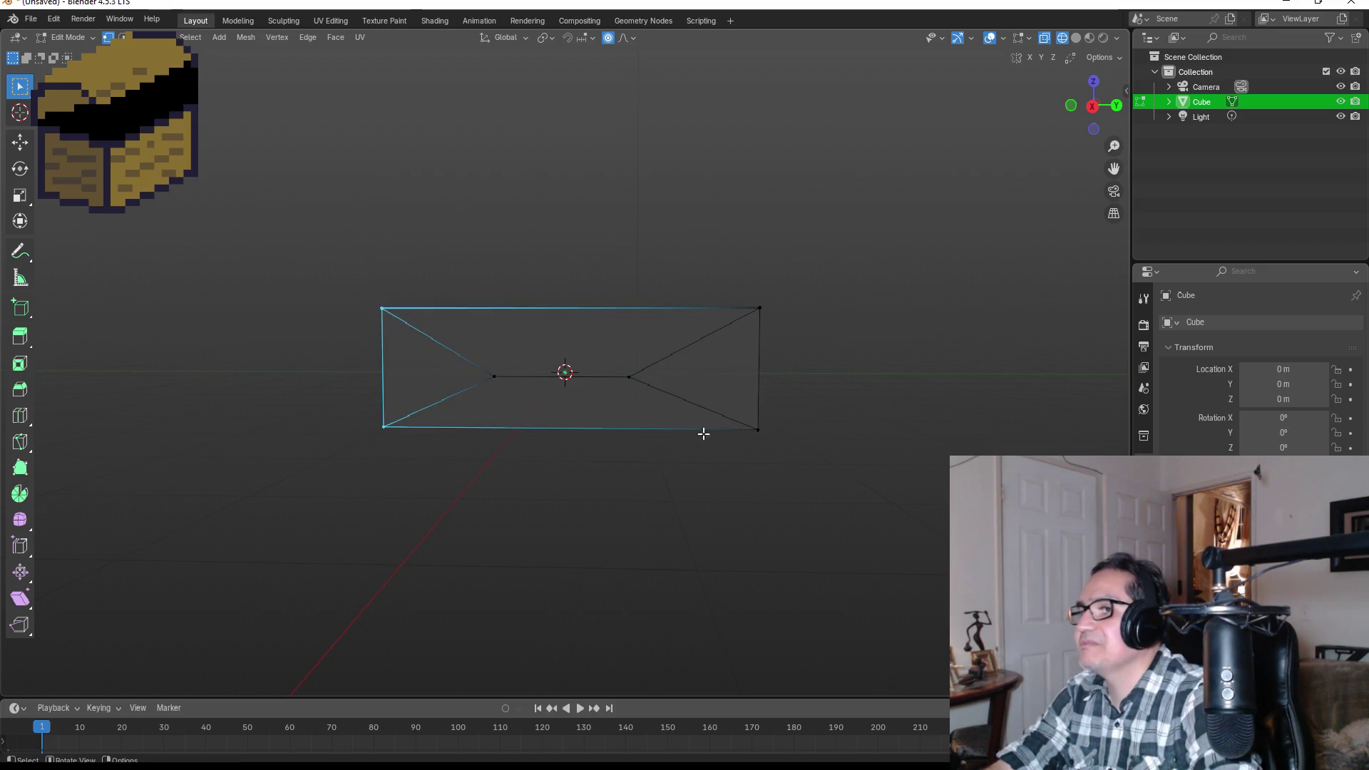
- Add a centred loop cut, delete the left-half vertices, and return to Object Mode
key("ctrl+r")
left_click(604, 358)
right_click(603, 358)
key("KP_1")
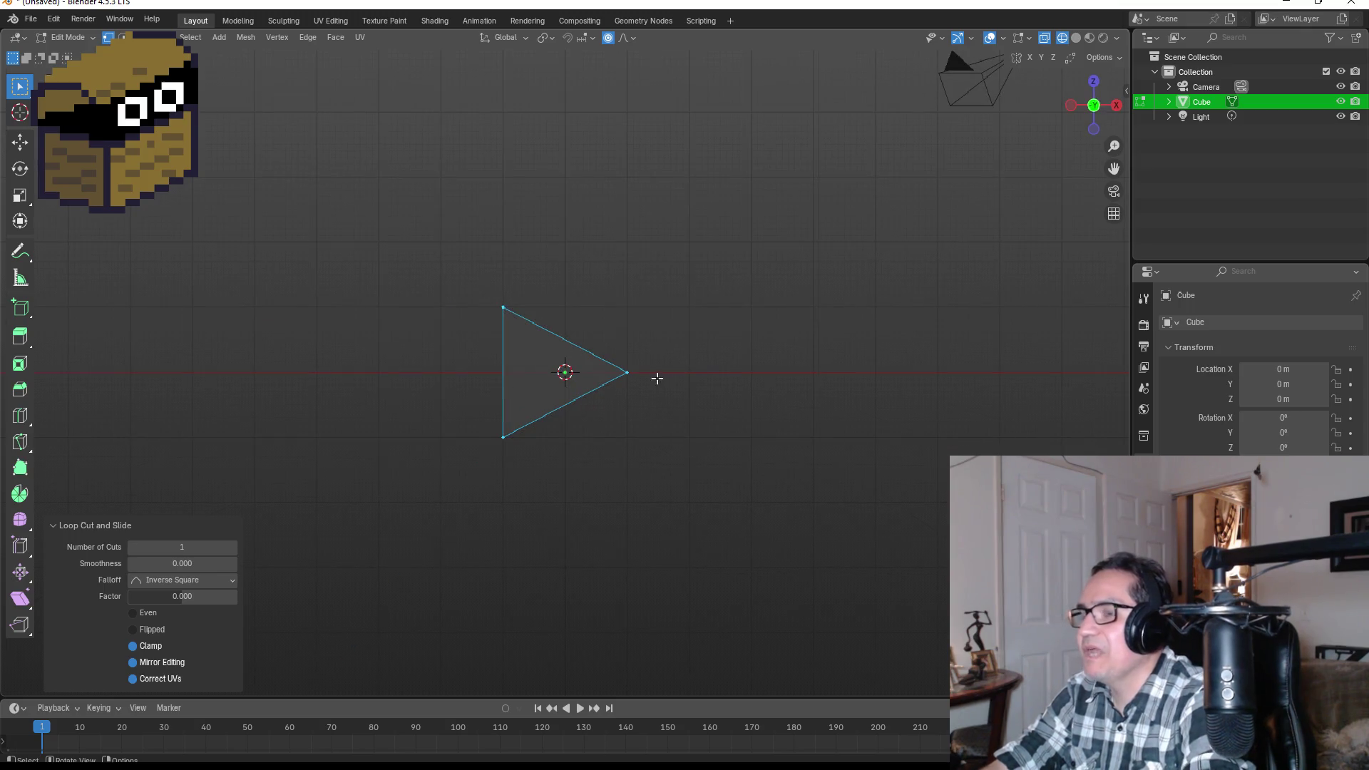
key("KP_3")
mouse_move(282, 238)
left_mouse_down()
mouse_move(411, 374)
mouse_move(502, 511)
left_mouse_up()
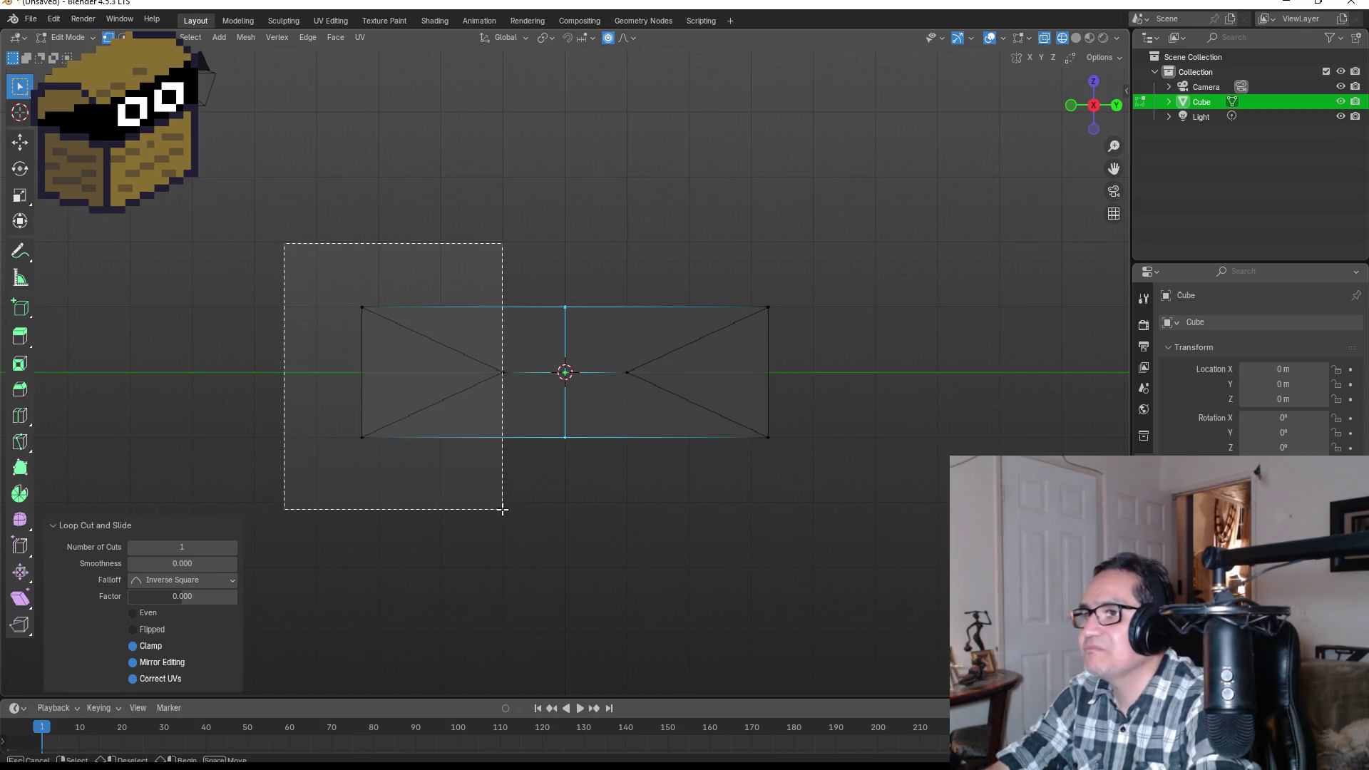
mouse_move(328, 228)
left_mouse_down()
mouse_move(416, 394)
mouse_move(533, 516)
left_mouse_up()
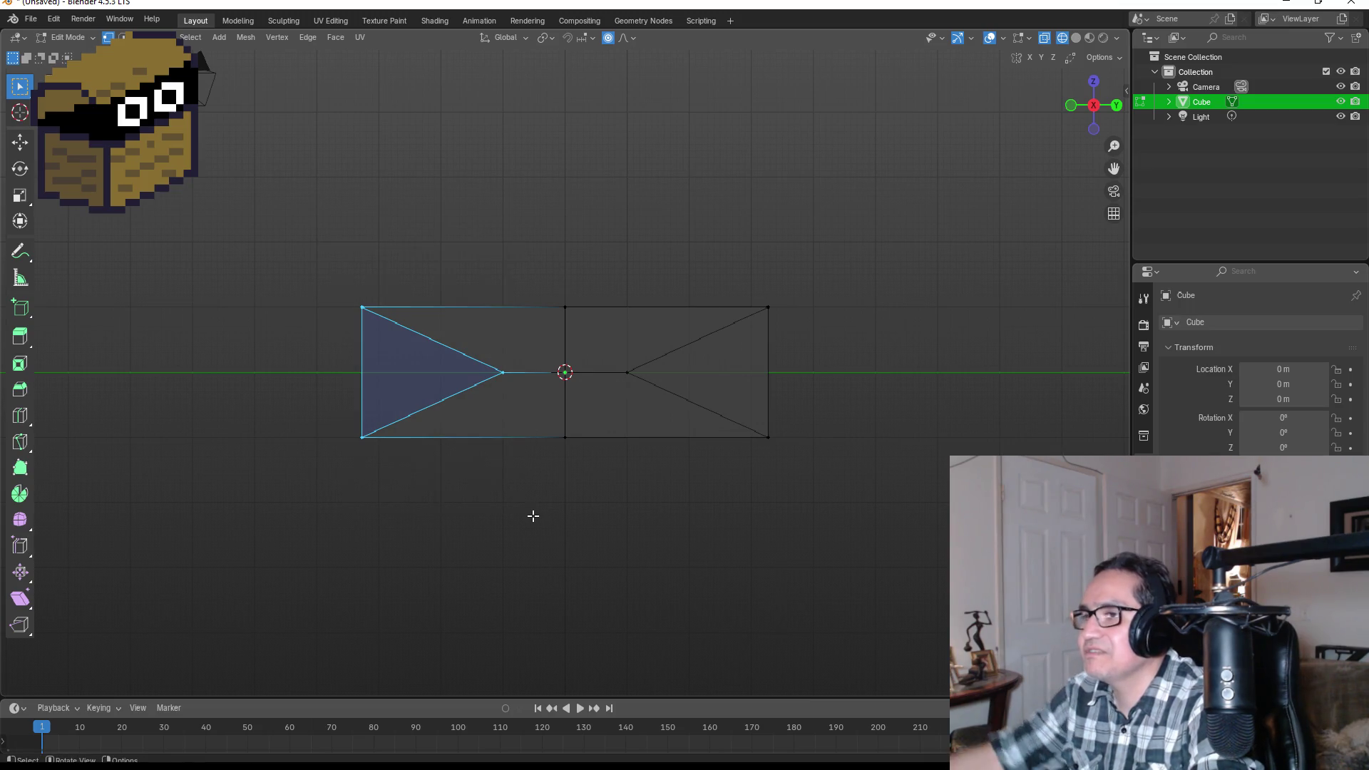
key("x")
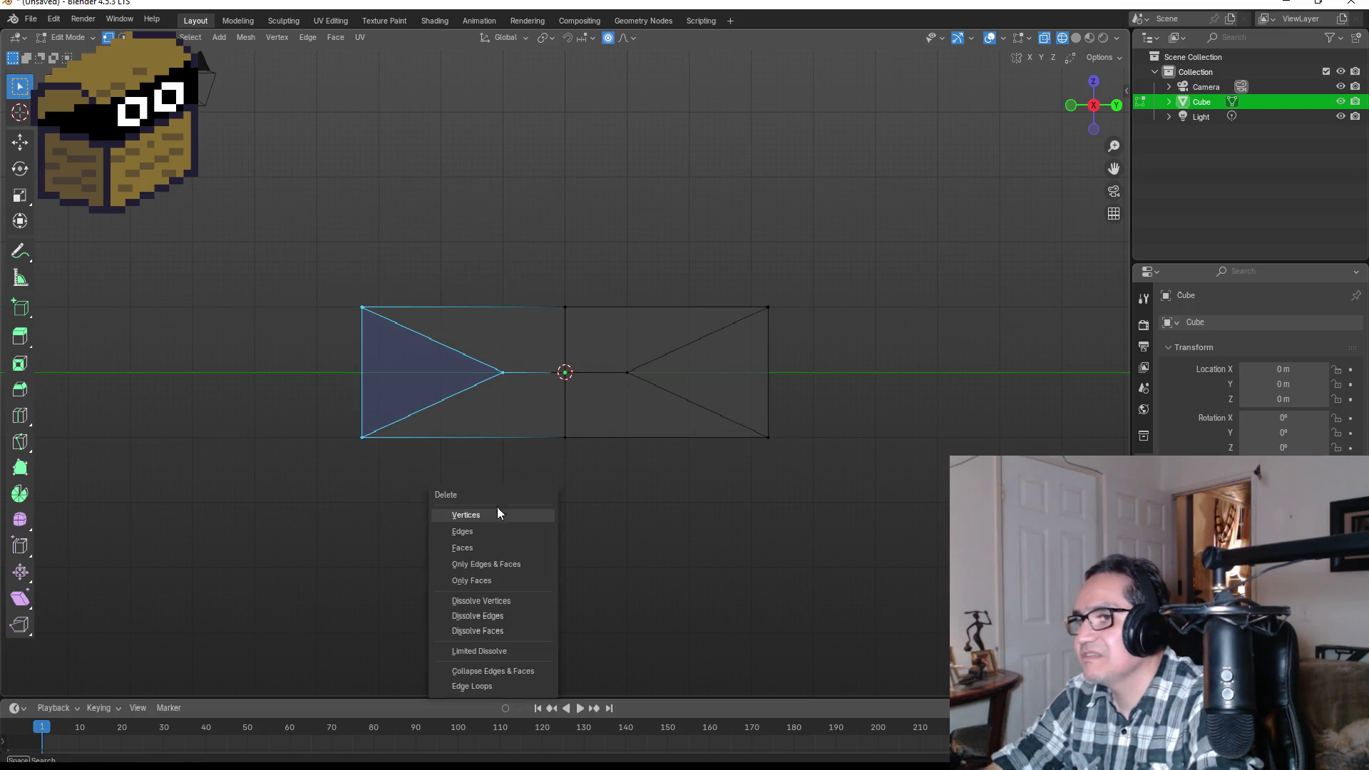
left_click(498, 514)
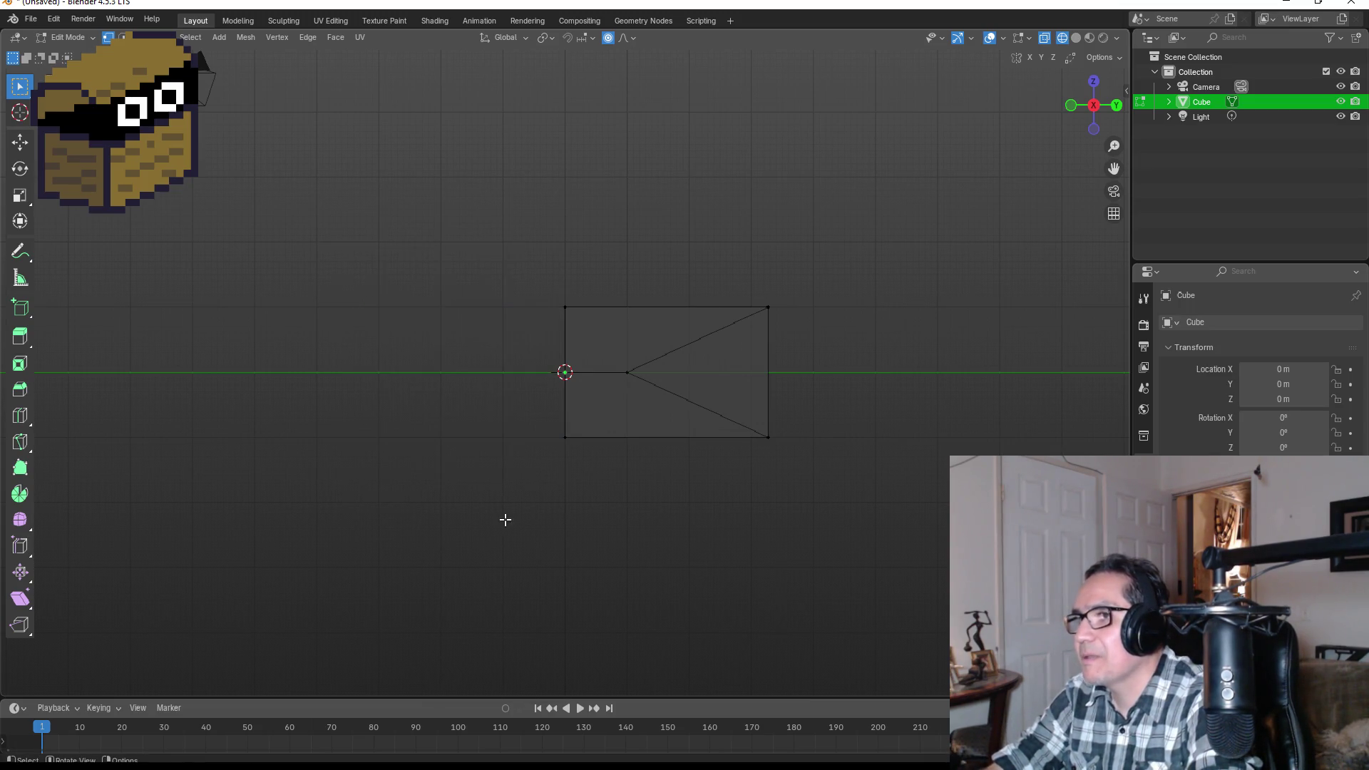
key("Tab")
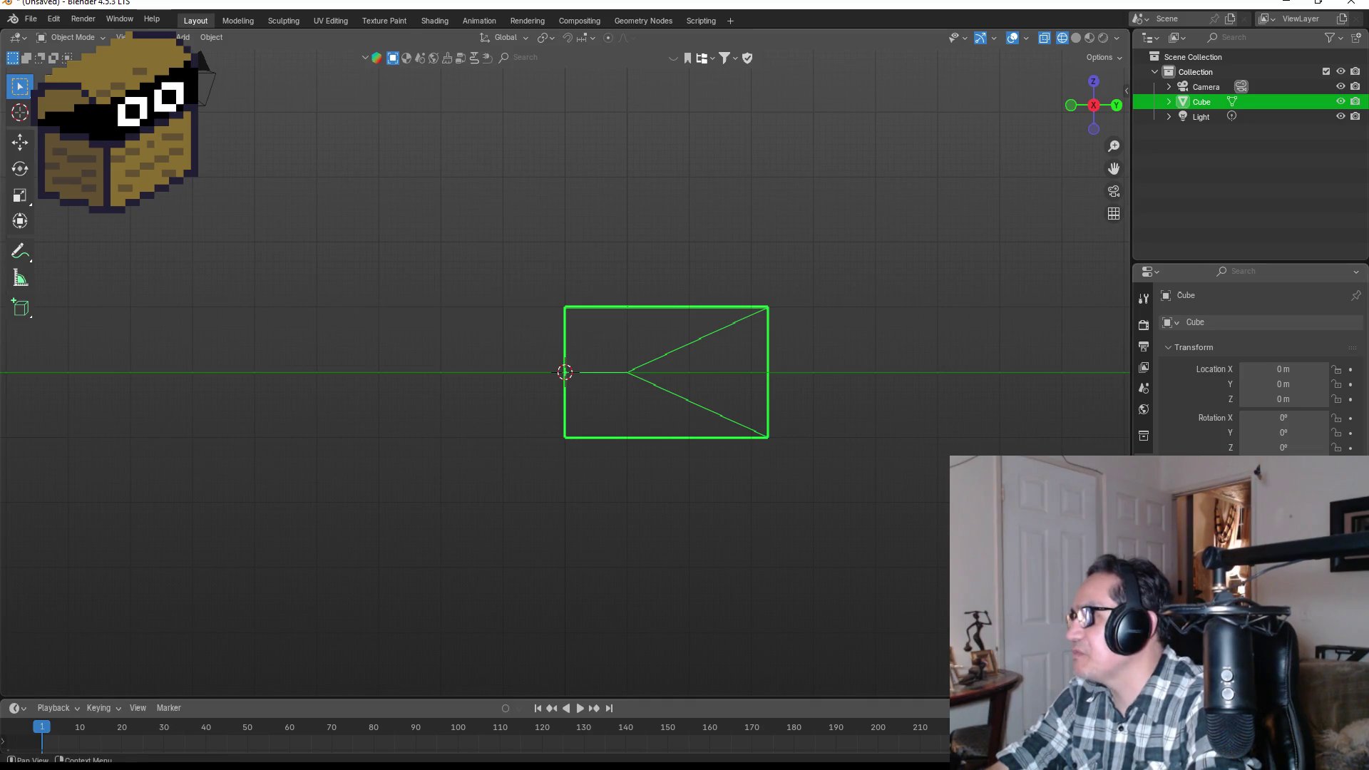
- Add a Mirror modifier, then undo it and the deletion to restore the left half
left_click(1268, 322)
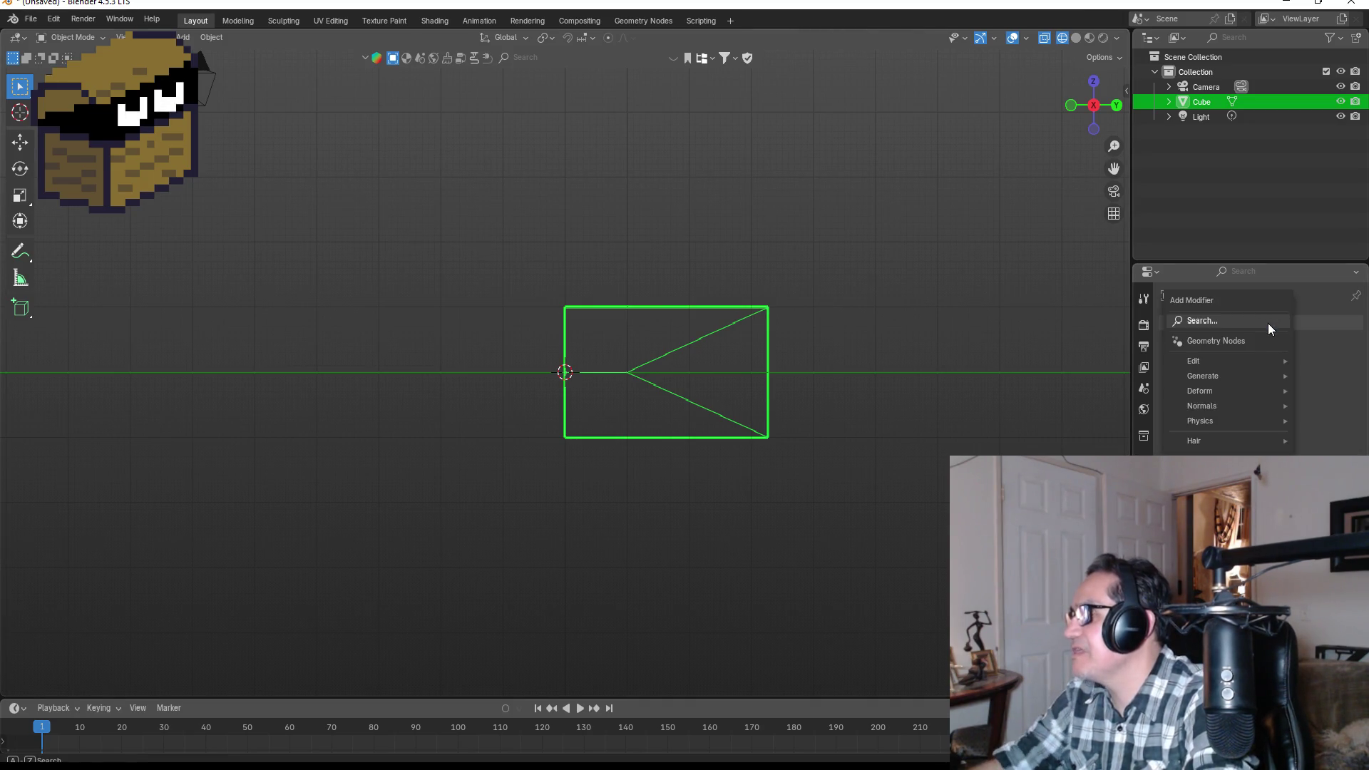
left_click(1268, 323)
type("m")
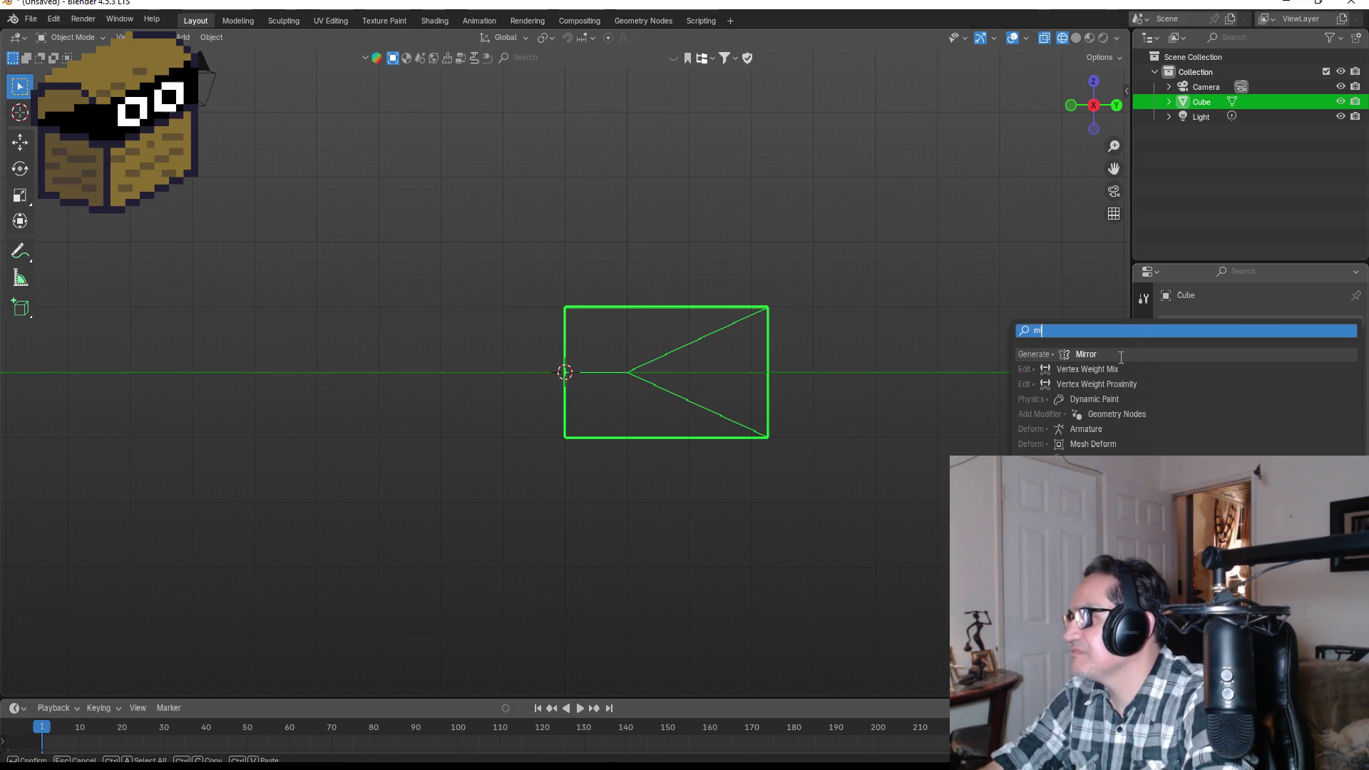
left_click(1121, 357)
key("ctrl+z")
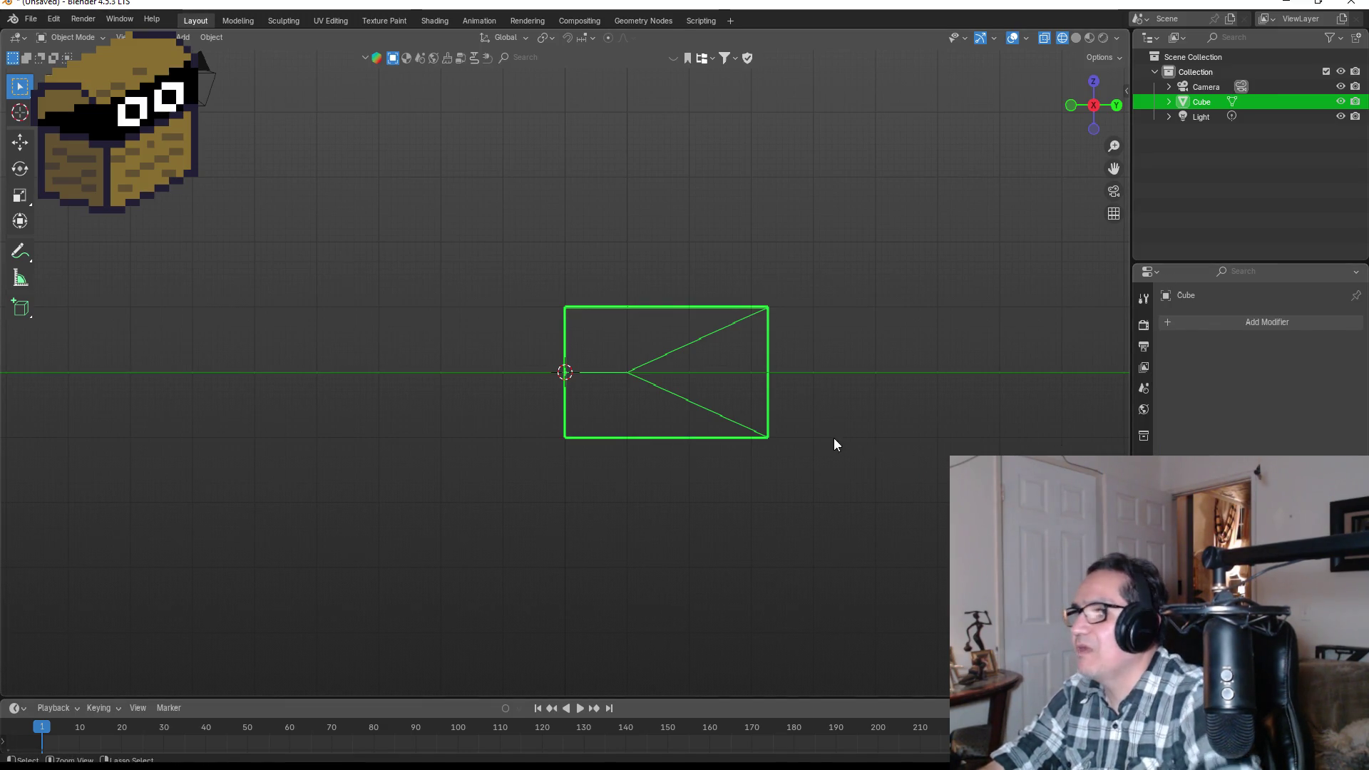
key("ctrl+z")
key("ctrl+z")
key("ctrl+z")
key("ctrl+z")
- Rotate the object exactly 90° in top view, then return to front view and Edit Mode
mouse_move(905, 339)
left_mouse_down()
mouse_move(644, 355)
mouse_move(728, 378)
left_mouse_up()
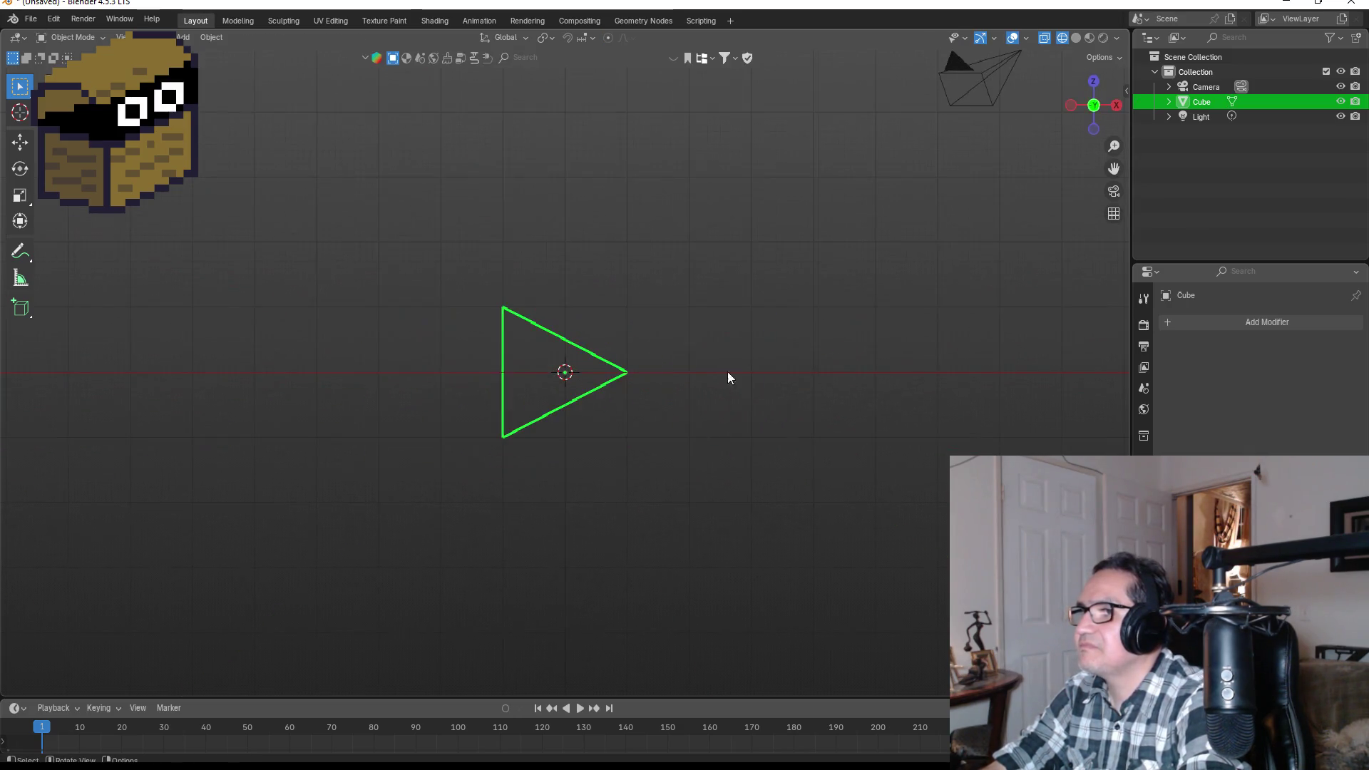
left_click(1093, 81)
key("r")
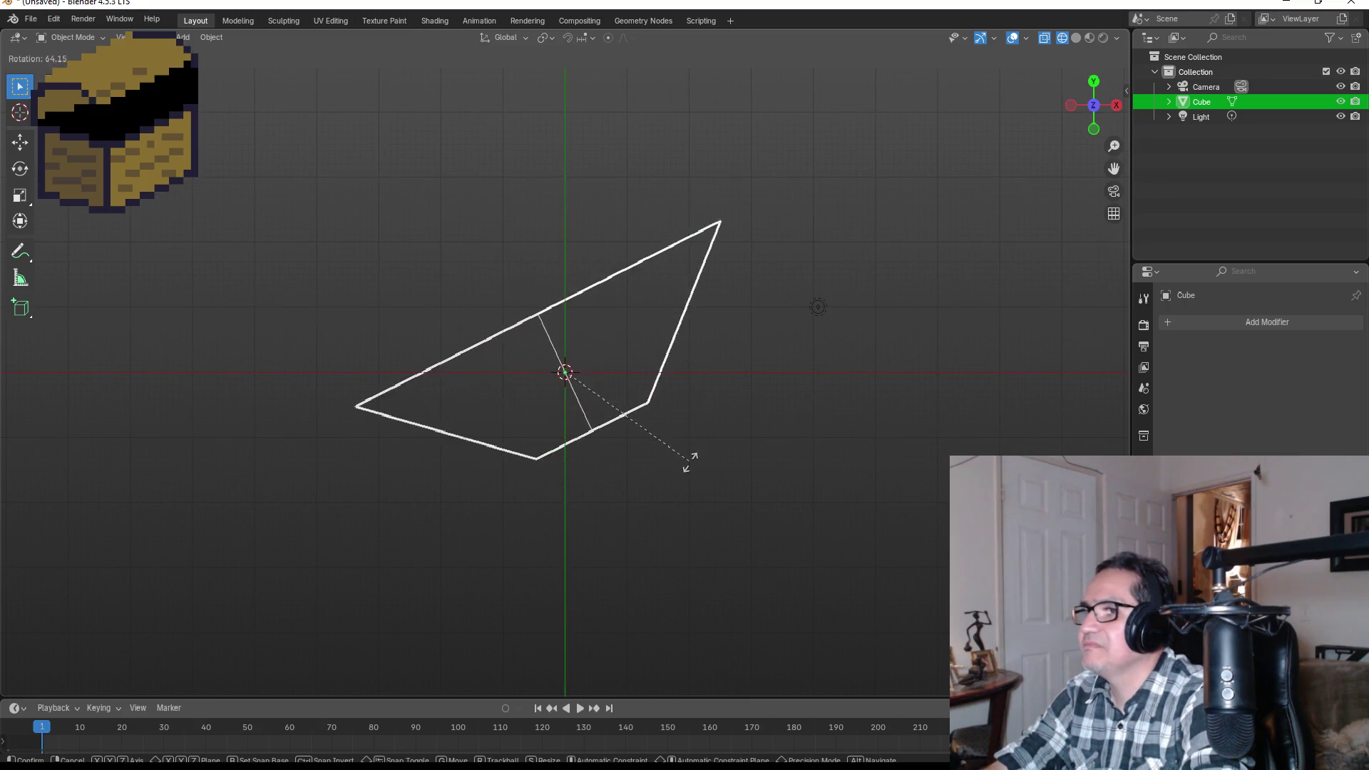
left_click(678, 527)
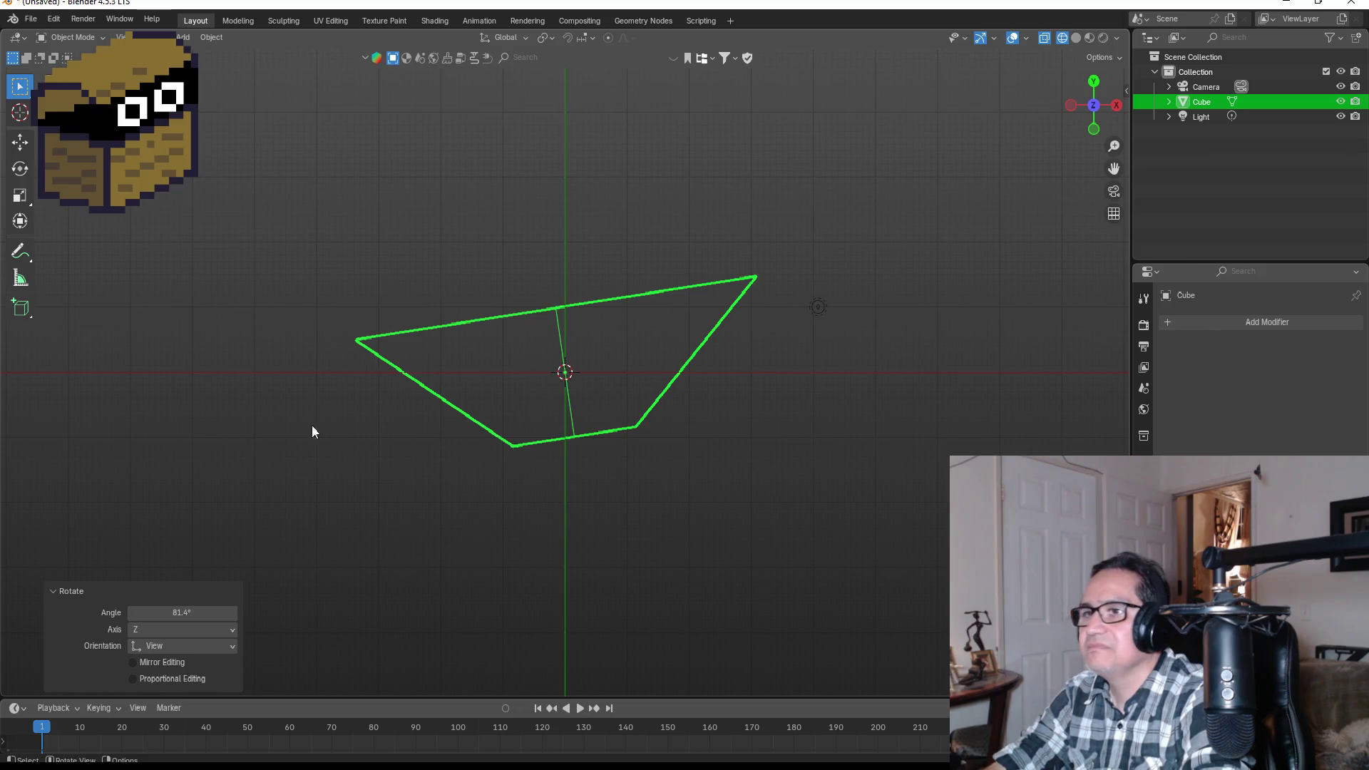
left_click(203, 613)
key("BackSpace")
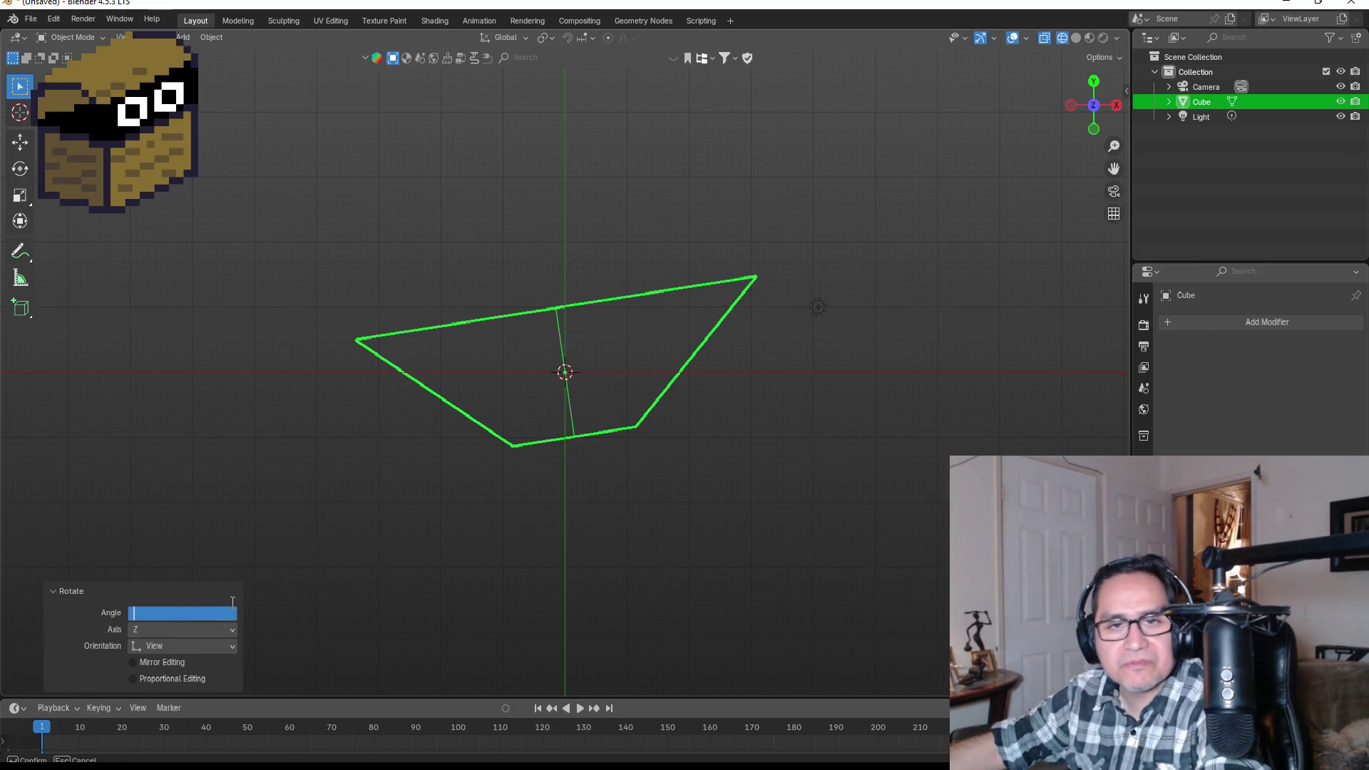
type("90")
key("Return")
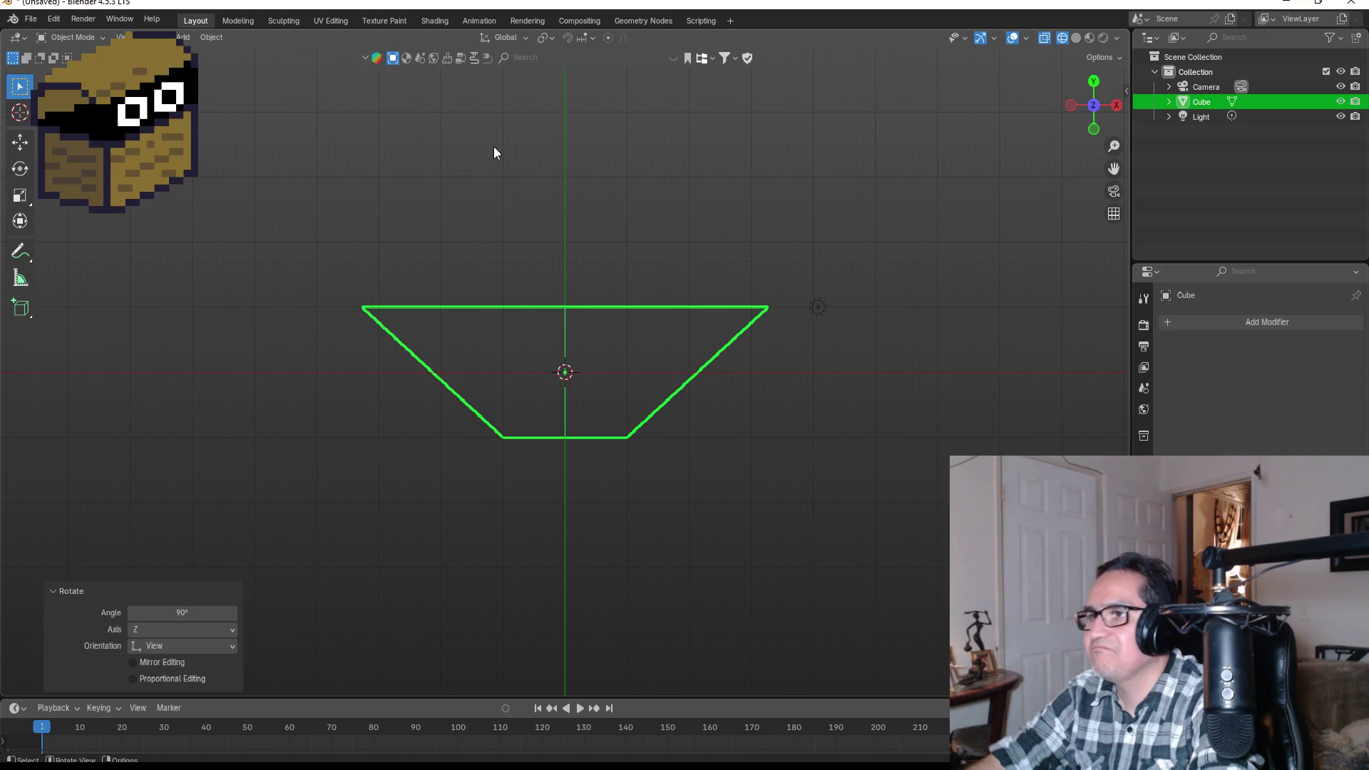
key("KP_1")
key("Tab")
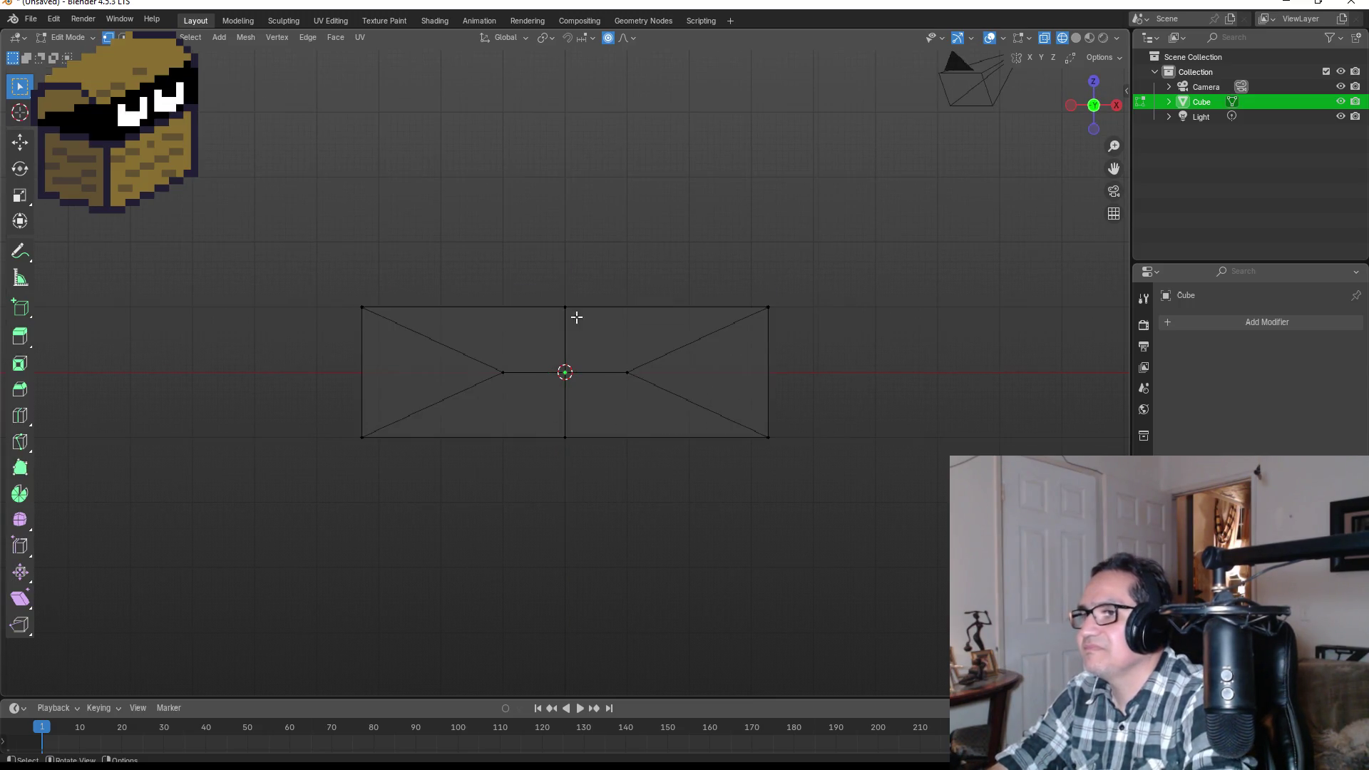
- Delete the left half of the mesh's vertices in front view, leaving one half
key("KP_1")
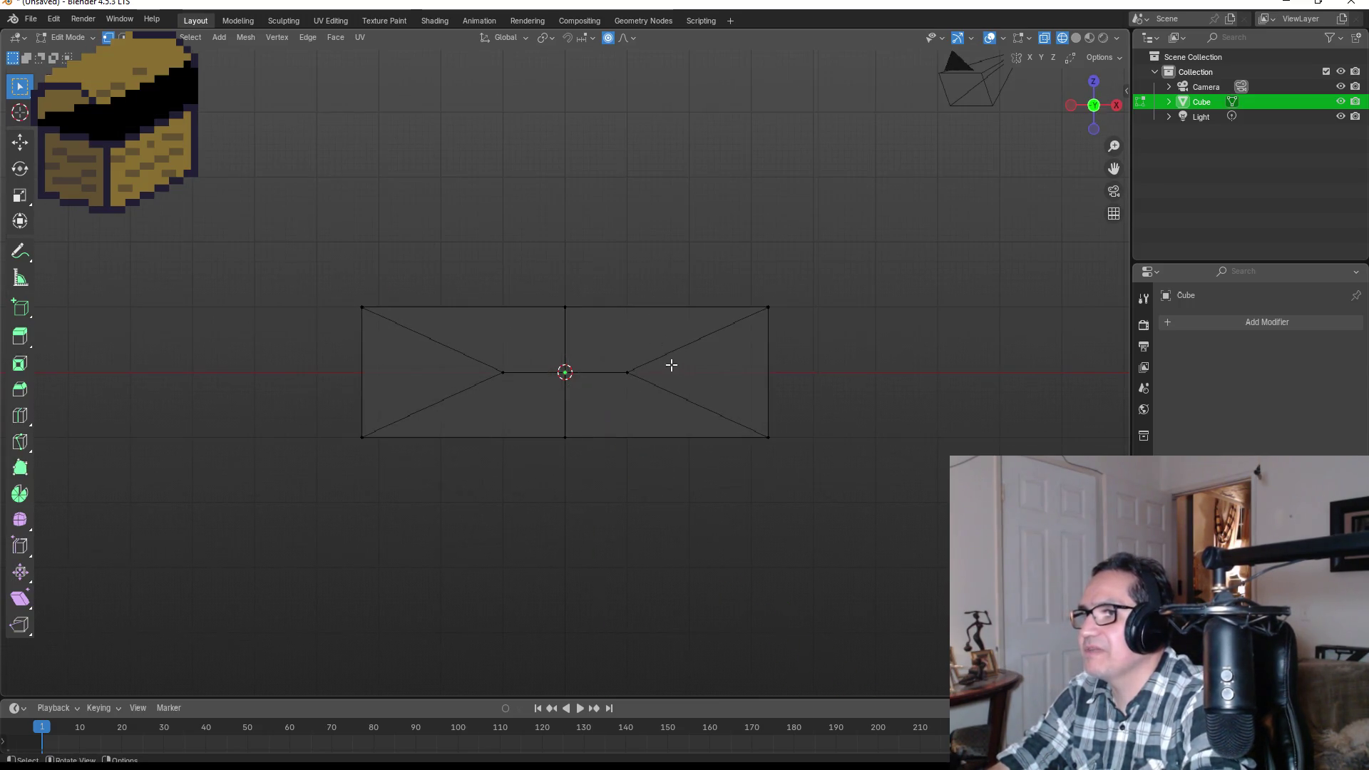
mouse_move(260, 224)
left_mouse_down()
mouse_move(523, 498)
mouse_move(540, 495)
left_mouse_up()
key("x")
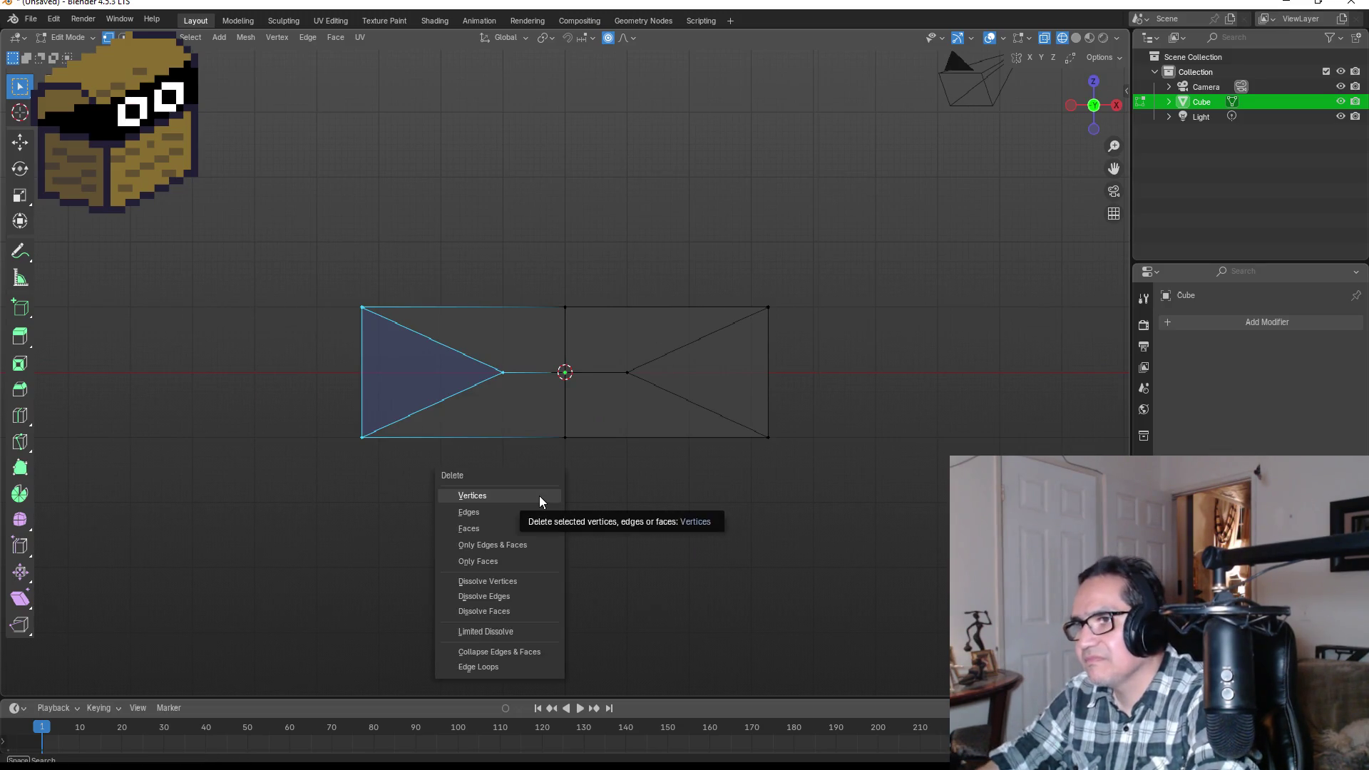
left_click(539, 495)
key("Tab")
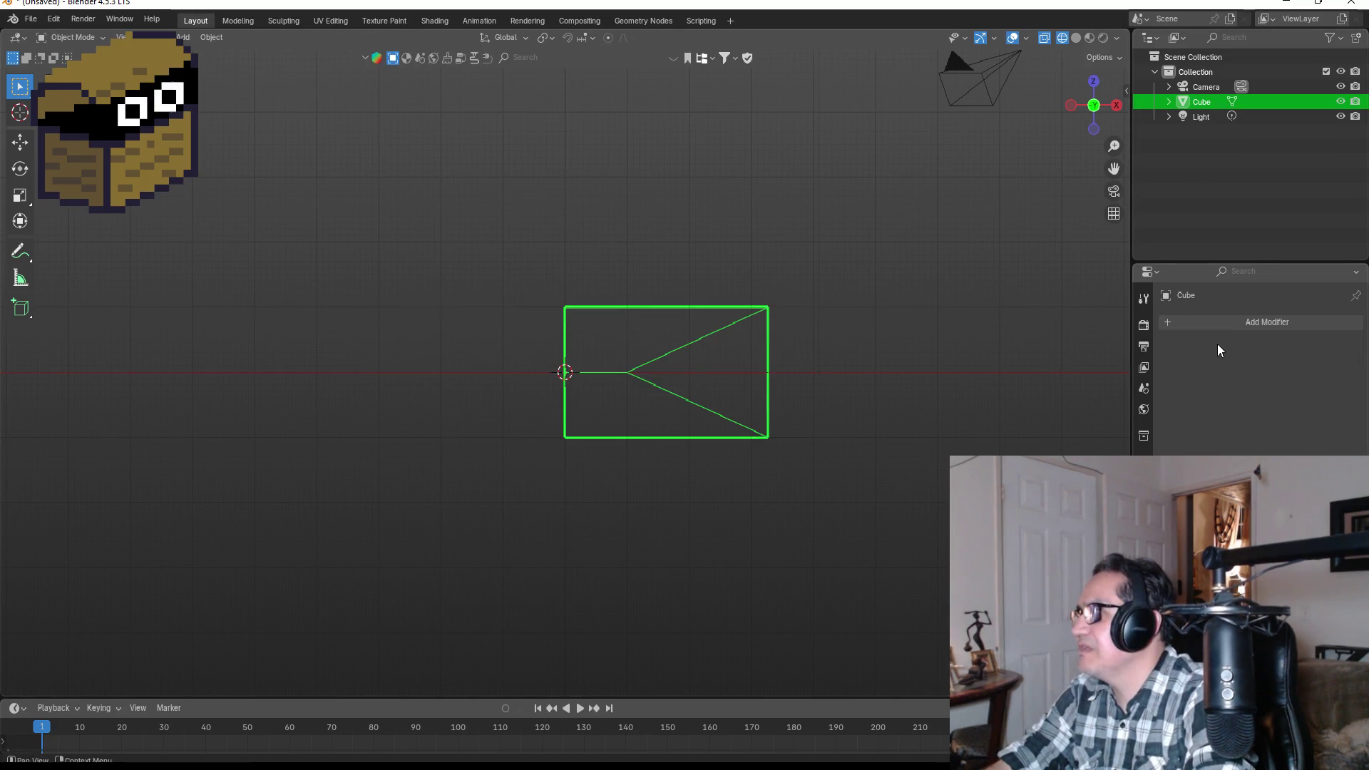
- Add a Mirror modifier on the Y axis, preview it in Edit Mode, then undo it
left_click(1255, 323)
type("mir")
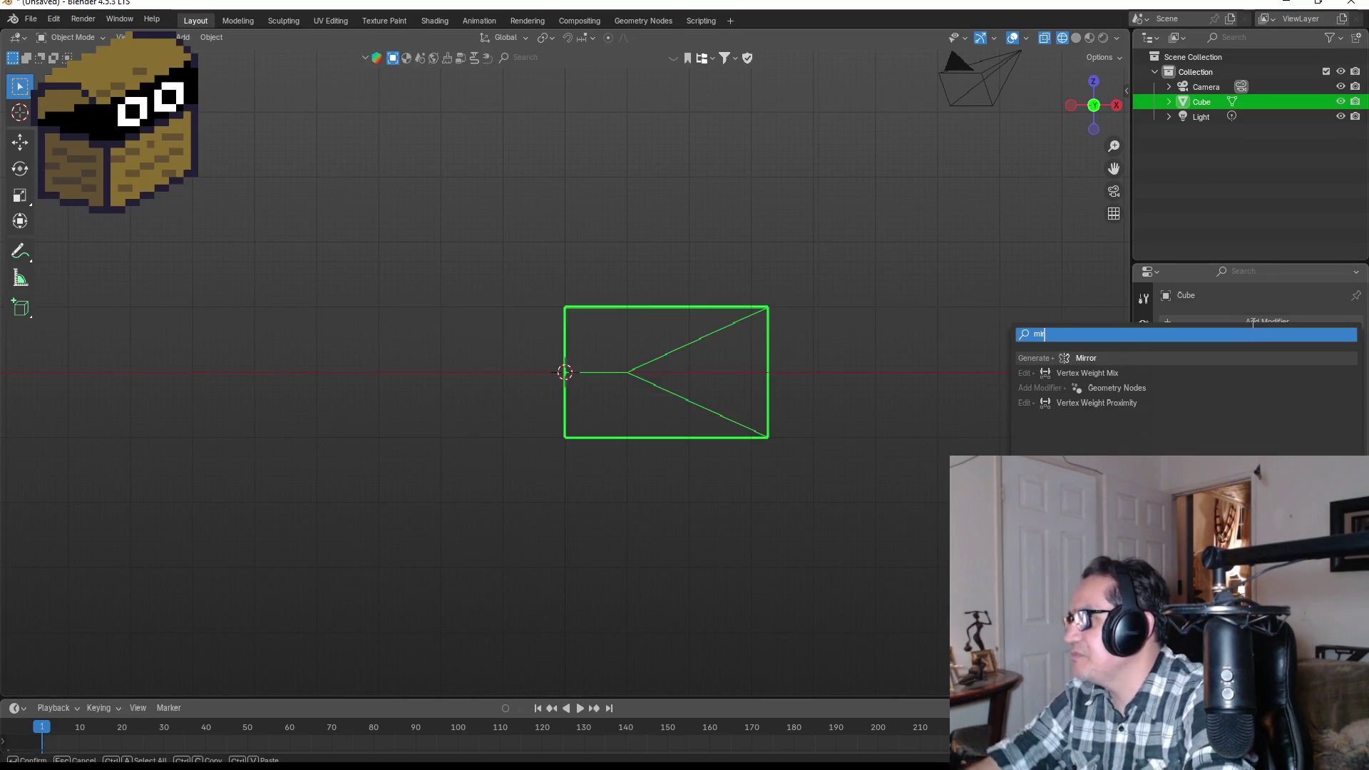
left_click(1156, 356)
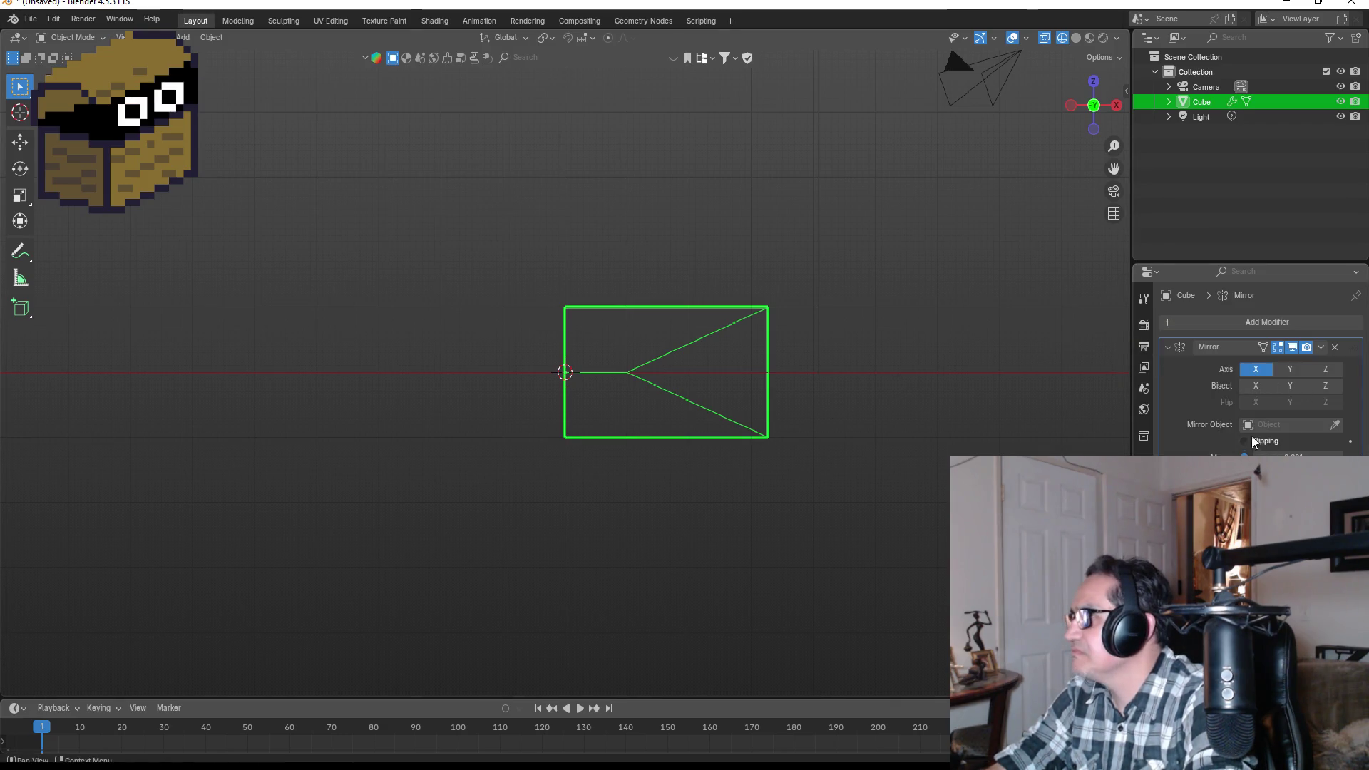
left_click(1290, 369)
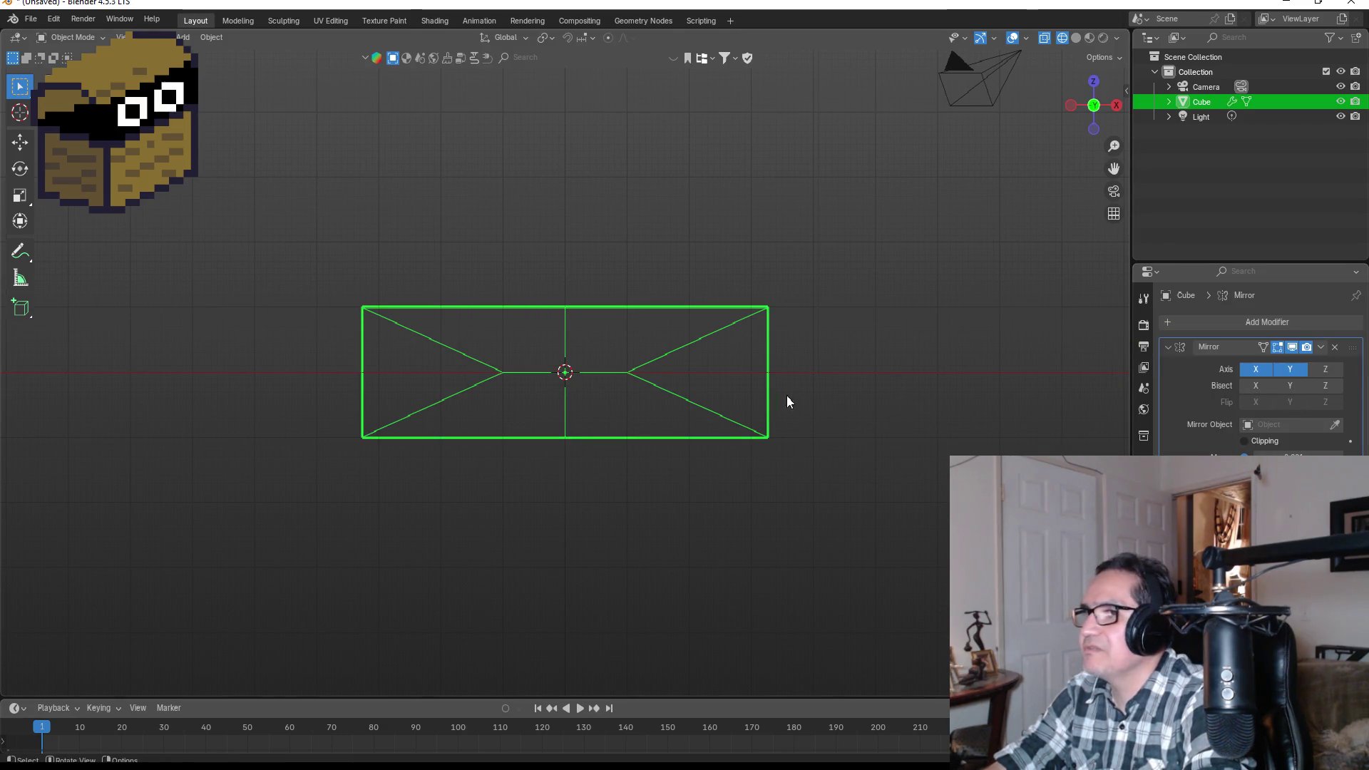
key("Tab")
mouse_move(810, 413)
left_mouse_down()
mouse_move(843, 403)
mouse_move(898, 484)
mouse_move(788, 477)
mouse_move(892, 361)
mouse_move(841, 396)
mouse_move(948, 415)
mouse_move(857, 369)
mouse_move(831, 378)
left_mouse_up()
key("Tab")
key("ctrl+z")
key("ctrl+z")
- Re-add the Mirror modifier from front view, mirroring across the Y axis
key("KP_1")
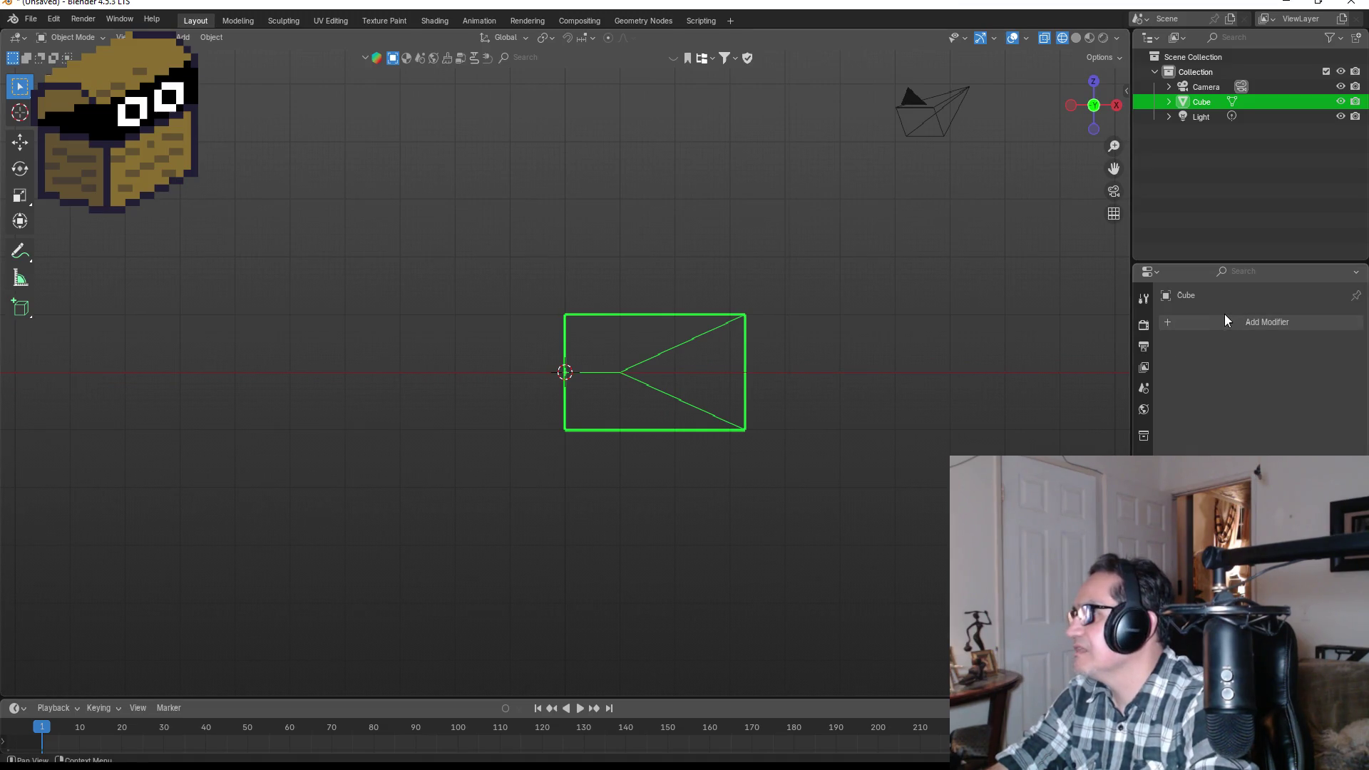
left_click(1227, 320)
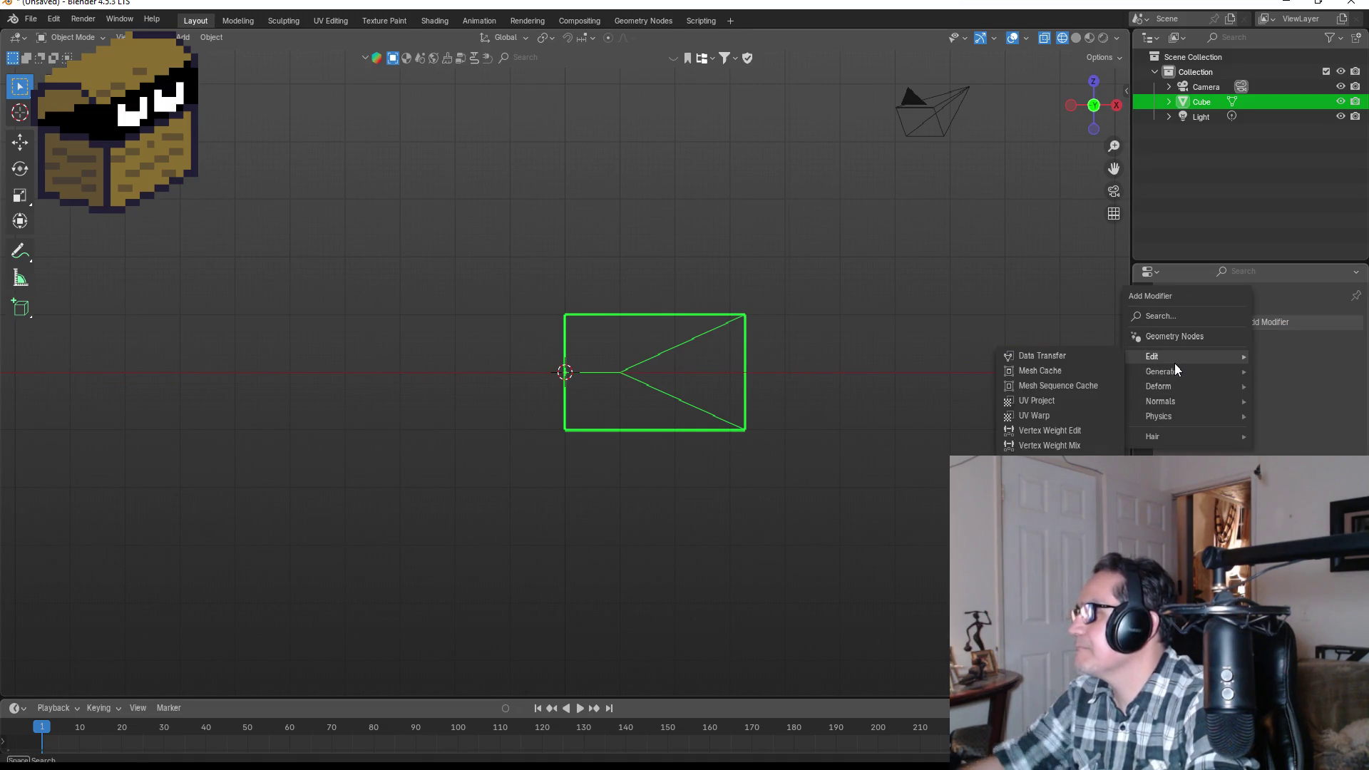
type("m")
key("Return")
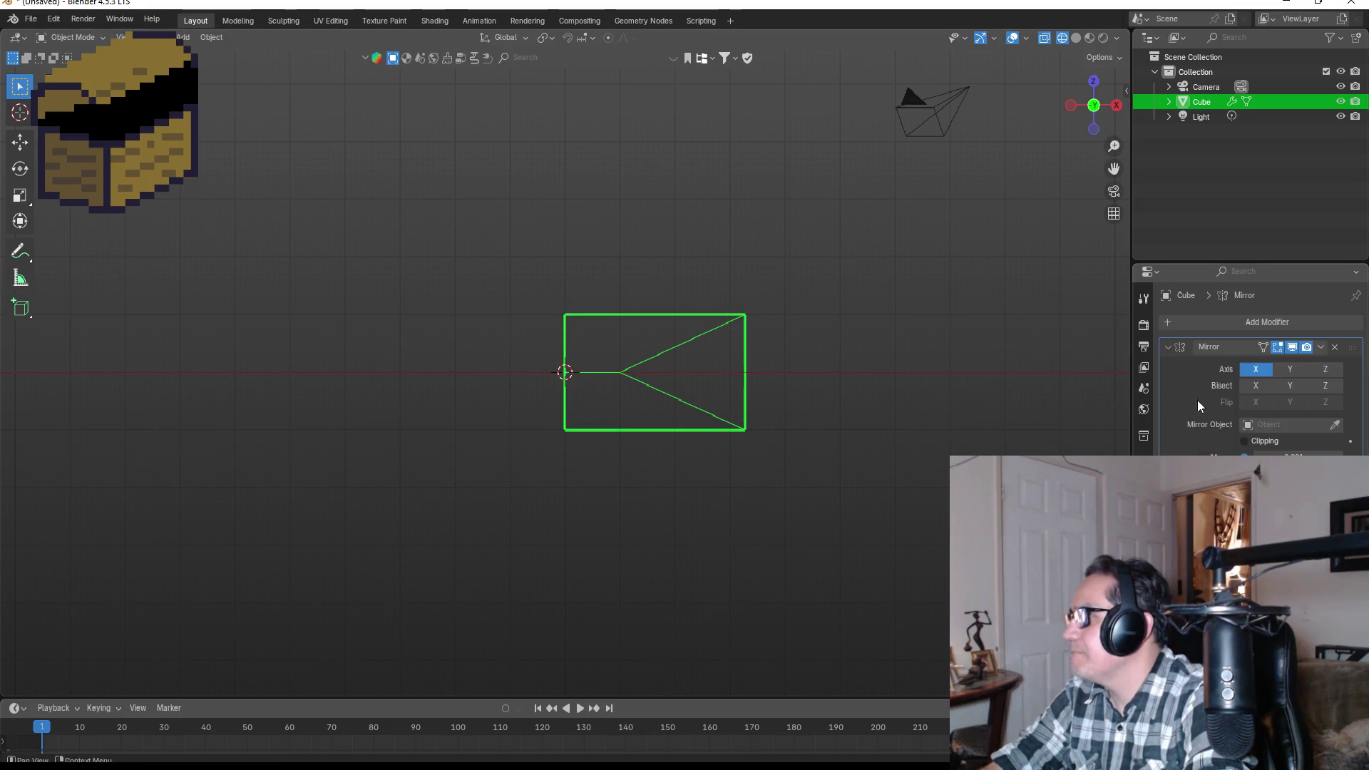
left_click(1277, 369)
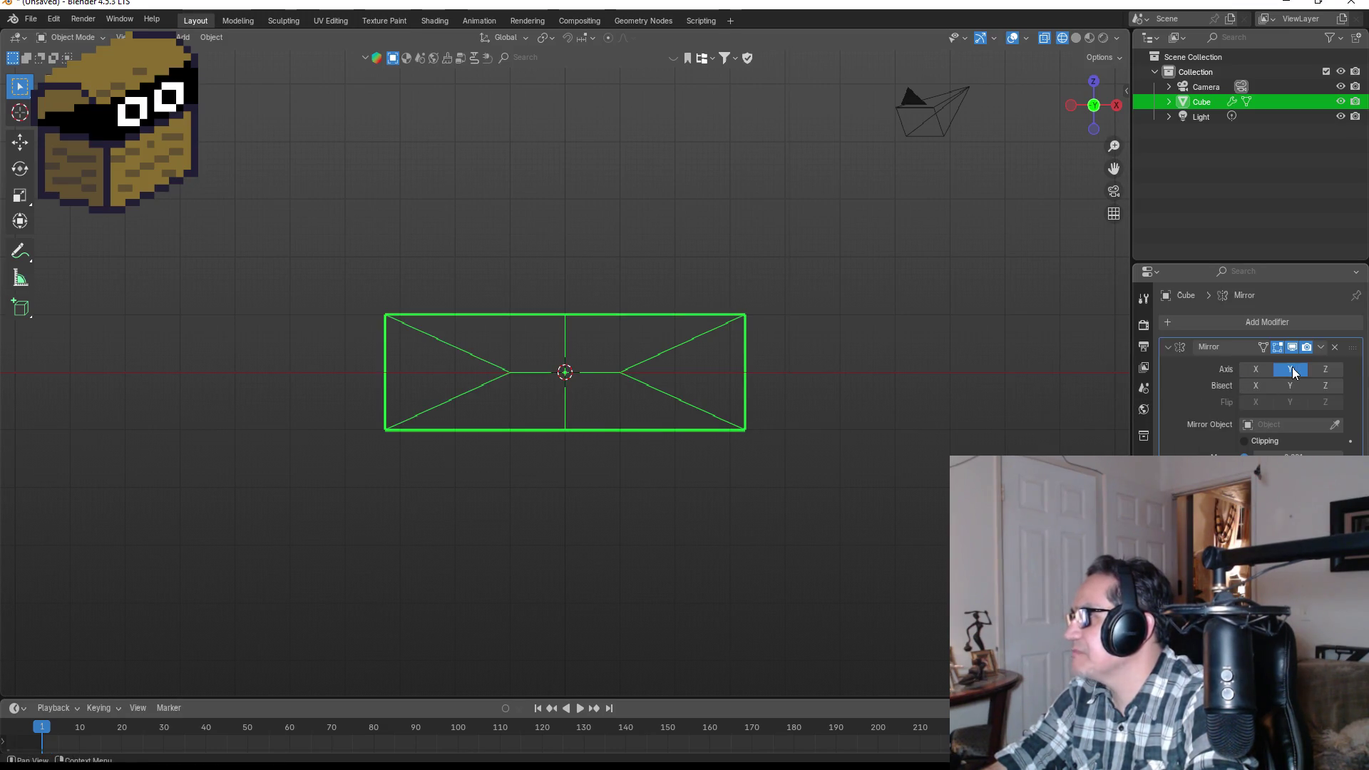
mouse_move(897, 318)
left_mouse_down()
mouse_move(800, 370)
mouse_move(859, 363)
left_mouse_up()
key("KP_1")
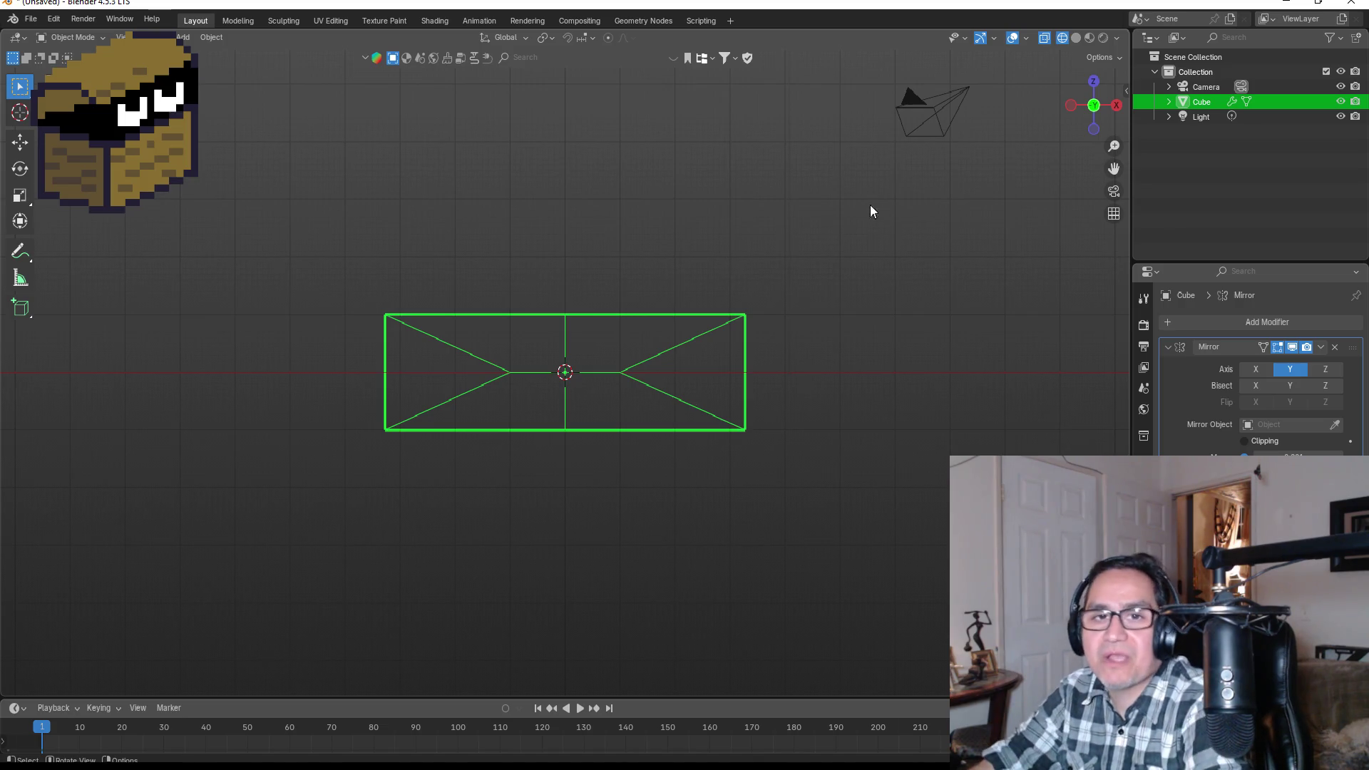
- Switch the viewport to Solid shading and put the Cube back into Edit Mode
key("z")
left_click(892, 331)
mouse_move(880, 306)
left_mouse_down()
mouse_move(853, 330)
mouse_move(701, 377)
mouse_move(820, 369)
left_mouse_up()
key("alt+a")
left_click(639, 344)
mouse_move(823, 318)
left_mouse_down()
mouse_move(666, 333)
mouse_move(797, 337)
left_mouse_up()
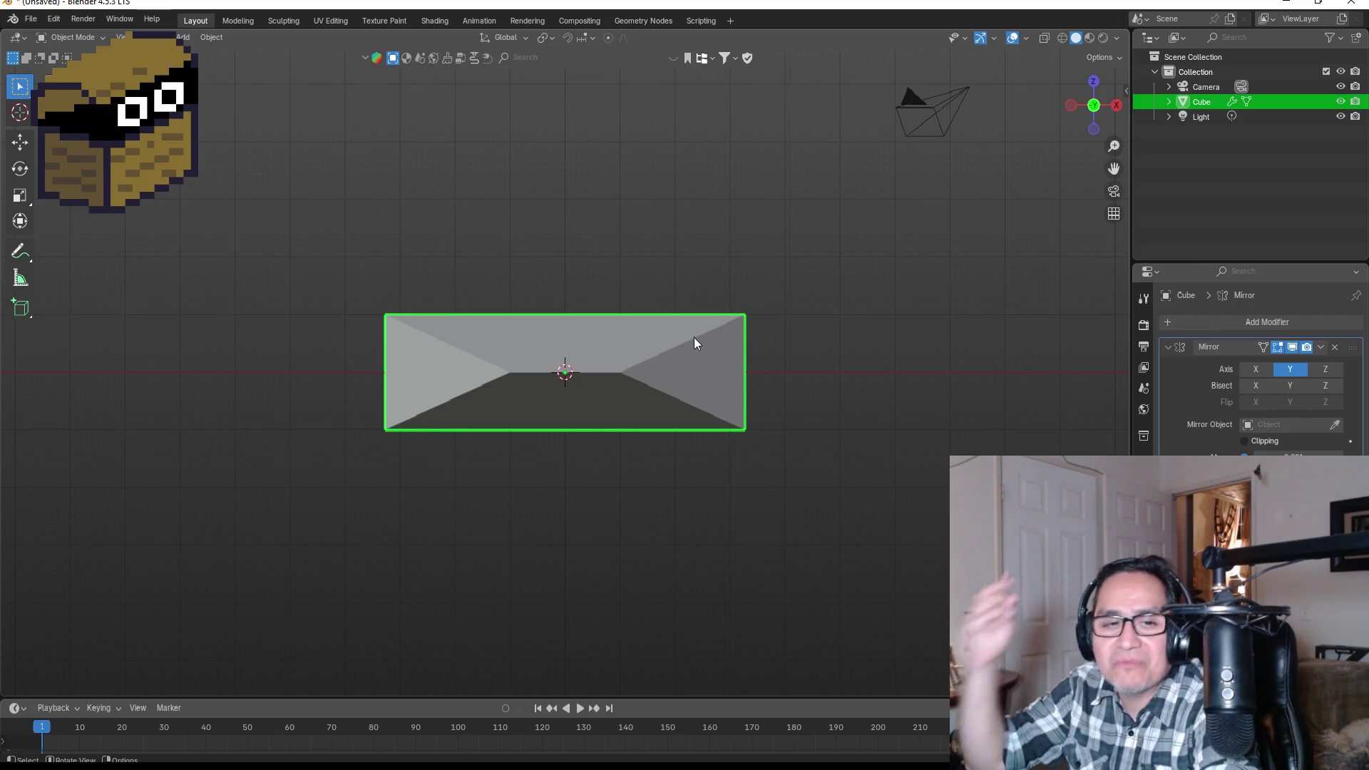
key("Tab")
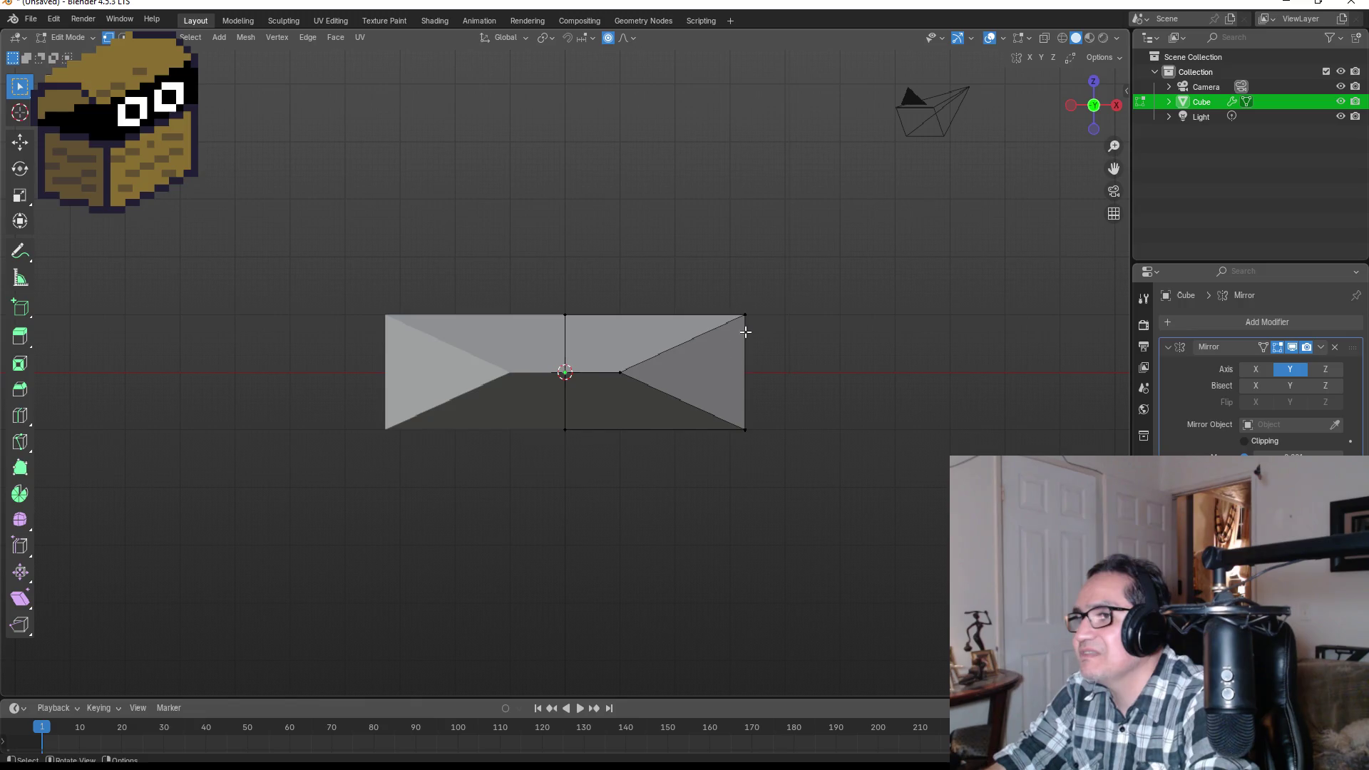
- Merge the right-hand corner vertices At Center into one pointed diamond tip
mouse_move(798, 302)
left_mouse_down()
mouse_move(782, 305)
mouse_move(833, 310)
left_mouse_up()
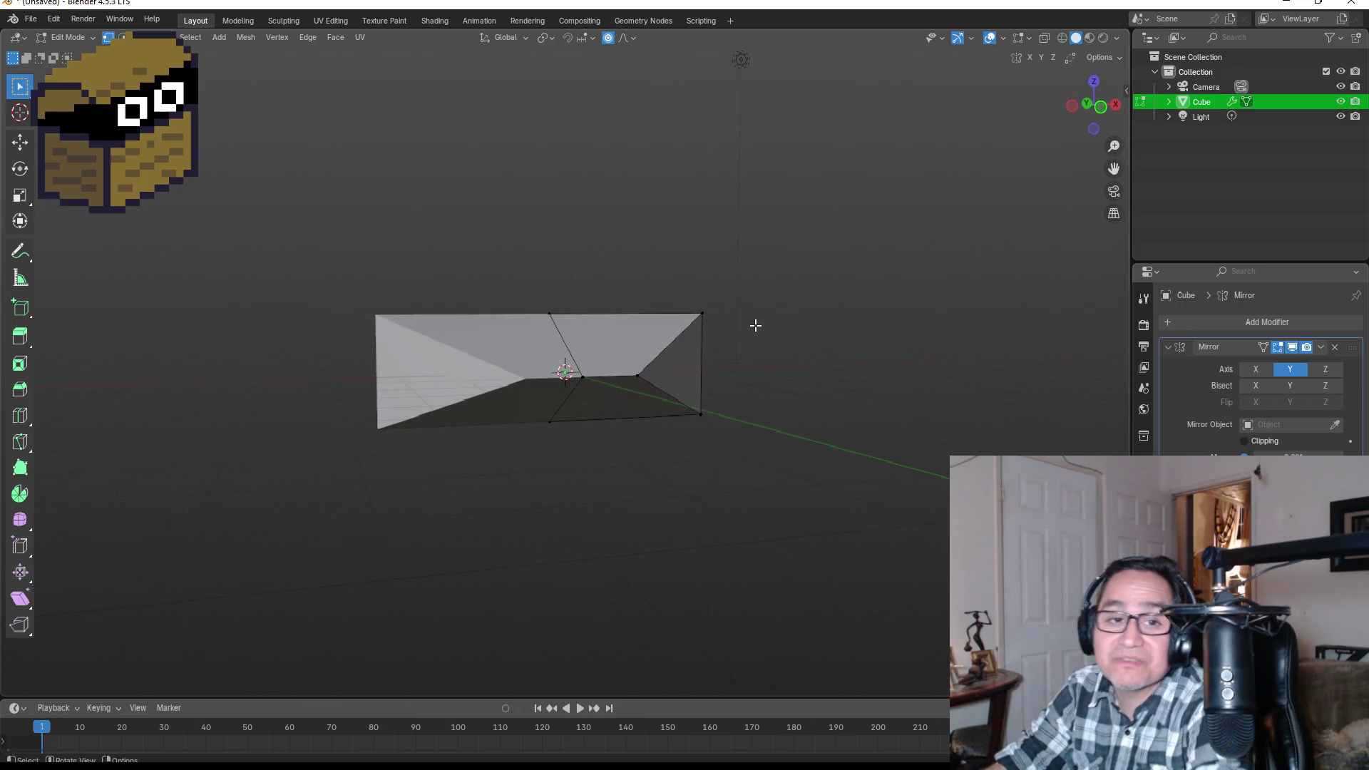
key("KP_1")
mouse_move(718, 299)
left_mouse_down()
mouse_move(774, 356)
mouse_move(828, 468)
left_mouse_up()
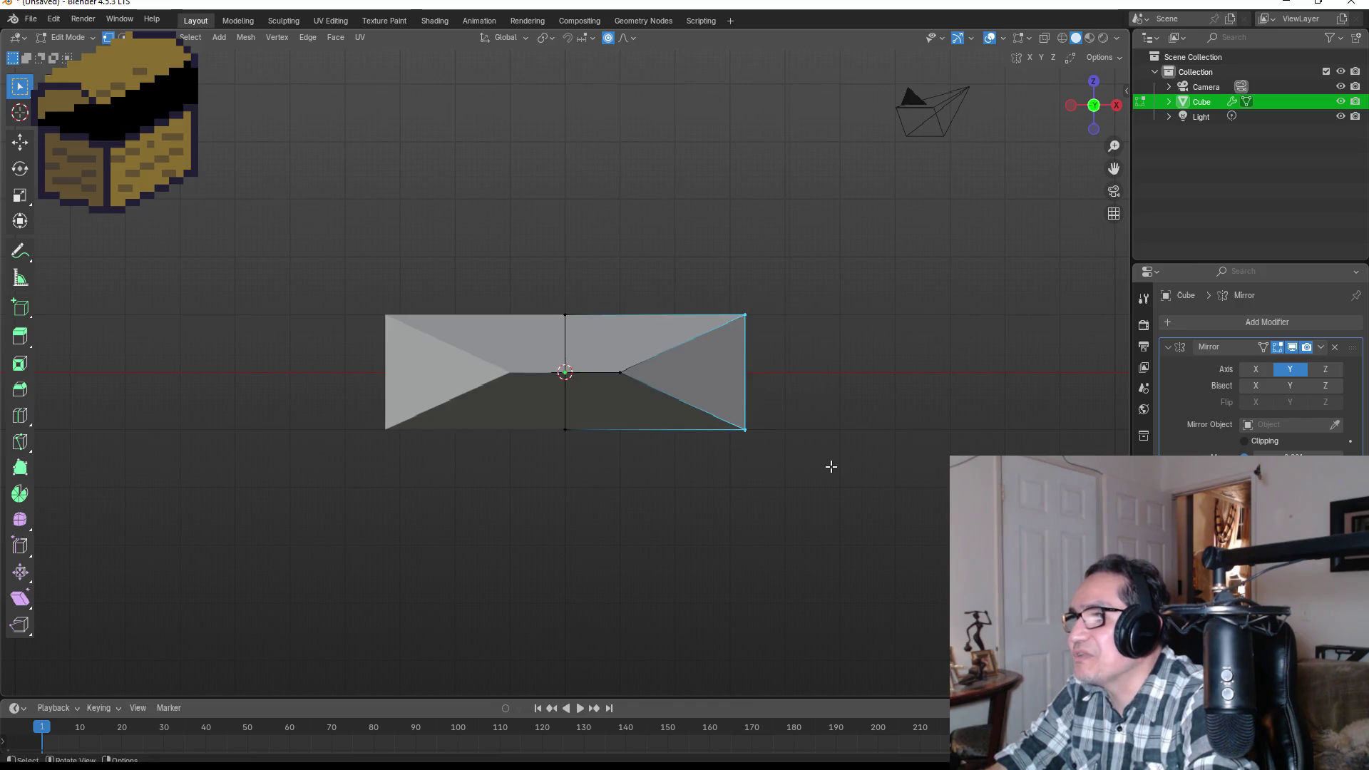
key("m")
left_click(780, 375)
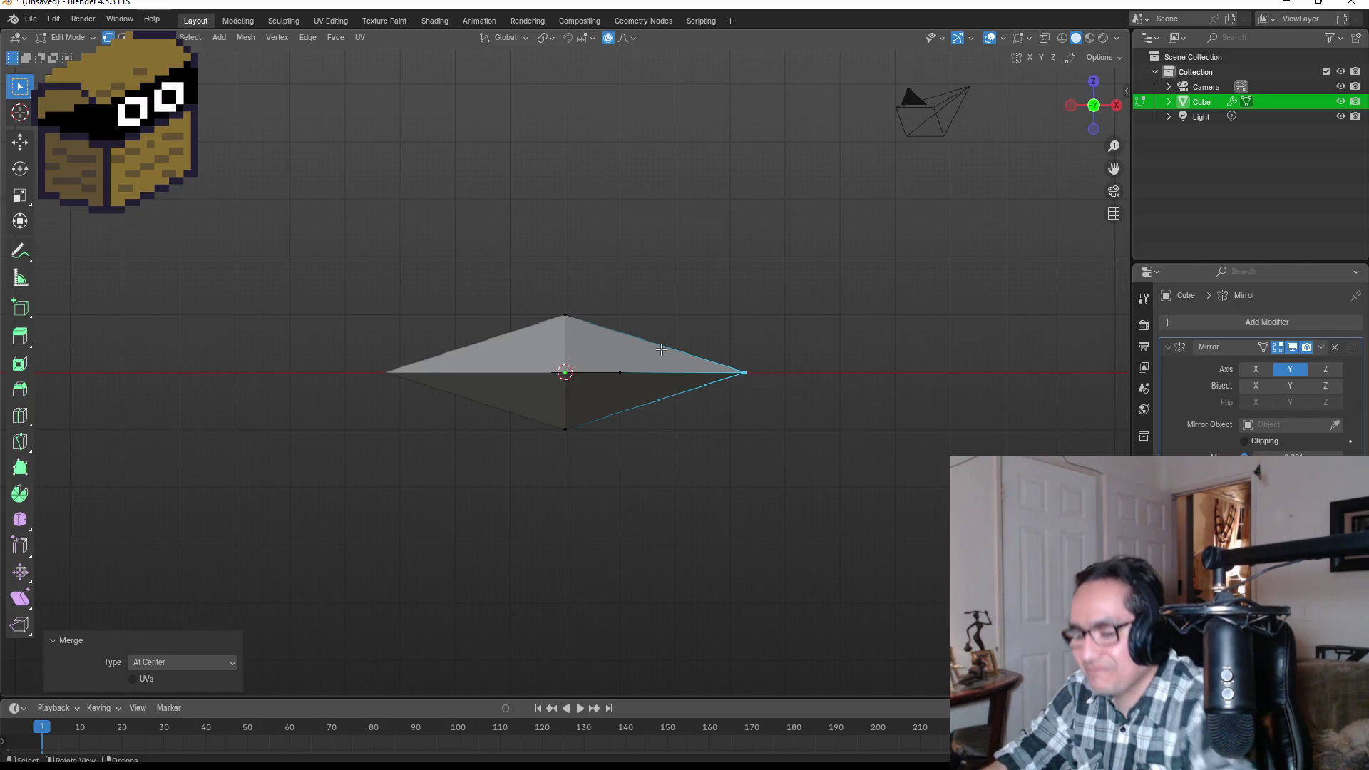
mouse_move(657, 350)
left_mouse_down()
mouse_move(669, 406)
mouse_move(620, 434)
left_mouse_up()
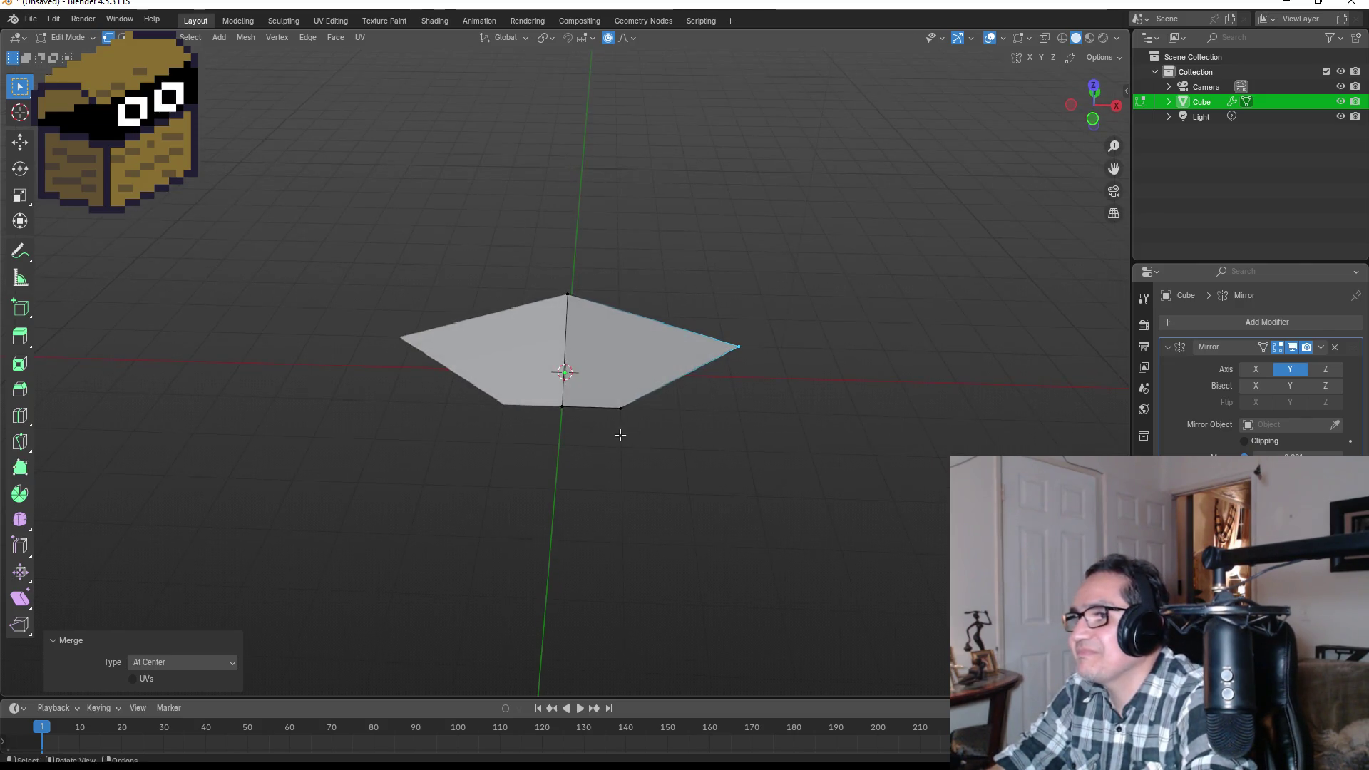
left_click(667, 427)
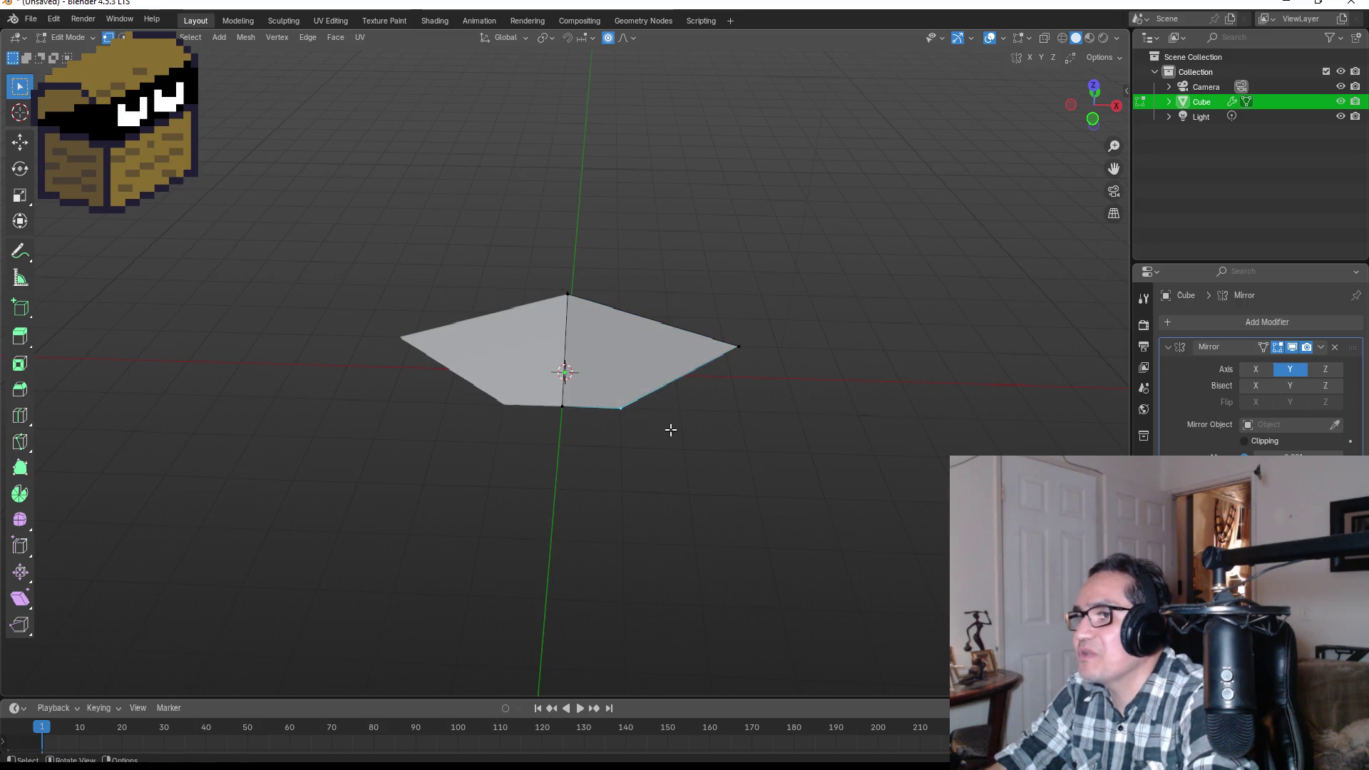
mouse_move(614, 362)
left_mouse_down()
mouse_move(626, 347)
mouse_move(691, 397)
mouse_move(684, 430)
mouse_move(677, 258)
left_mouse_up()
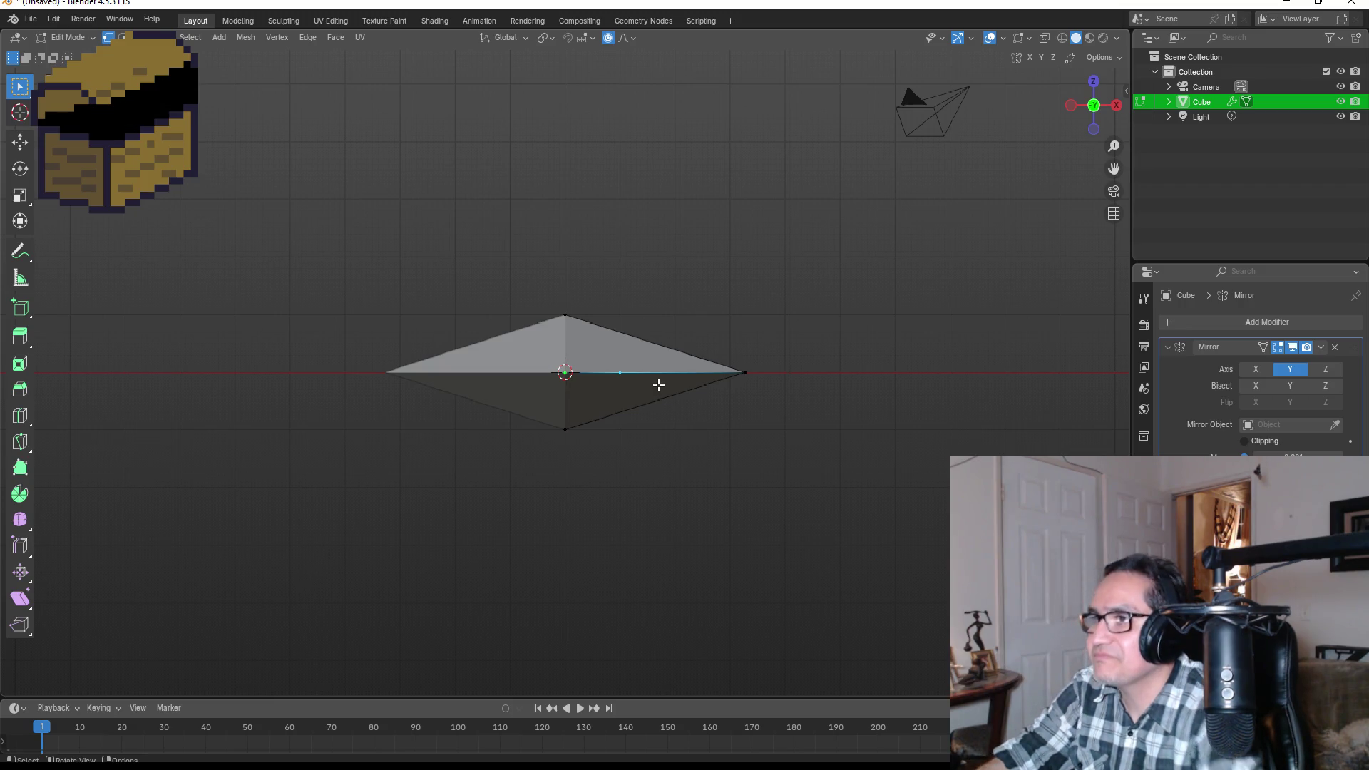
key("ctrl+r")
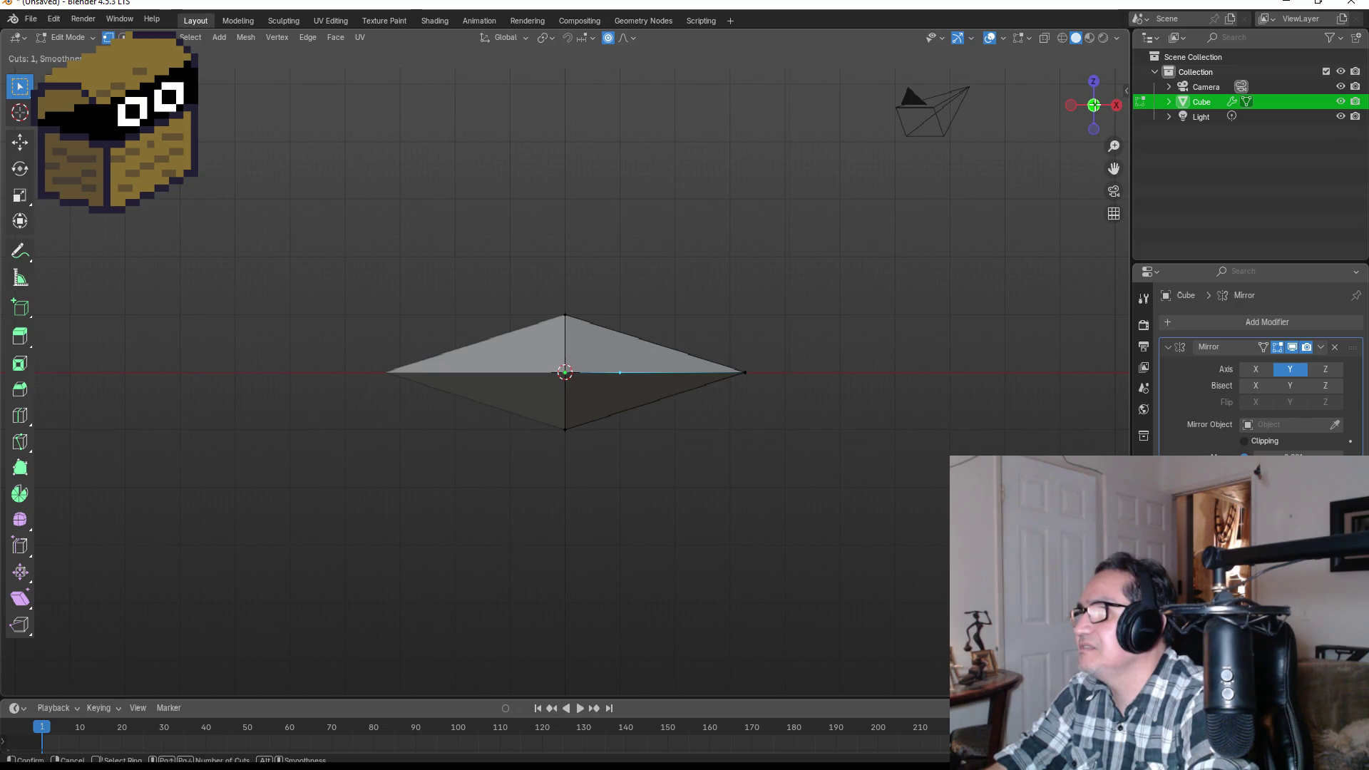
- Add a centred loop cut across the right half and raise its number of cuts into a thin fan
mouse_move(715, 298)
left_mouse_down()
mouse_move(770, 345)
mouse_move(816, 333)
mouse_move(697, 342)
mouse_move(859, 326)
mouse_move(850, 354)
mouse_move(754, 370)
left_mouse_up()
key("ctrl+r")
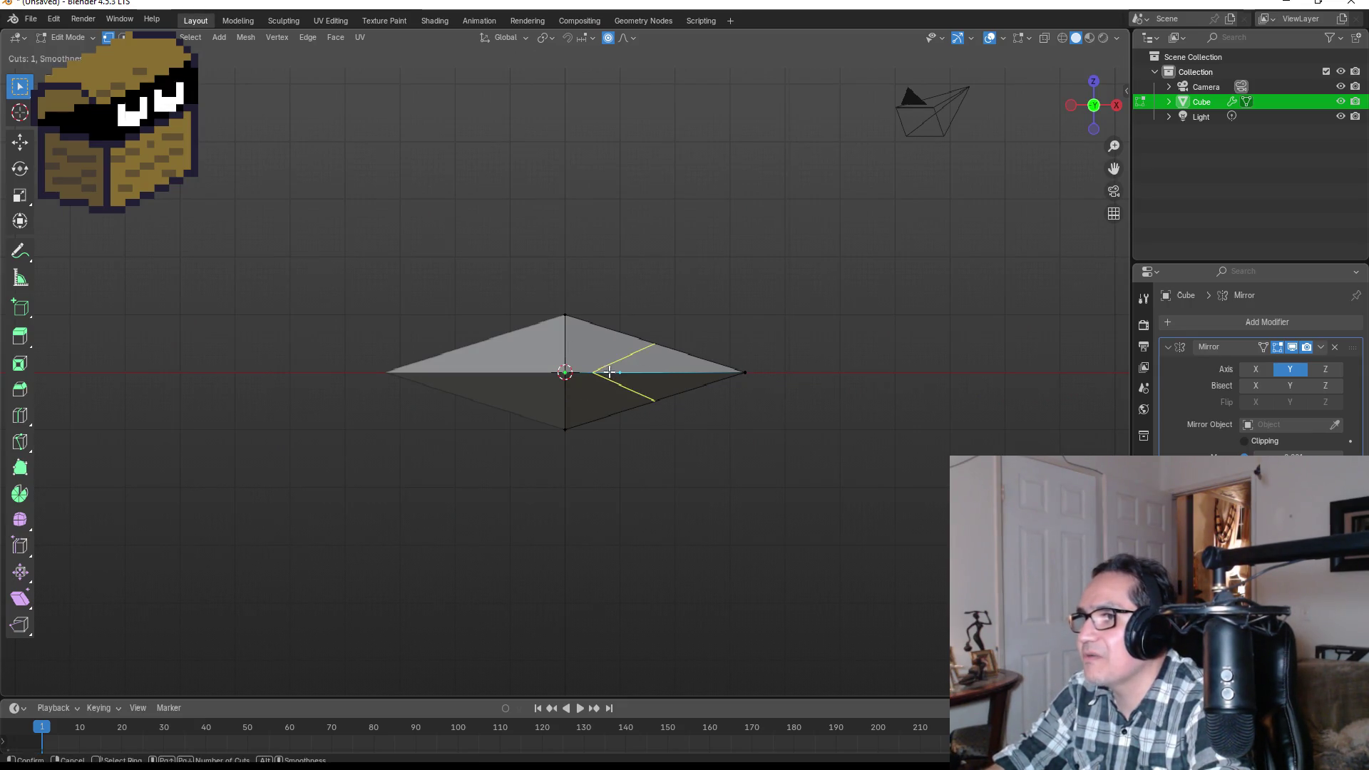
left_click(608, 367)
right_click(608, 366)
mouse_move(200, 547)
left_mouse_down()
mouse_move(249, 547)
mouse_move(232, 547)
left_mouse_up()
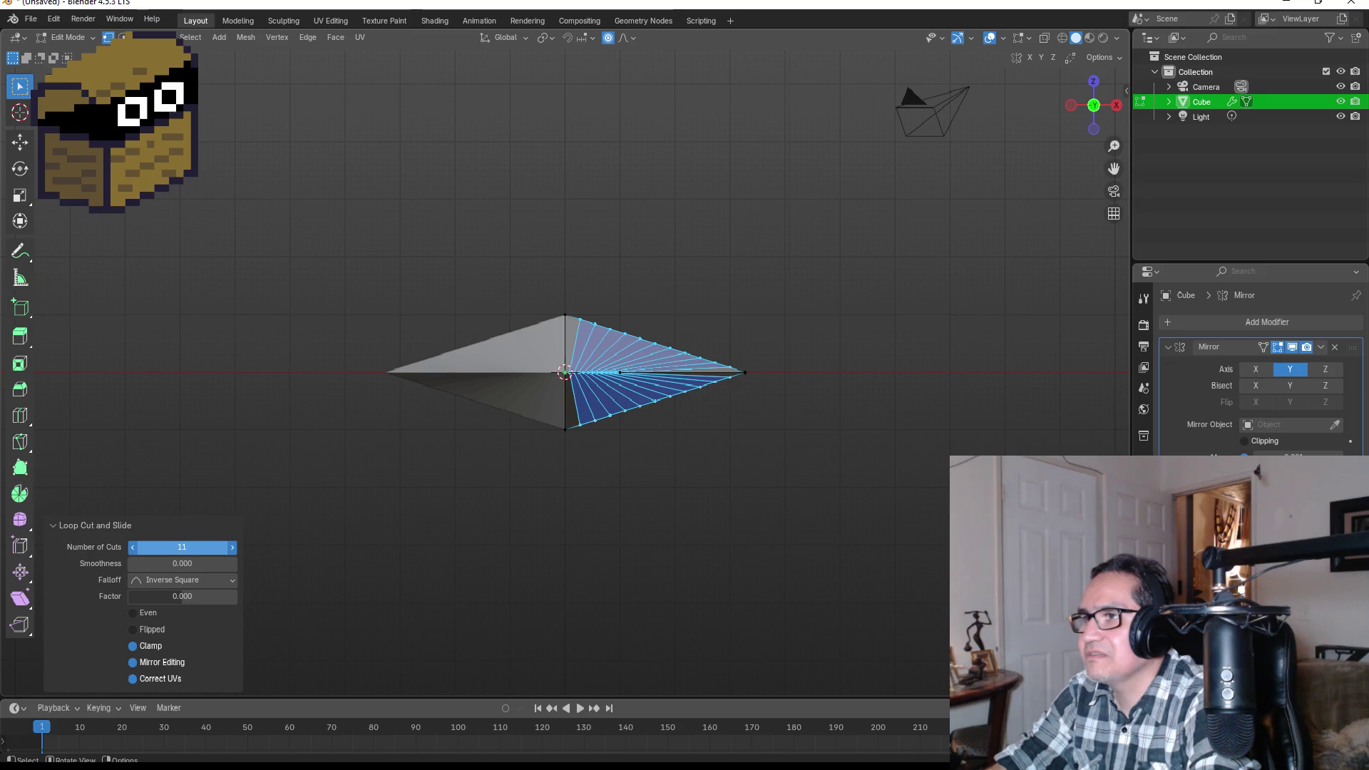
left_click(708, 511)
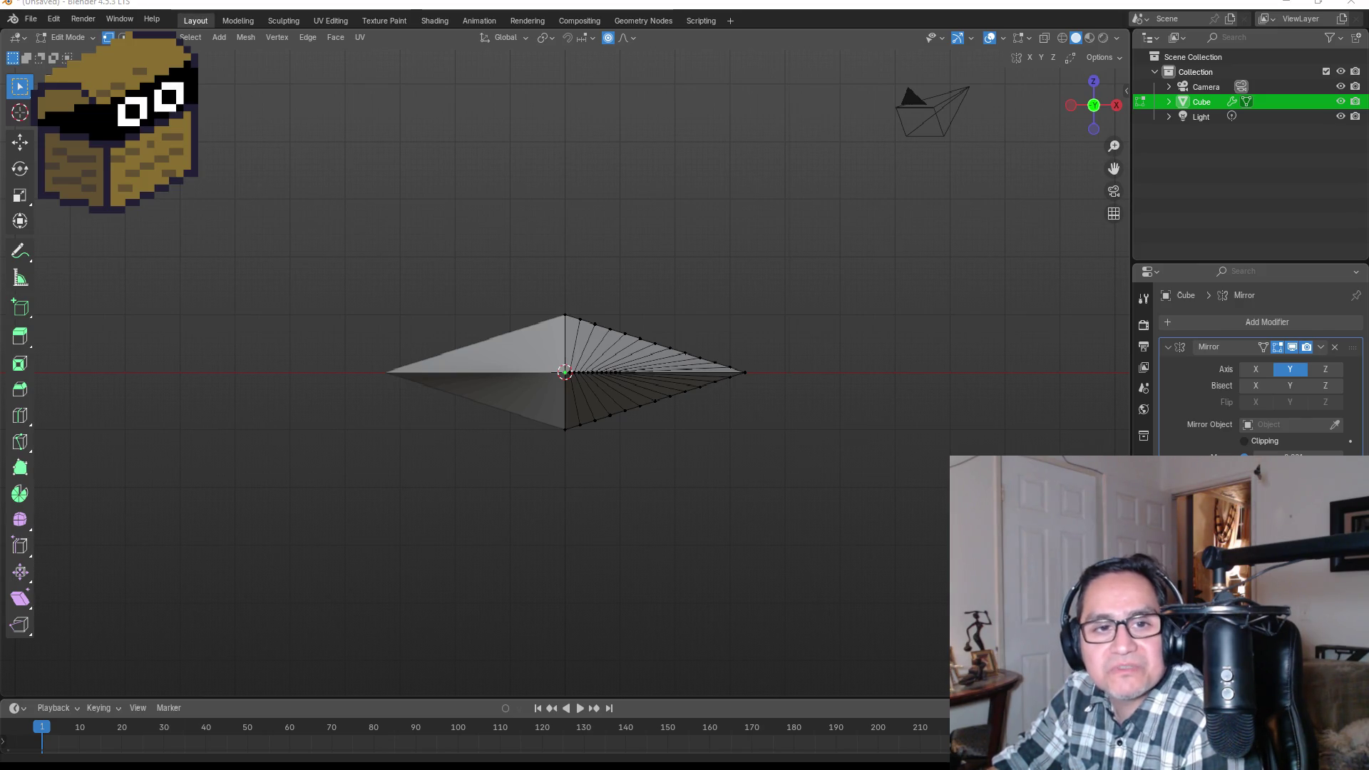
scroll(740, 392, "up", 3)
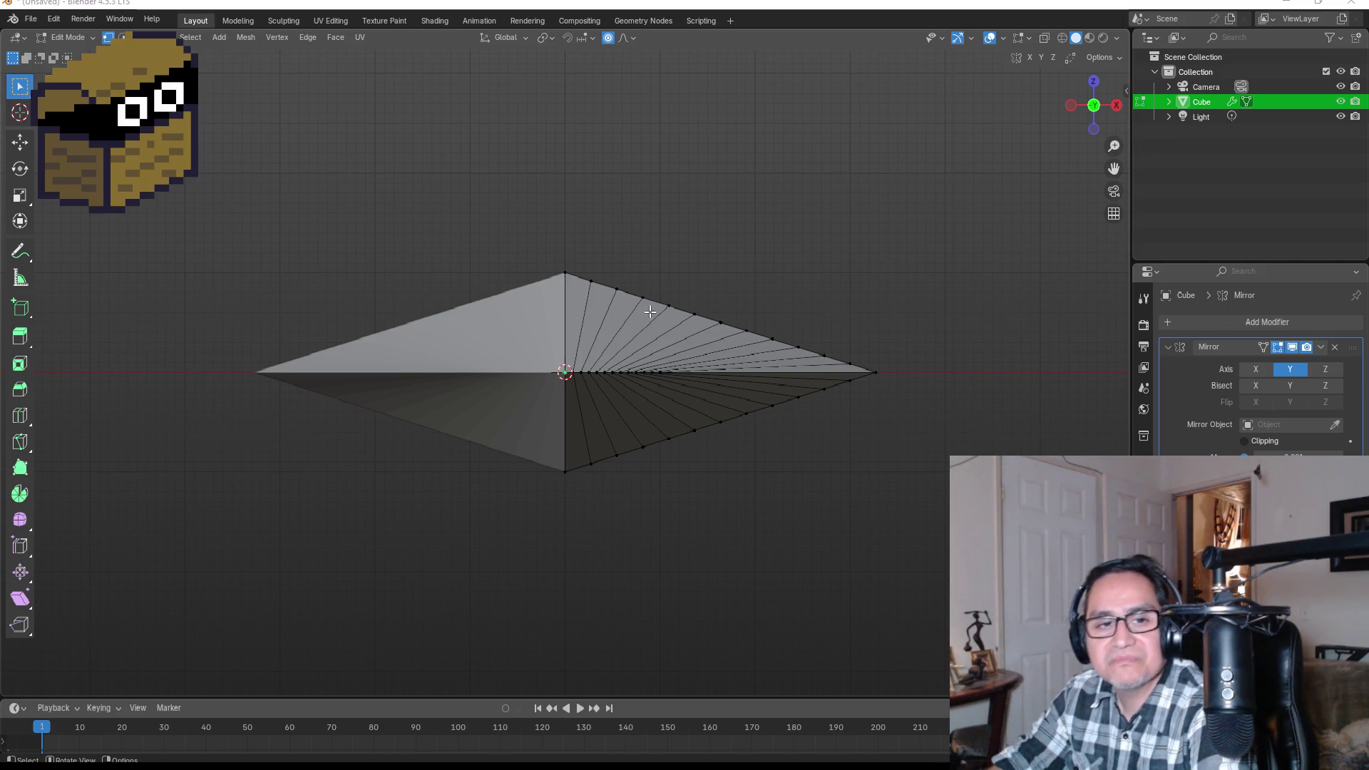
- Curve the upper-right edge vertices outward with proportional falloff
mouse_move(592, 275)
left_mouse_down()
mouse_move(758, 341)
mouse_move(715, 336)
mouse_move(736, 334)
left_mouse_up()
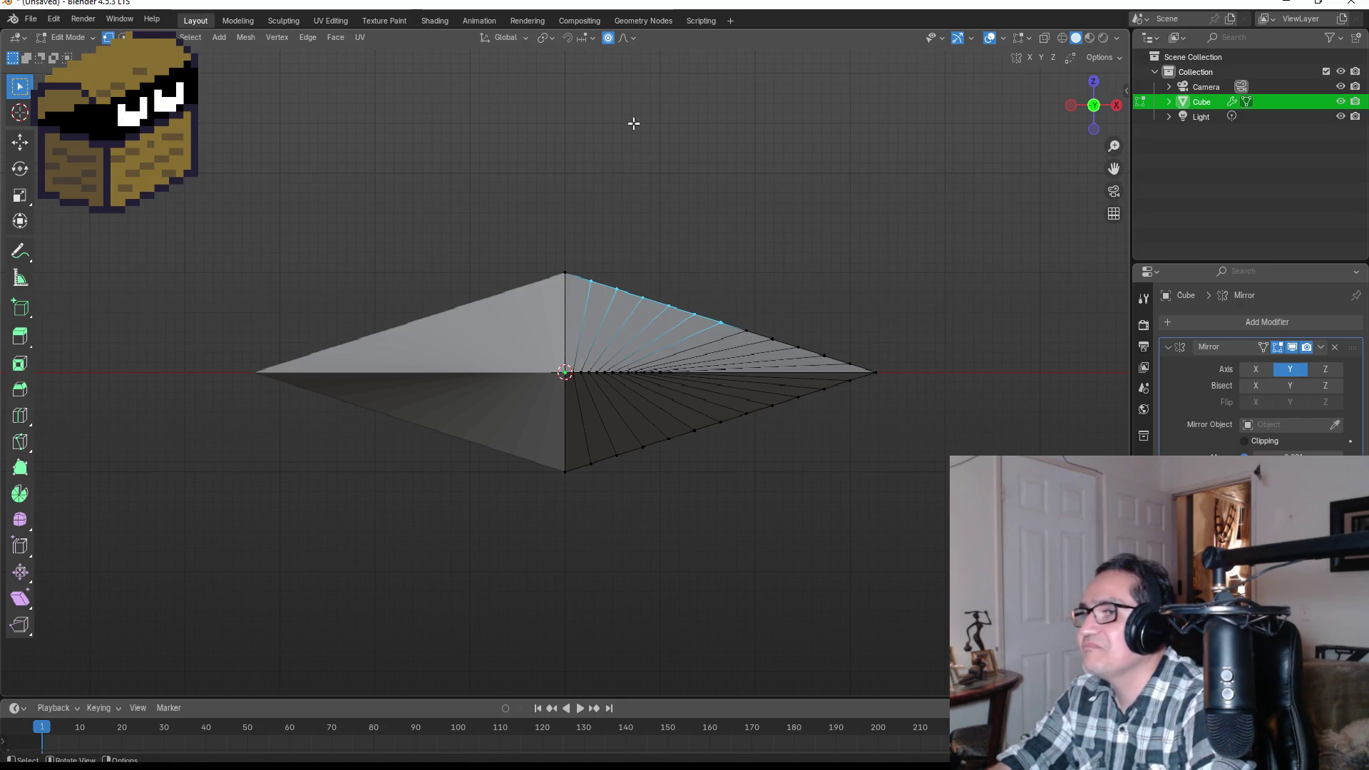
key("g")
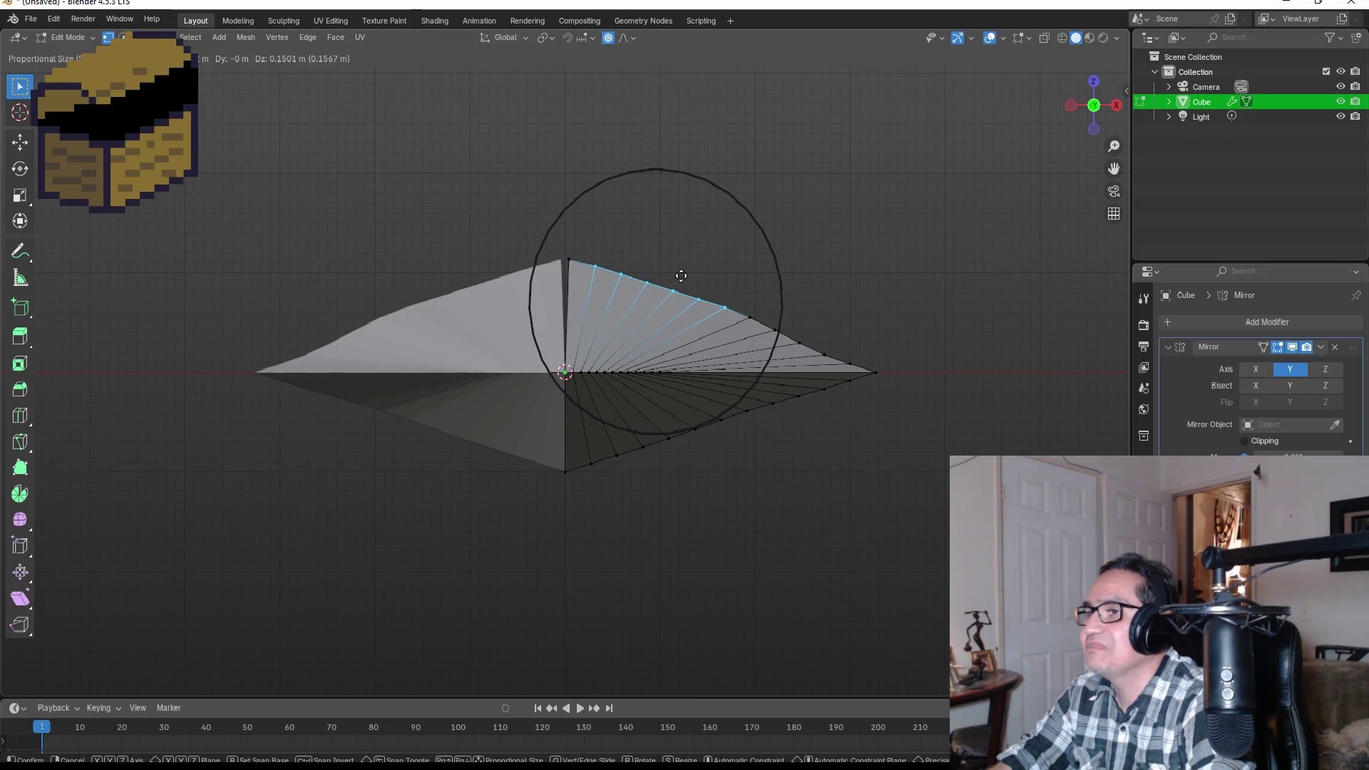
key("Escape")
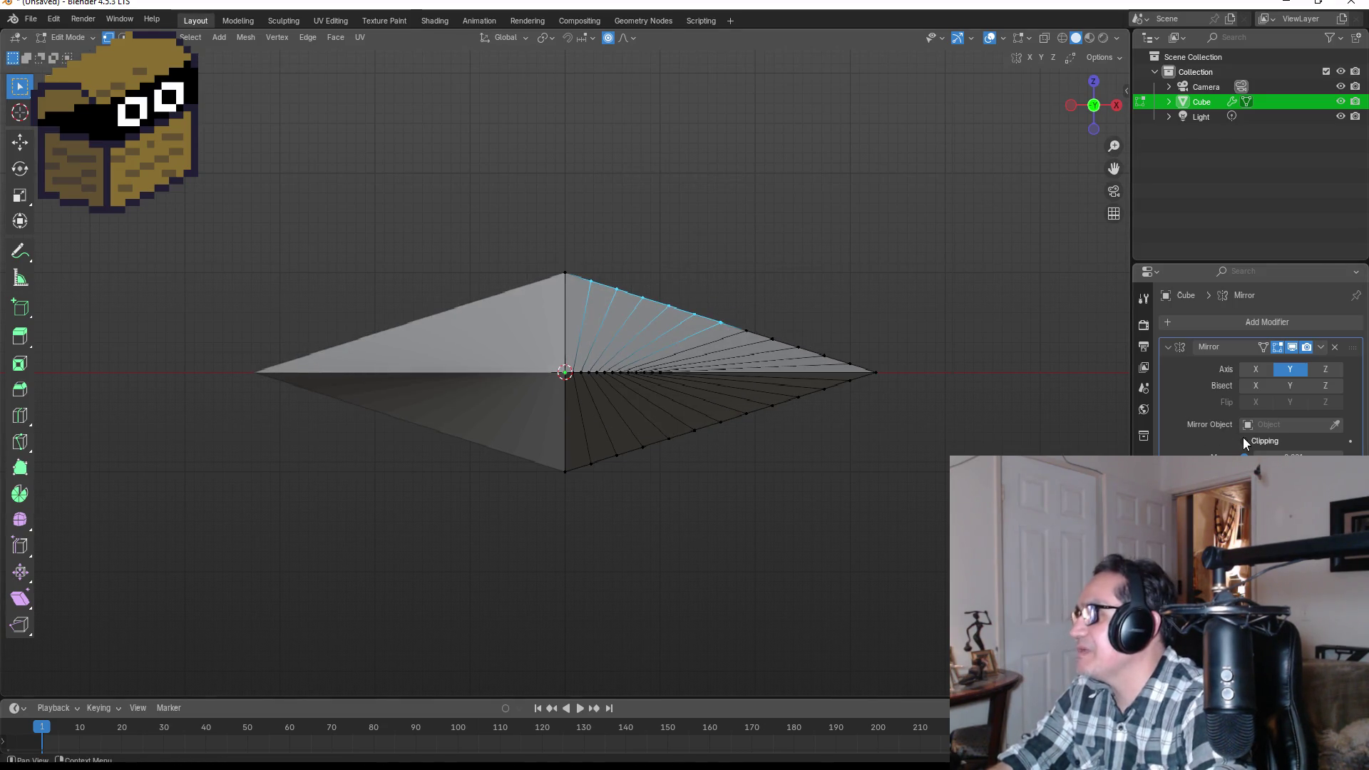
key("g")
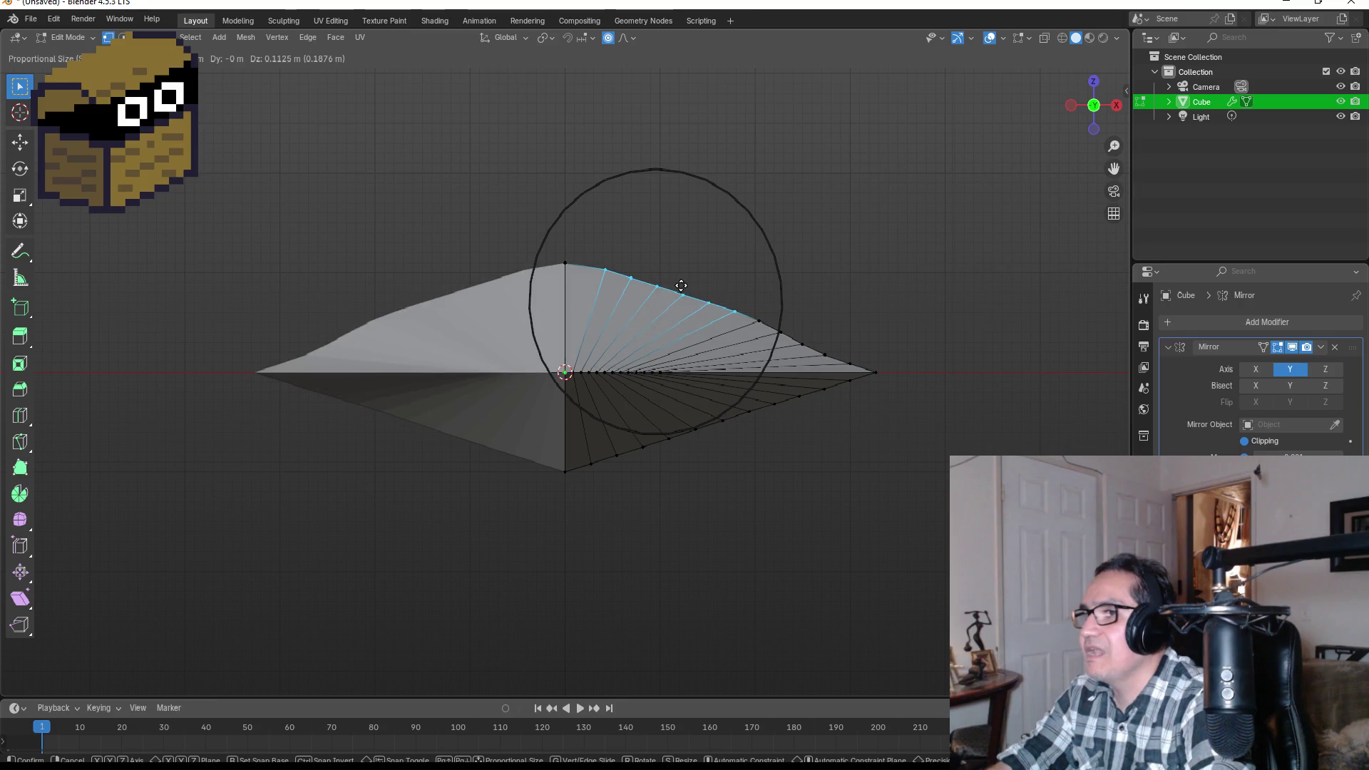
left_click(681, 285)
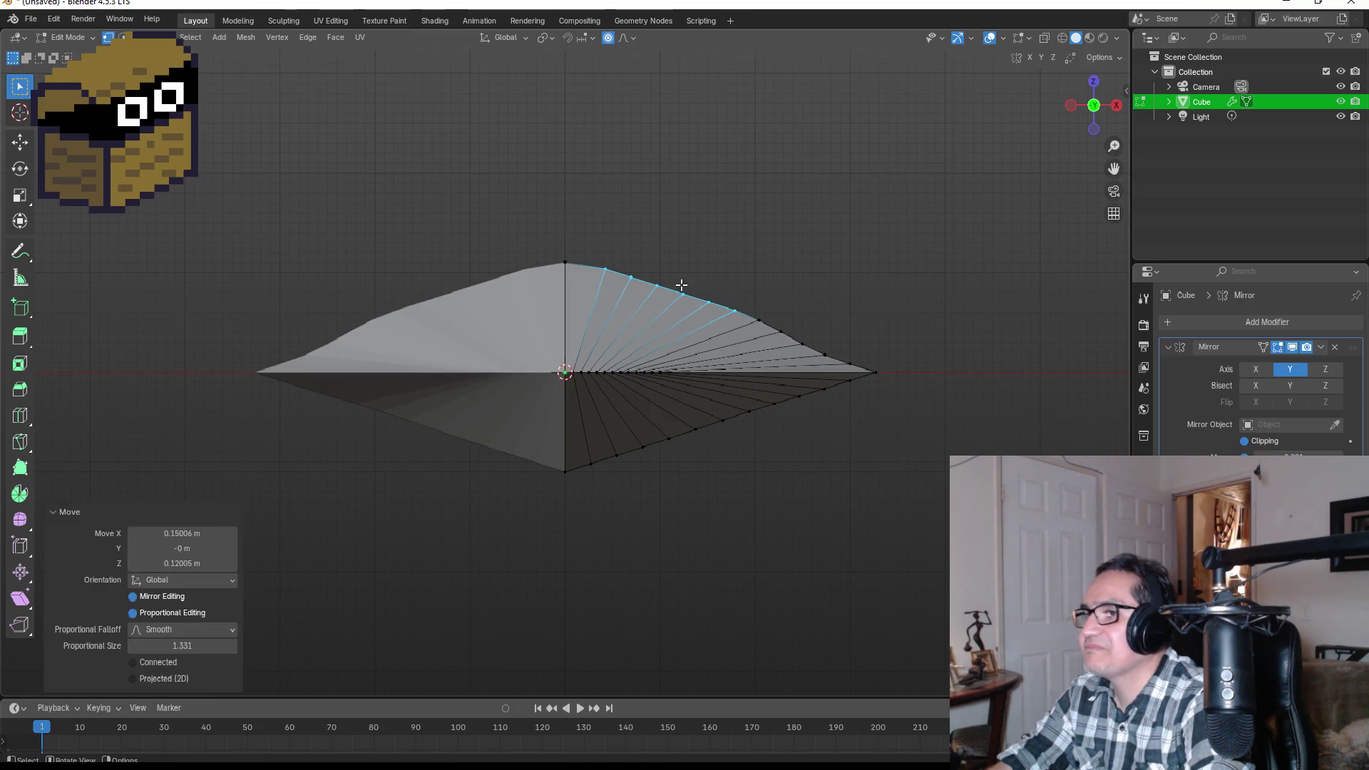
- Curve the lower-right edge vertices outward the same way and return to Object Mode
left_click_drag(608, 425, 757, 480)
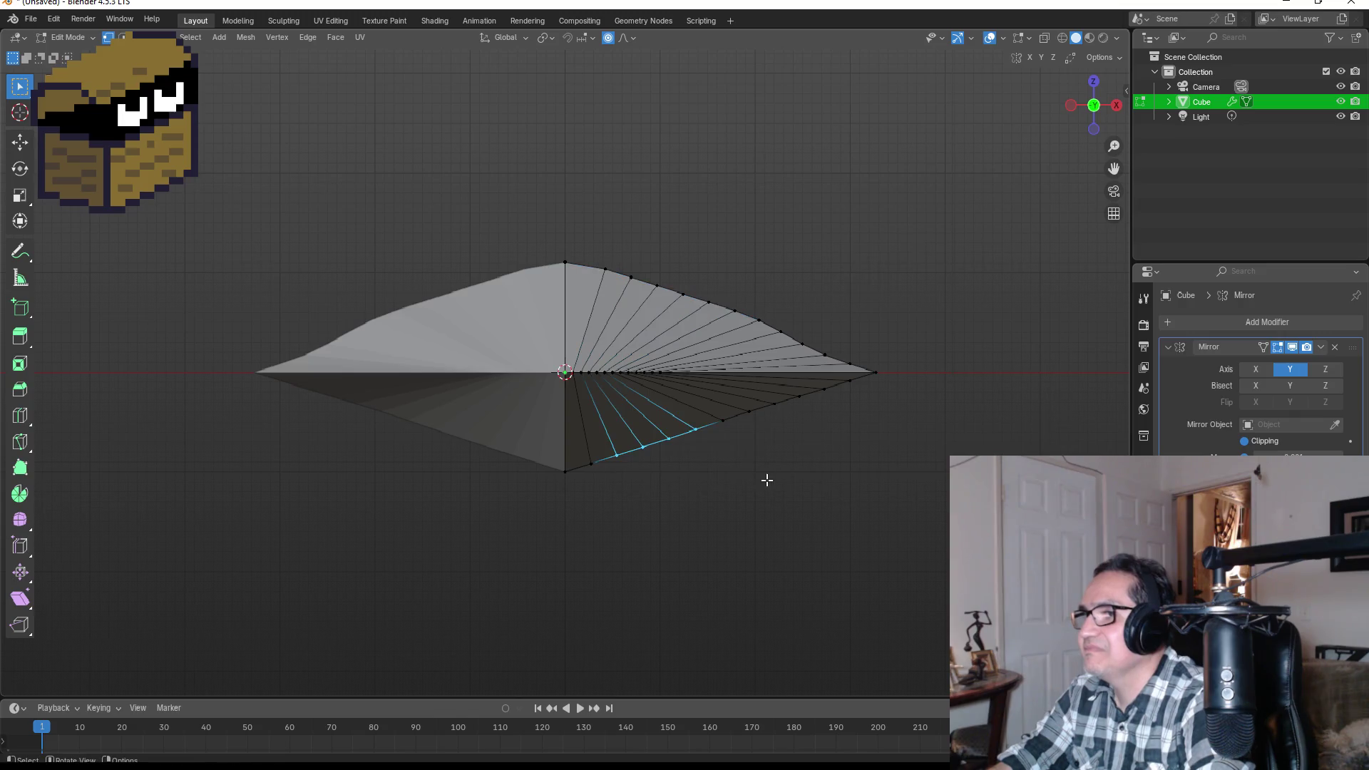
left_click_drag(695, 411, 738, 452)
key("g")
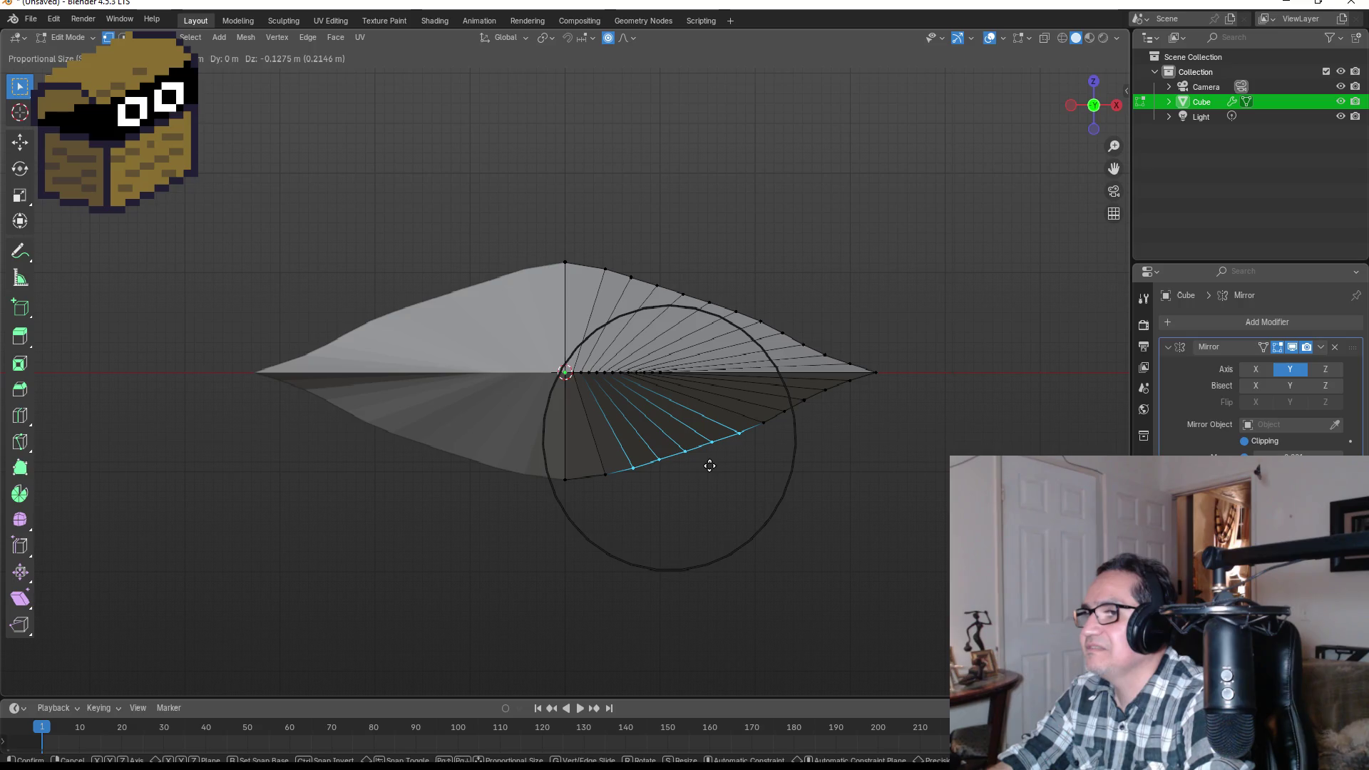
left_click(710, 466)
key("Tab")
mouse_move(871, 425)
left_mouse_down()
mouse_move(880, 336)
mouse_move(713, 351)
left_mouse_up()
key("KP_1")
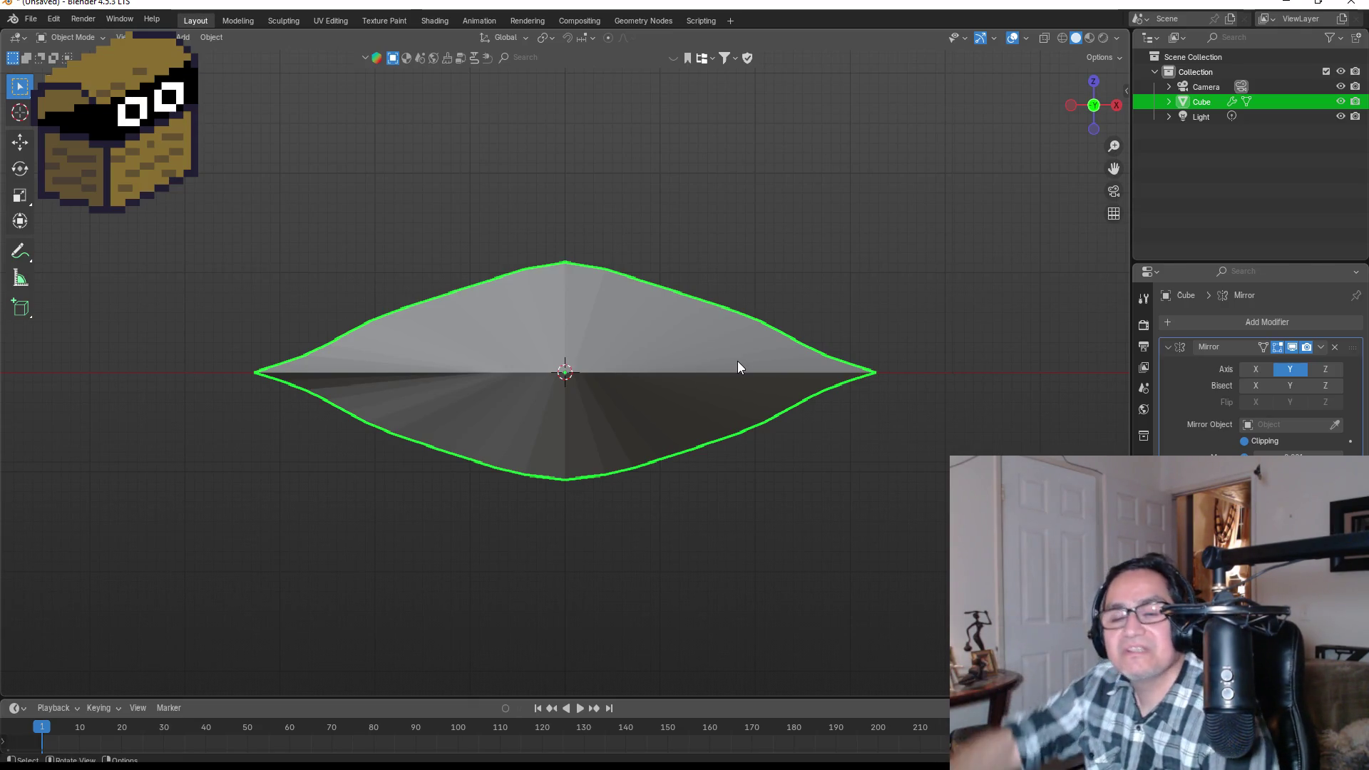
- Move the top two vertices along Z, retrying with proportional editing turned off
key("Tab")
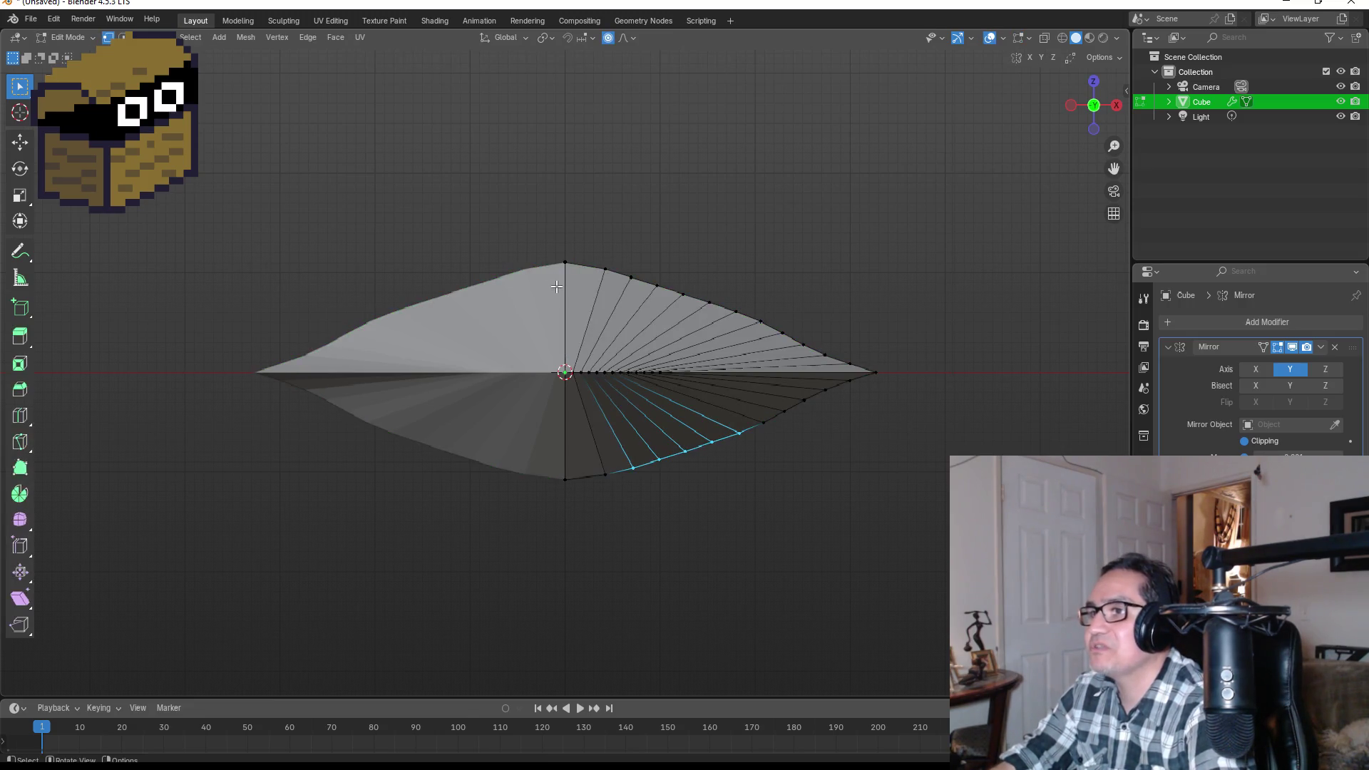
left_click_drag(515, 235, 611, 295)
key("g")
key("z")
left_click(612, 300)
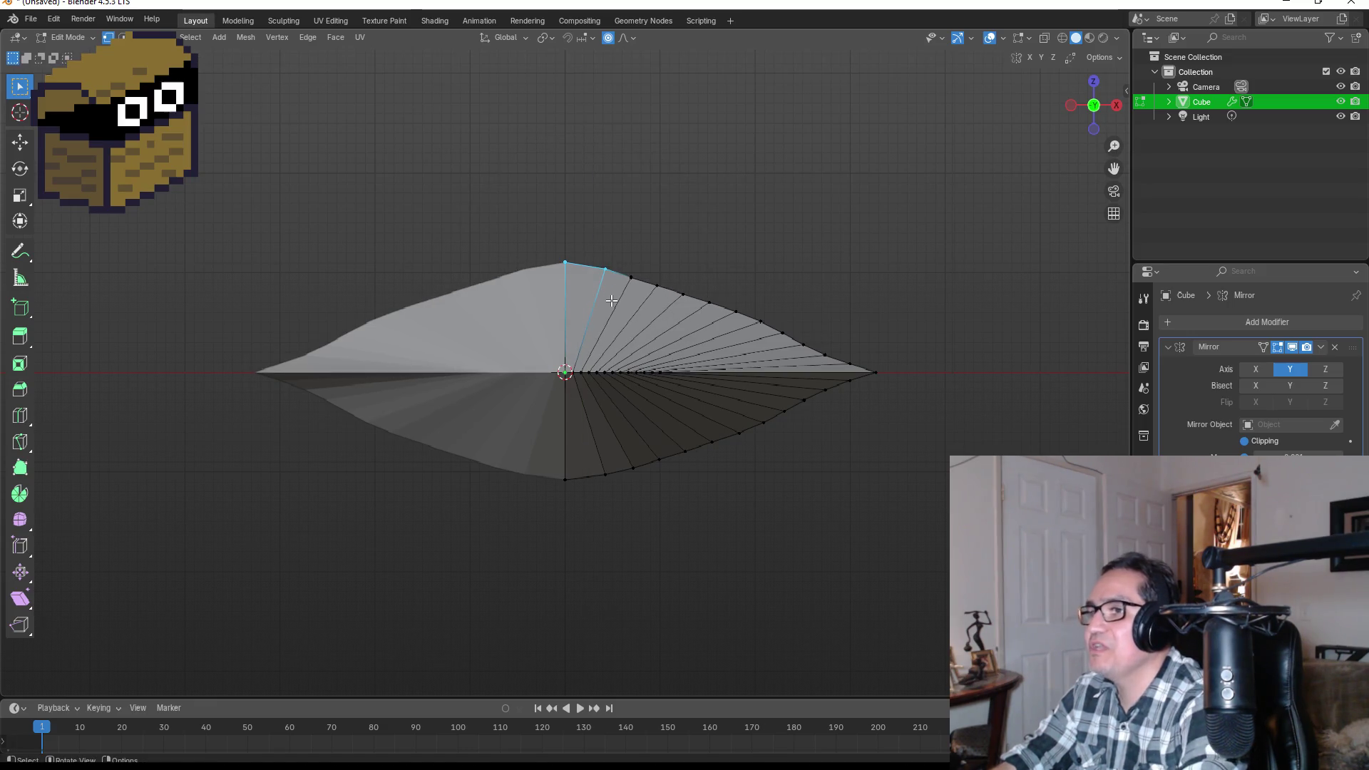
left_click(609, 37)
left_click_drag(510, 233, 610, 292)
key("g")
key("z")
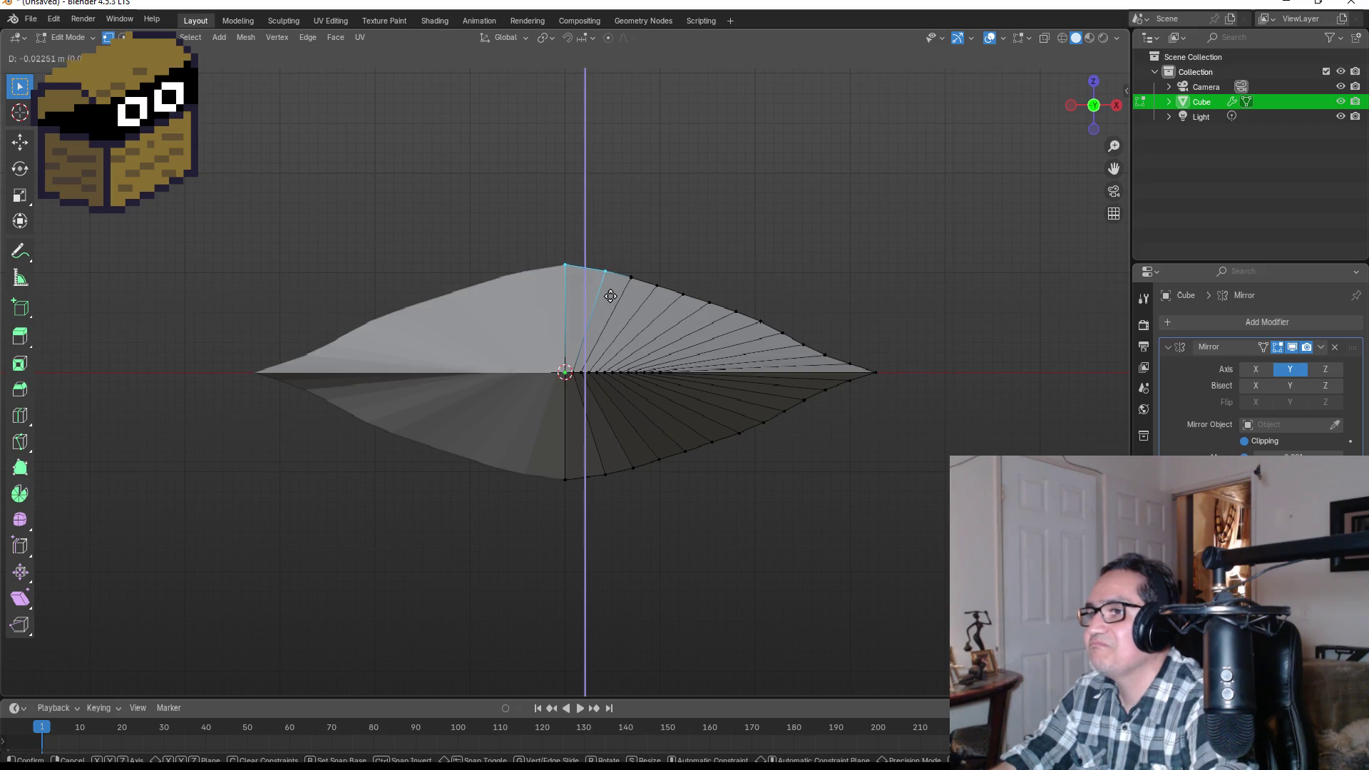
left_click(546, 280)
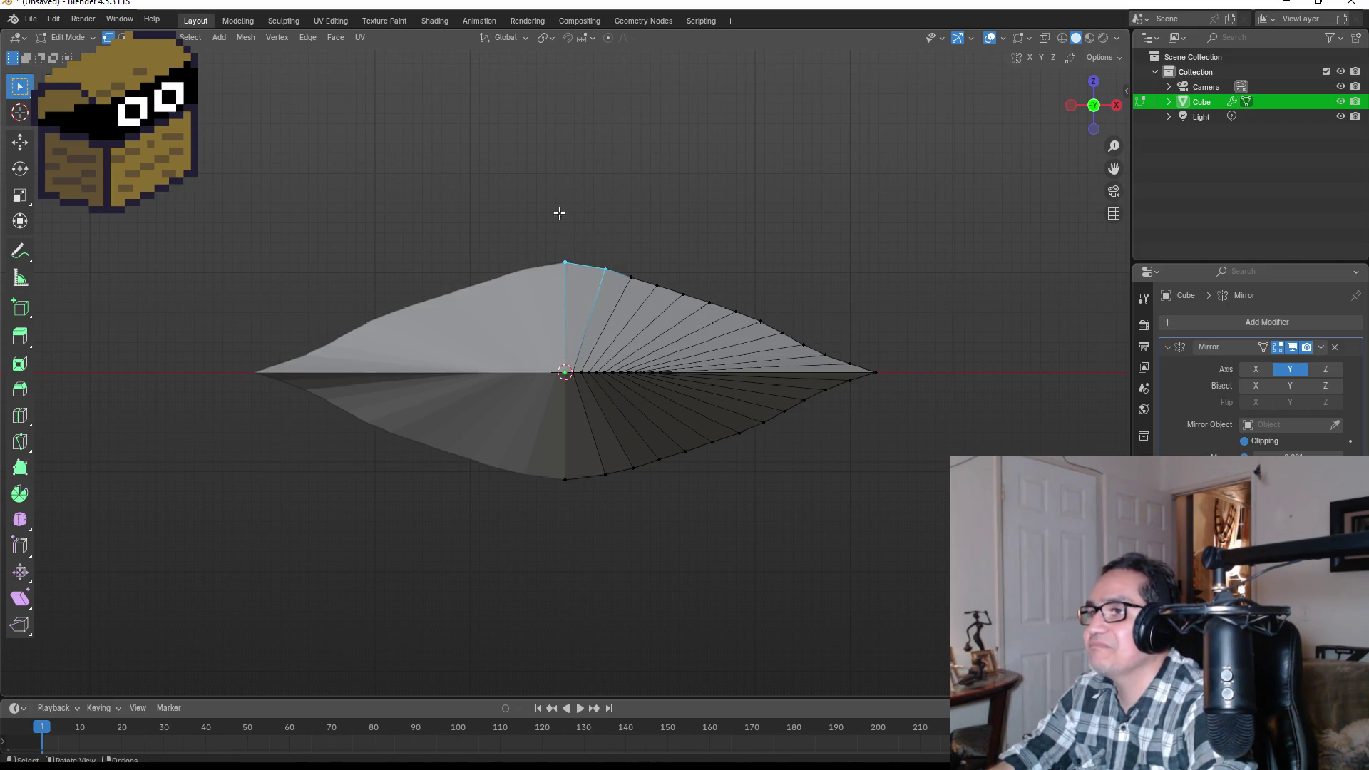
- Re-enable proportional editing, lower the top peak smoothly along Z, and exit Edit Mode
left_click(609, 37)
key("g")
key("z")
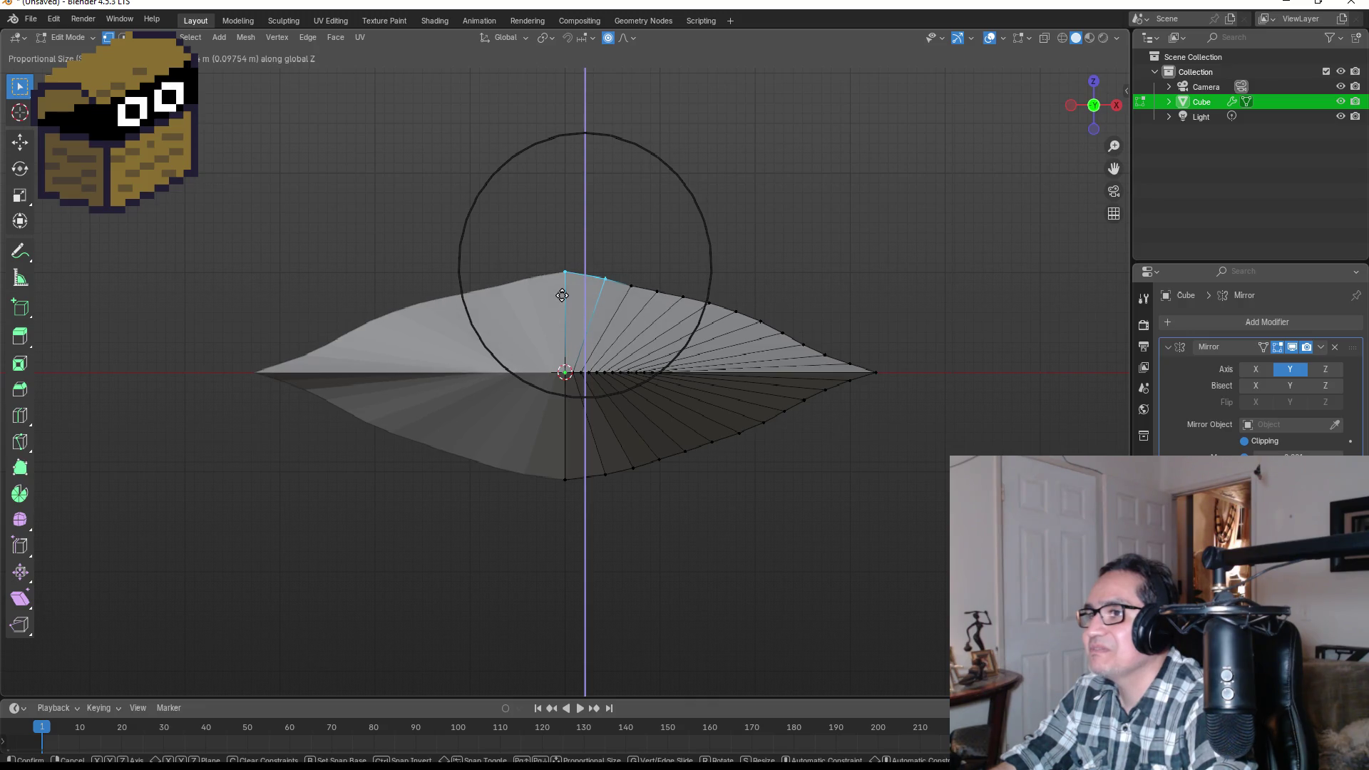
left_click(561, 293)
mouse_move(909, 504)
left_mouse_down()
mouse_move(822, 477)
mouse_move(587, 529)
mouse_move(830, 509)
left_mouse_up()
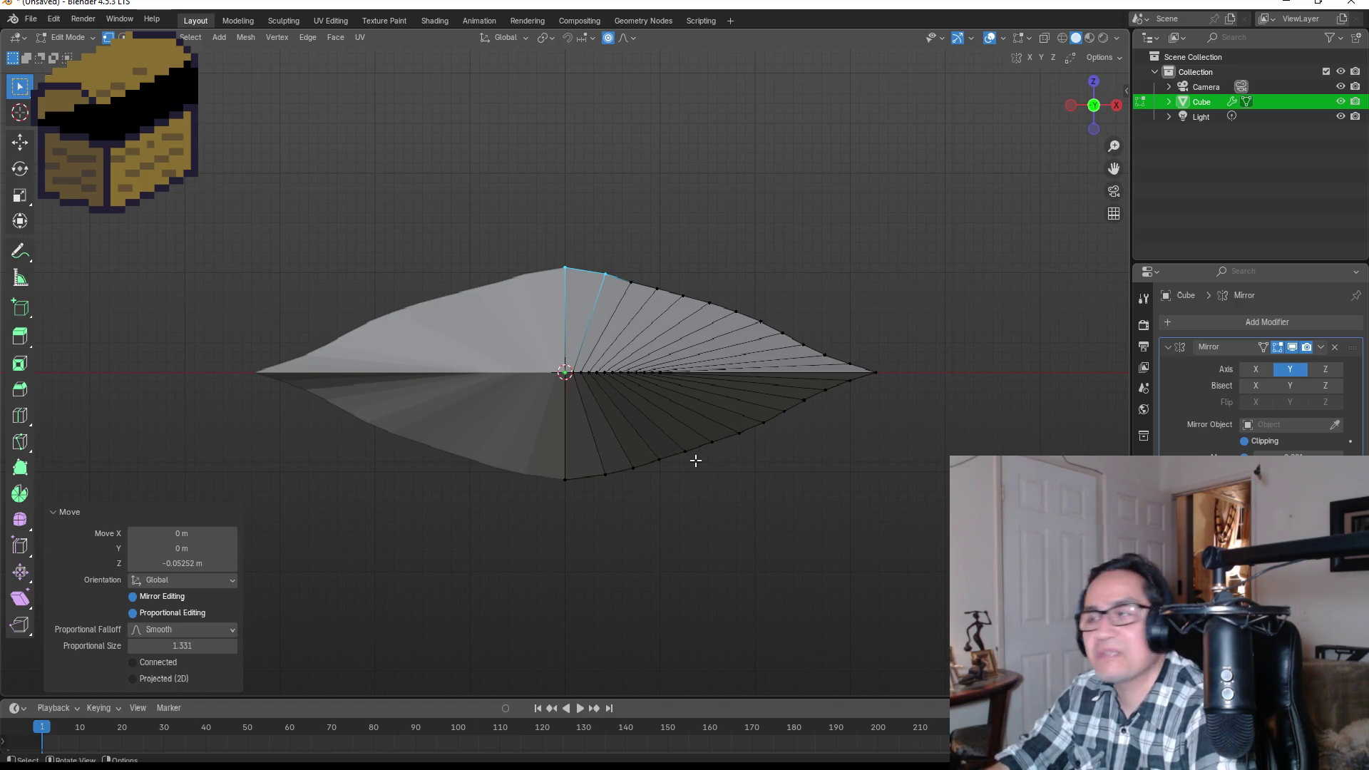
key("Tab")
mouse_move(885, 348)
left_mouse_down()
mouse_move(638, 372)
mouse_move(831, 421)
mouse_move(863, 400)
left_mouse_up()
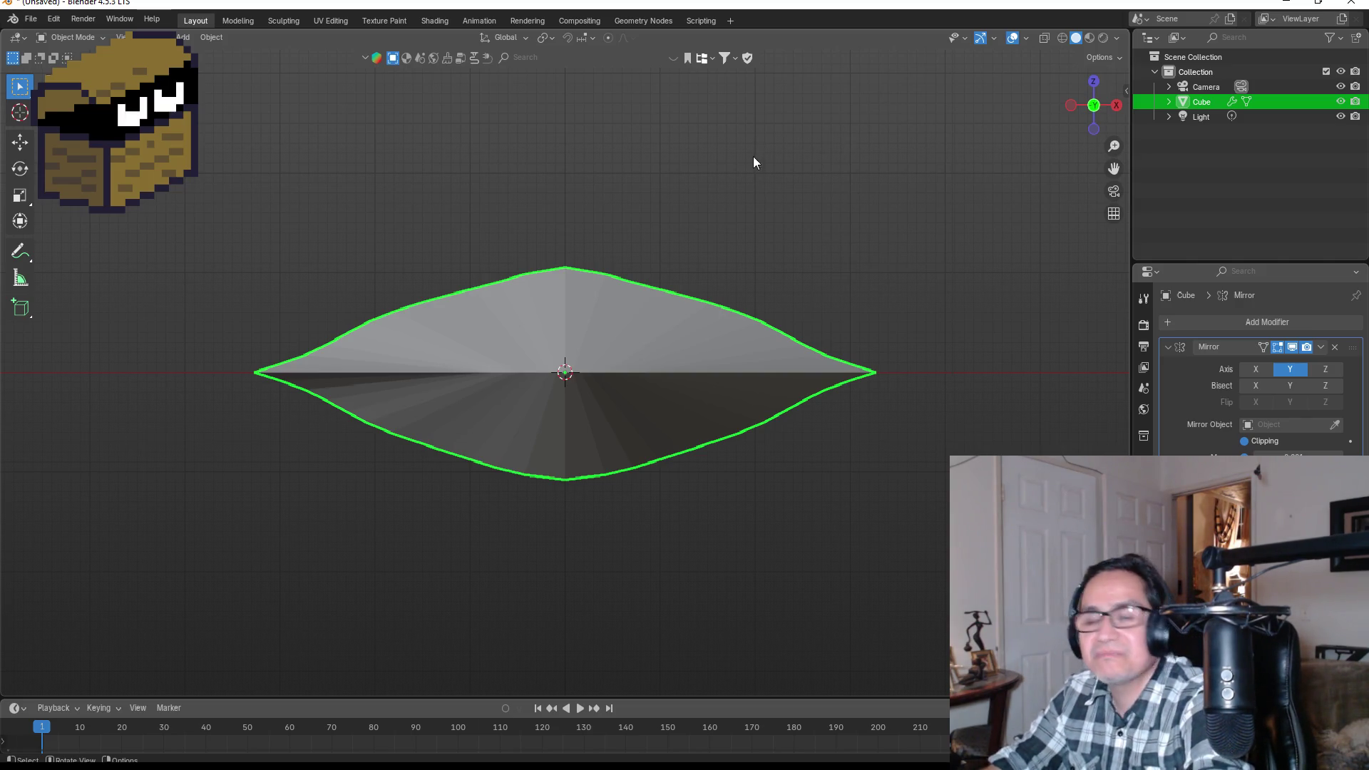
- Try moving the blade's bottom-centre vertices with falloff, then undo the move
mouse_move(784, 348)
left_mouse_down()
mouse_move(773, 276)
mouse_move(555, 324)
mouse_move(585, 344)
mouse_move(746, 314)
mouse_move(699, 315)
left_mouse_up()
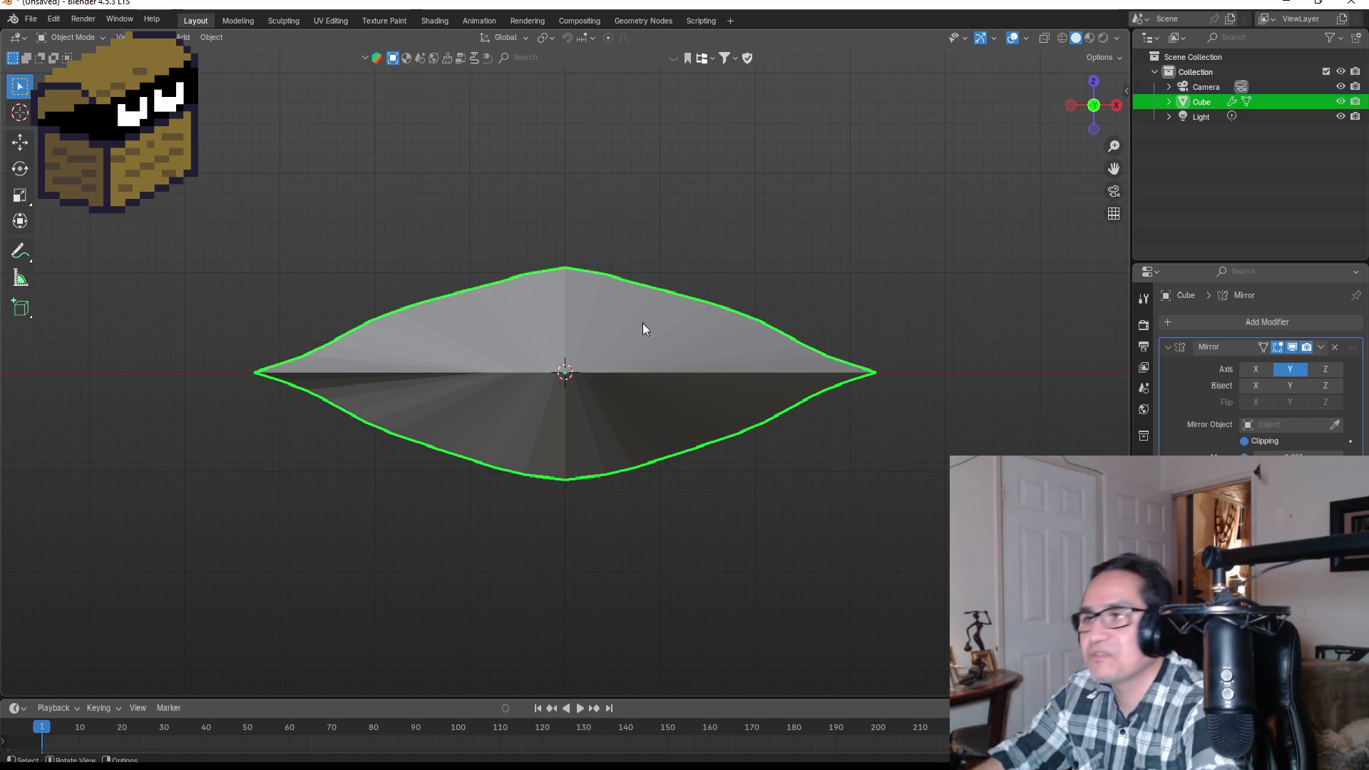
mouse_move(773, 329)
left_mouse_down()
mouse_move(678, 343)
mouse_move(679, 396)
mouse_move(746, 382)
mouse_move(696, 388)
mouse_move(690, 404)
left_mouse_up()
key("Tab")
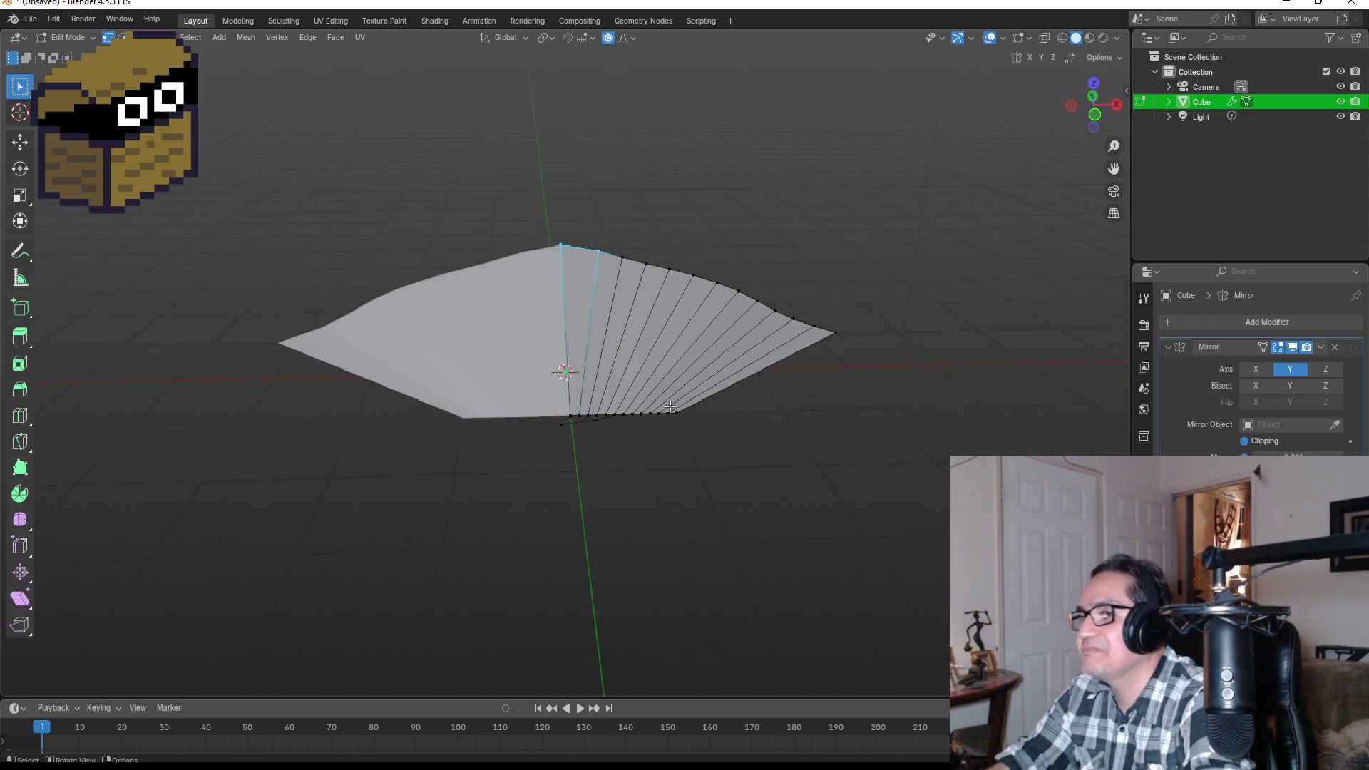
left_click_drag(559, 415, 603, 438)
key("g")
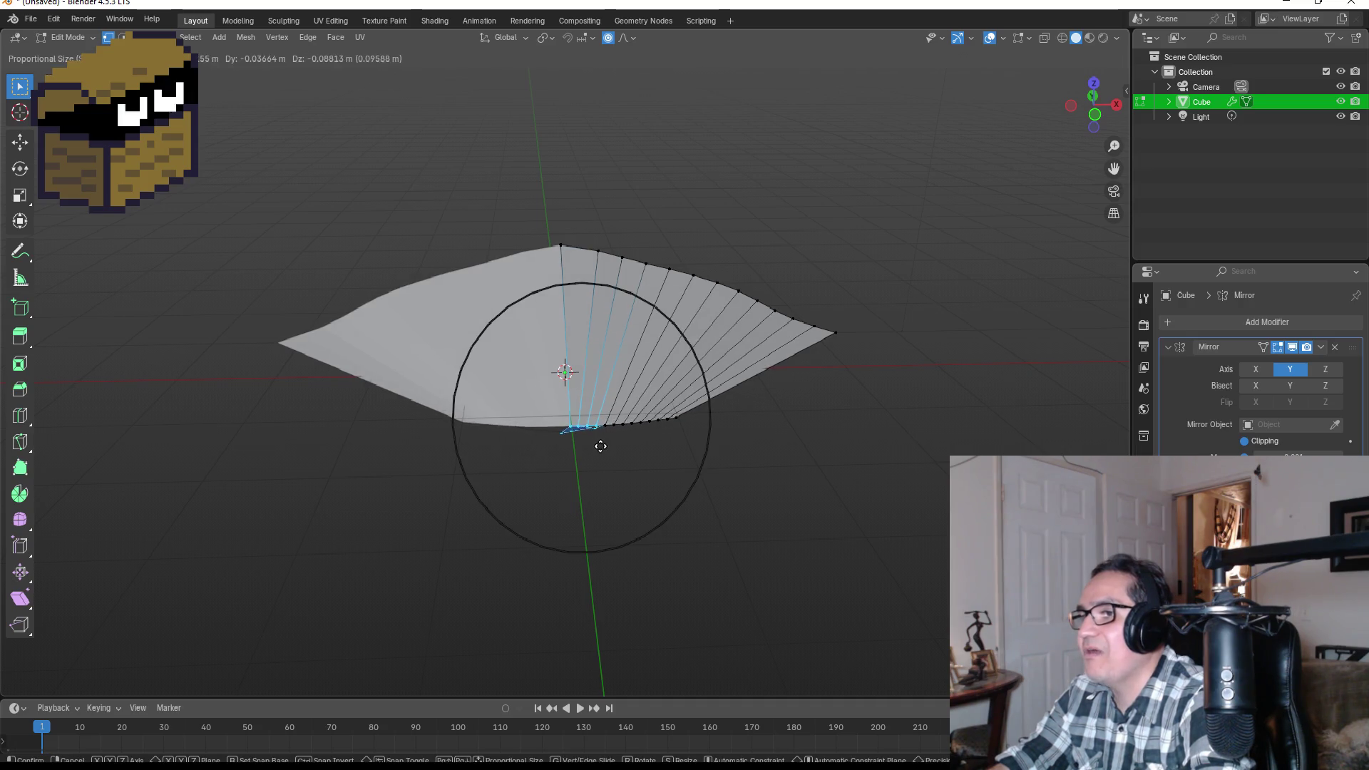
left_click(597, 462)
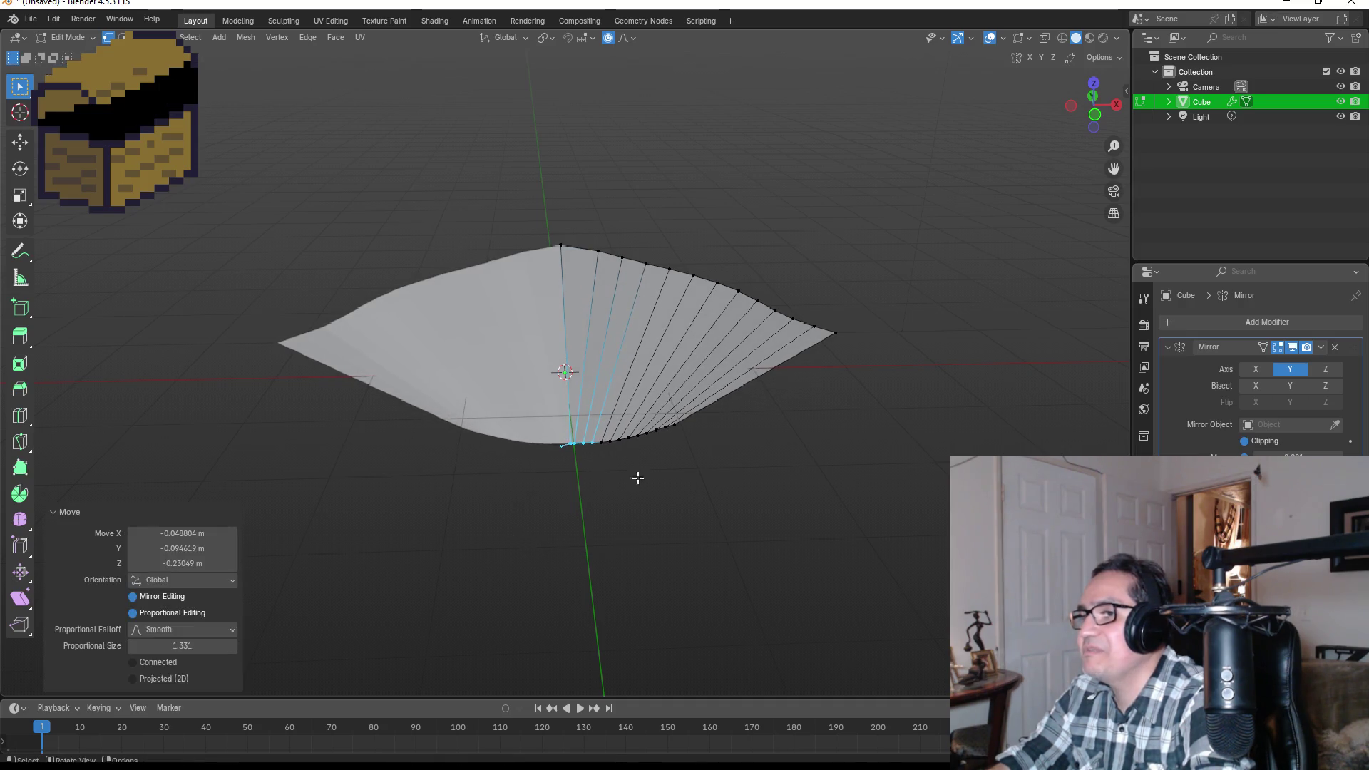
key("KP_1")
key("ctrl+z")
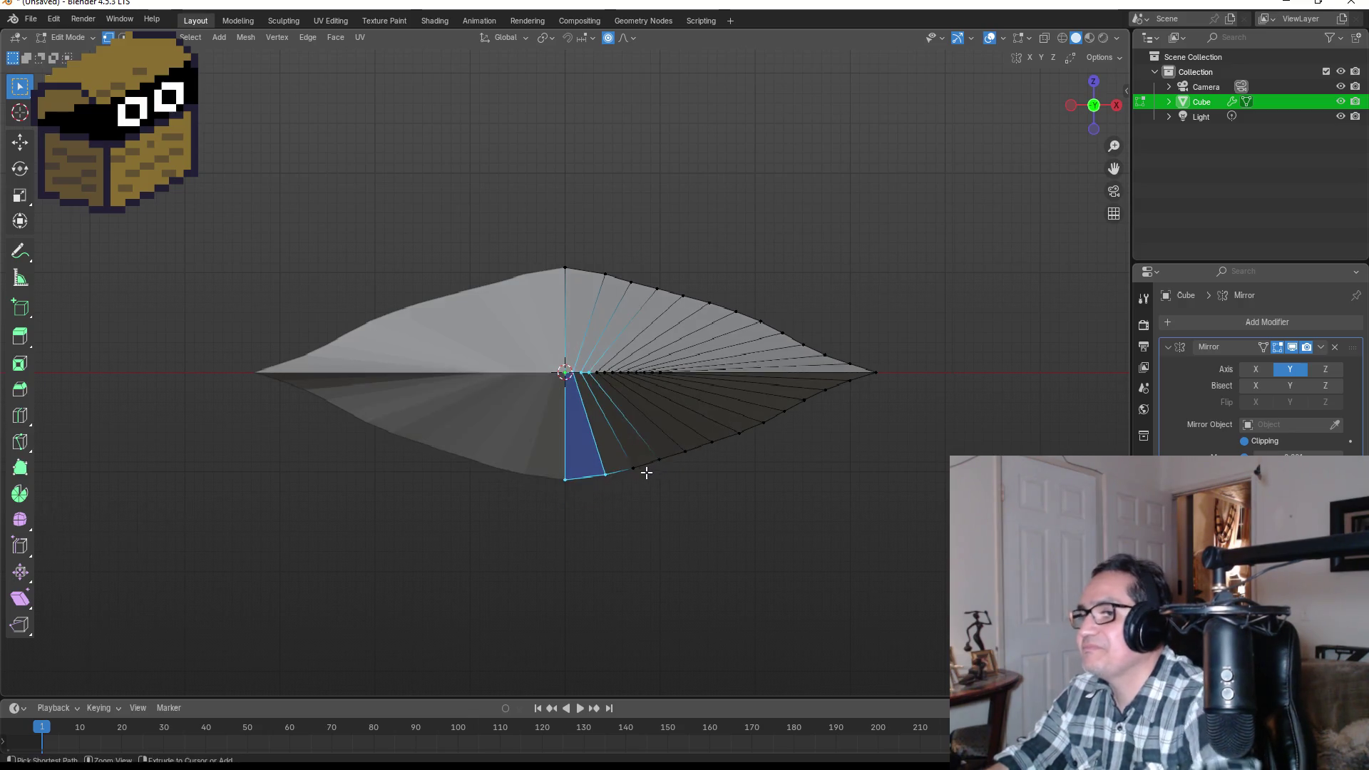
- Push the centre-line vertices back with smooth falloff and check the curve in Object Mode
left_click_drag(524, 349, 612, 393)
left_click_drag(780, 286, 713, 399)
key("g")
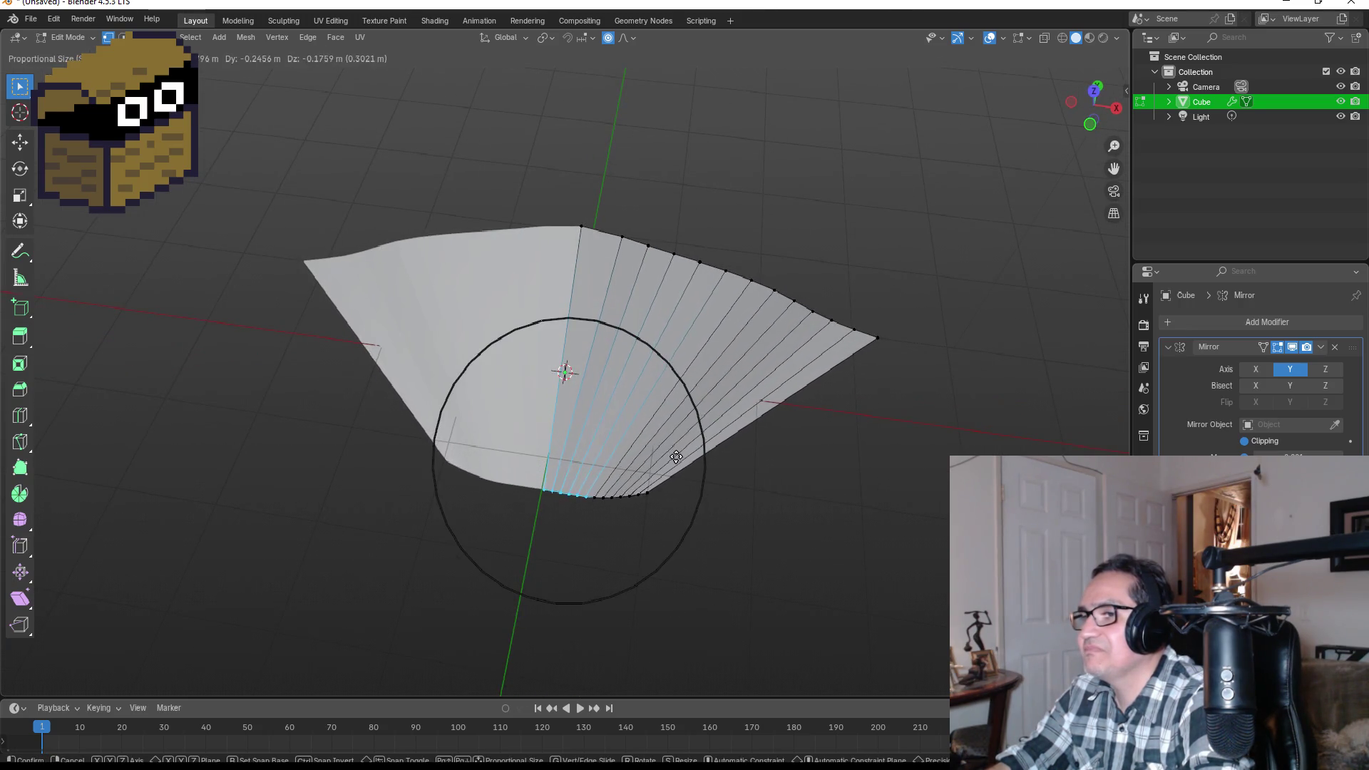
left_click(715, 454)
key("Tab")
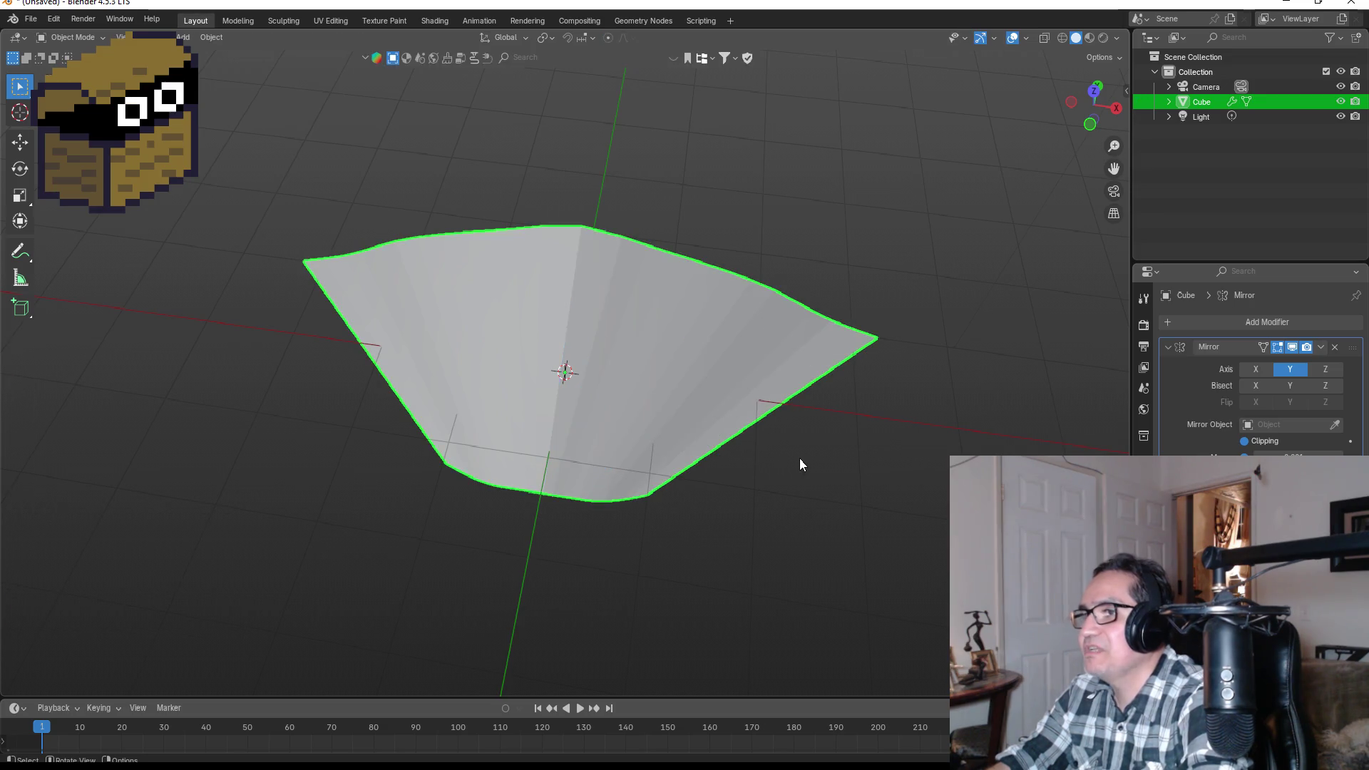
key("KP_1")
mouse_move(832, 353)
left_mouse_down()
mouse_move(782, 388)
mouse_move(938, 388)
mouse_move(862, 354)
left_mouse_up()
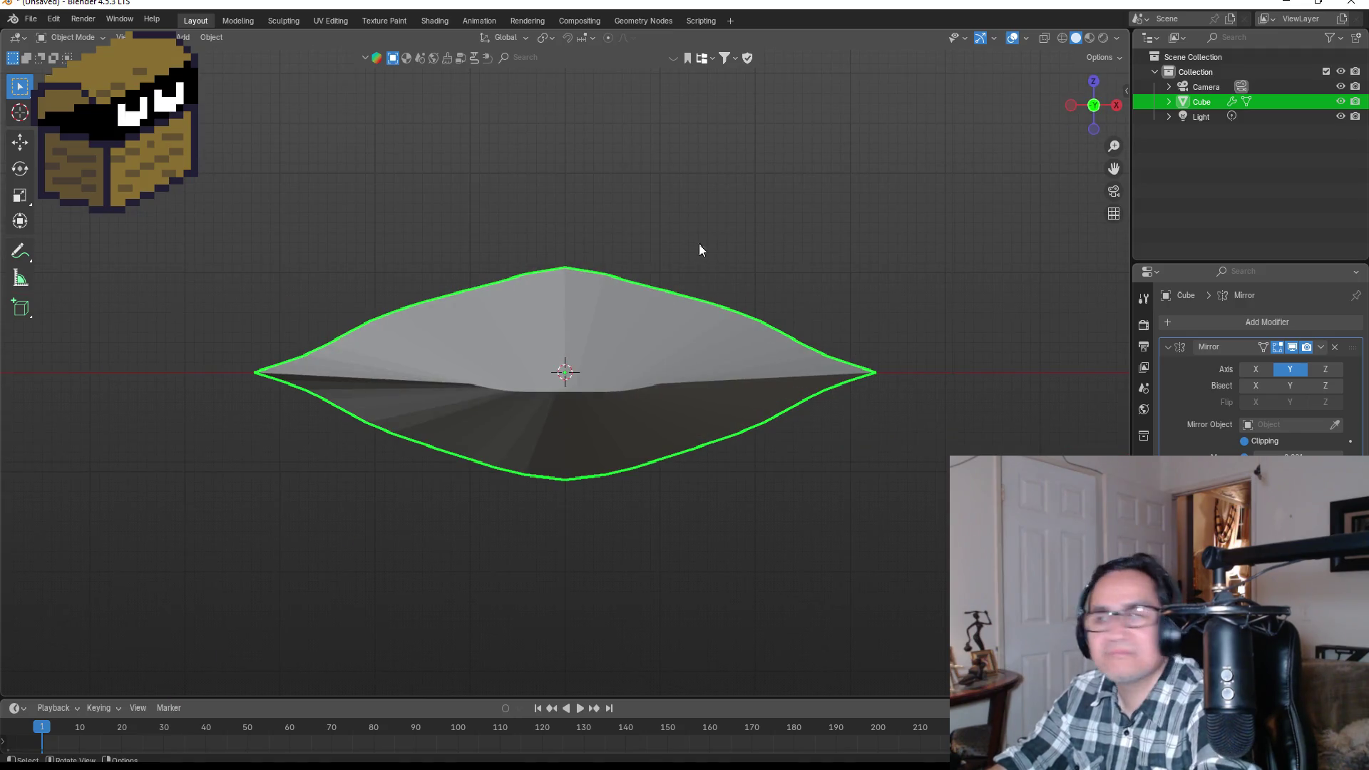
right_click(613, 327)
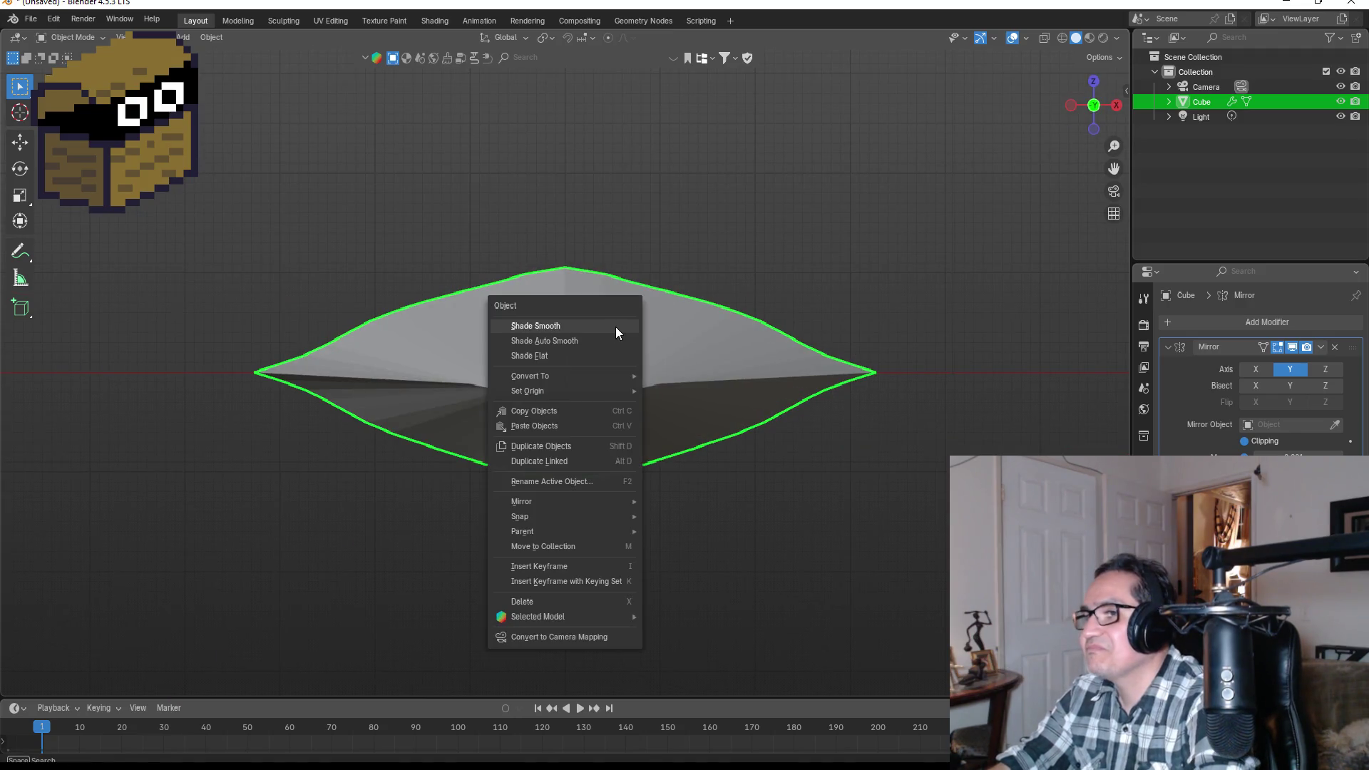
- Apply Shade Smooth and then Shade Auto Smooth to the curved blade
left_click(555, 329)
mouse_move(743, 361)
left_mouse_down()
mouse_move(900, 325)
mouse_move(814, 370)
mouse_move(833, 366)
mouse_move(677, 374)
mouse_move(748, 442)
mouse_move(917, 358)
mouse_move(769, 374)
mouse_move(713, 404)
mouse_move(897, 387)
mouse_move(841, 369)
left_mouse_up()
right_click(666, 365)
left_click(623, 380)
key("KP_1")
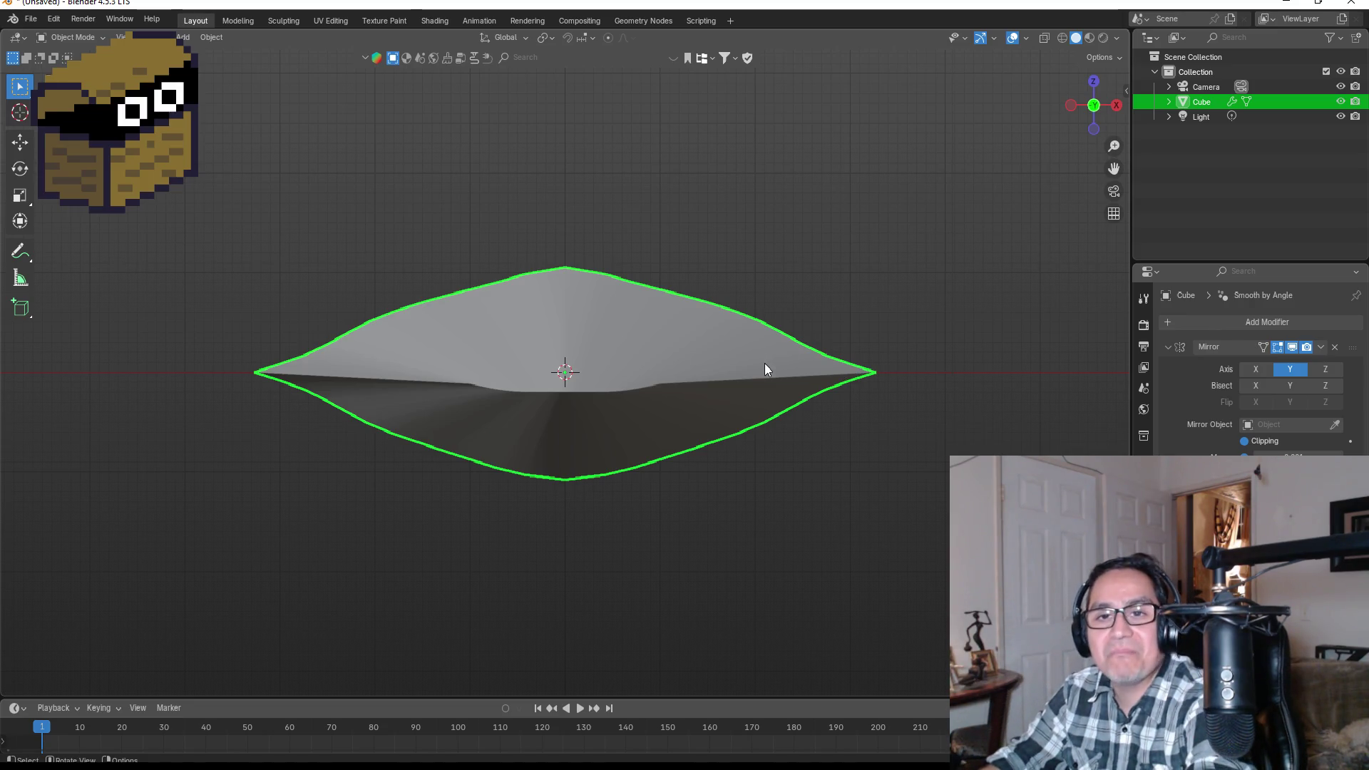
scroll(640, 263, "up", 2)
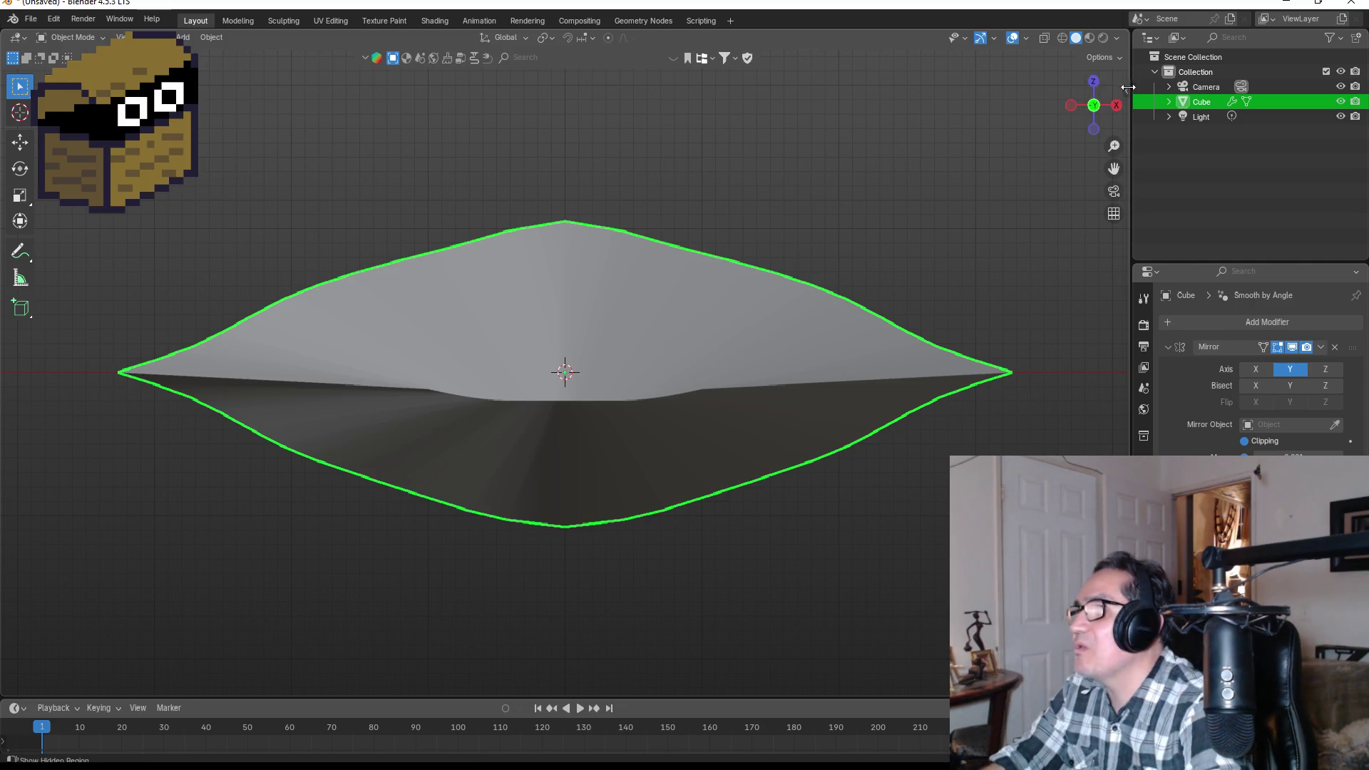
mouse_move(740, 334)
left_mouse_down()
mouse_move(727, 399)
mouse_move(813, 379)
left_mouse_up()
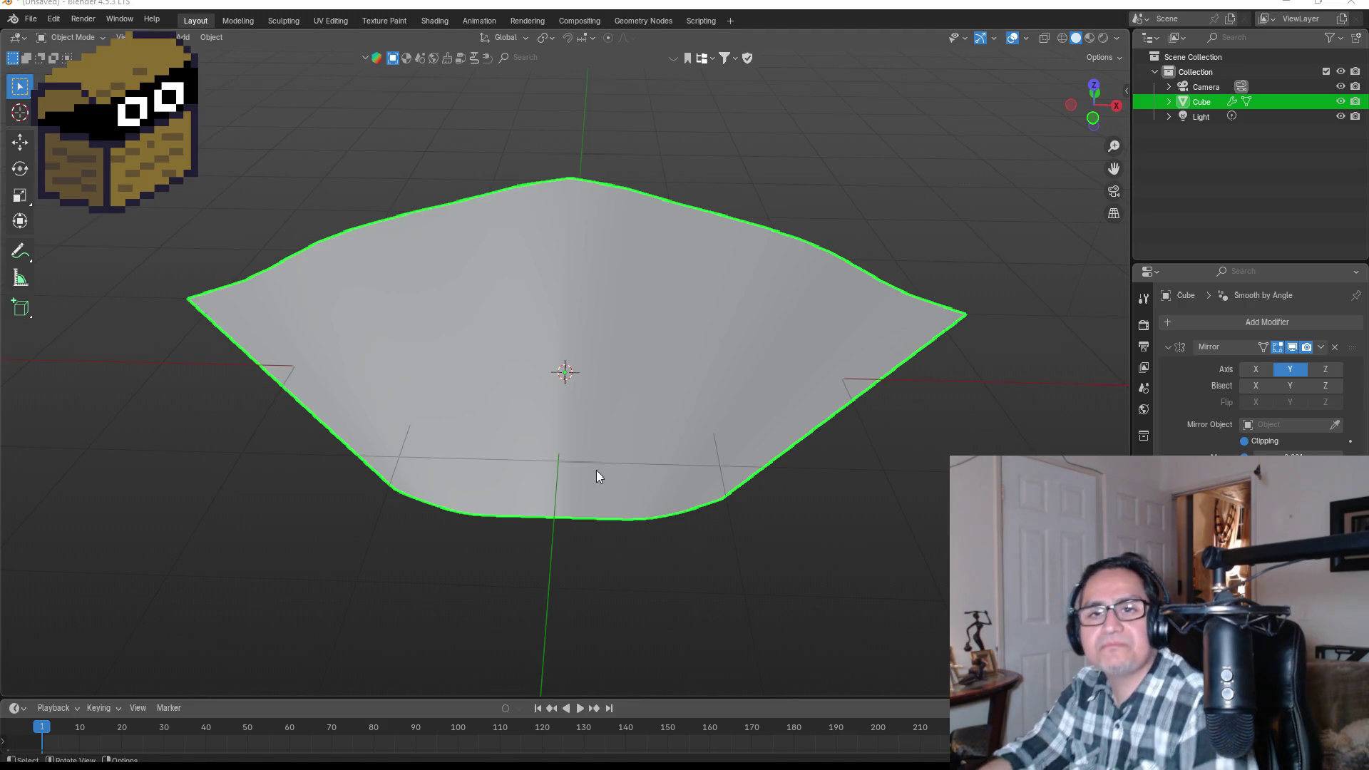
- In Edit Mode, try scaling the centre vertices, cancel, and nudge them slightly instead
mouse_move(618, 455)
left_mouse_down()
mouse_move(644, 368)
mouse_move(630, 378)
left_mouse_up()
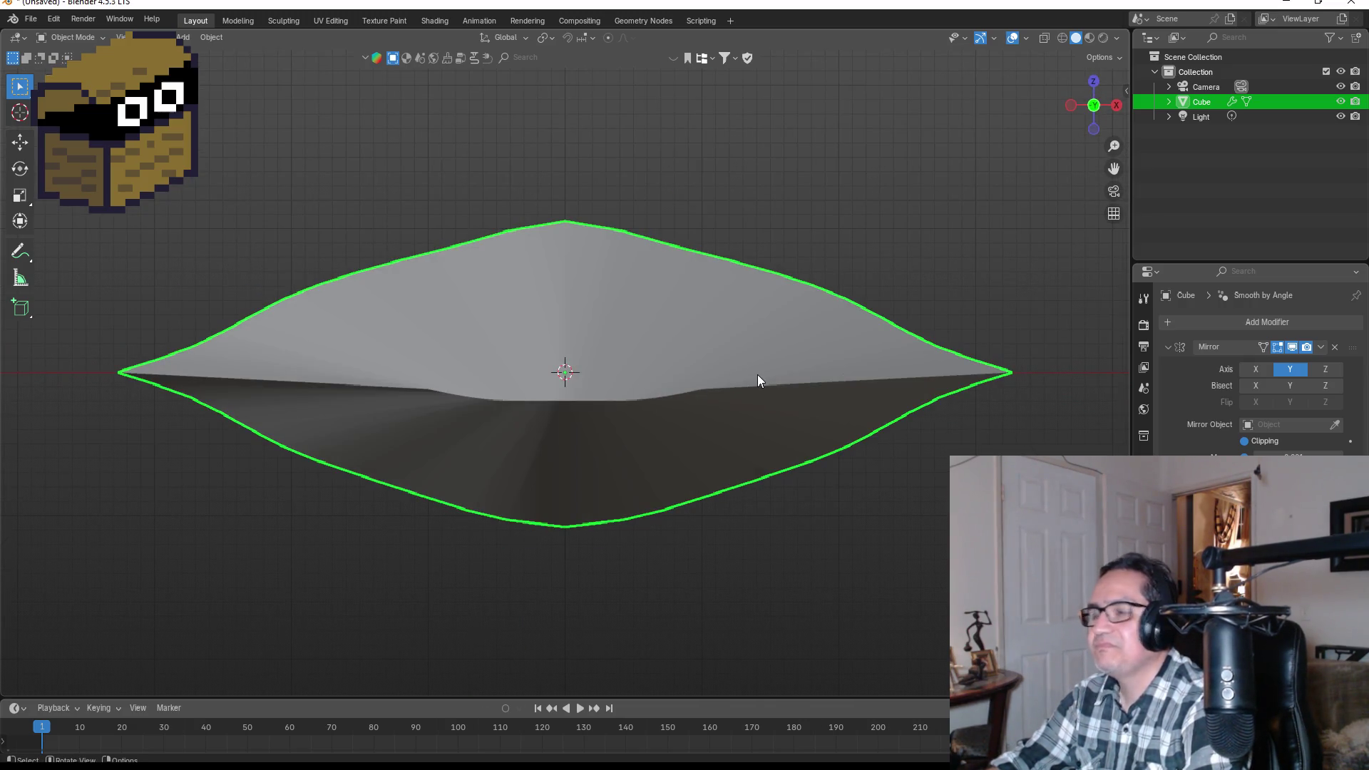
key("Tab")
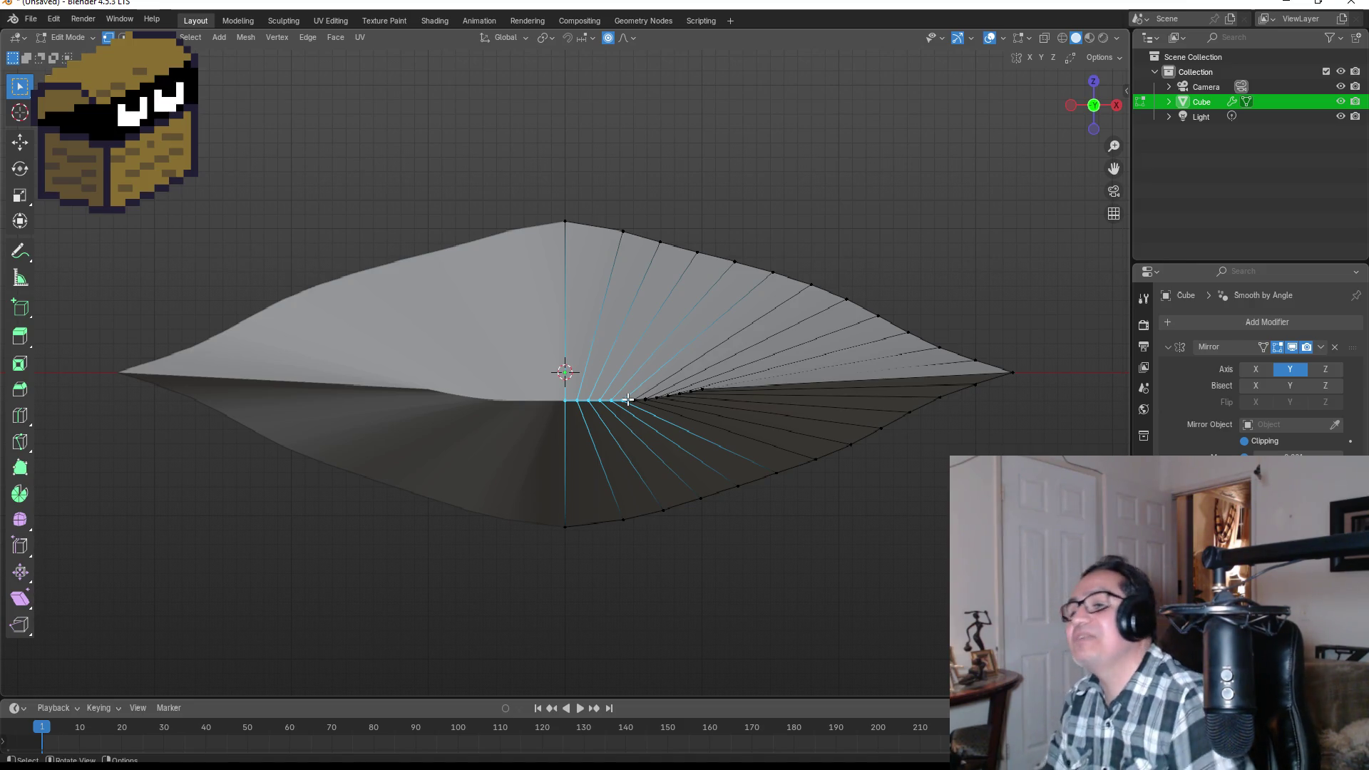
scroll(628, 399, "up", 3)
key("s")
right_click(655, 419)
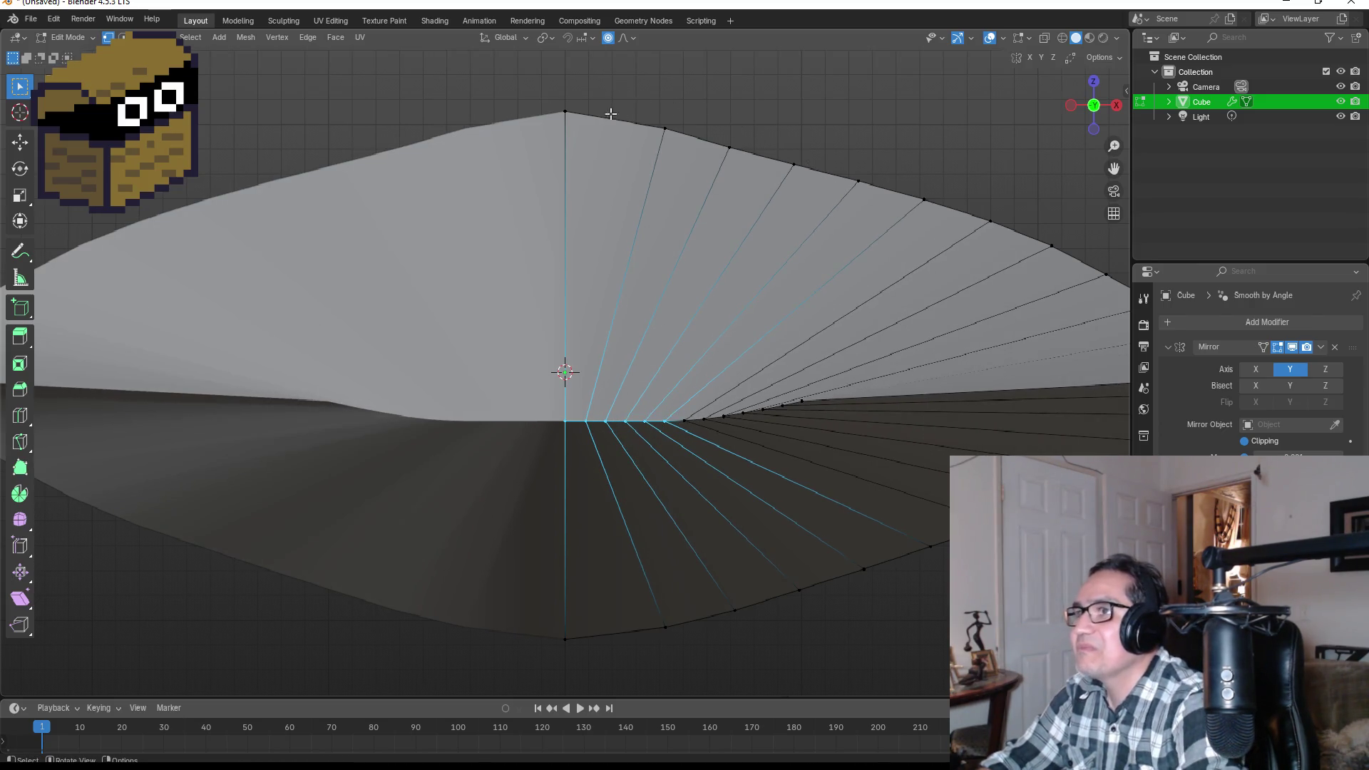
key("s")
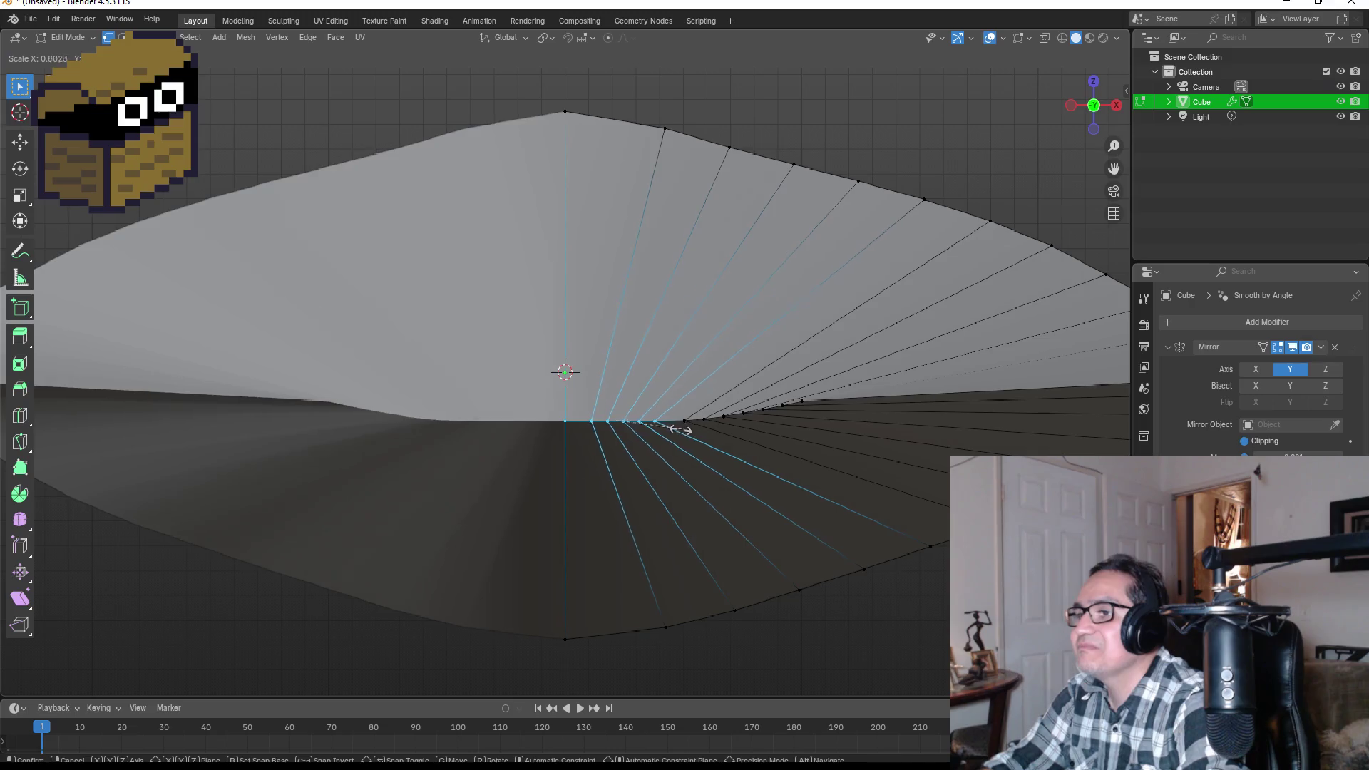
right_click(658, 424)
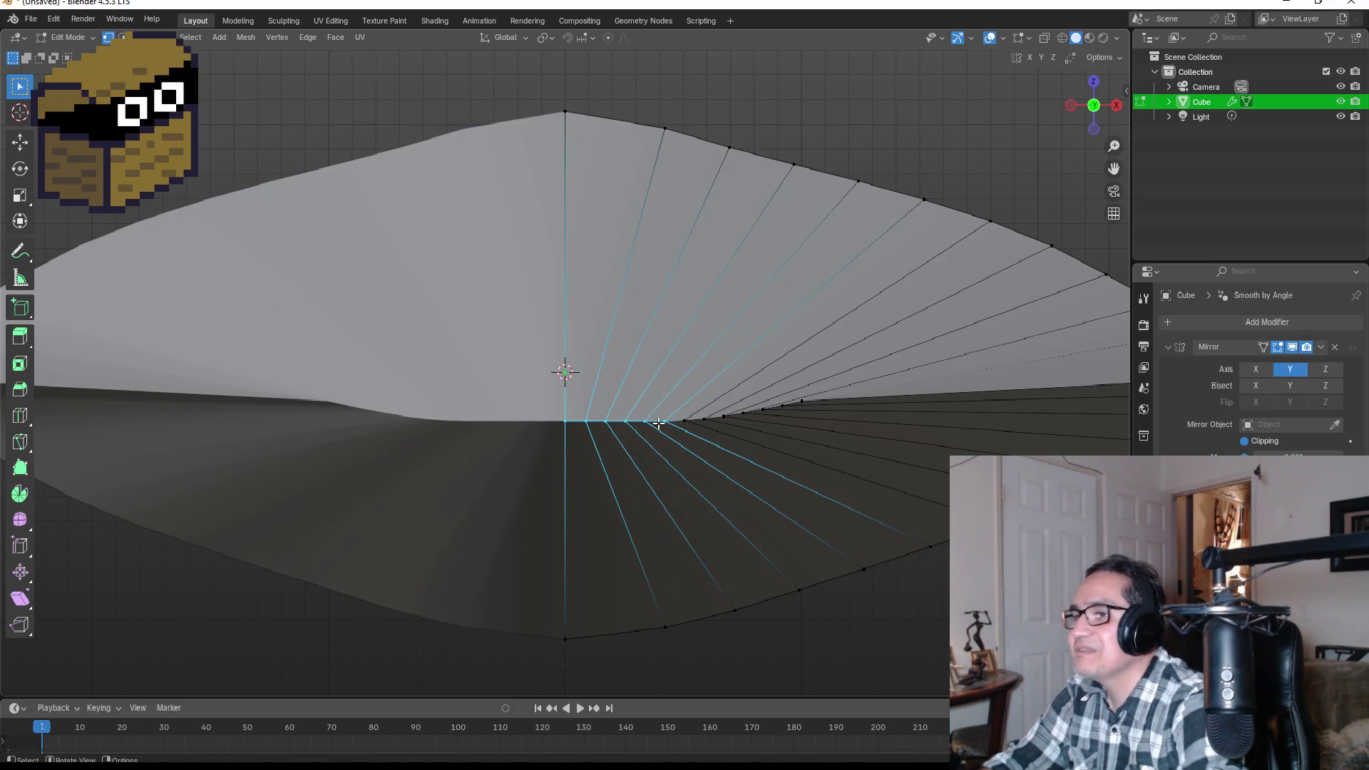
key("g")
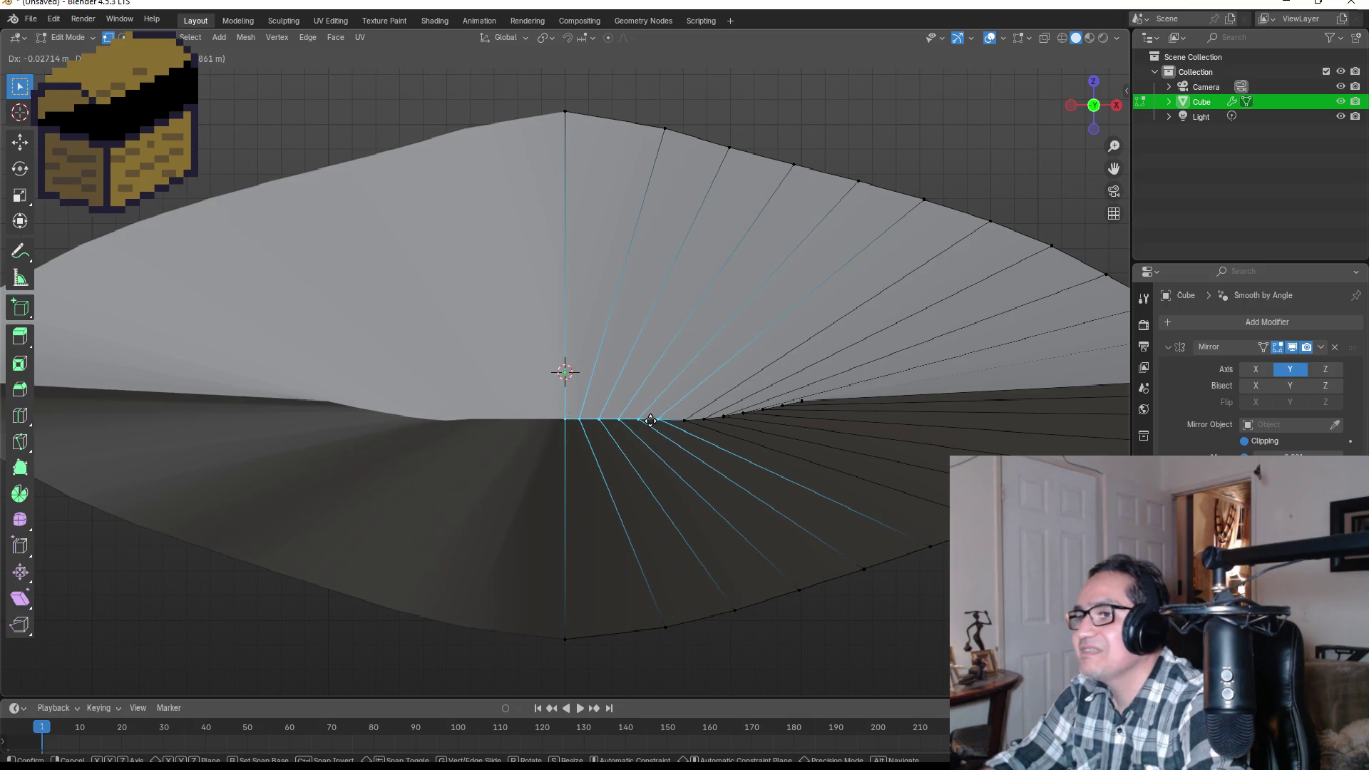
left_click(612, 478)
- Merge the inner-centre vertex cluster At Center and return to Object Mode
scroll(612, 479, "up", 3)
left_click_drag(527, 437, 647, 495)
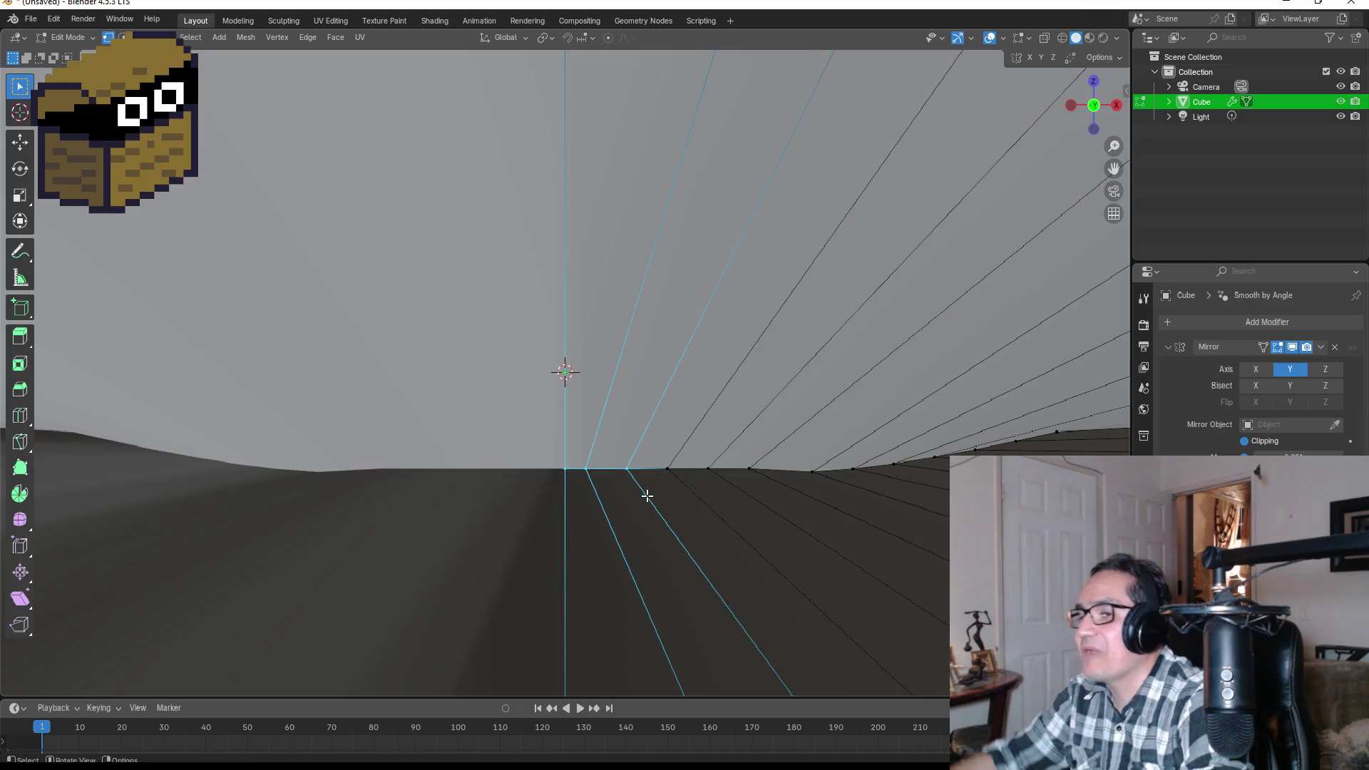
key("m")
left_click(641, 495)
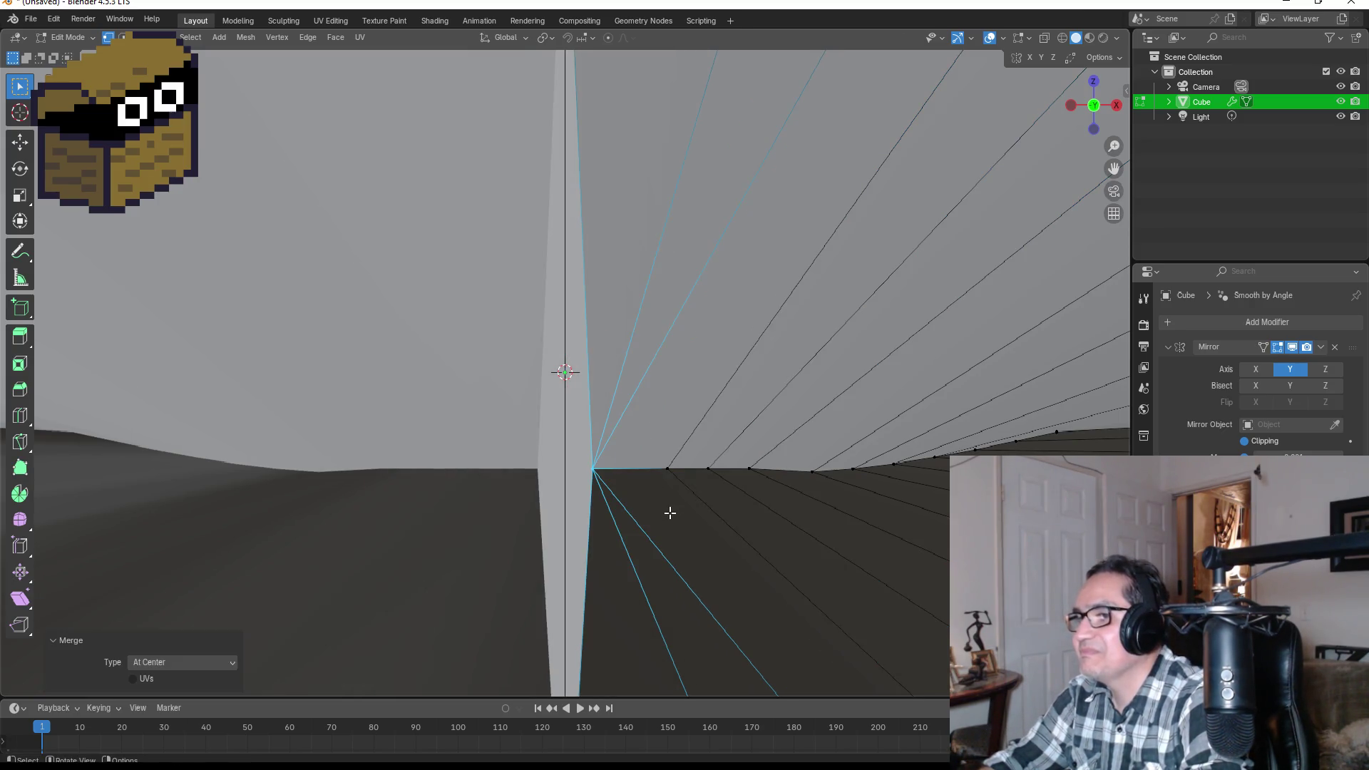
scroll(699, 491, "down", 3)
left_click(871, 202)
mouse_move(871, 202)
left_mouse_down()
mouse_move(903, 197)
mouse_move(887, 371)
mouse_move(800, 409)
mouse_move(933, 407)
left_mouse_up()
key("Tab")
scroll(887, 380, "down", 2)
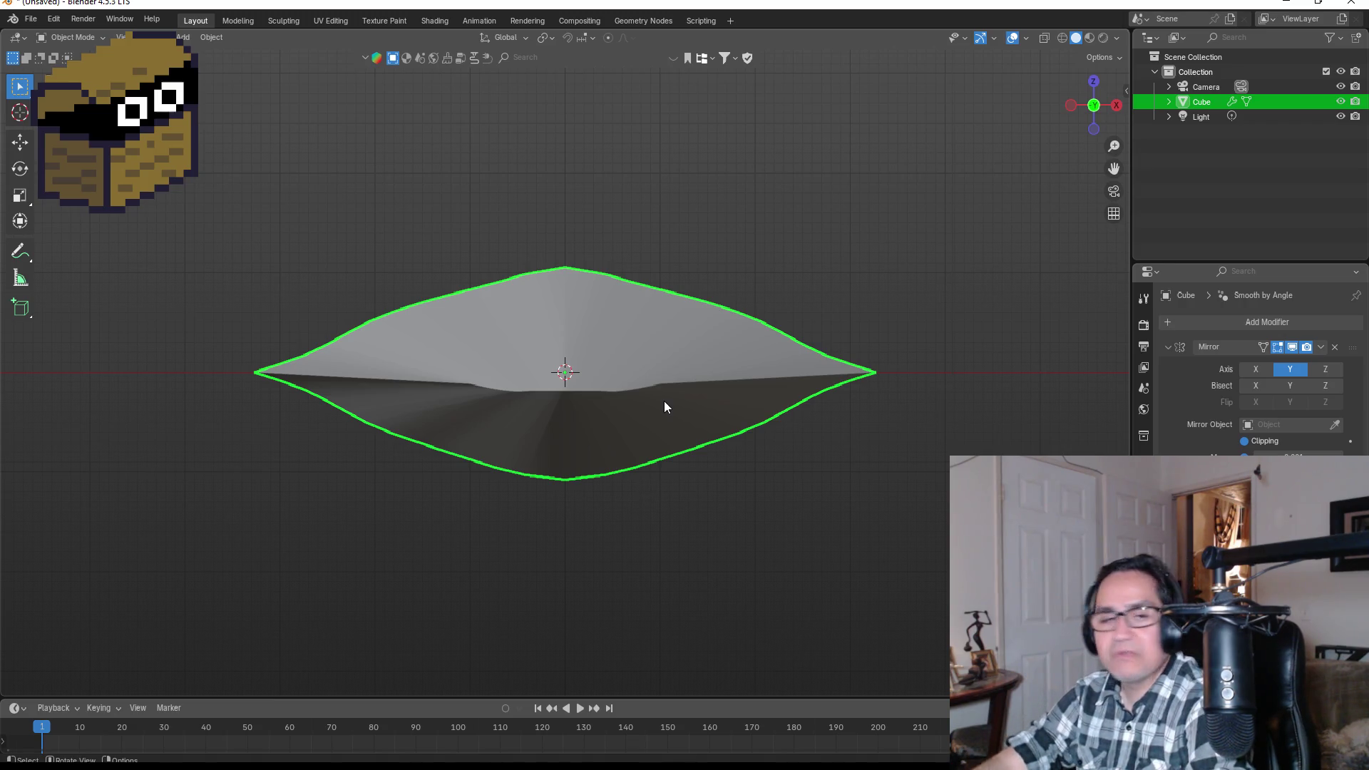
- Enter Edit Mode and zoom in on the blade's lower-right fan
scroll(736, 443, "up", 4)
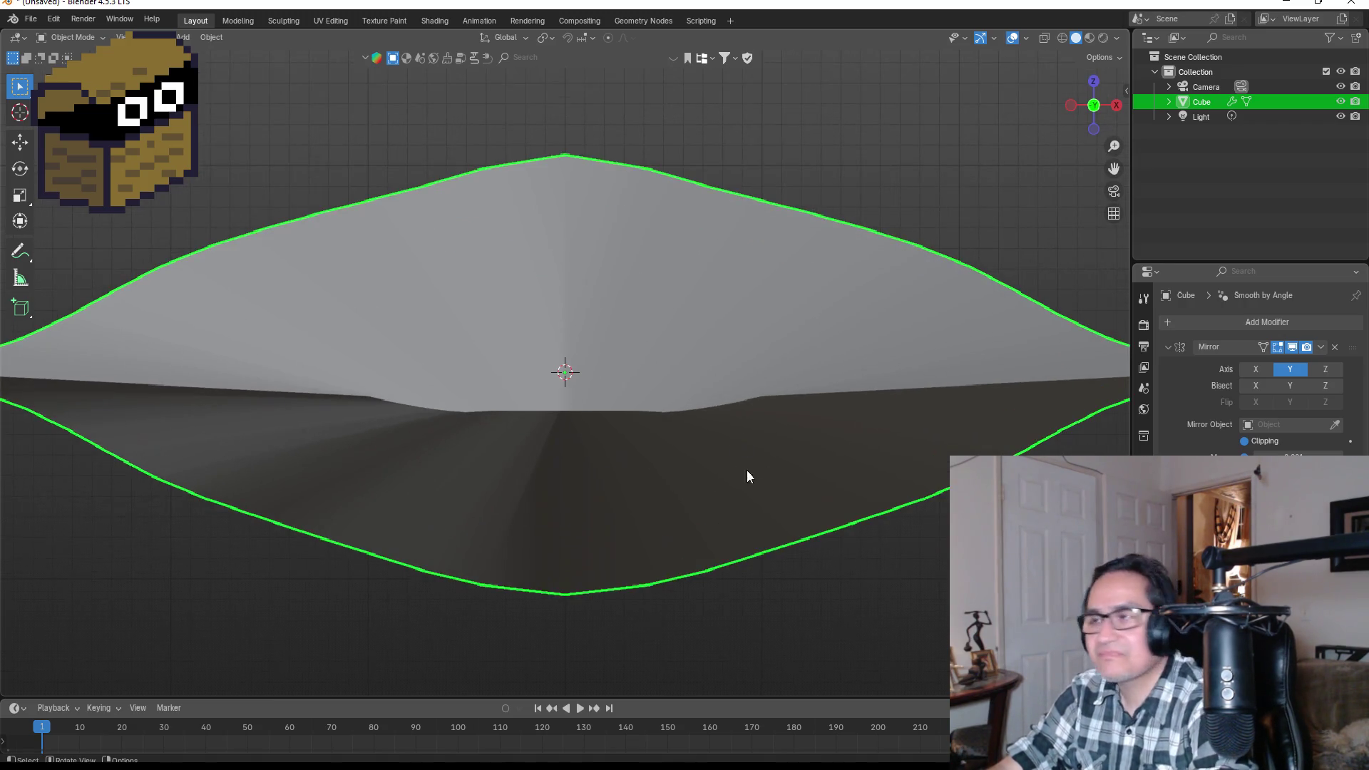
key("Tab")
scroll(603, 541, "down", 3)
scroll(560, 453, "up", 1)
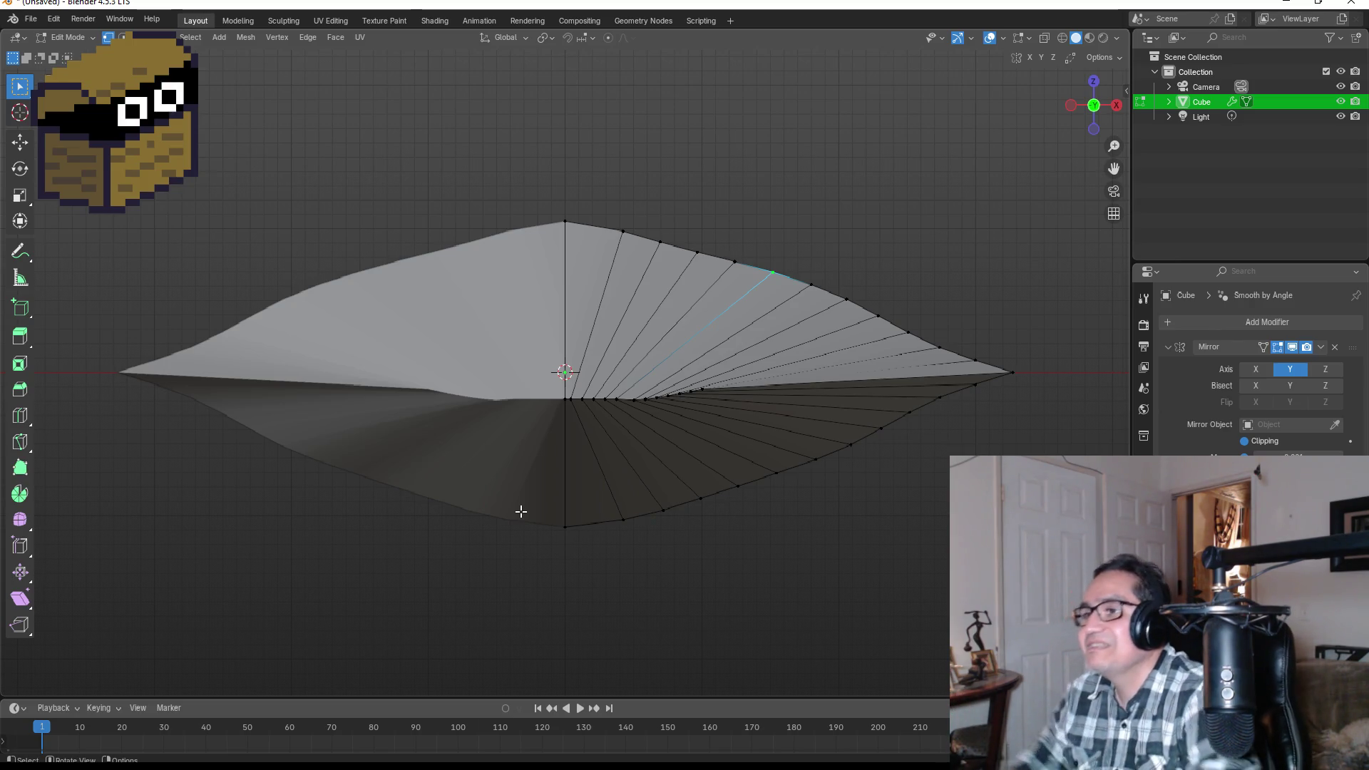
scroll(520, 512, "up", 3)
scroll(646, 557, "down", 2)
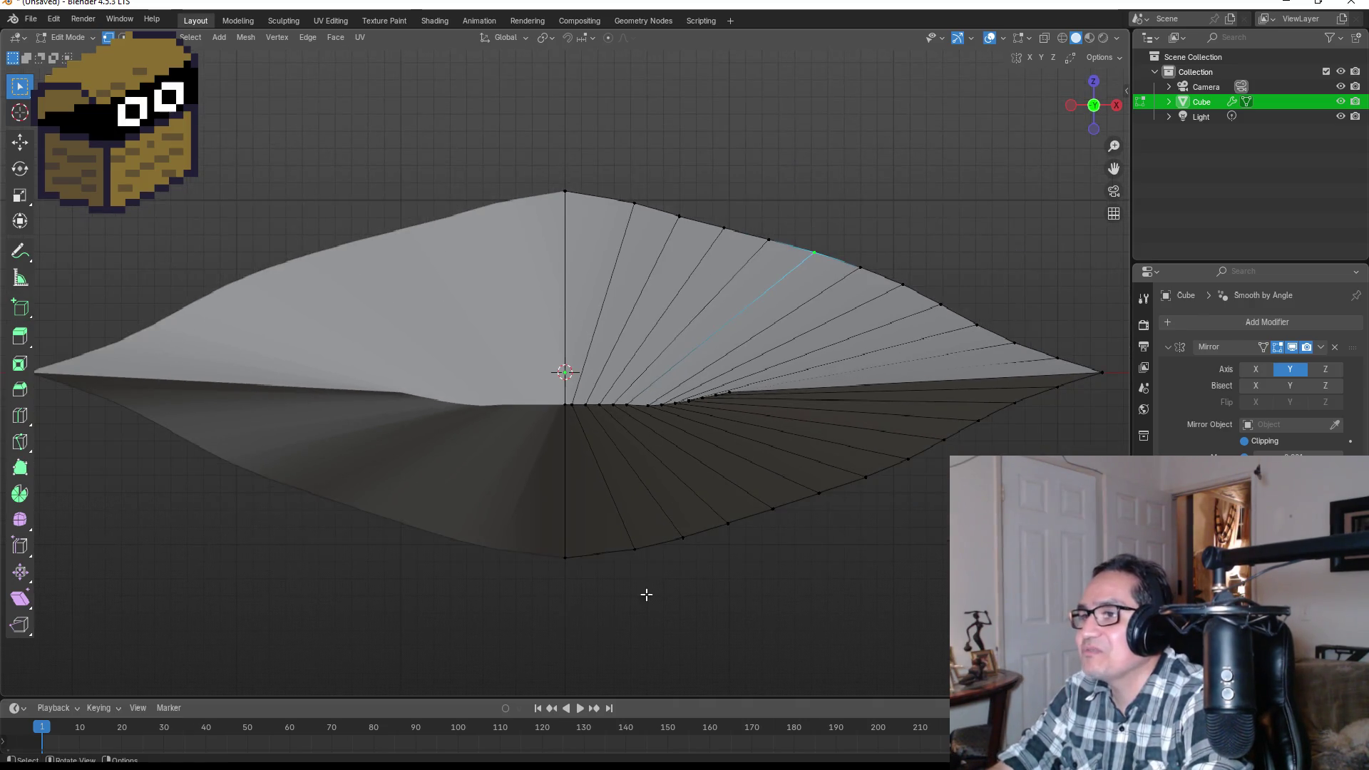
scroll(592, 549, "down", 1)
- Move the lower-right fan vertices slightly down, then return to Object Mode in front view
left_click_drag(499, 457, 809, 581)
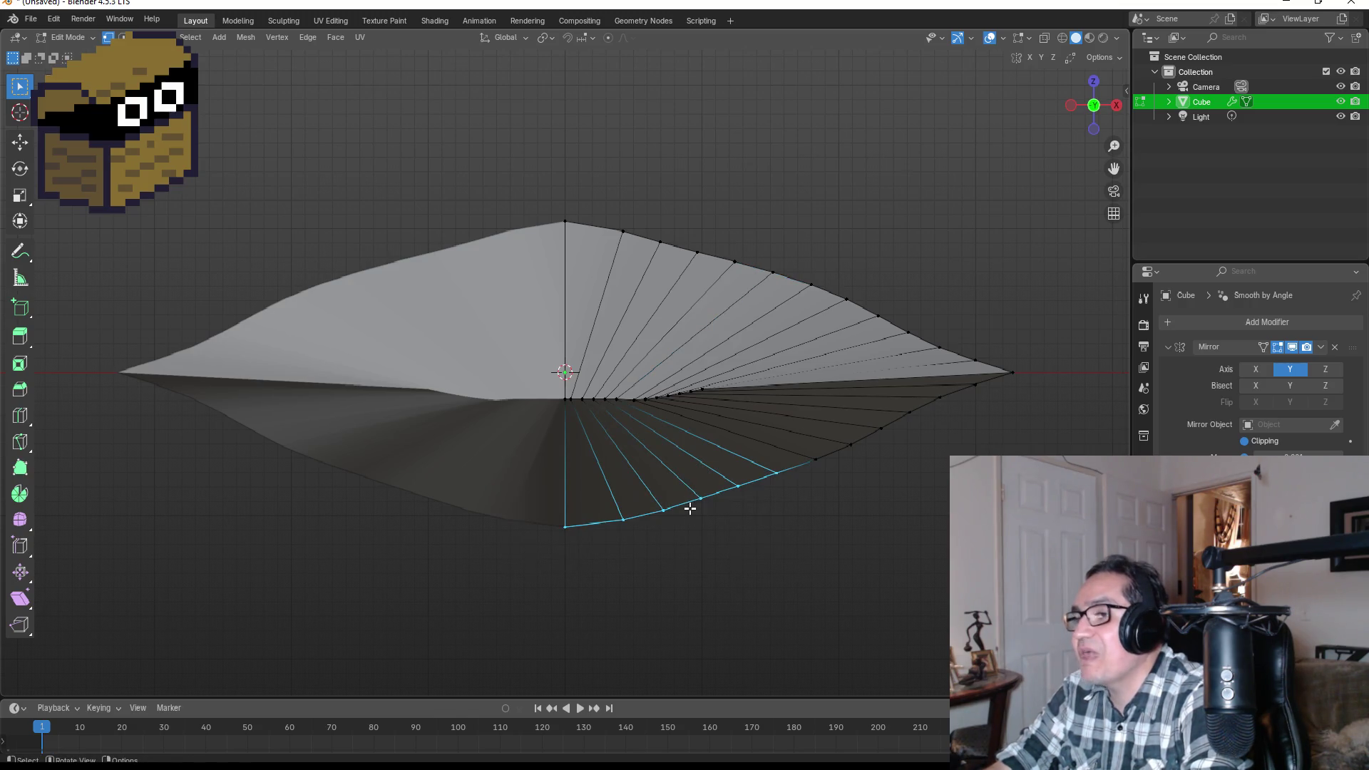
key("g")
left_click(699, 487)
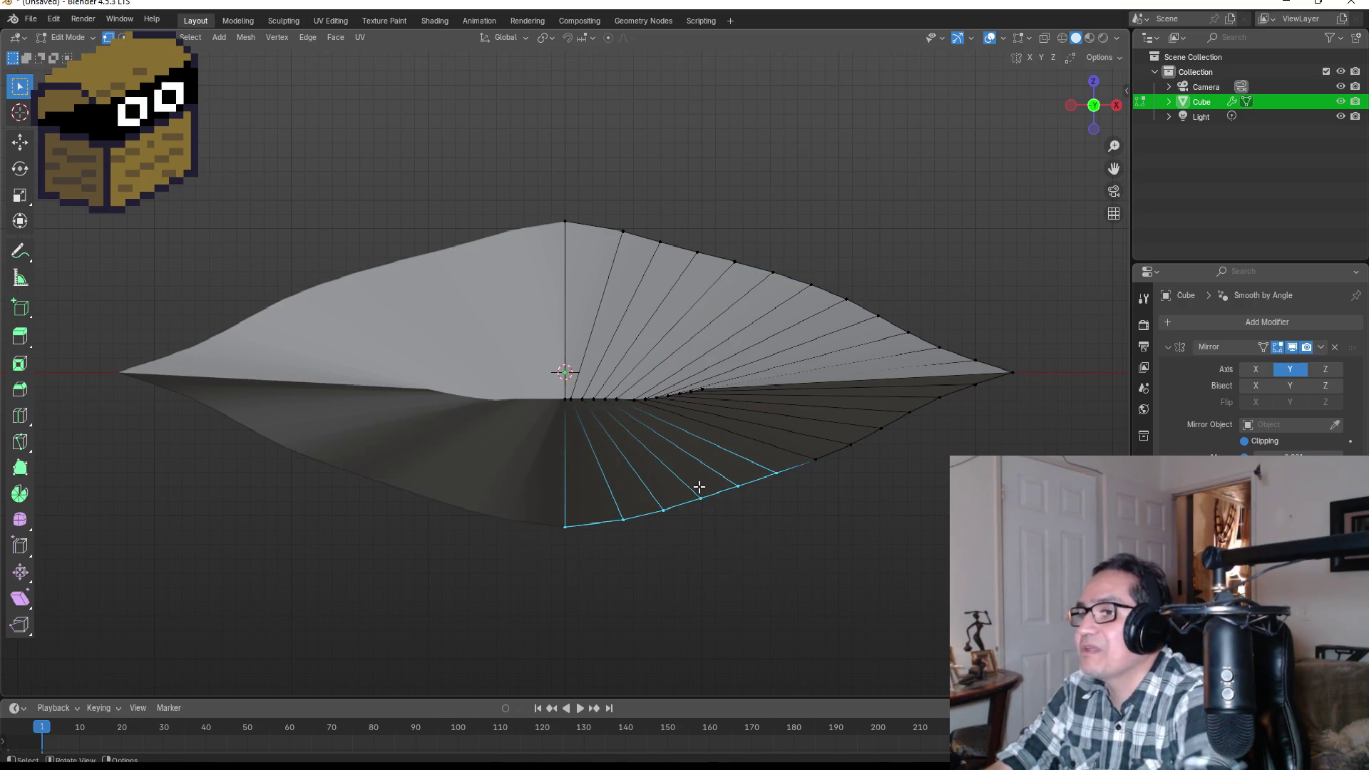
key("ctrl+z")
key("ctrl+z")
key("ctrl+shift+z")
key("ctrl+shift+z")
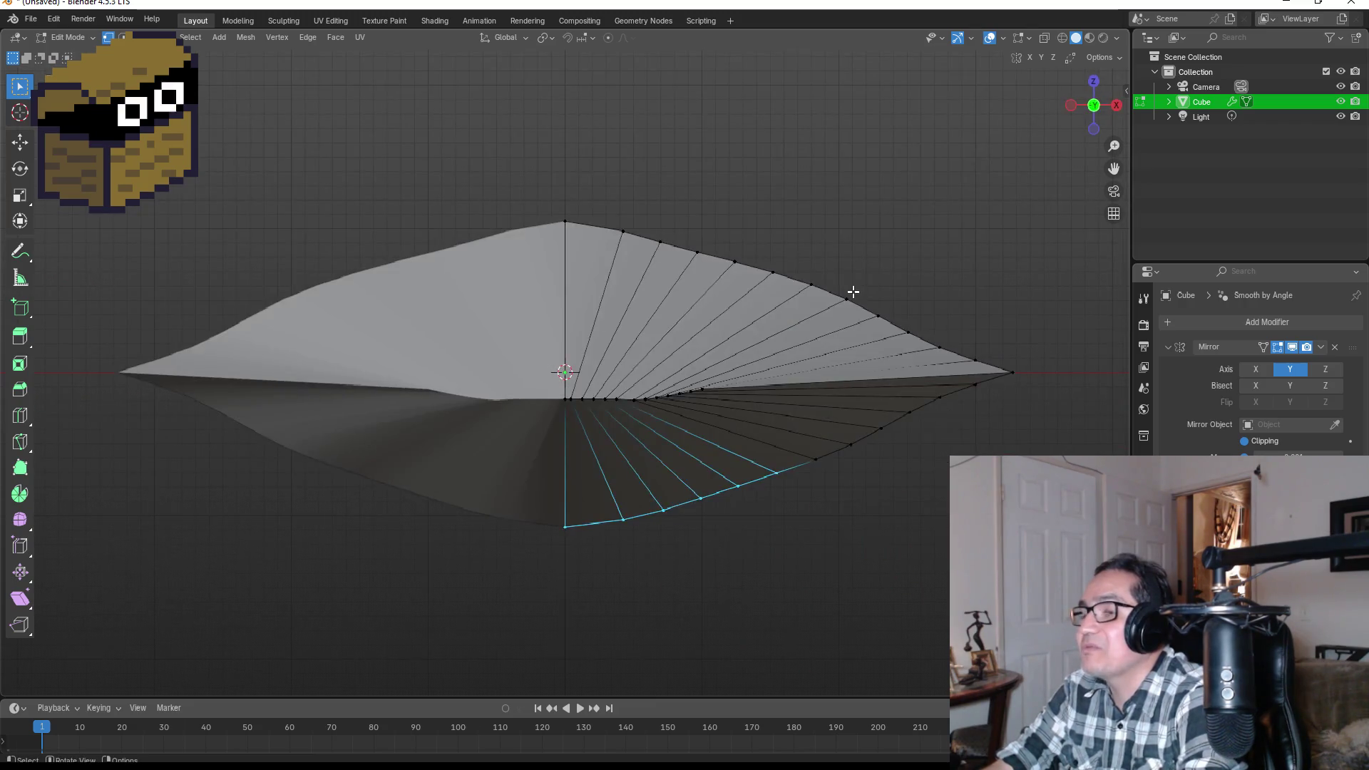
key("Tab")
mouse_move(974, 271)
left_mouse_down()
mouse_move(893, 306)
mouse_move(942, 330)
left_mouse_up()
key("KP_1")
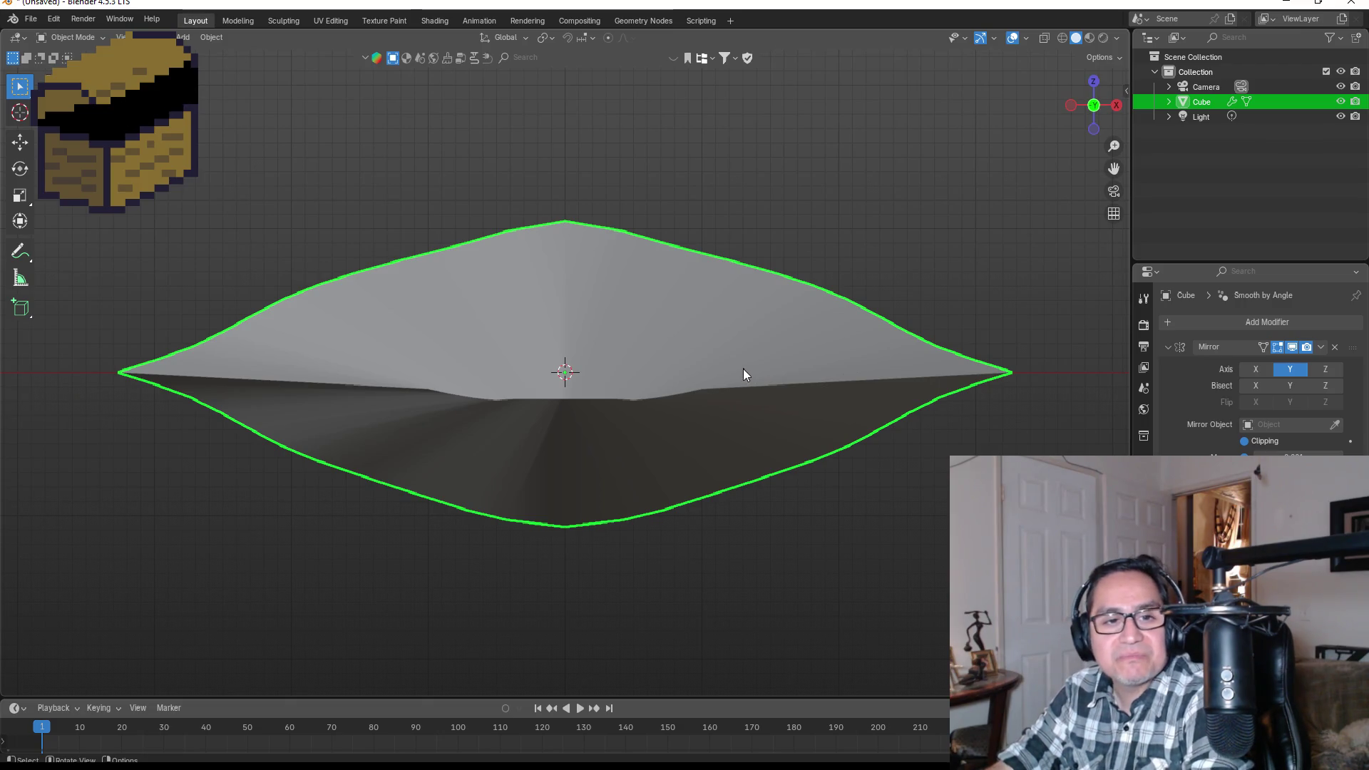
- Save the scene under the new name BladeSlash.blend
right_click(663, 318)
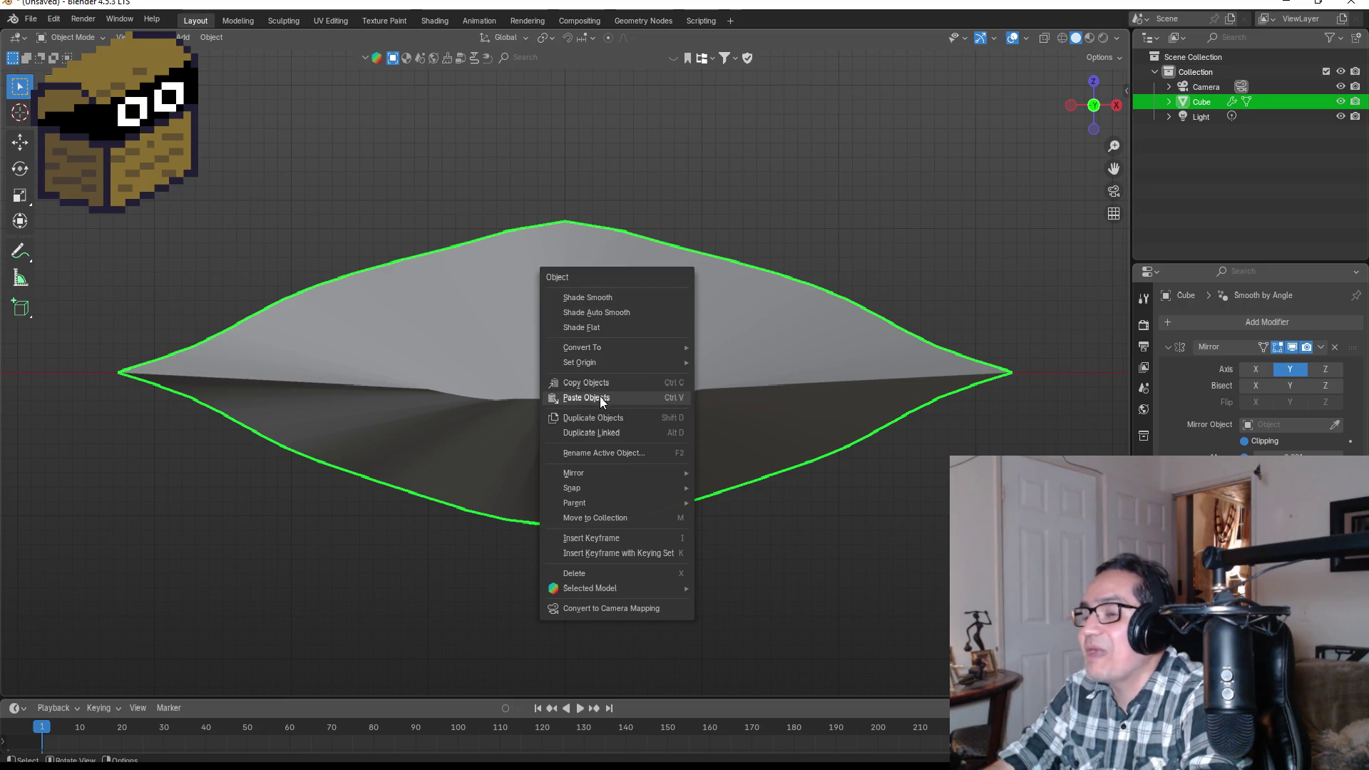
left_click(31, 19)
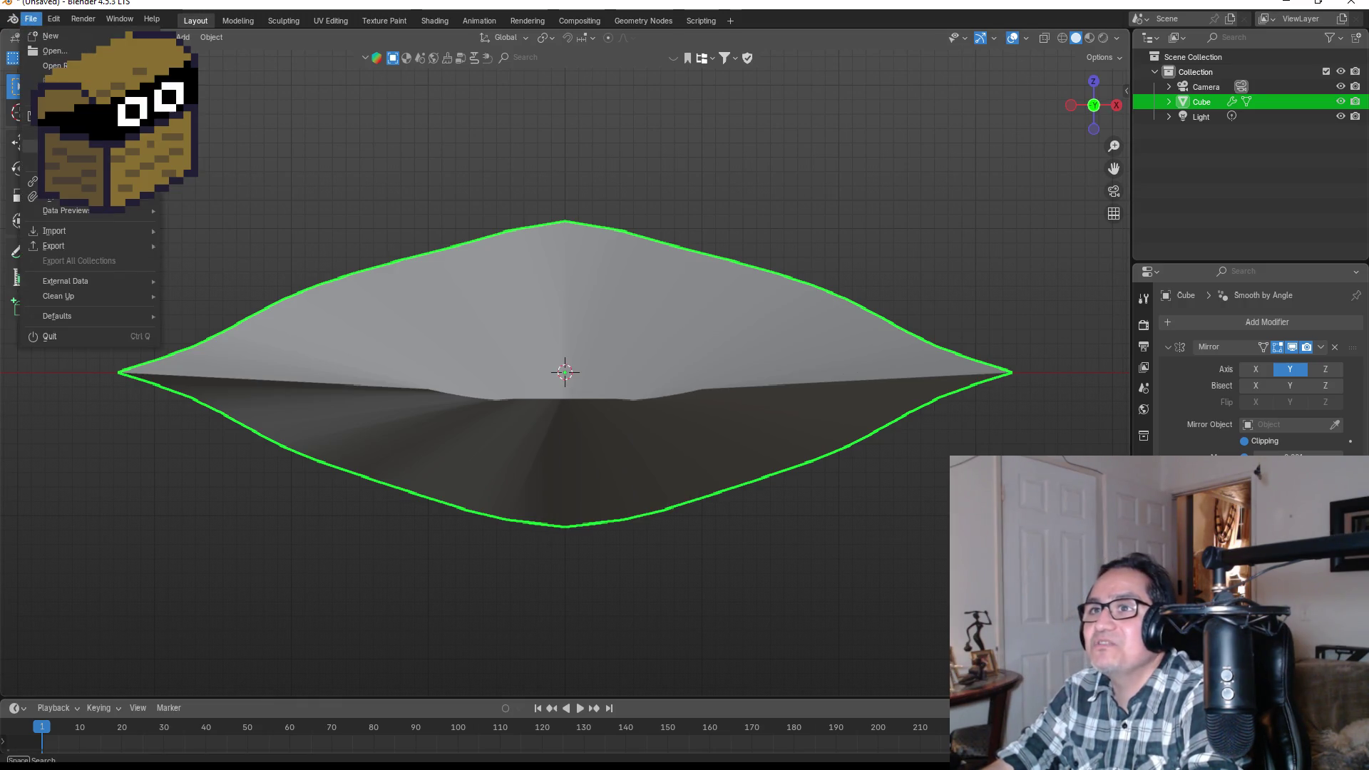
left_click(57, 131)
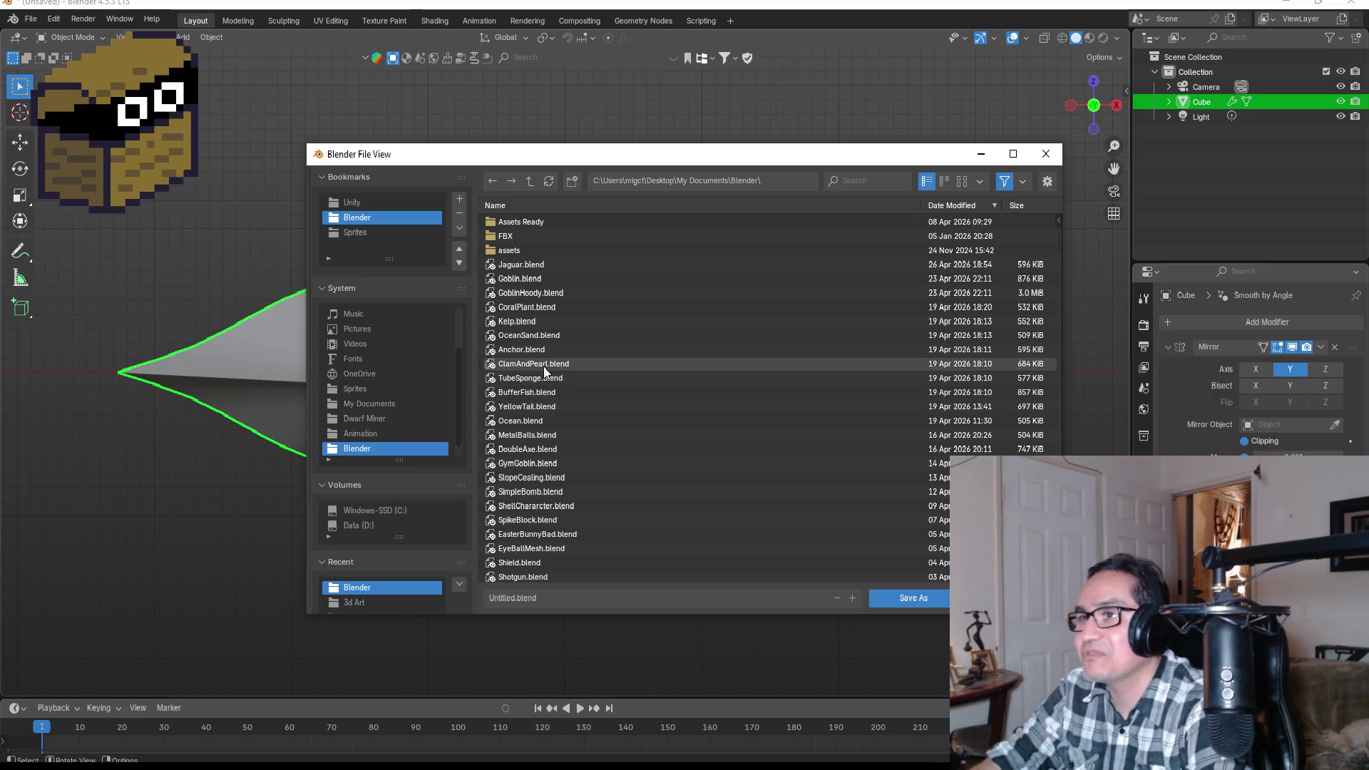
left_click(573, 596)
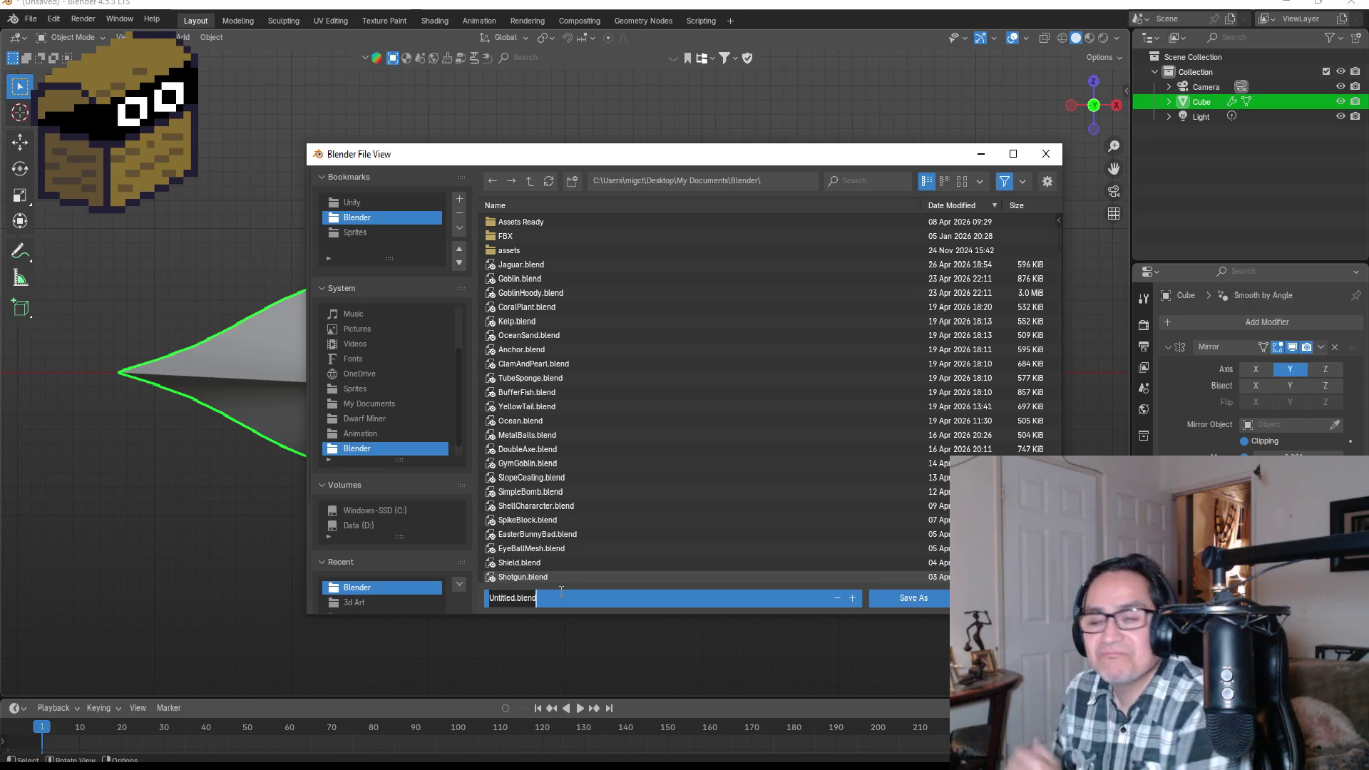
key("BackSpace")
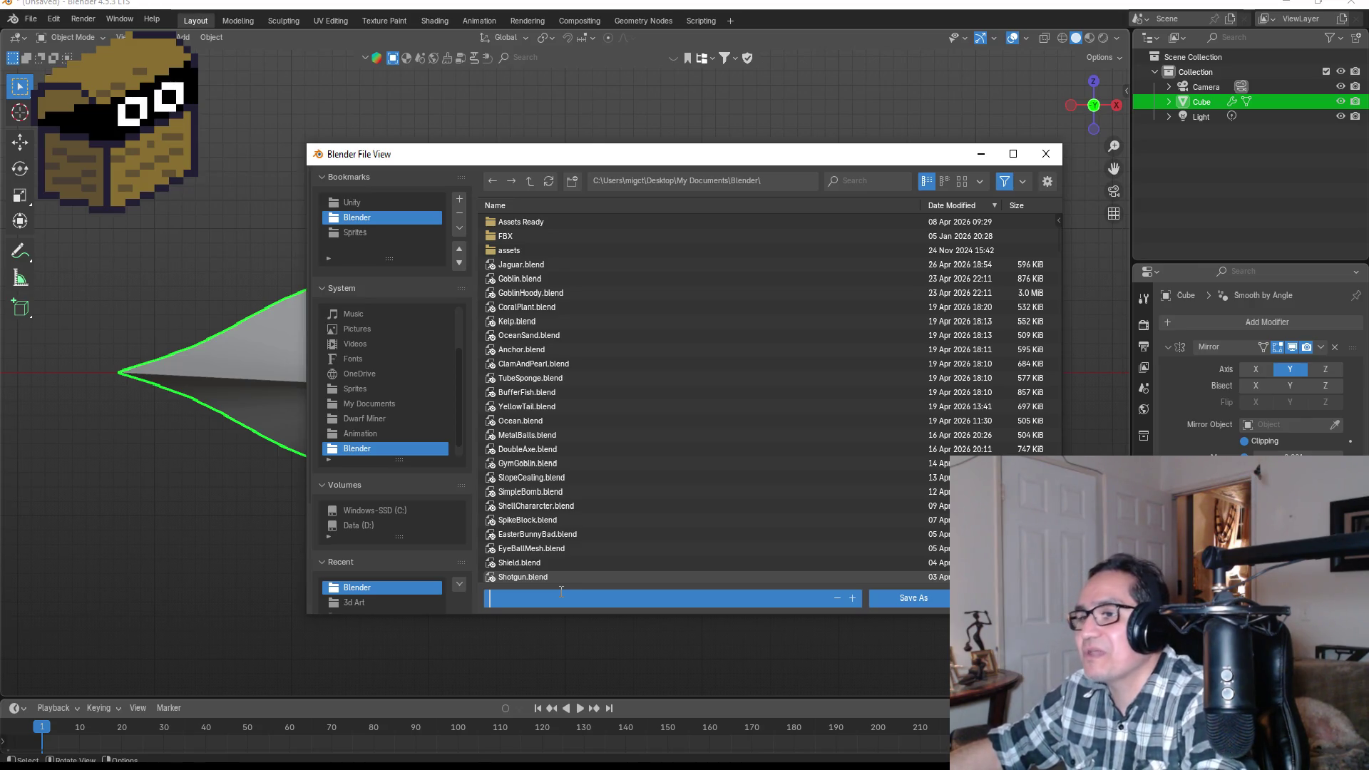
type("B")
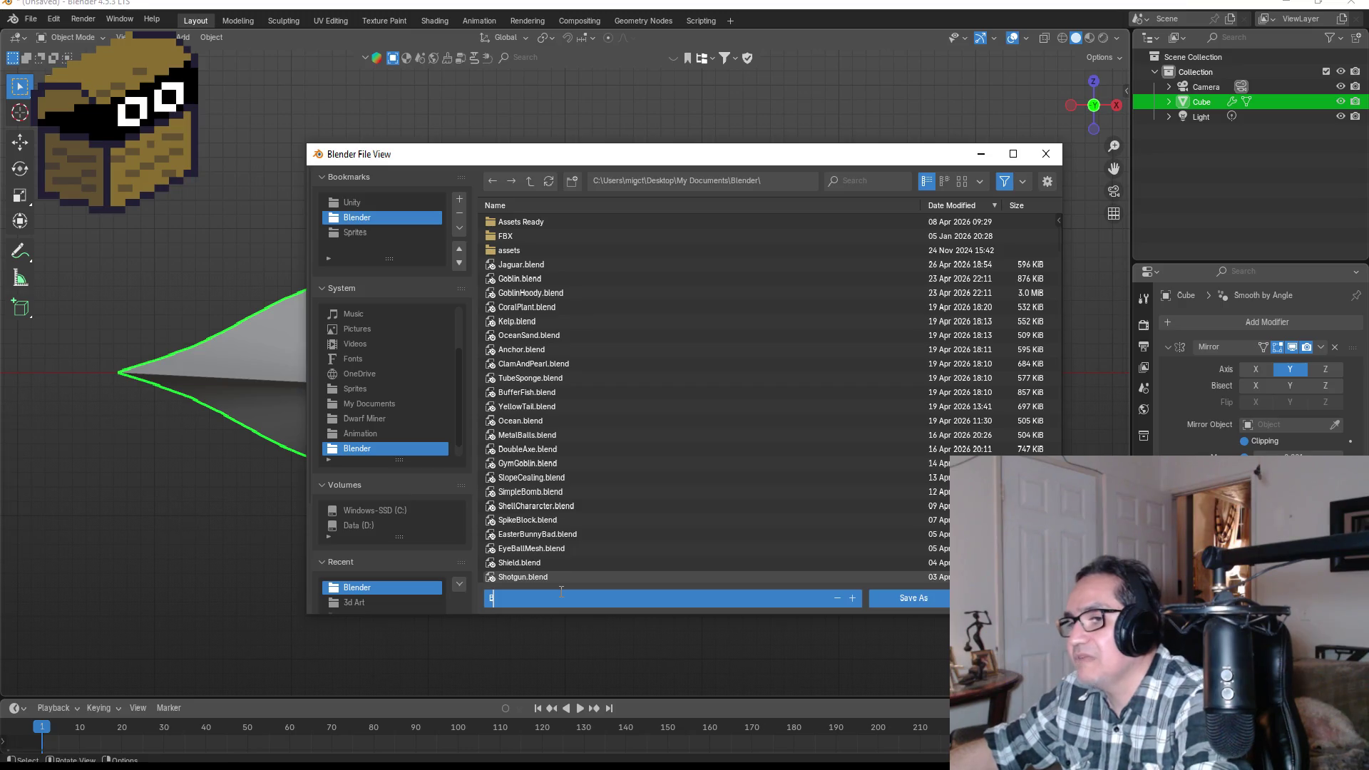
type("ladeSlash")
key("Return")
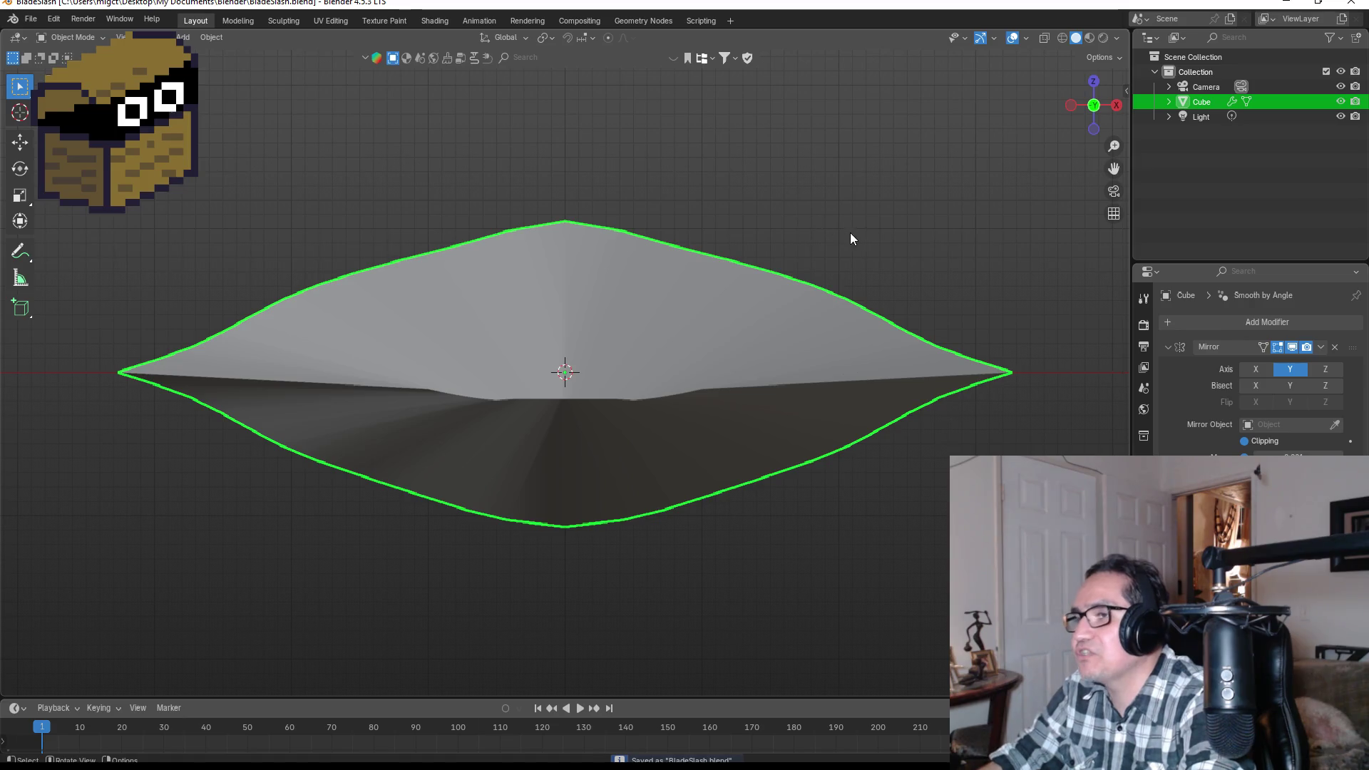
right_click(703, 321)
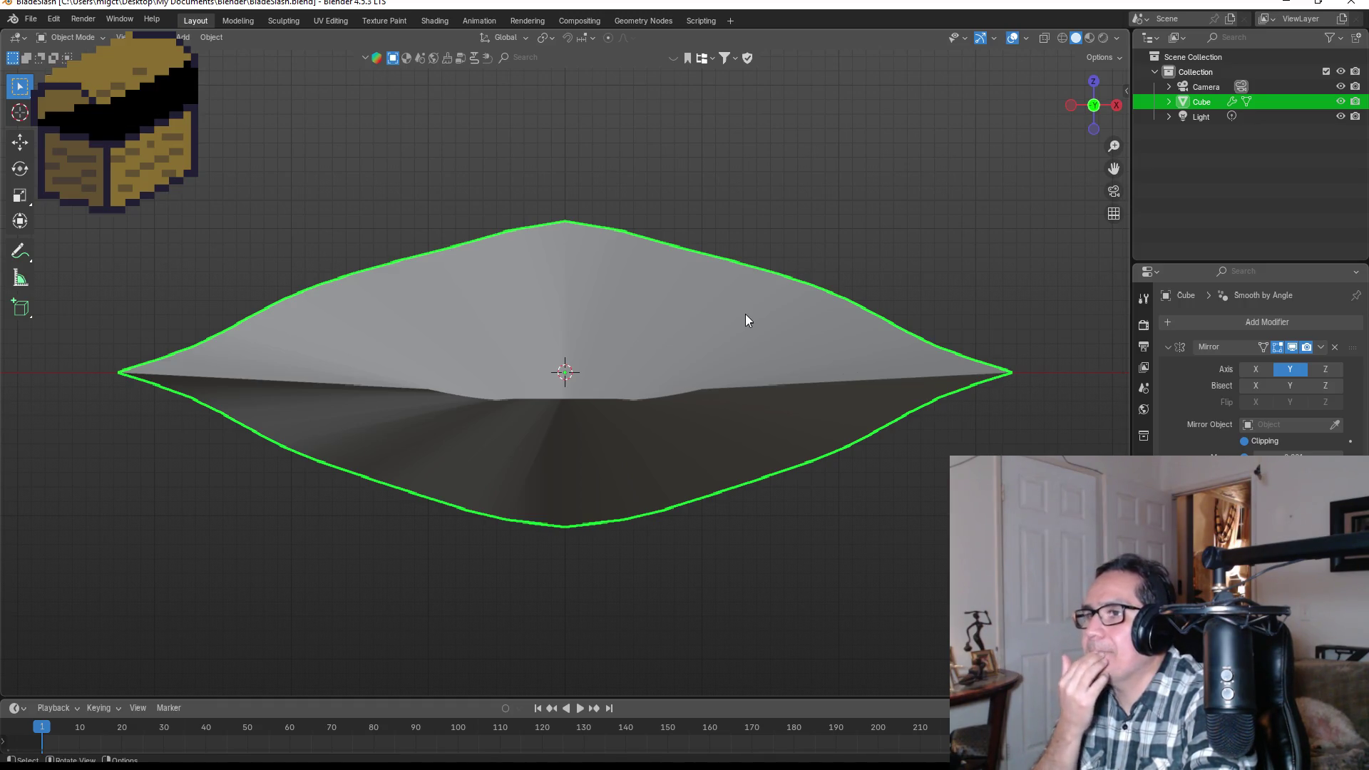
key("ctrl+z")
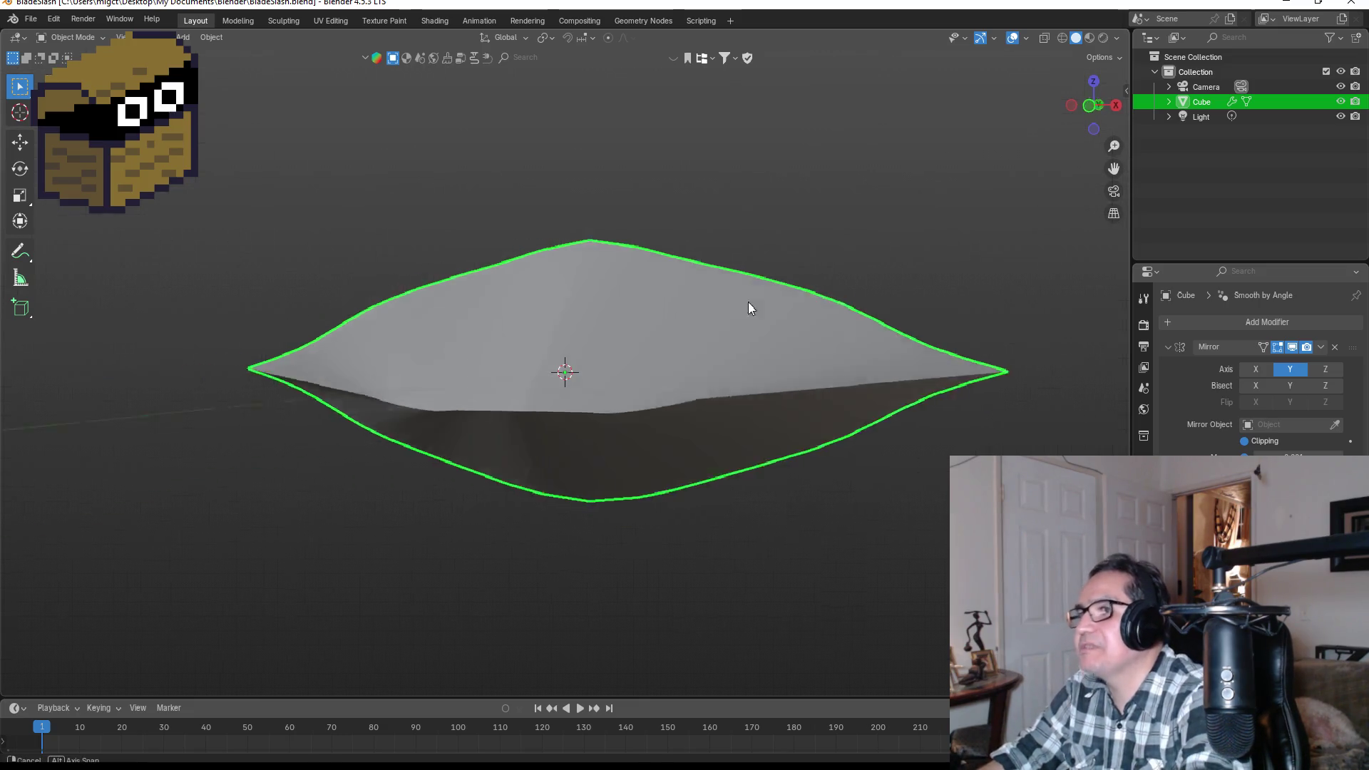
key("ctrl+shift+z")
mouse_move(895, 272)
left_mouse_down()
mouse_move(708, 292)
mouse_move(737, 289)
left_mouse_up()
key("KP_1")
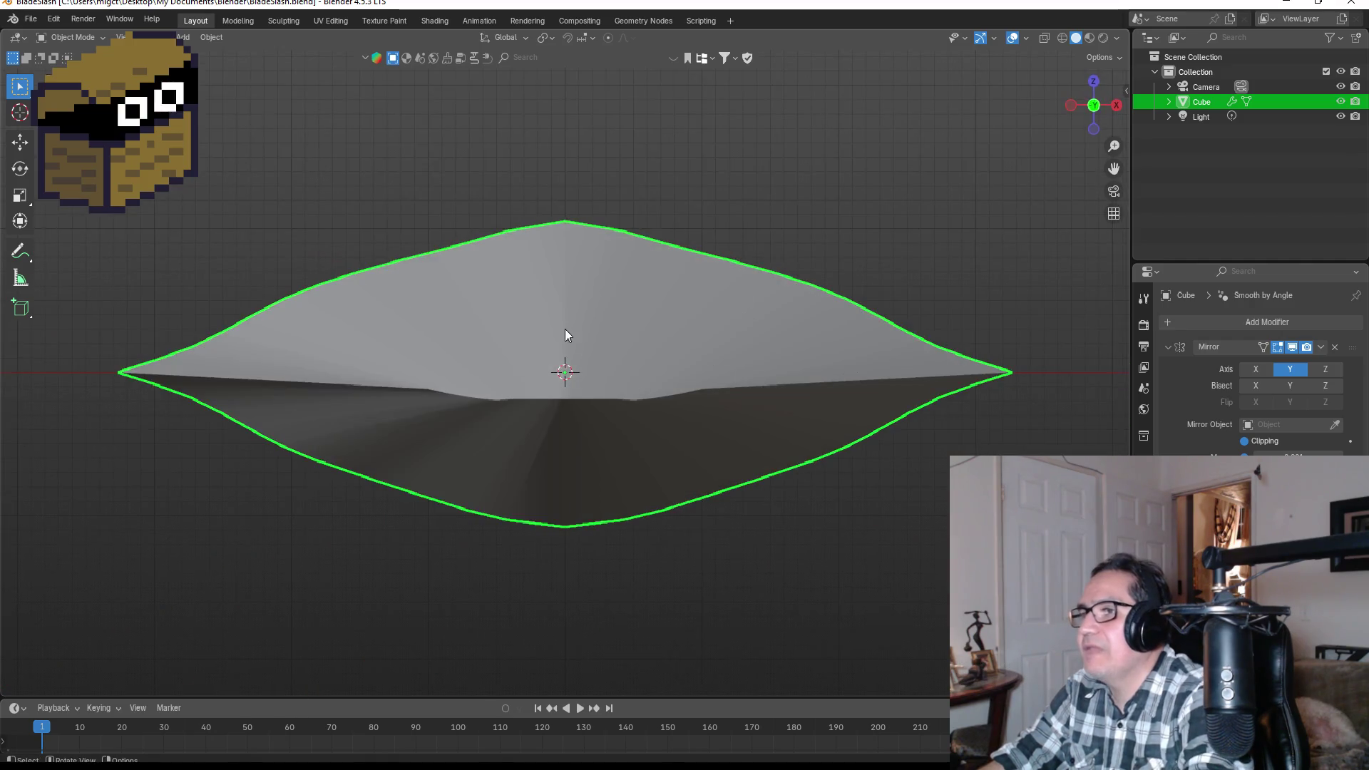
right_click(567, 326)
left_click(365, 250)
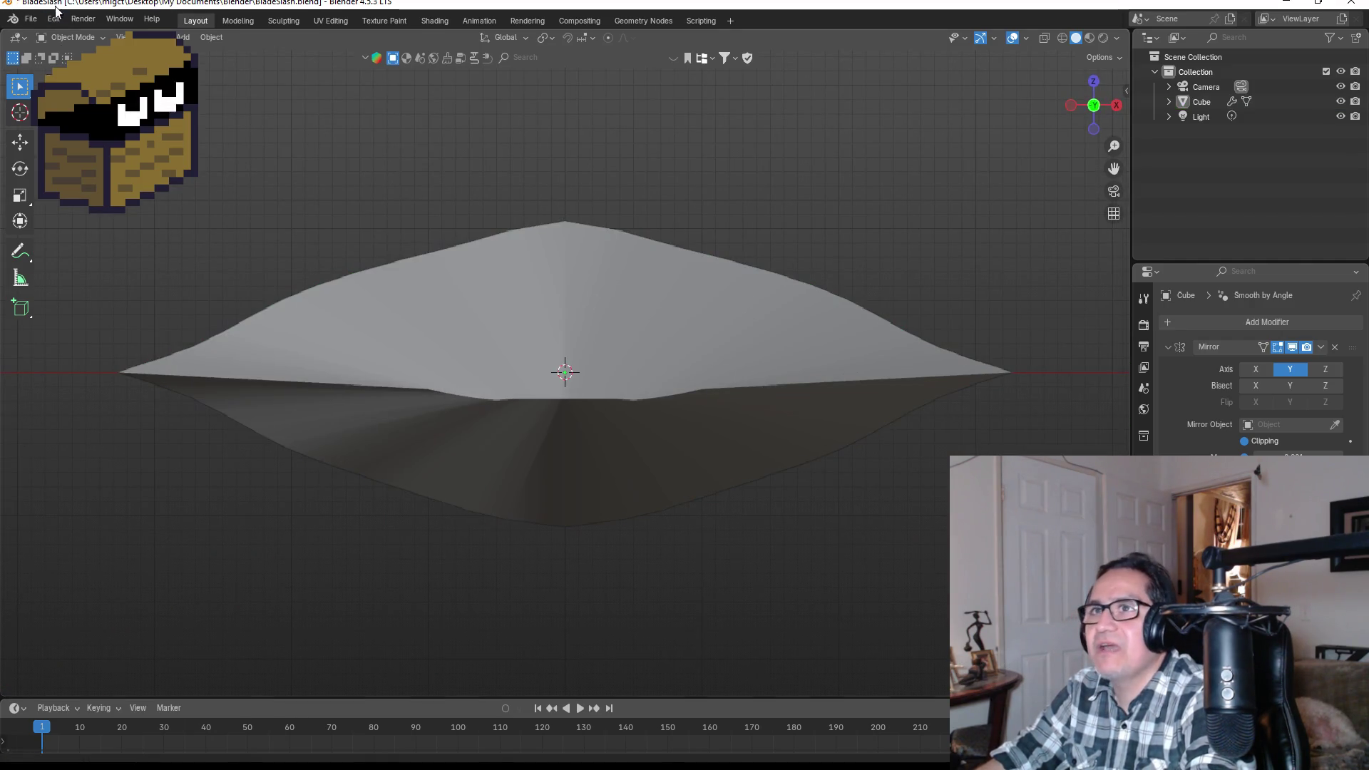
- Start an FBX export and browse to the Dwarf Miner project's Assets\3d Art folder
left_click(31, 19)
mouse_move(95, 246)
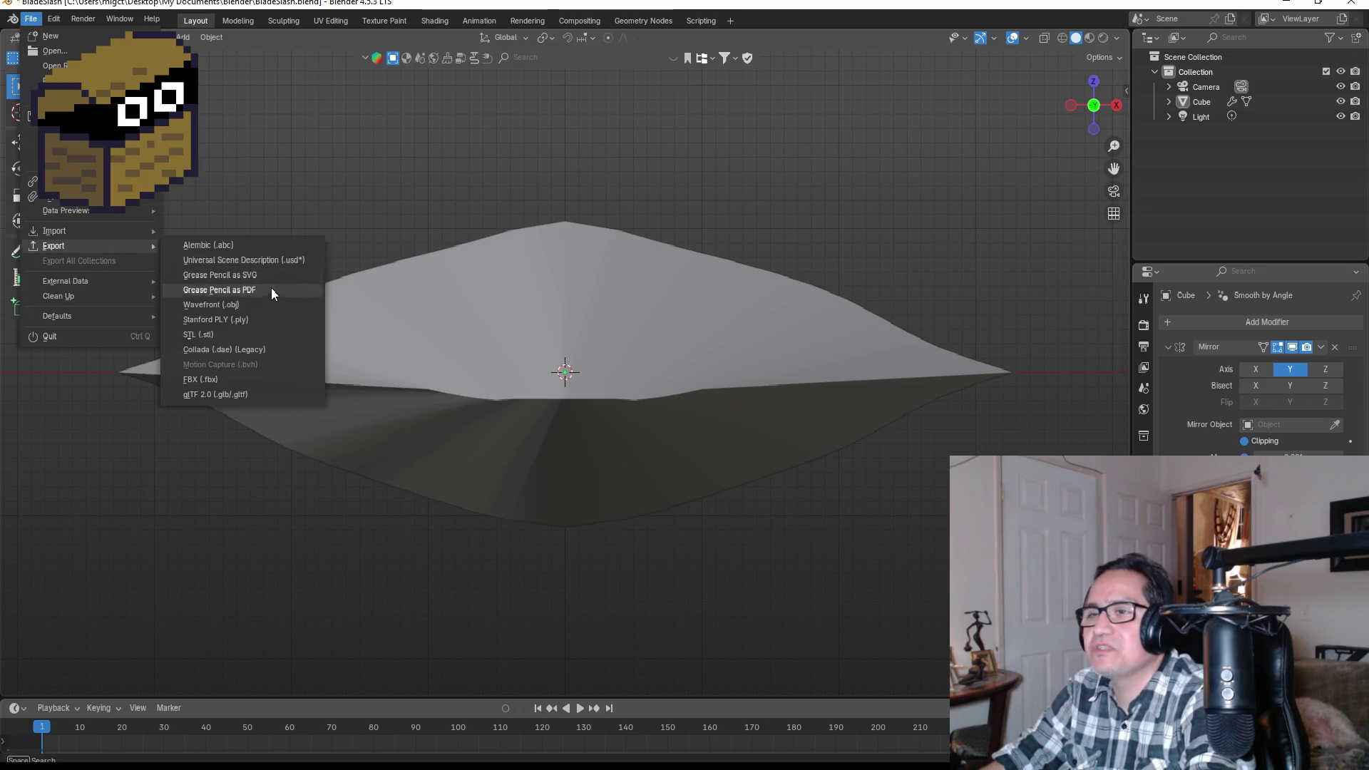
left_click(228, 378)
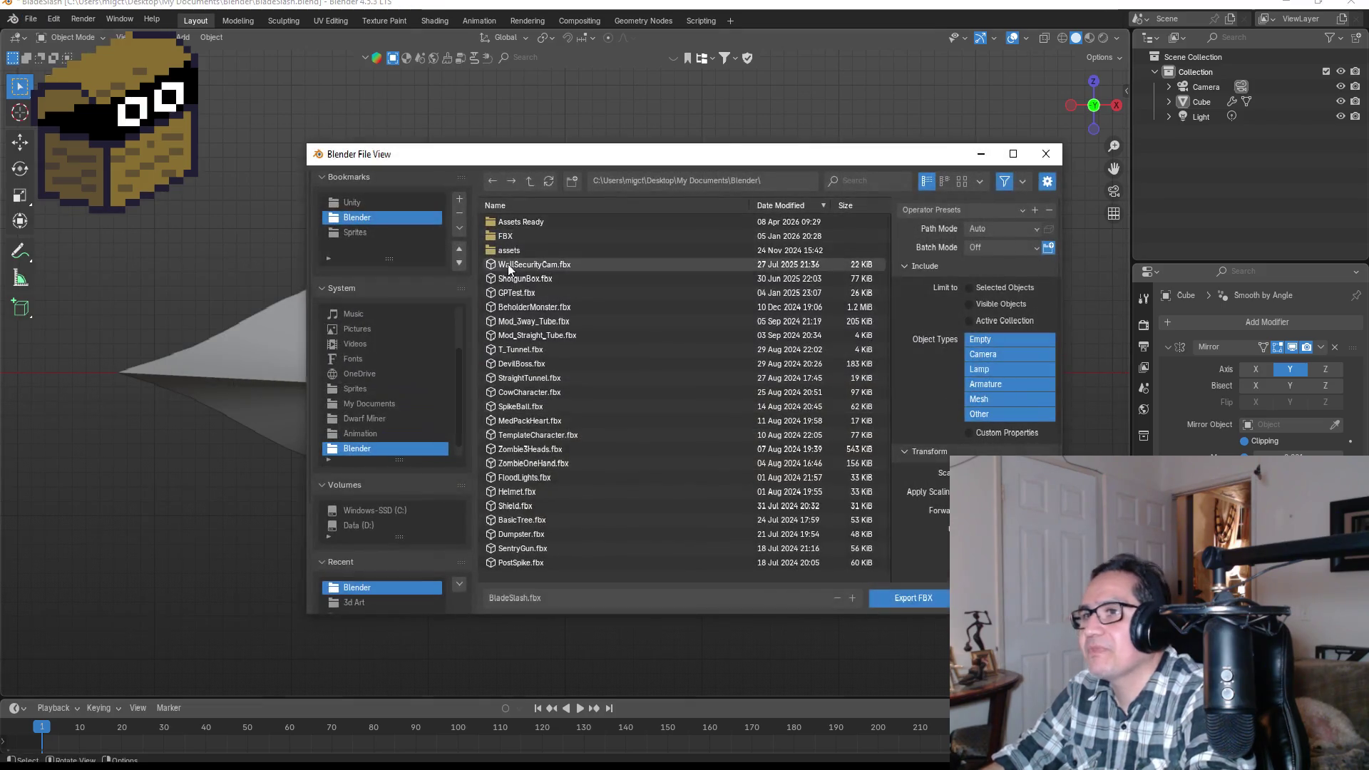
left_click(367, 204)
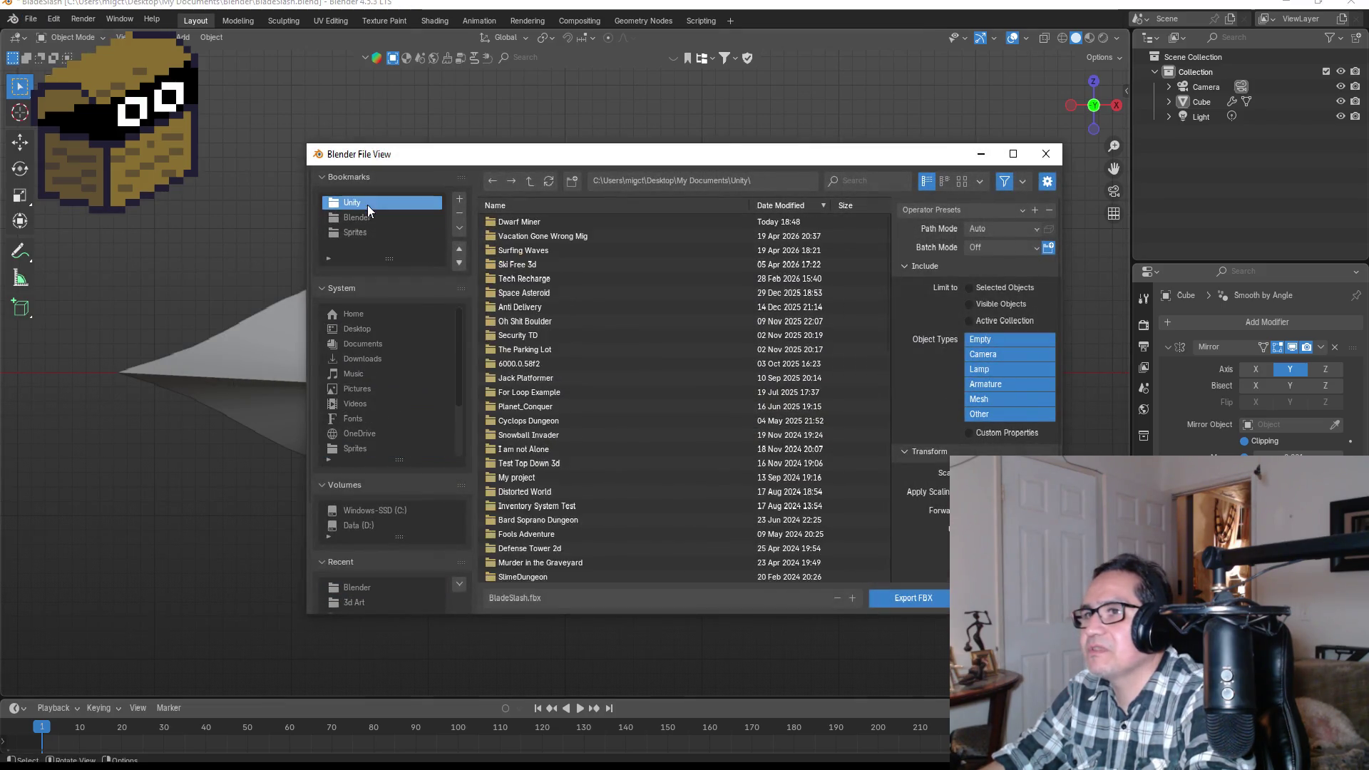
left_click(526, 221)
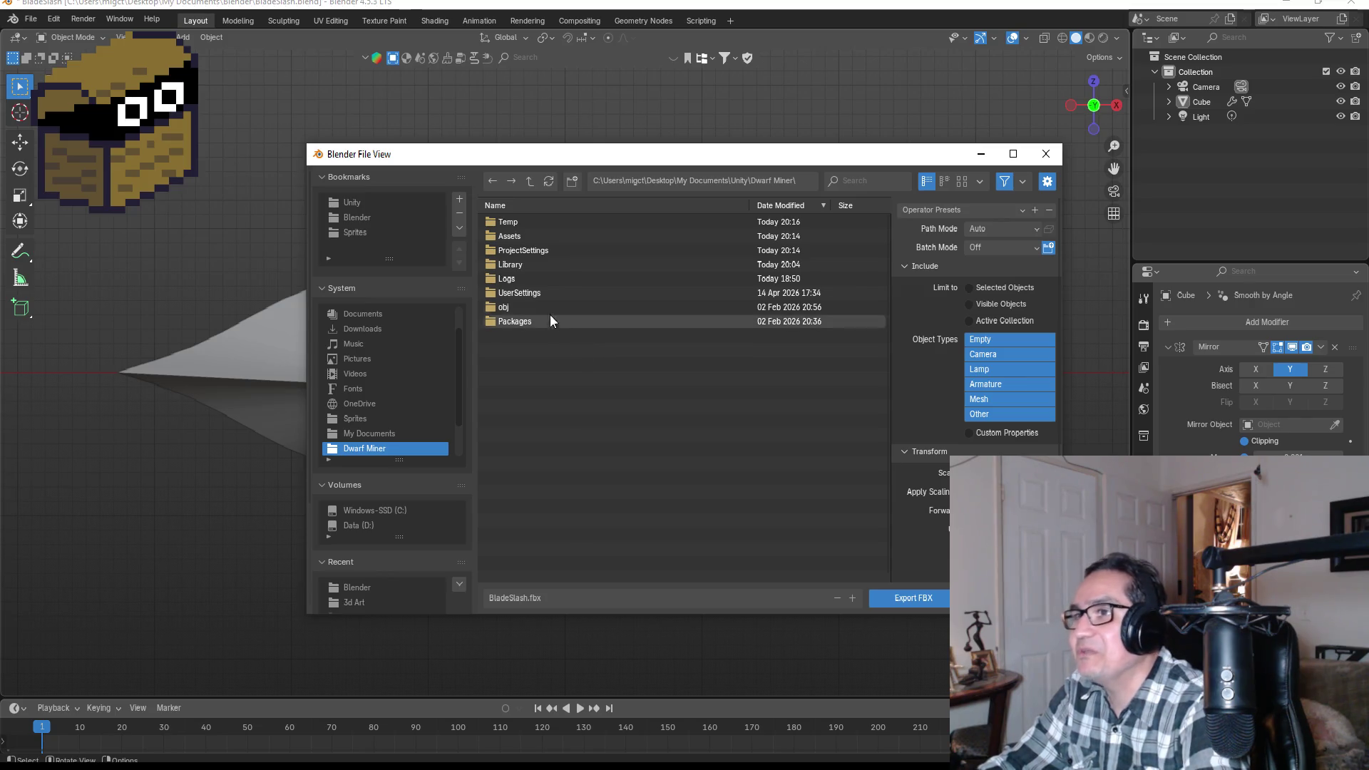
left_click(358, 205)
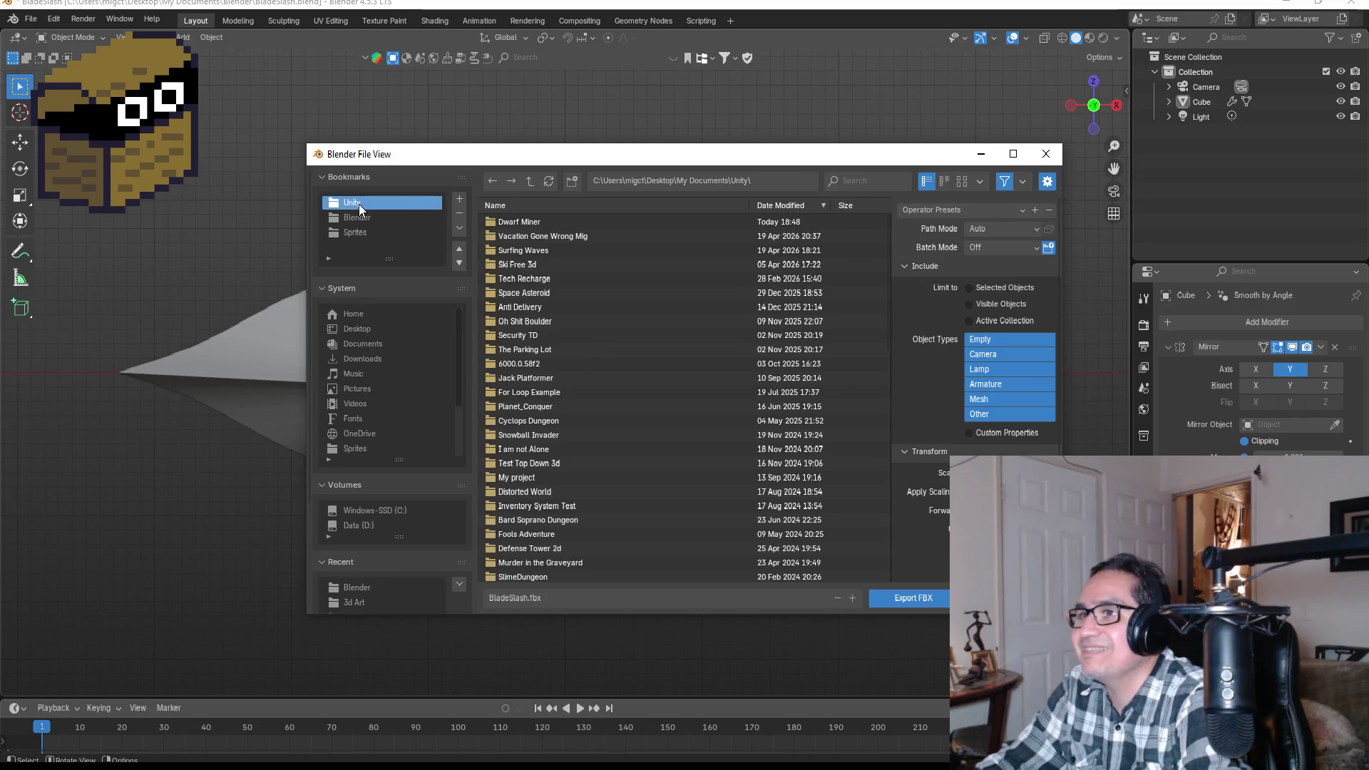
left_click(541, 225)
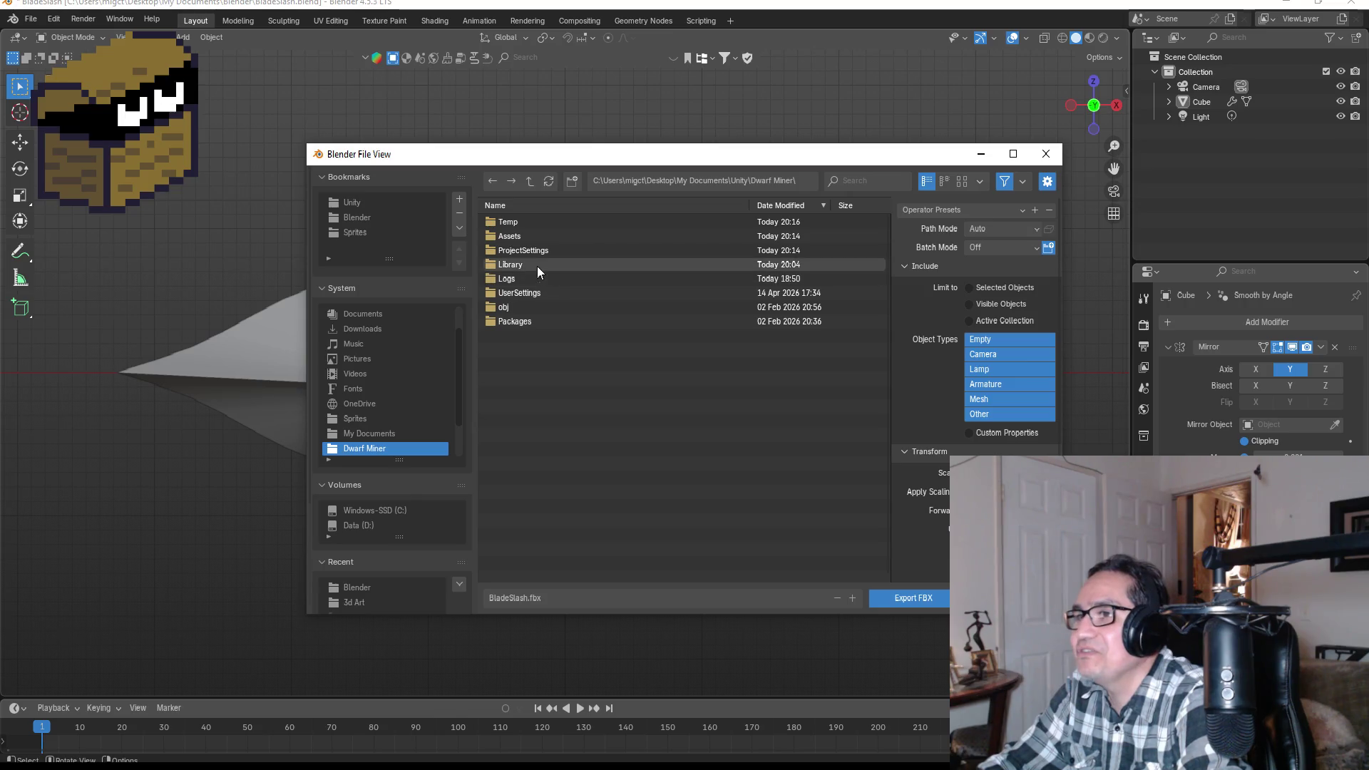
double_click(510, 236)
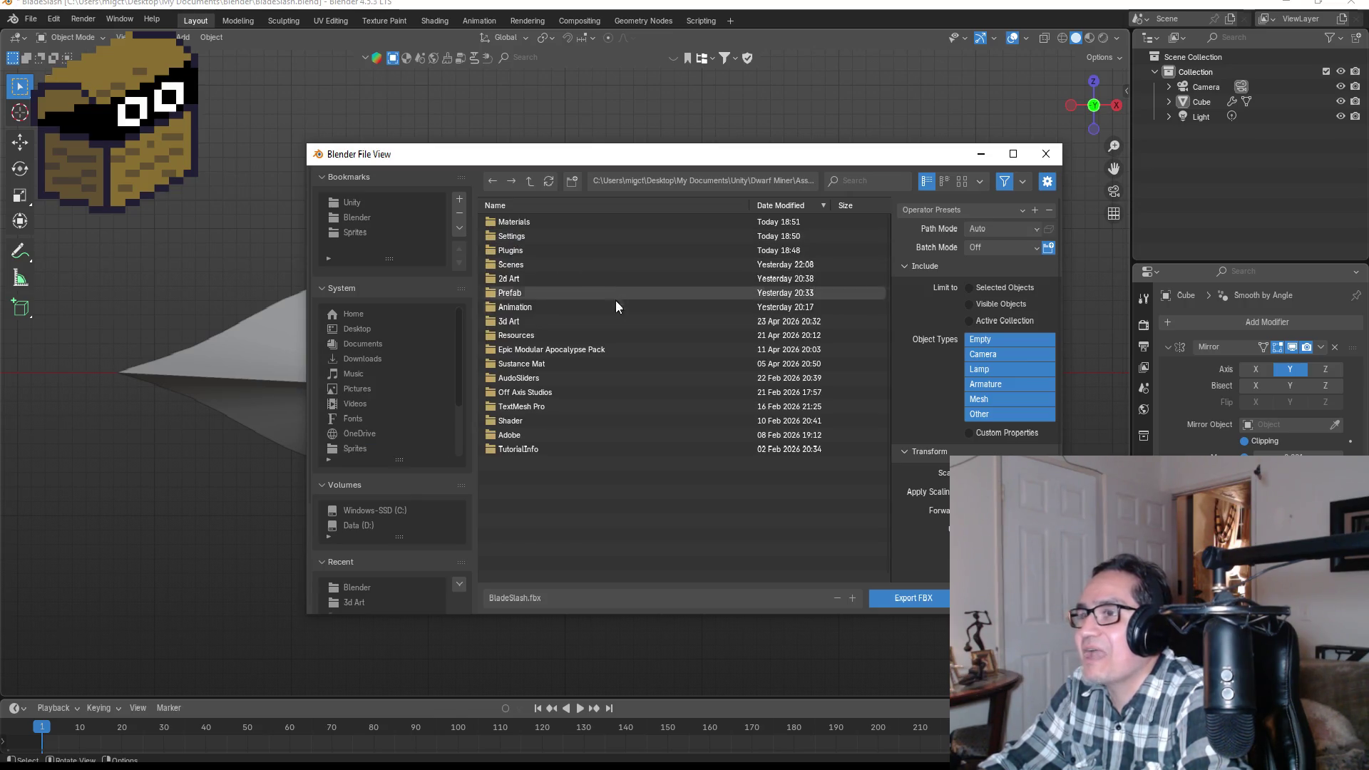
double_click(528, 322)
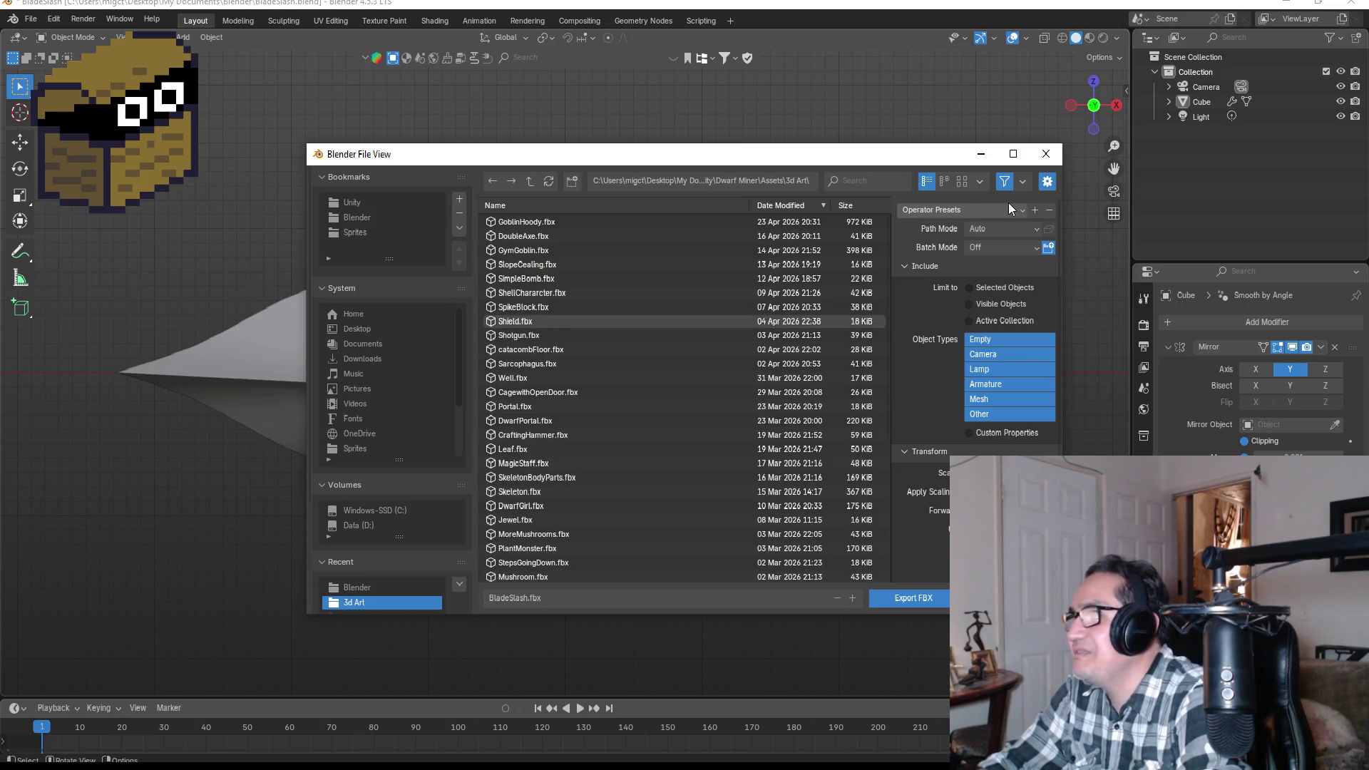
- Apply the ExportUnity preset and export the mesh as BladeSlash.fbx
left_click(967, 209)
left_click(940, 248)
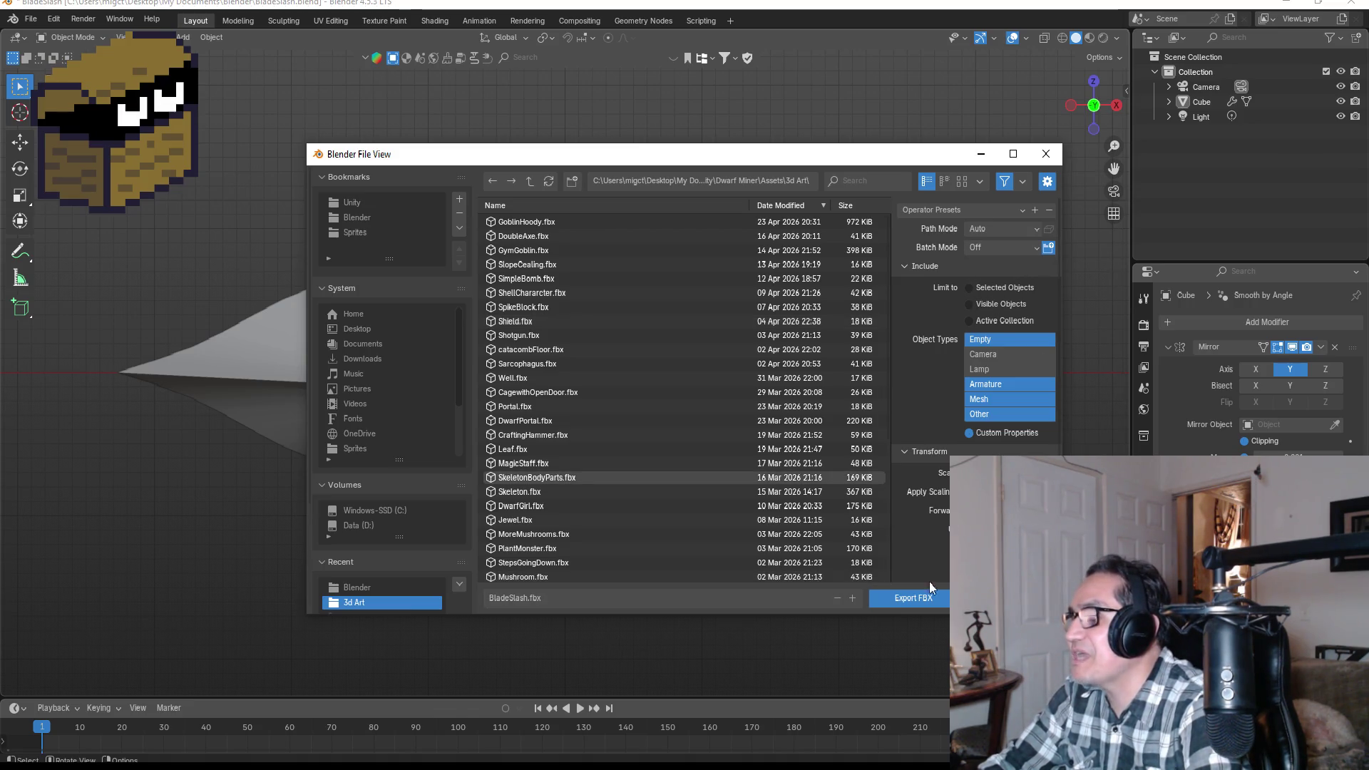
left_click(922, 599)
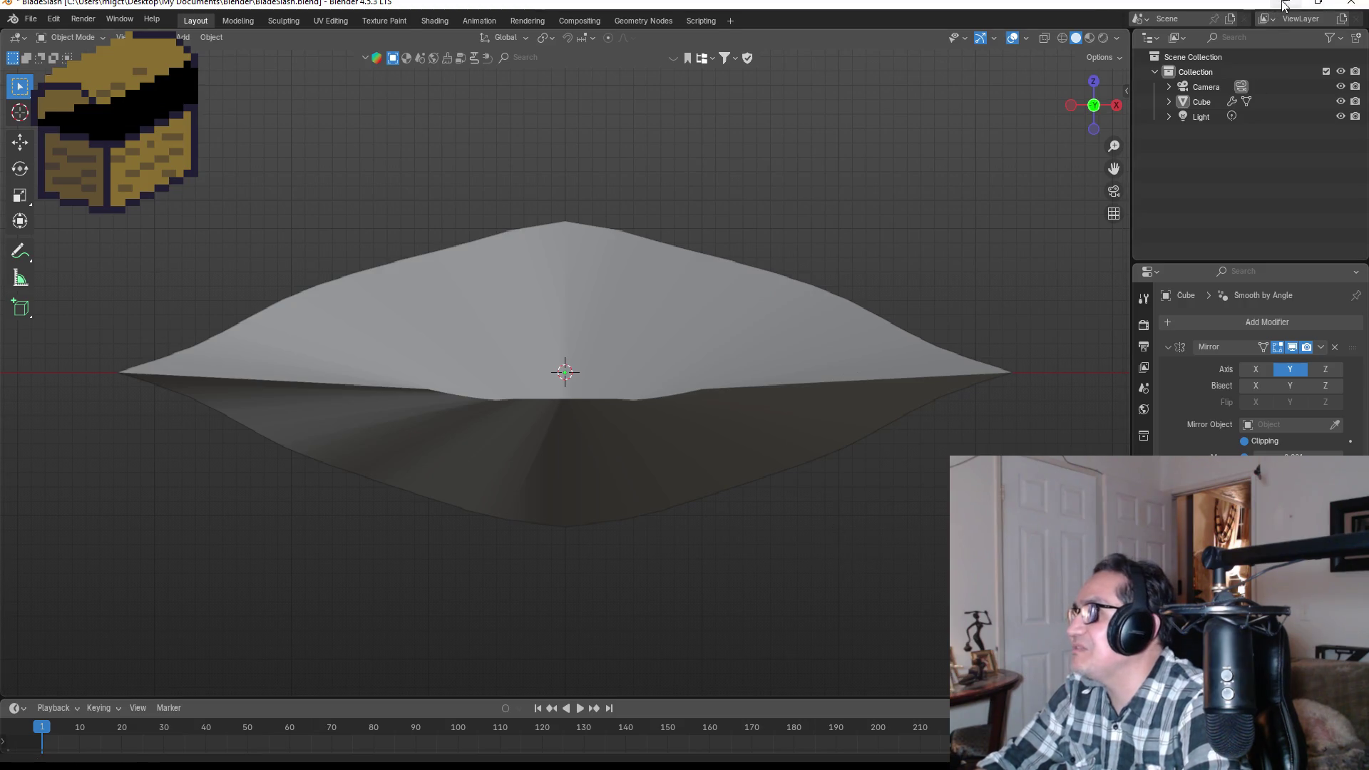
- Switch to the Unity editor and open the Assets > 3d Art folder
left_click(1284, 6)
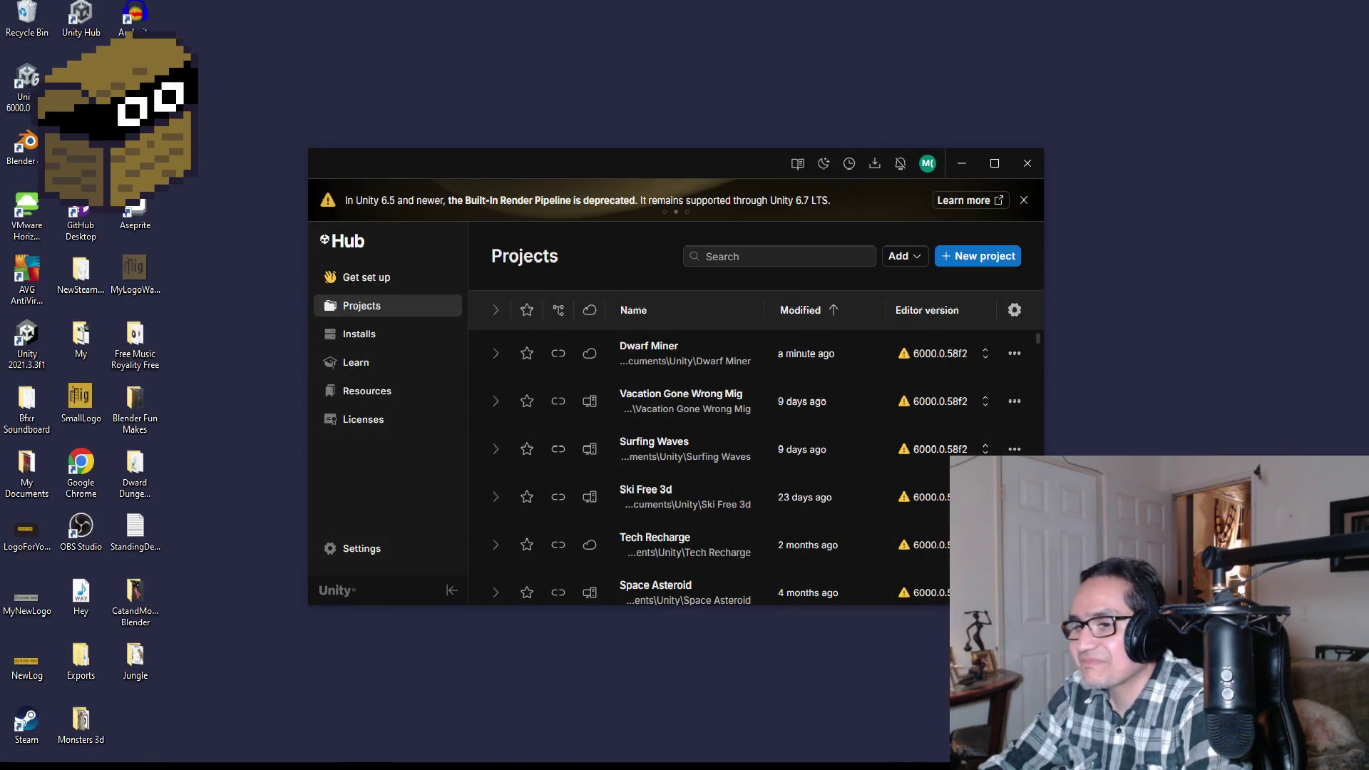
left_click(439, 754)
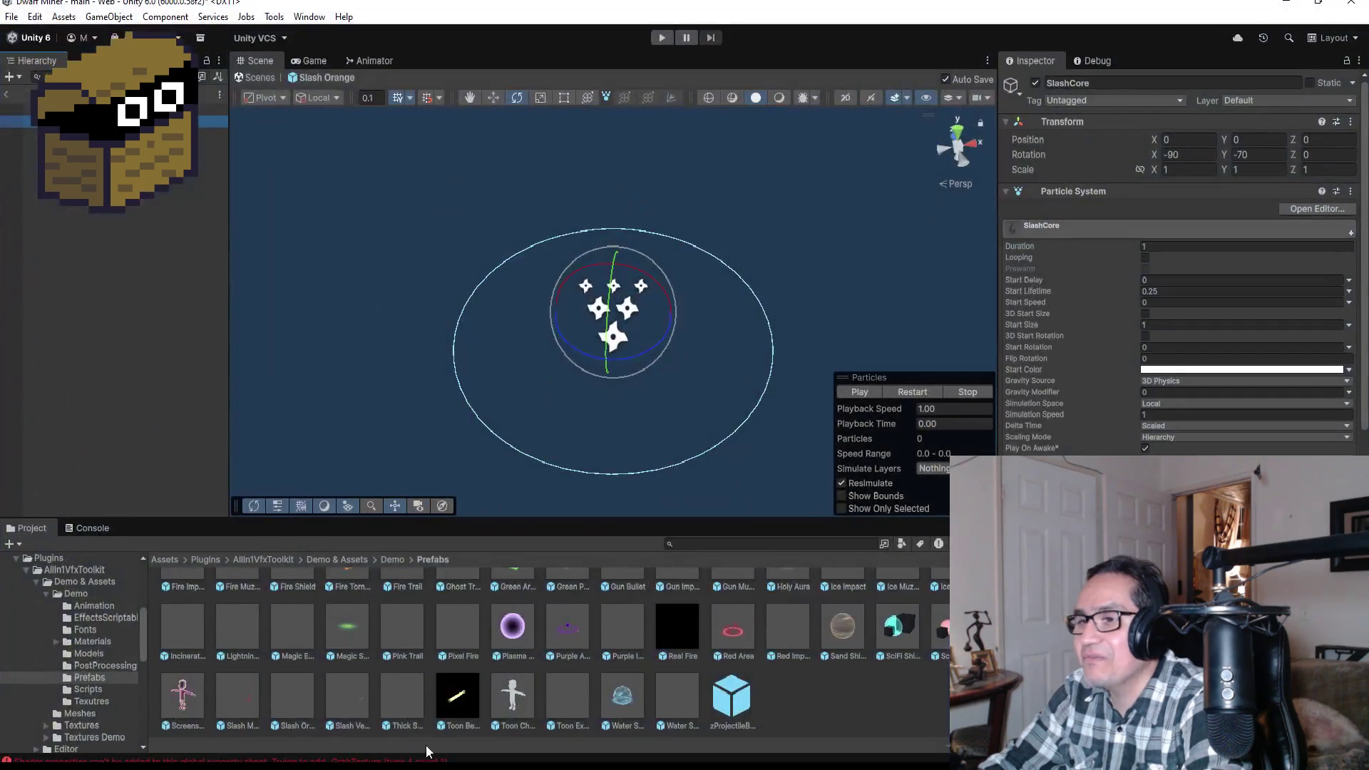
scroll(414, 670, "up", 3)
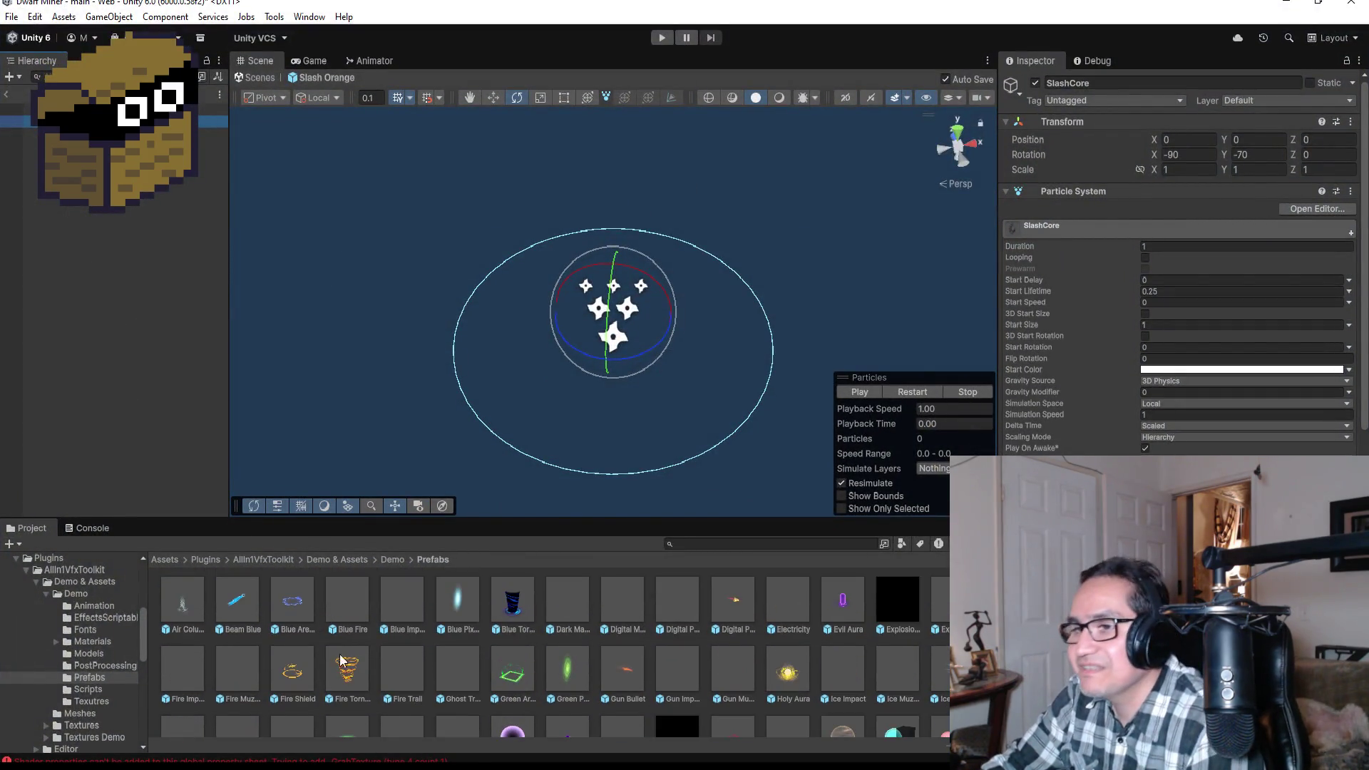
left_click(168, 563)
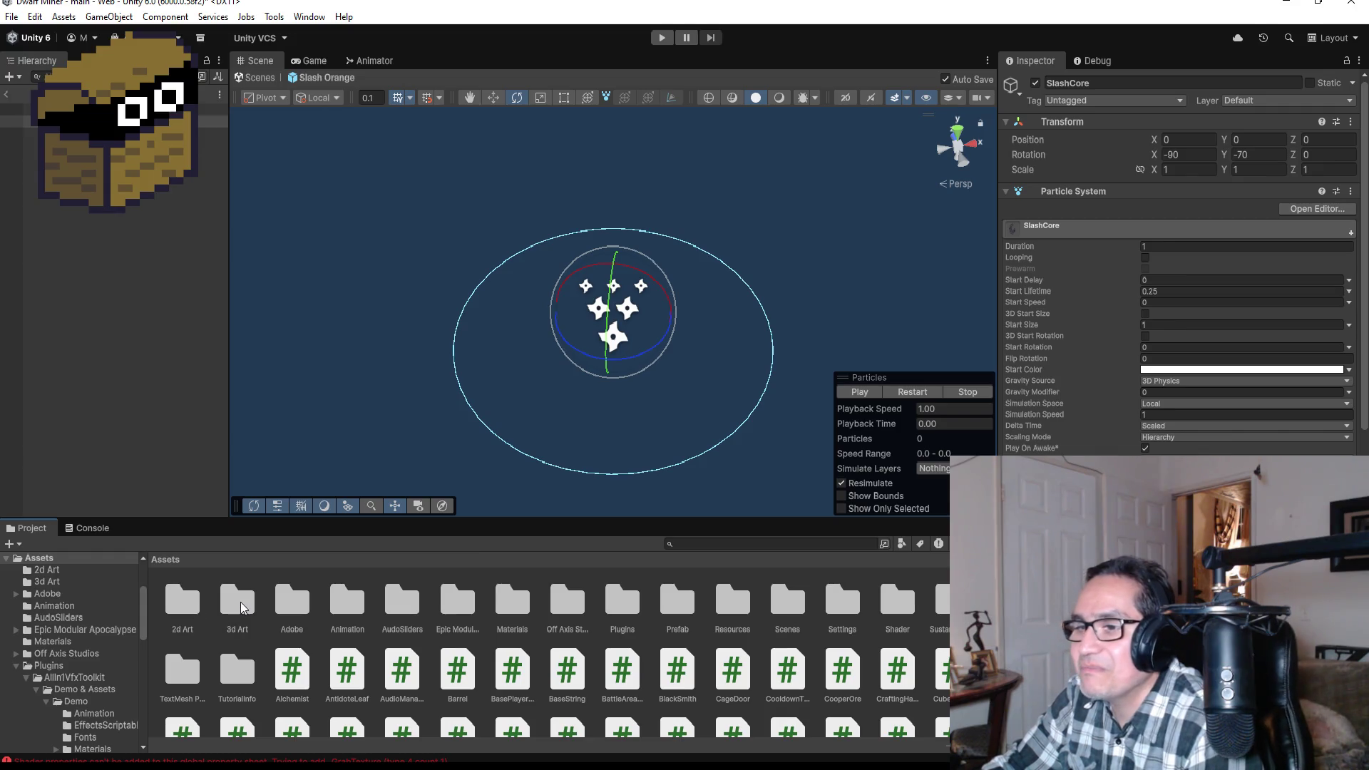
double_click(239, 603)
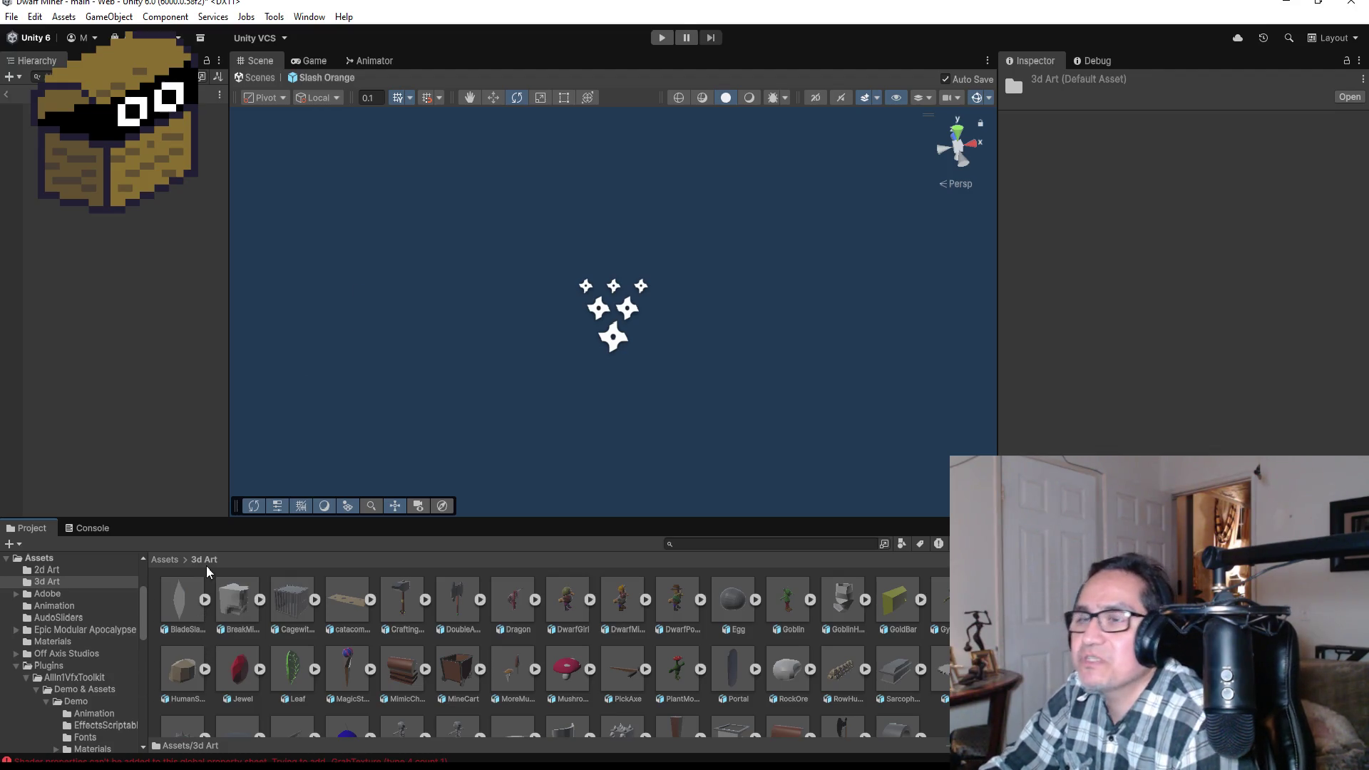
- Leave the Slash Orange prefab and drop the BladeSlash model into the main scene at the BossArea
left_click(7, 94)
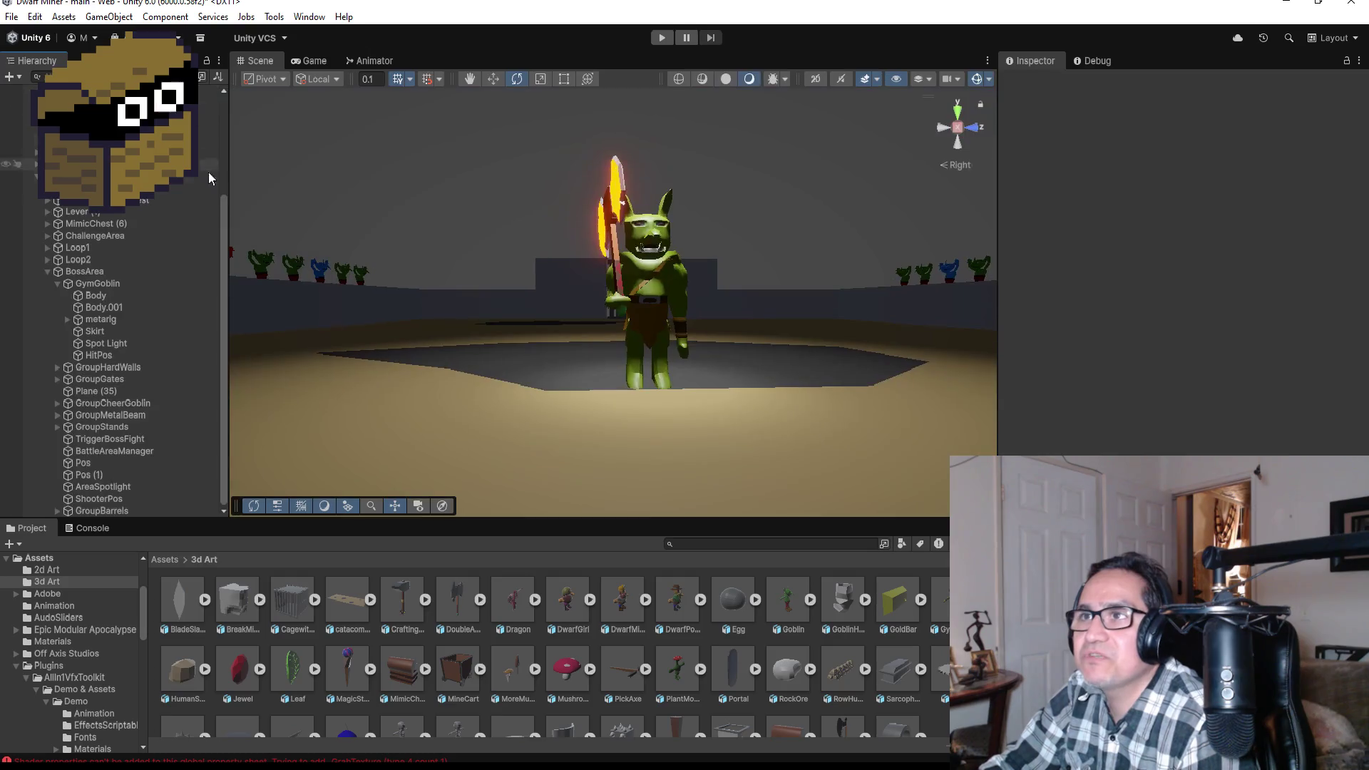
scroll(143, 335, "up", 5)
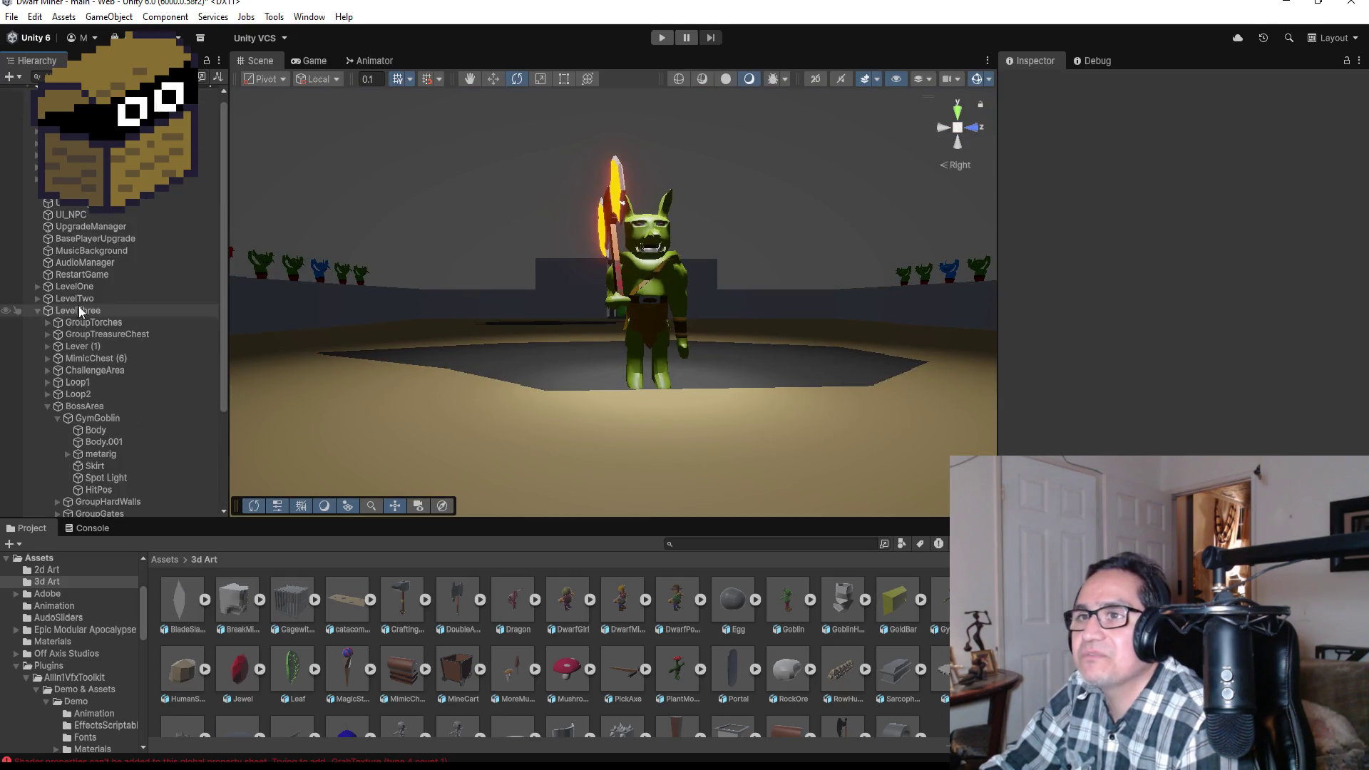
left_click(41, 407)
left_click(37, 308)
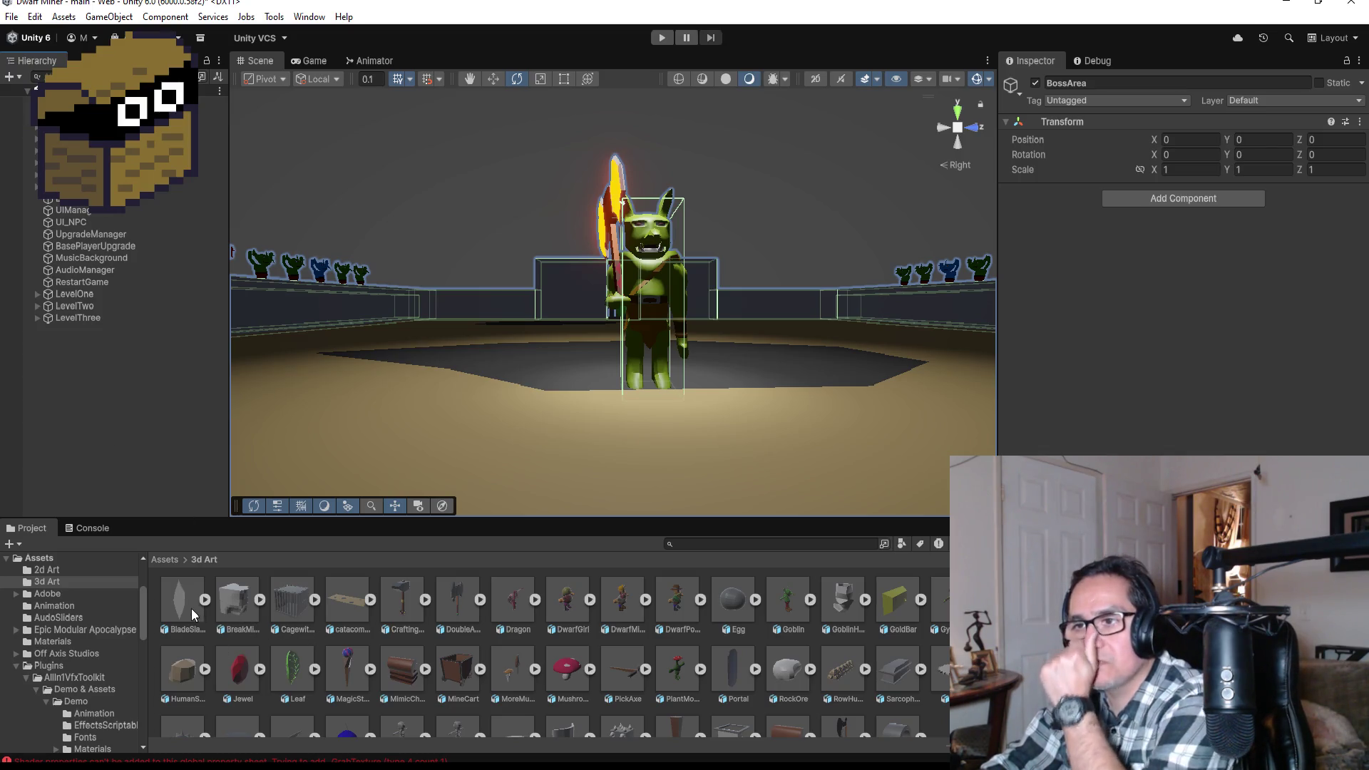
mouse_move(186, 602)
left_mouse_down()
mouse_move(549, 318)
mouse_move(656, 393)
mouse_move(699, 366)
mouse_move(685, 373)
left_mouse_up()
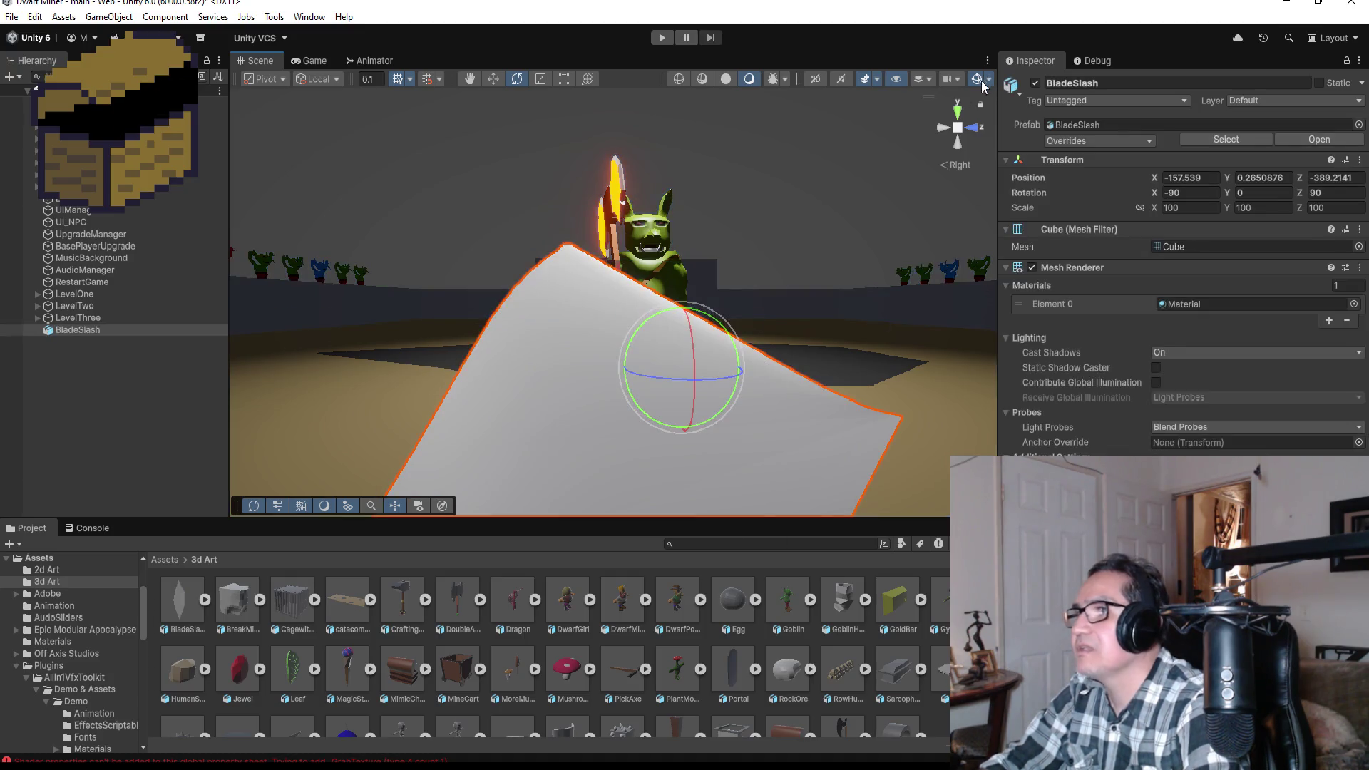
left_click(957, 110)
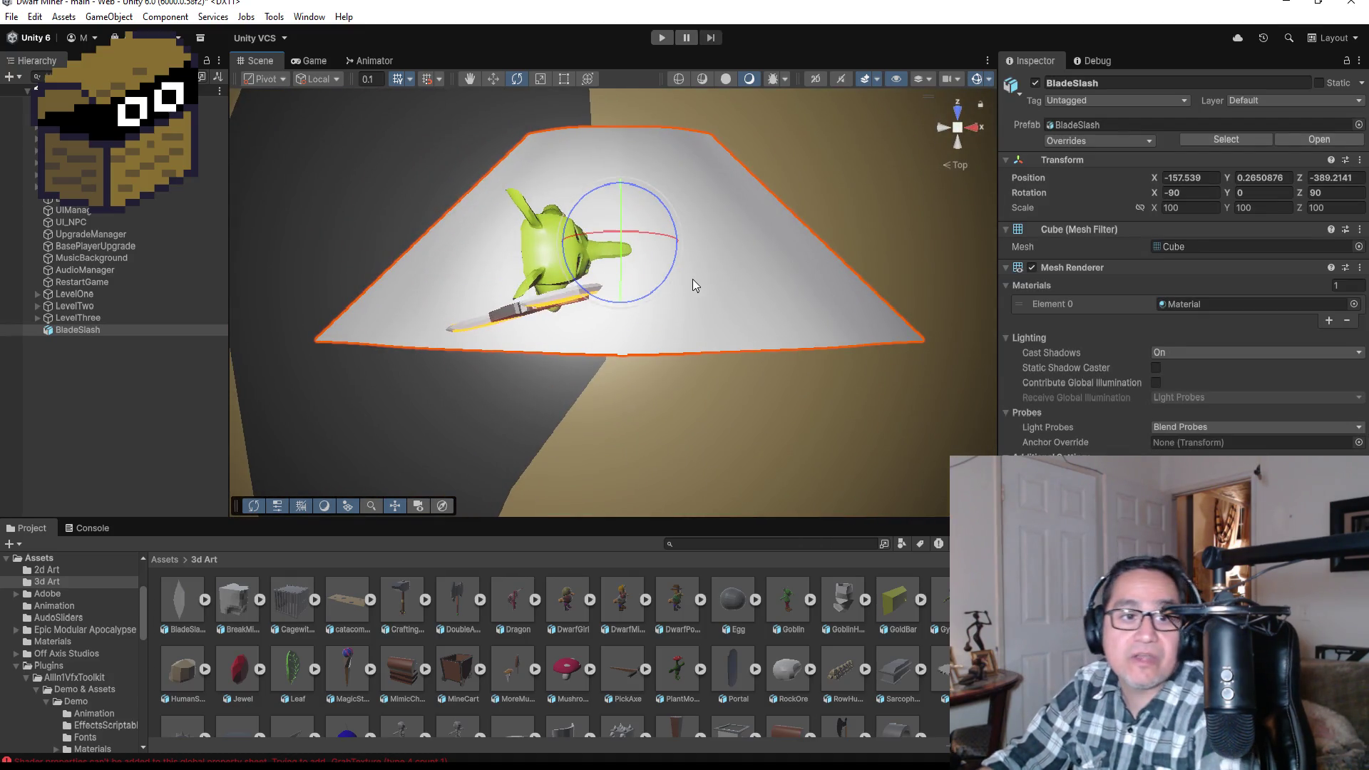
- Unpack the BladeSlash object completely from its prefab
right_click(96, 329)
mouse_move(187, 432)
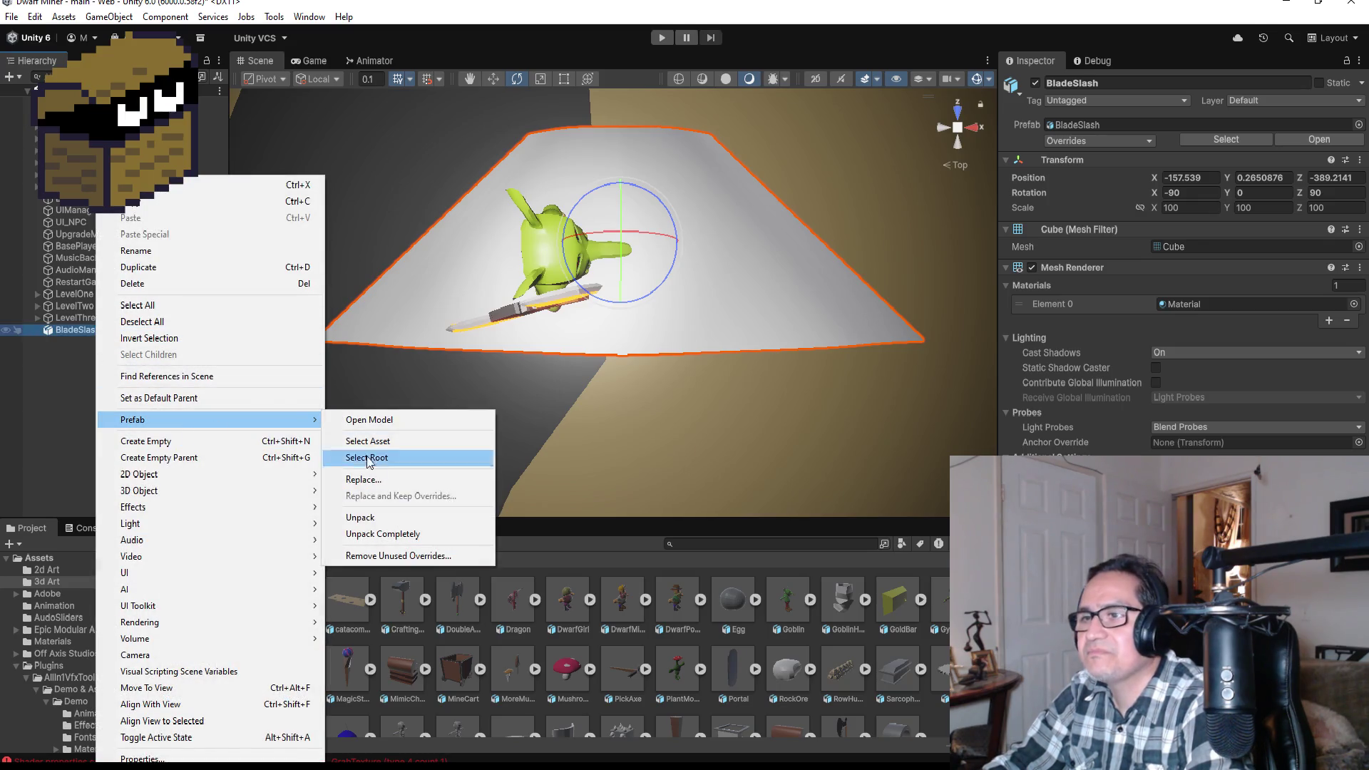
left_click(378, 532)
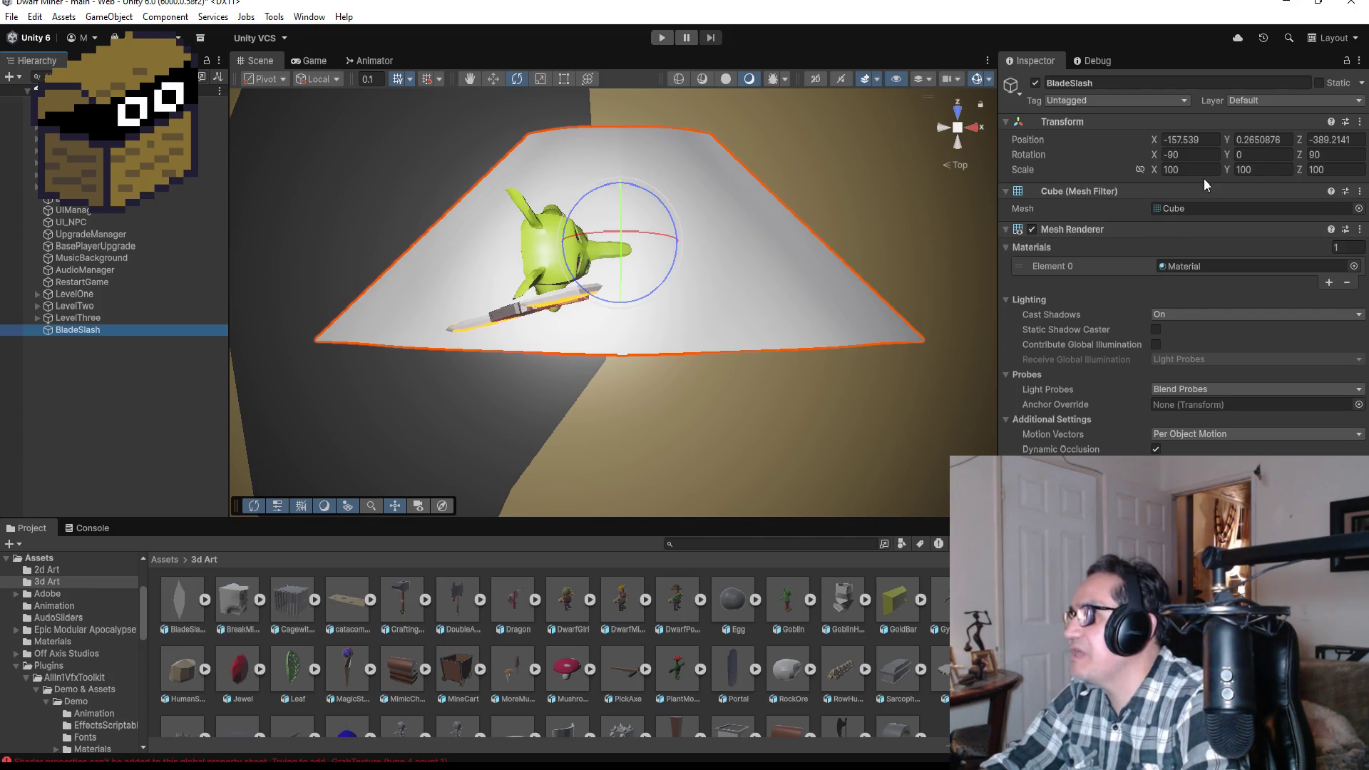
- Set BladeSlash's Y rotation to 90 and raise it up to the goblin boss
left_click(1263, 155)
type("90")
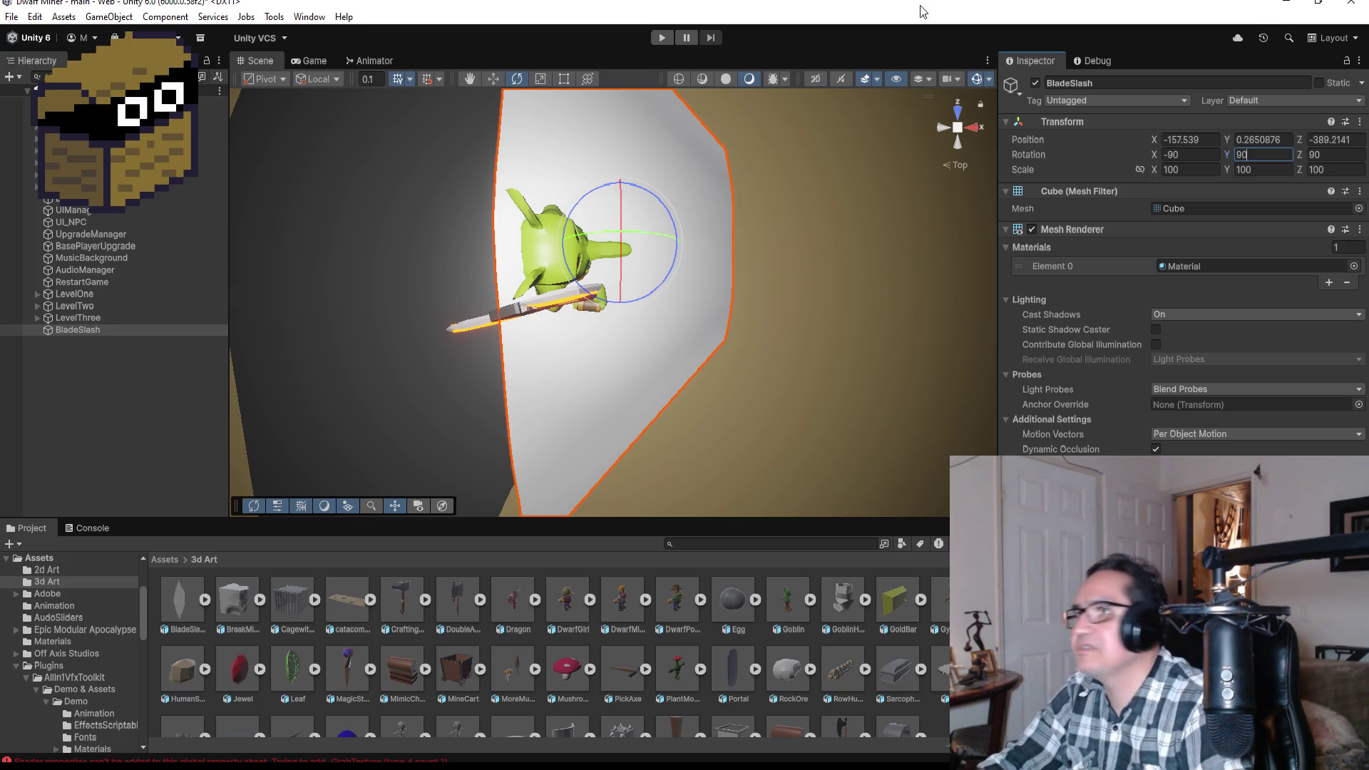
left_click(973, 128)
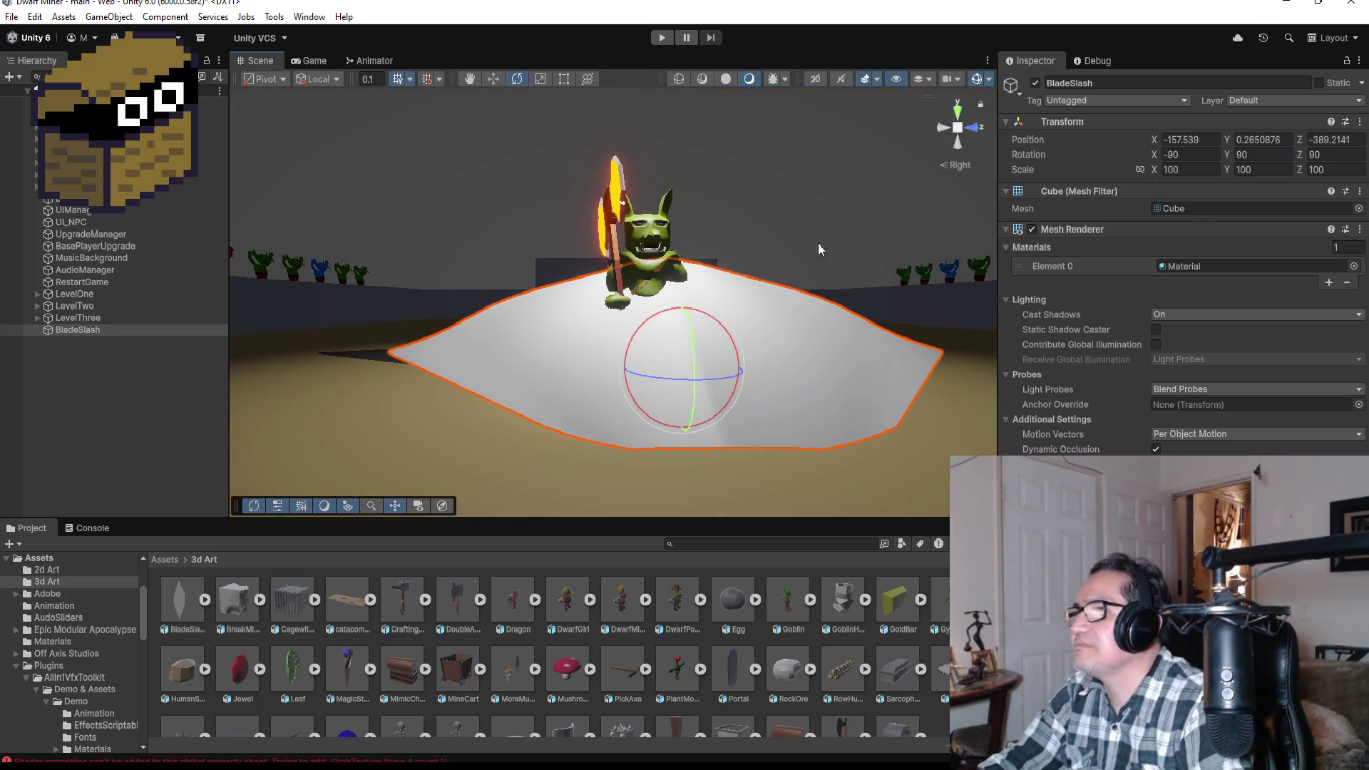
scroll(789, 251, "down", 3)
left_click(492, 82)
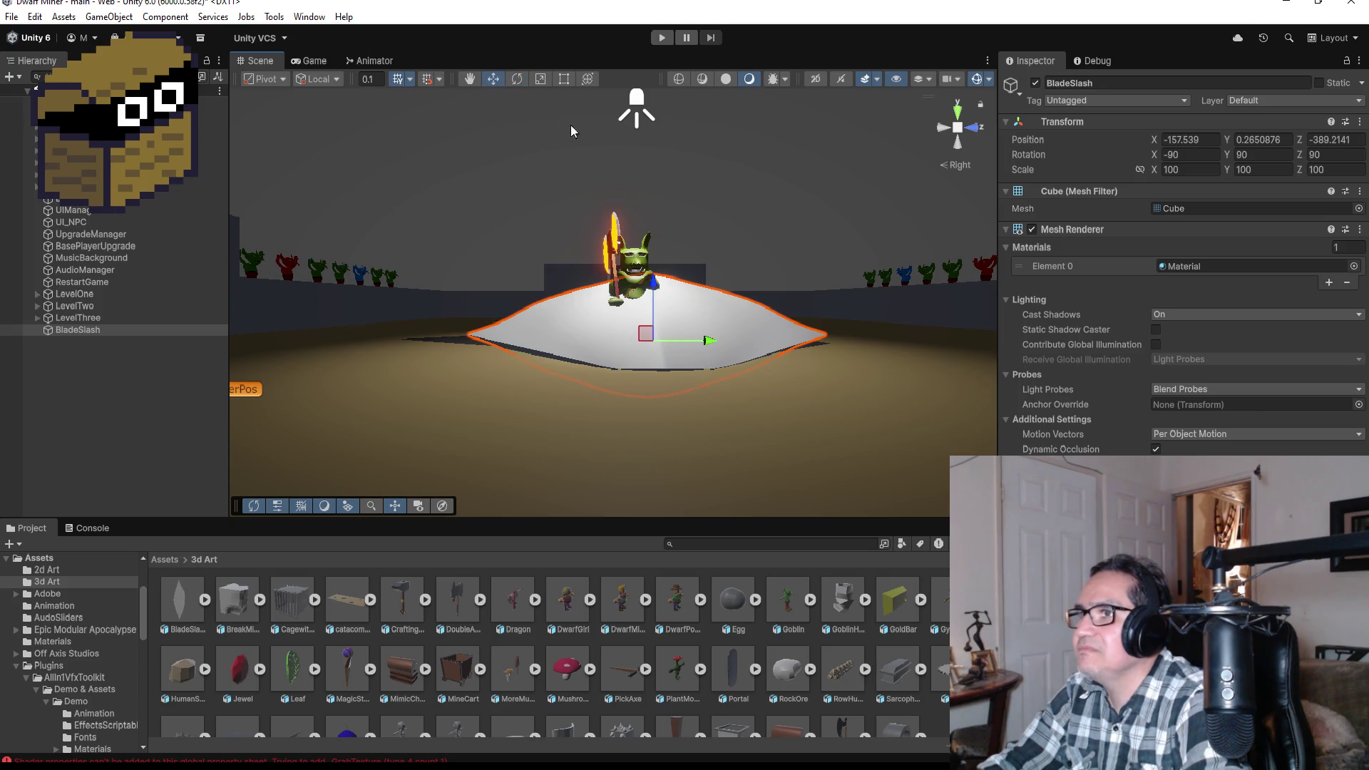
left_click_drag(659, 288, 658, 238)
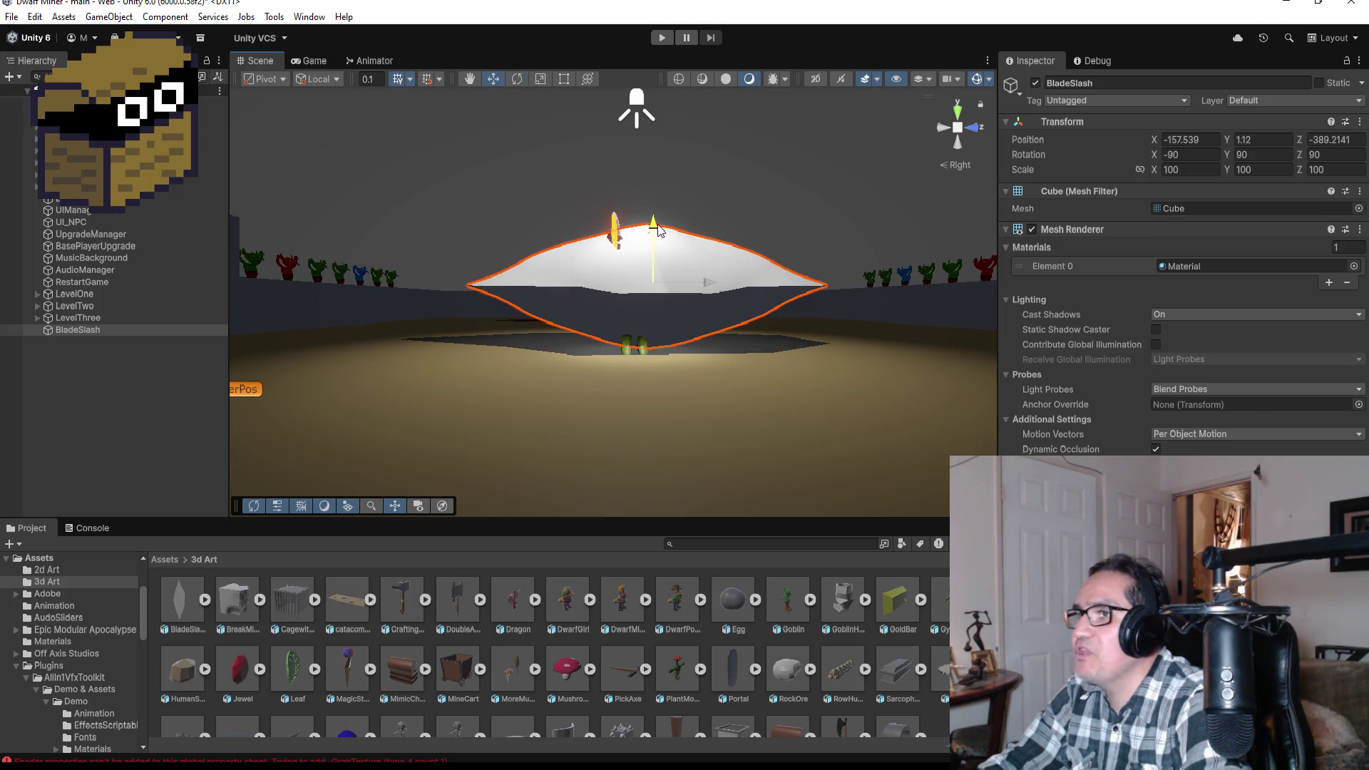
left_click_drag(713, 285, 695, 284)
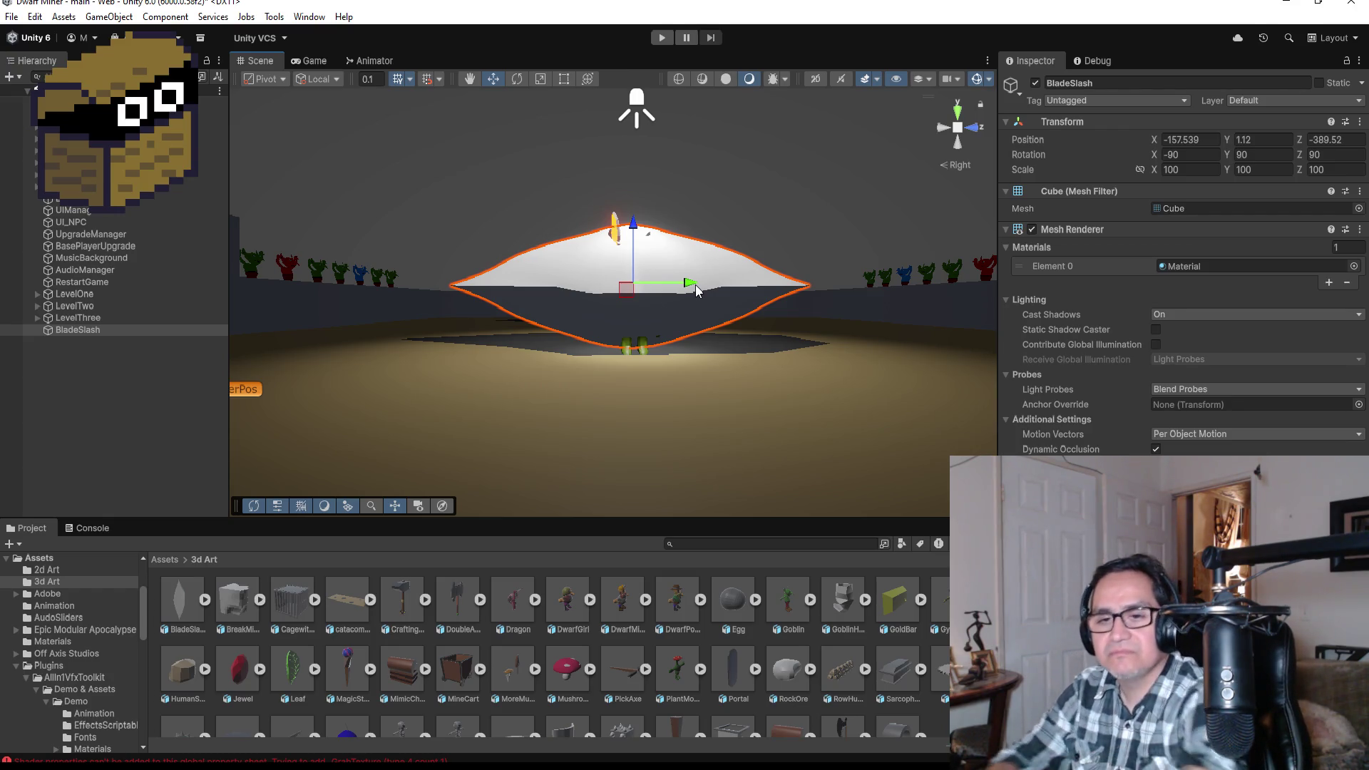
- Try a trial scale of 10 on BladeSlash's X and Y axes
left_click(1190, 170)
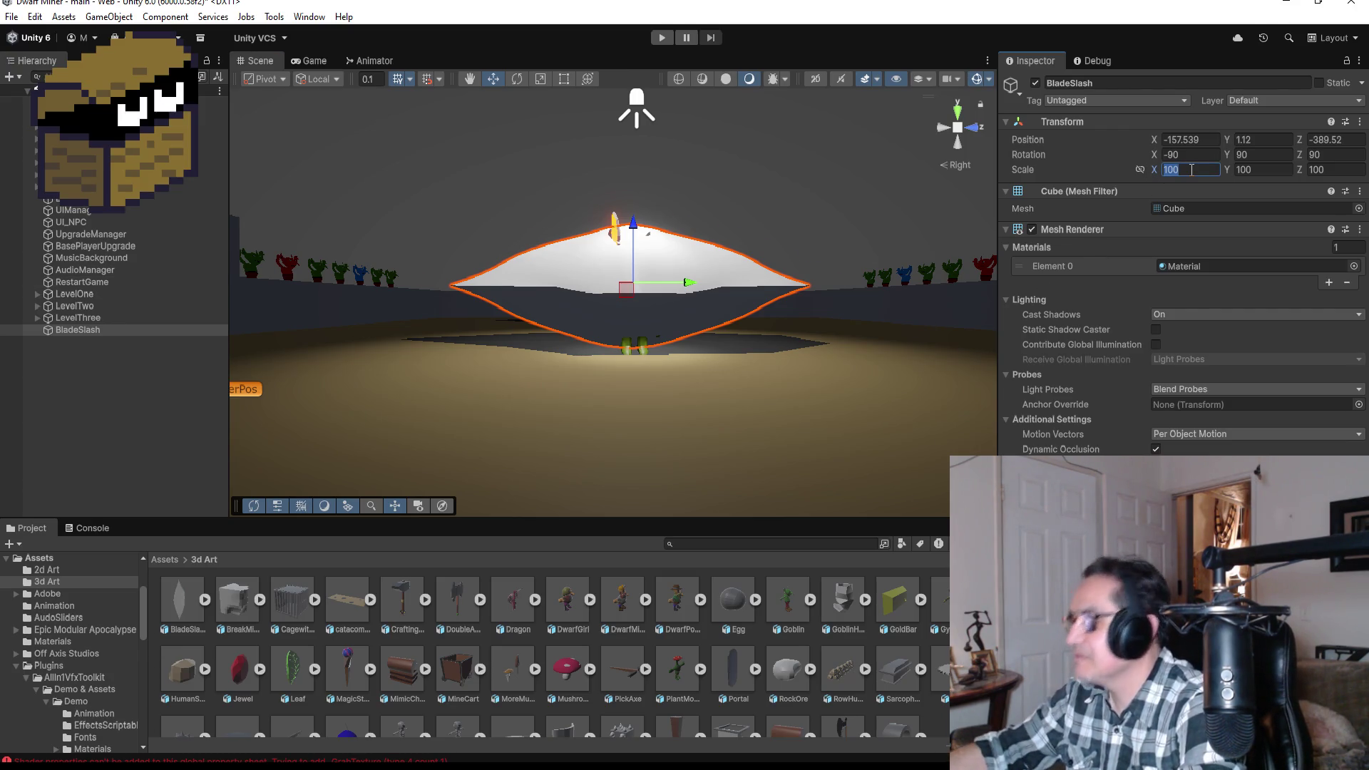
type("10")
key("Tab")
type("10")
key("Tab")
type("01")
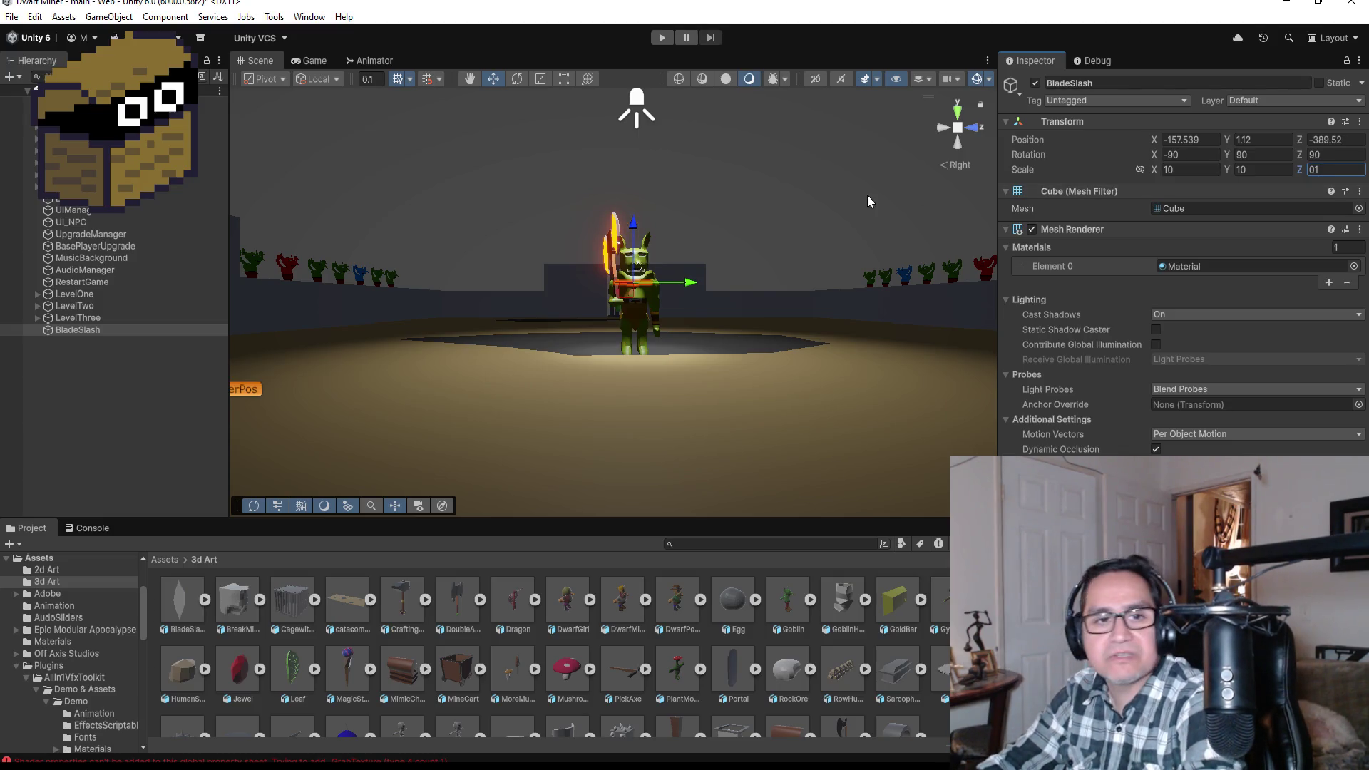
- Nudge BladeSlash slightly along X in top view and set its scale to 30, 30, 30
left_click(962, 114)
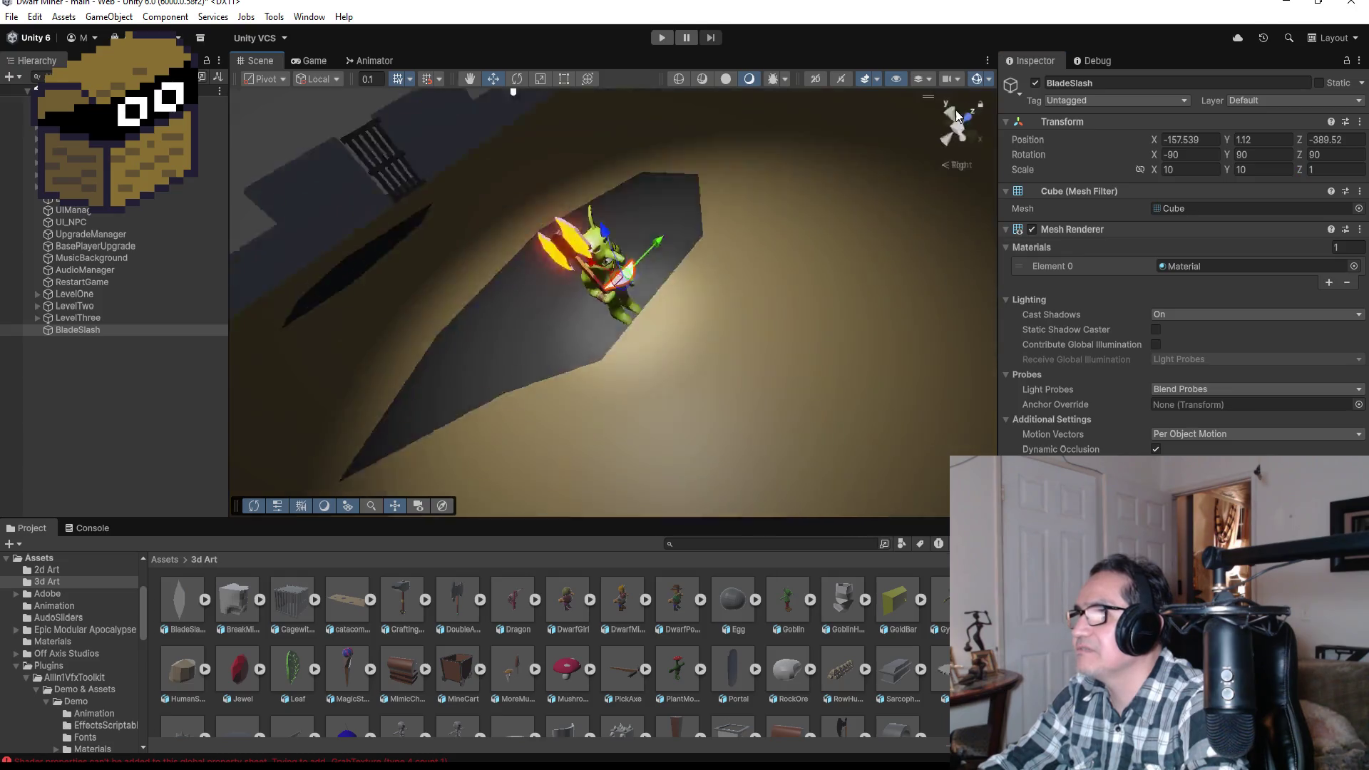
left_click_drag(564, 282, 615, 281)
left_click(1203, 173)
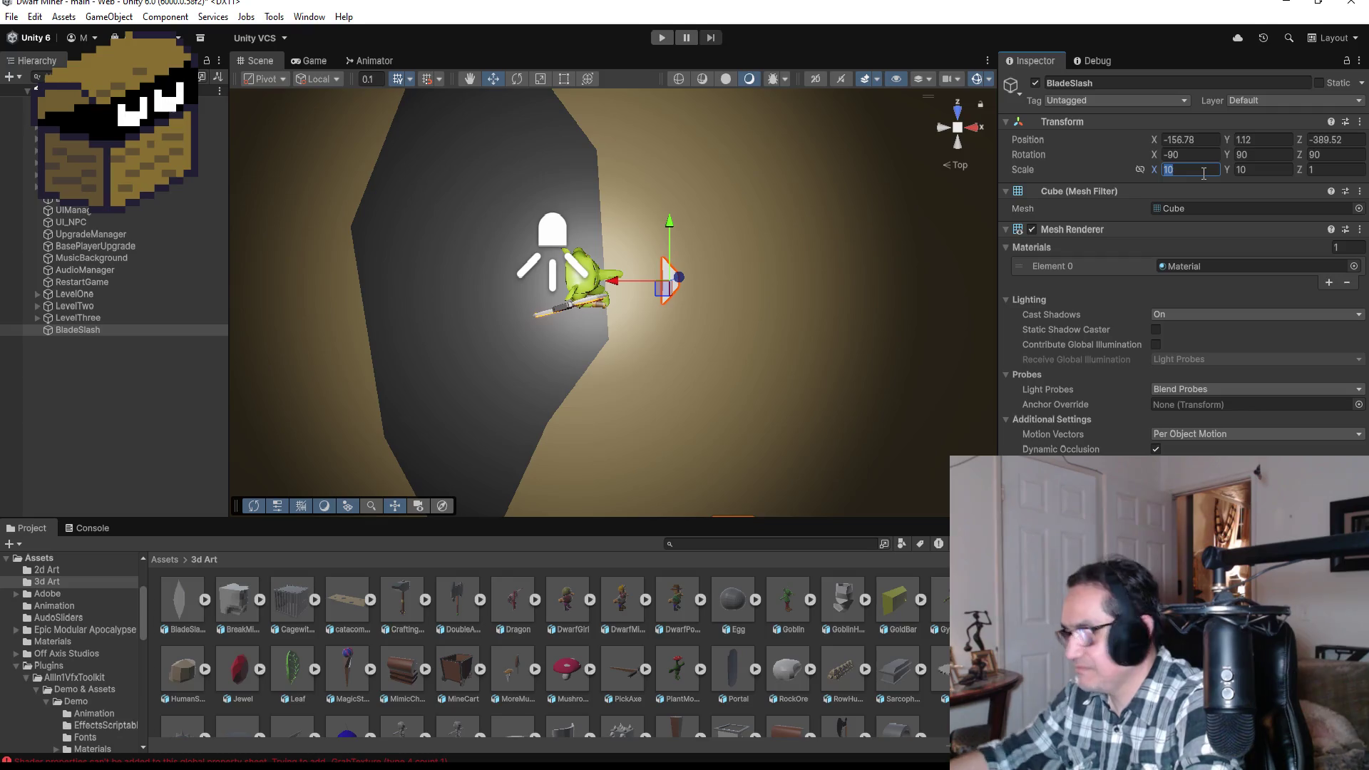
type("30")
key("Tab")
type("30")
key("Tab")
type("30")
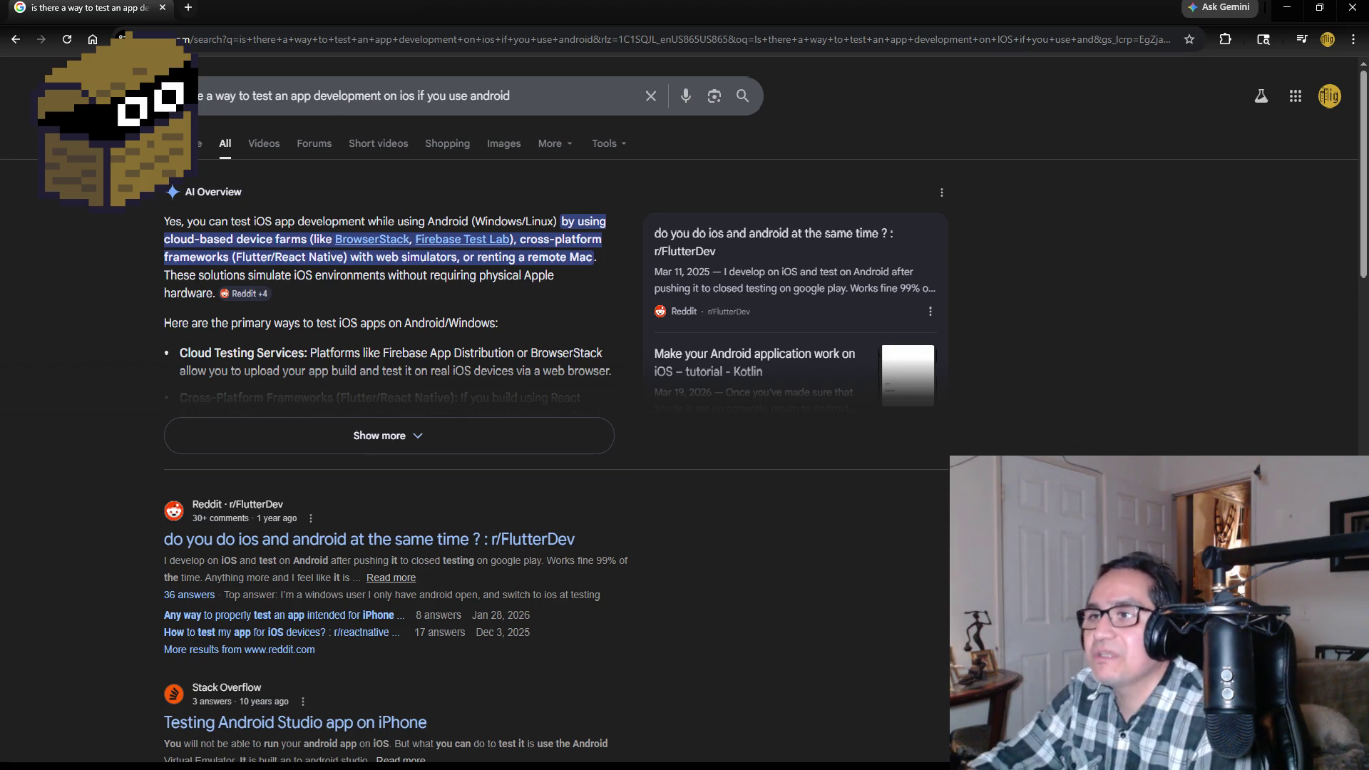
- Expand the AI Overview about testing iOS apps with Show more
left_click(403, 446)
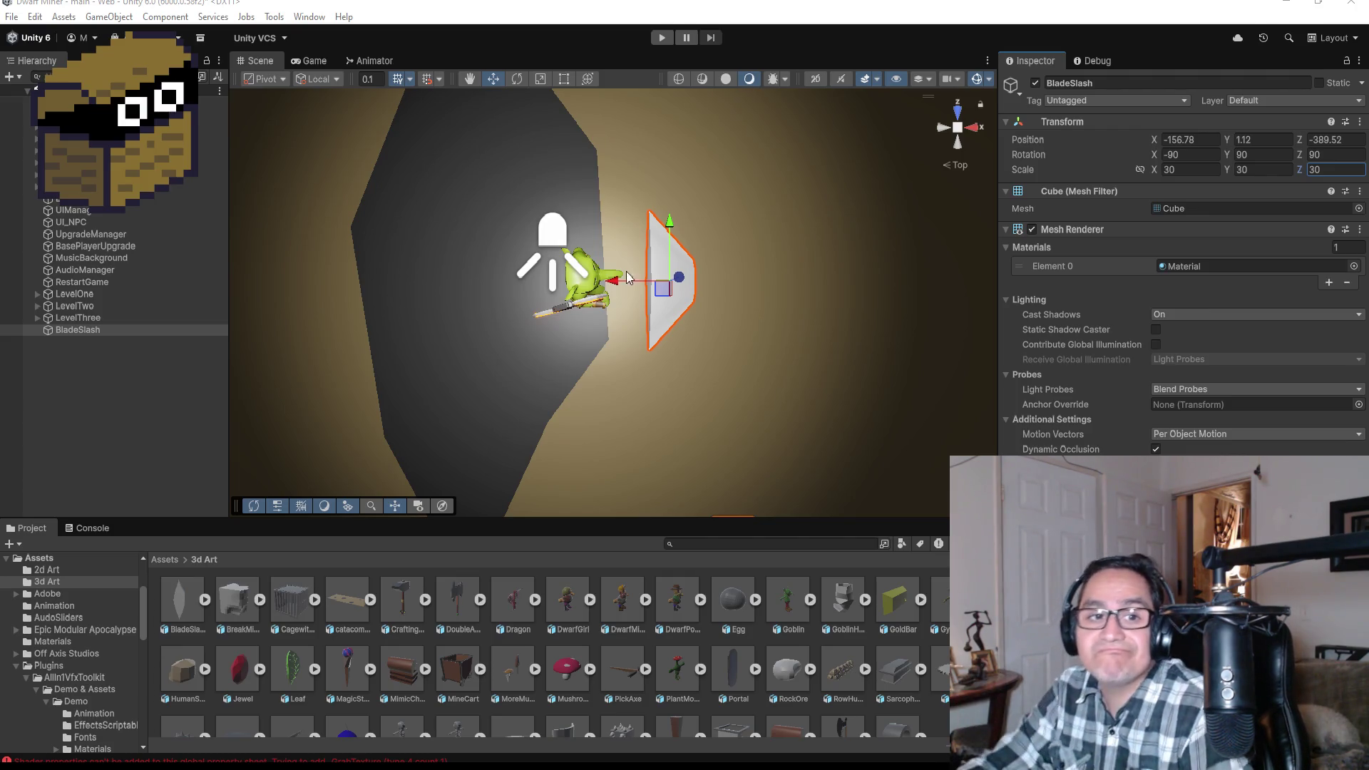
- View the goblin from the back and set BladeSlash's scale to 20, 20, 20
left_click(957, 141)
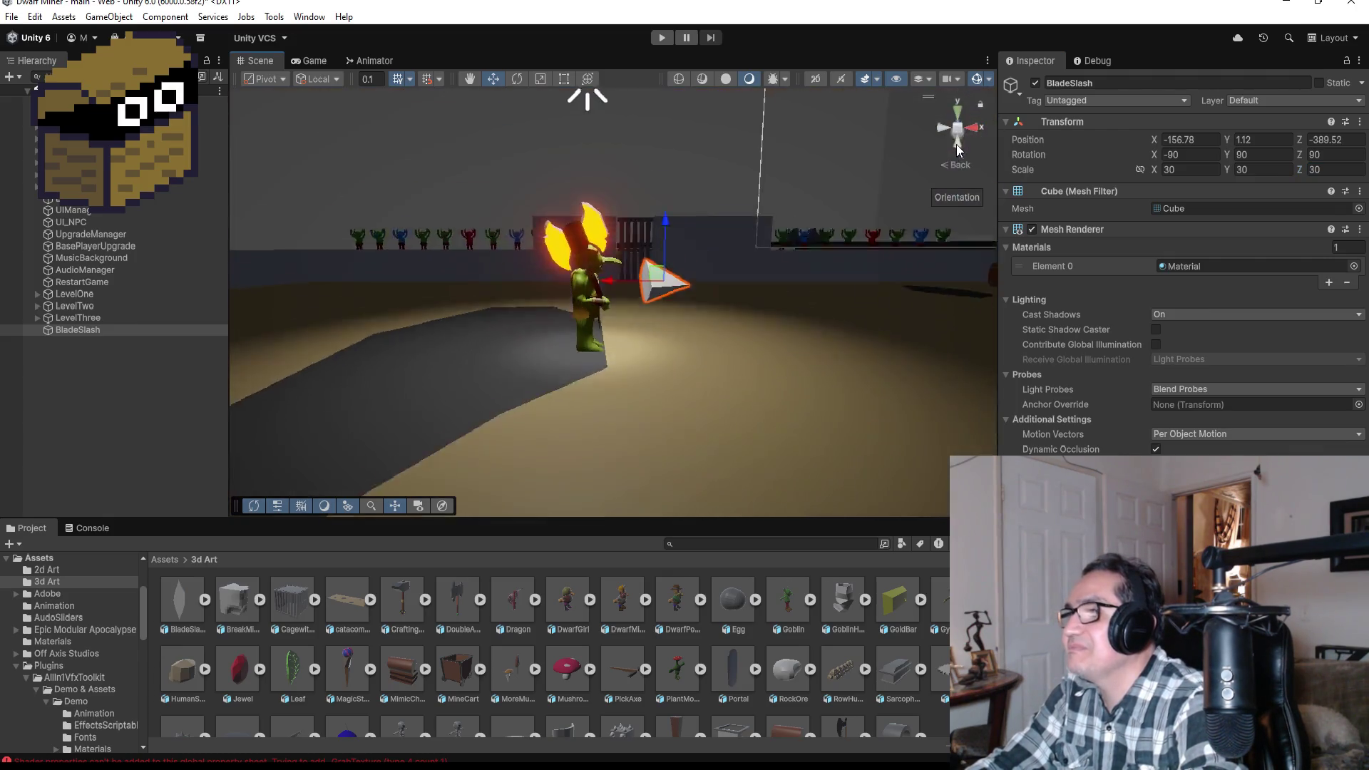
left_click_drag(760, 229, 364, 229)
left_click(1179, 170)
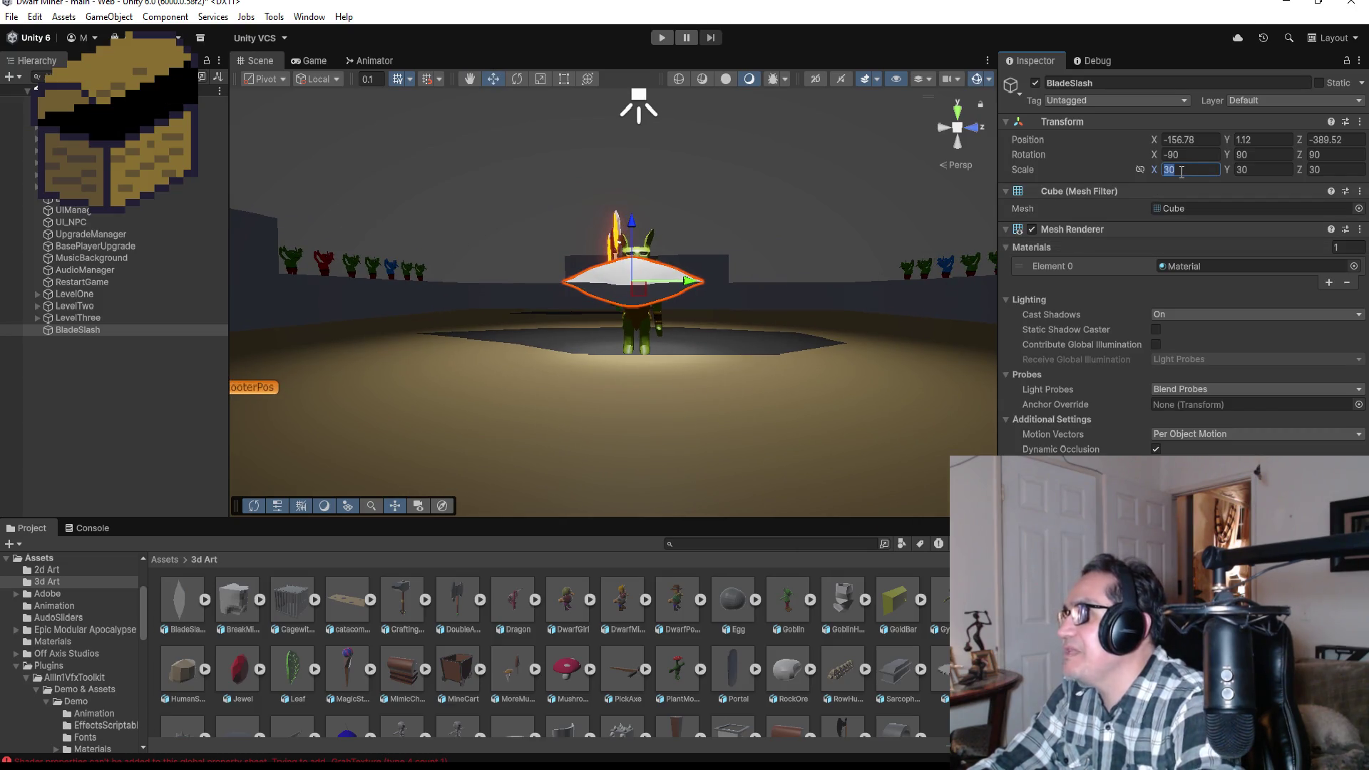
type("20")
key("Tab")
type("20")
key("Tab")
type("20")
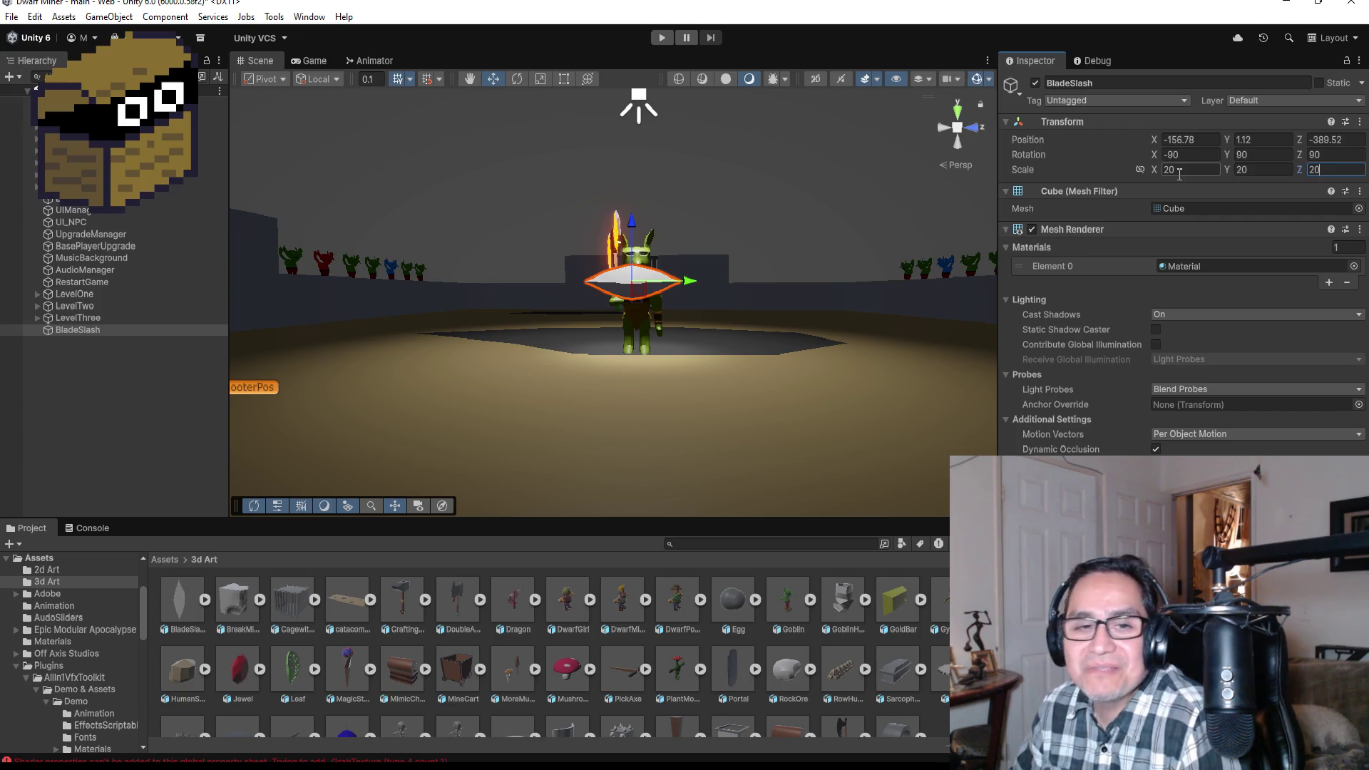
- Correct BladeSlash's Y scale to 20, set Z scale to 10, and orbit to check the flattened ring
left_click(1263, 169)
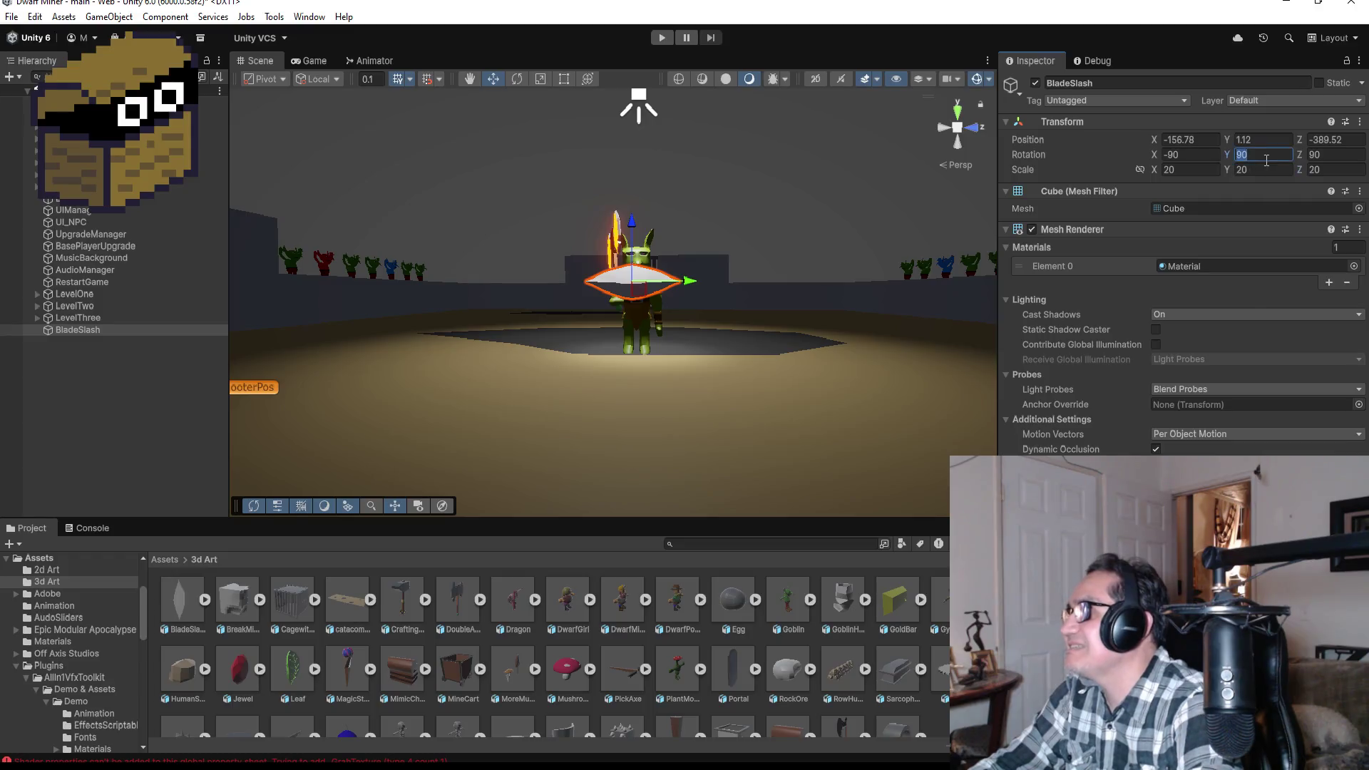
type("10")
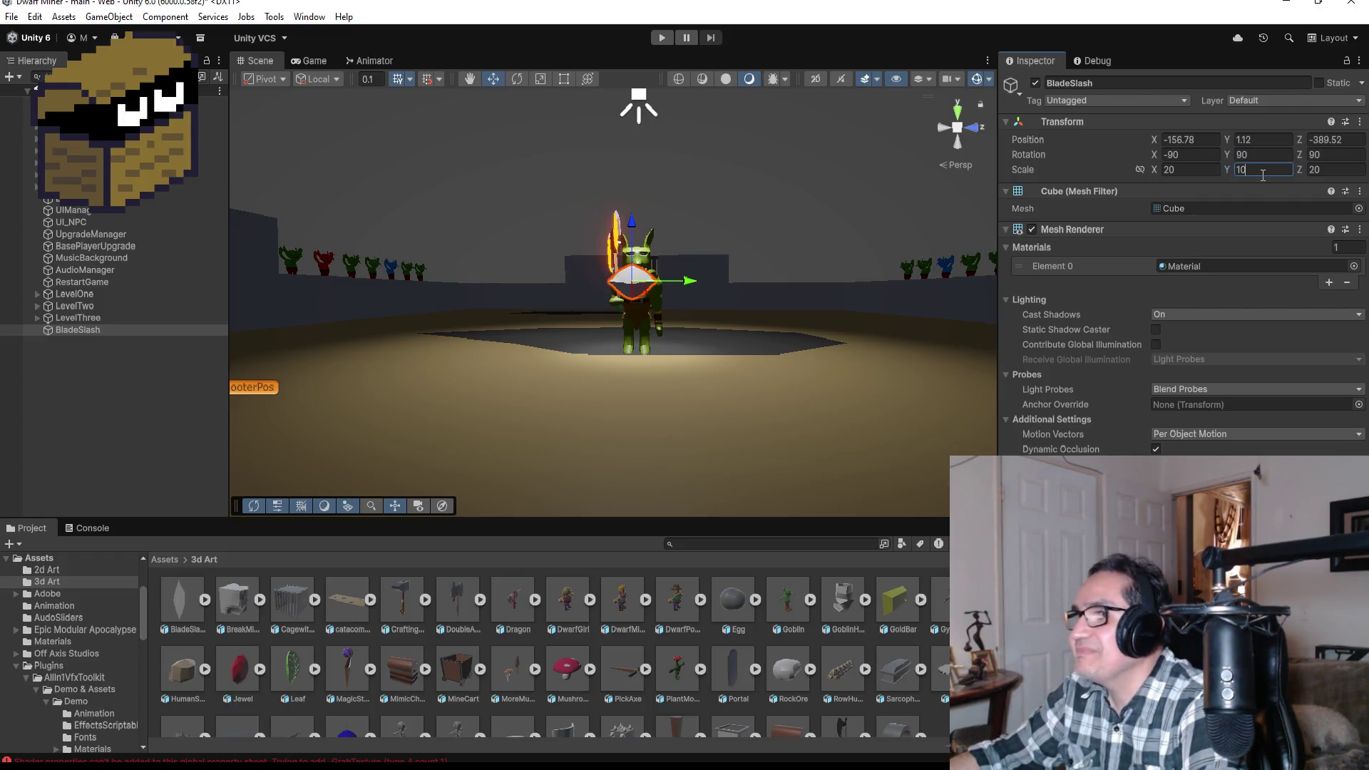
type("20")
key("Tab")
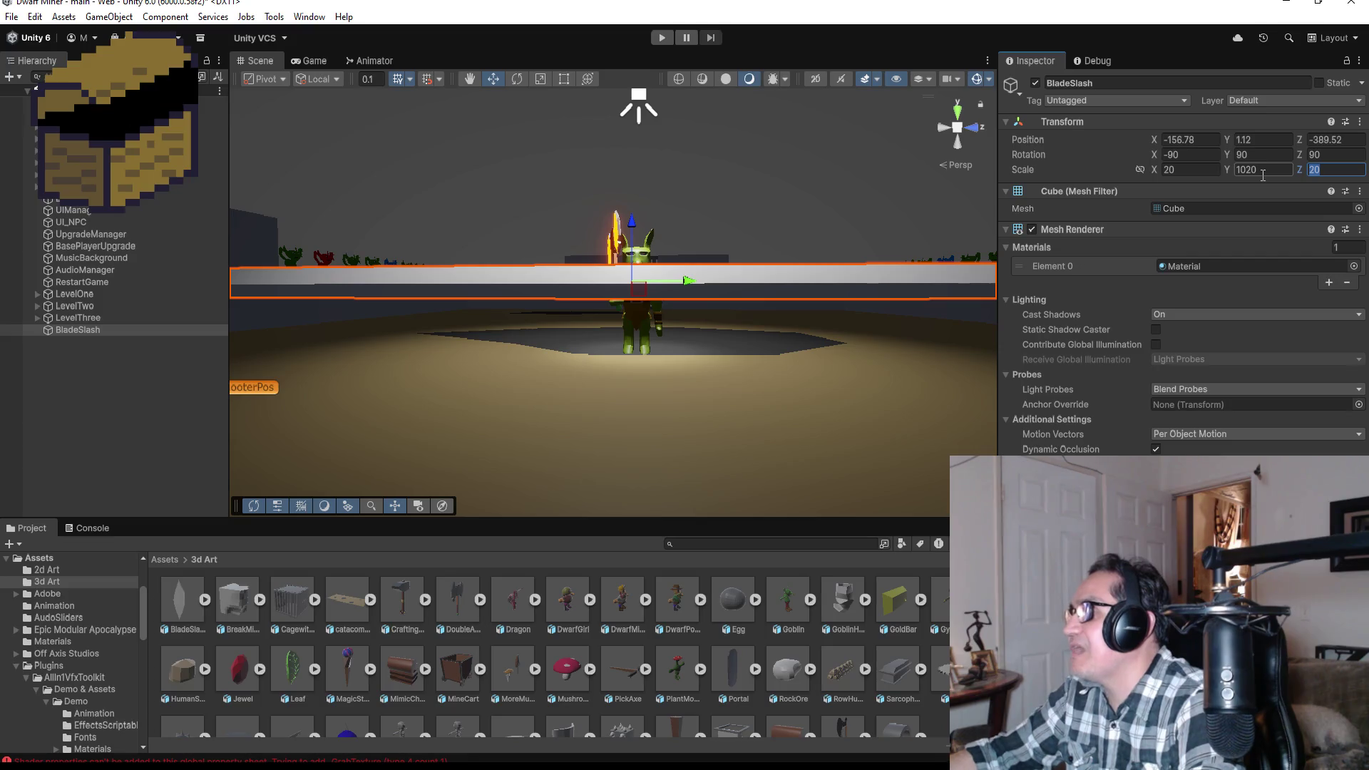
left_click(1264, 170)
type("20")
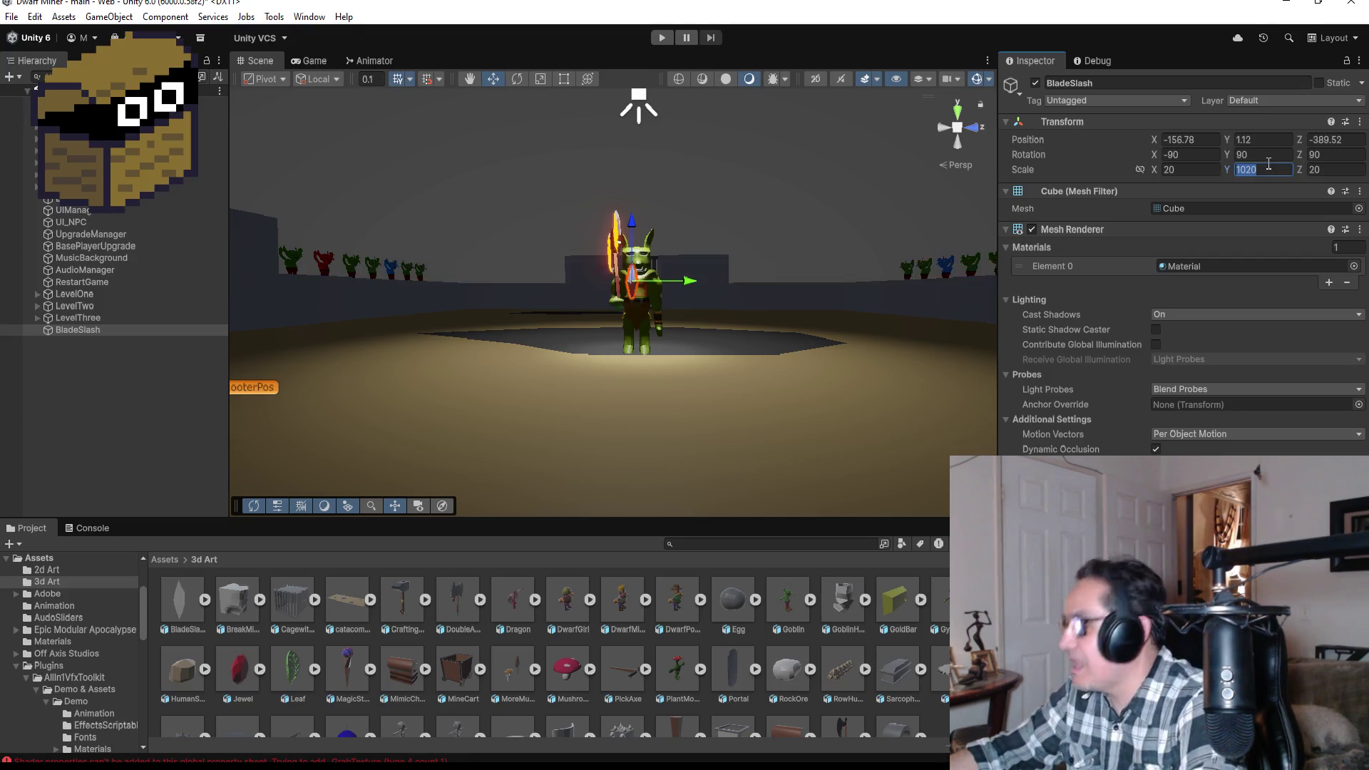
key("Tab")
type("10")
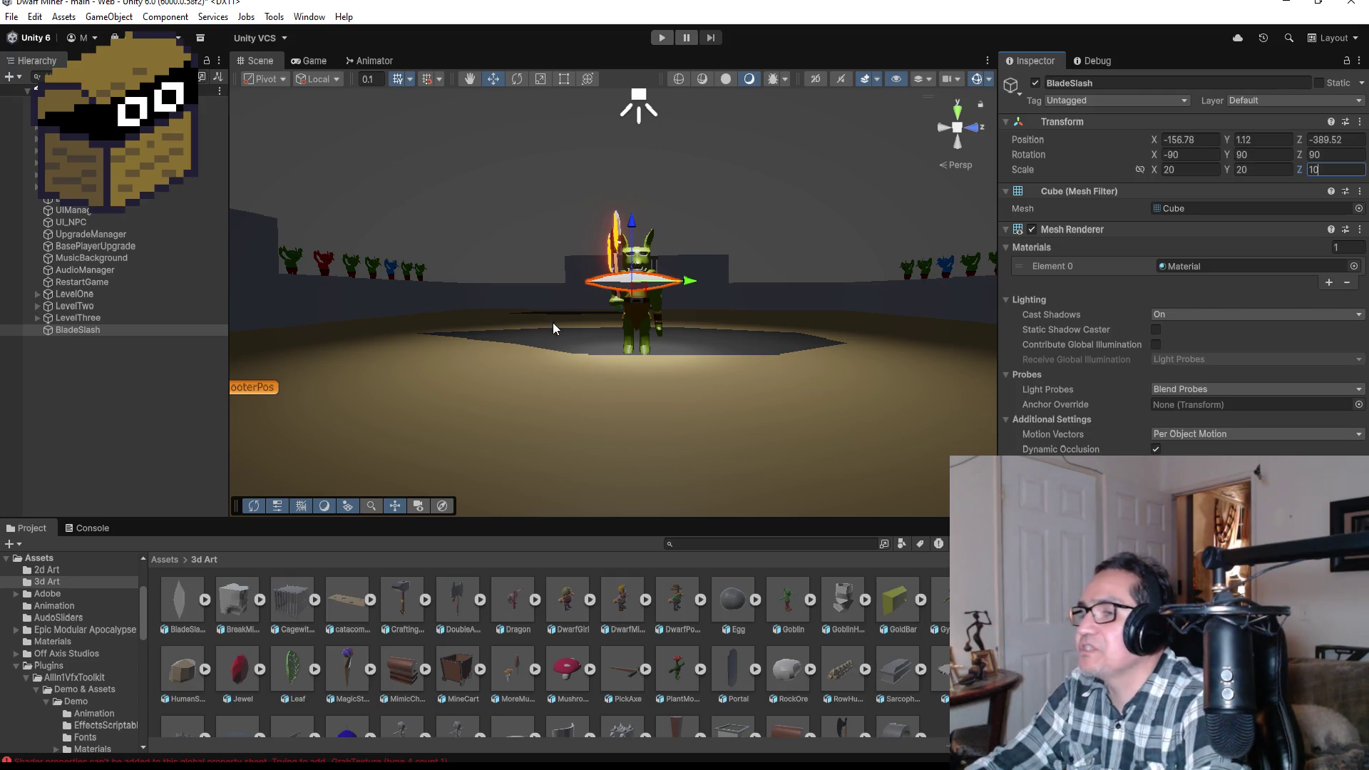
scroll(672, 313, "up", 2)
mouse_move(829, 270)
left_mouse_down()
mouse_move(749, 264)
mouse_move(821, 255)
mouse_move(738, 321)
left_mouse_up()
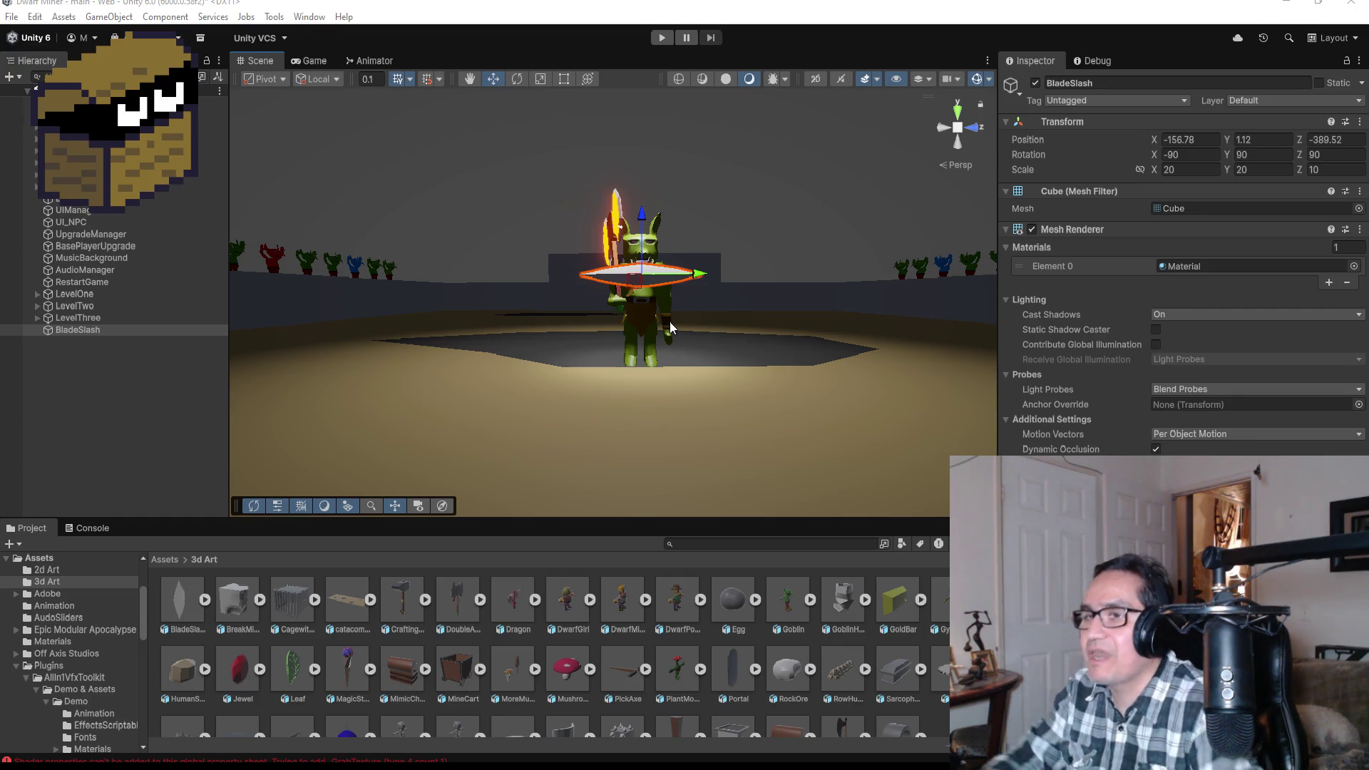
- Reselect BladeSlash and set its X scale to 20 and Y scale to 30
left_click(138, 385)
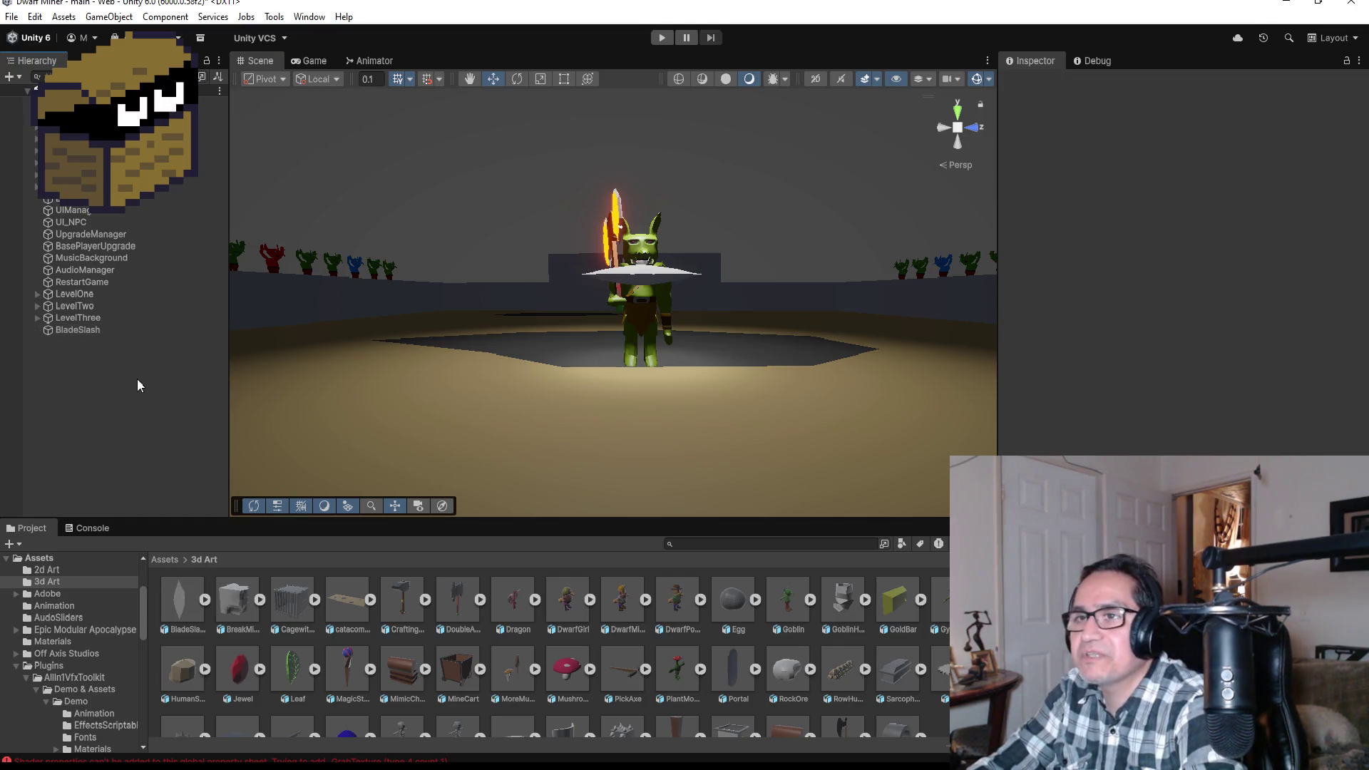
left_click(109, 329)
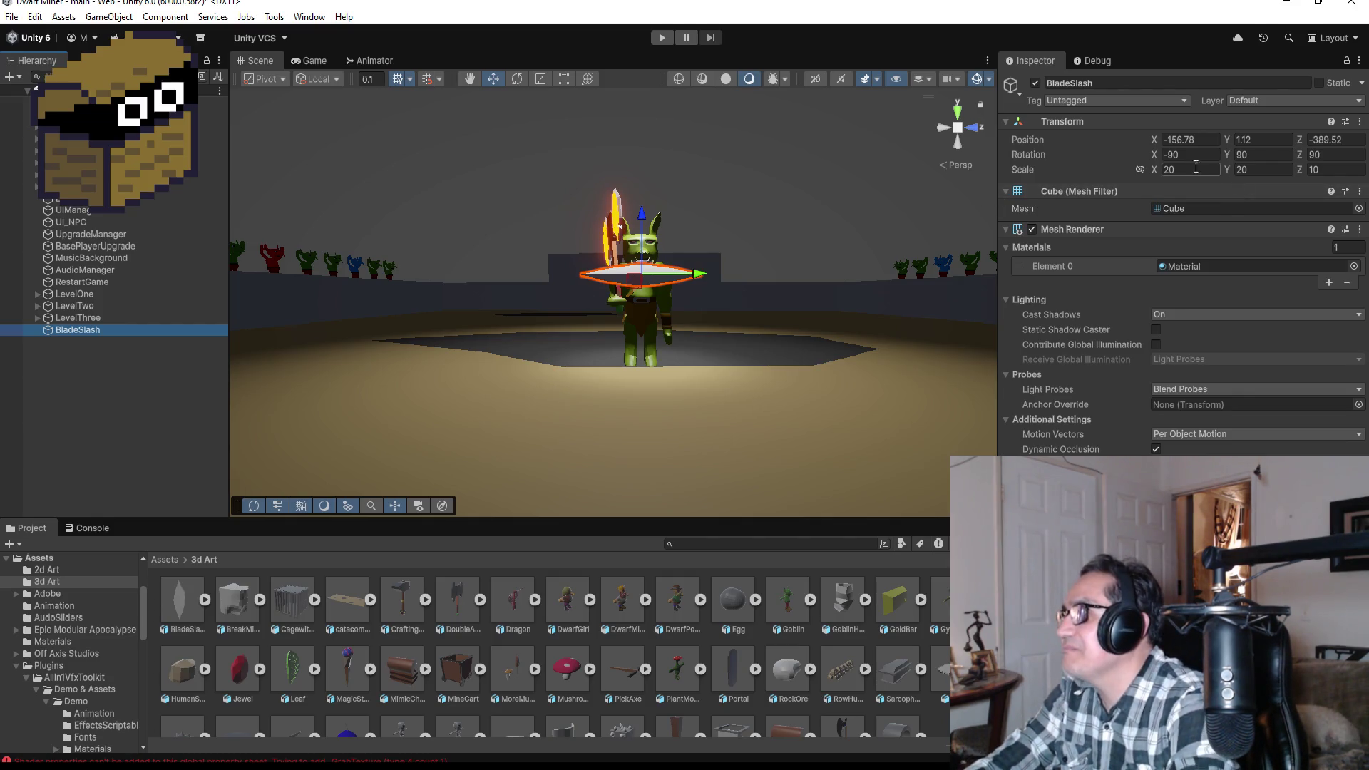
left_click(1184, 172)
type("30")
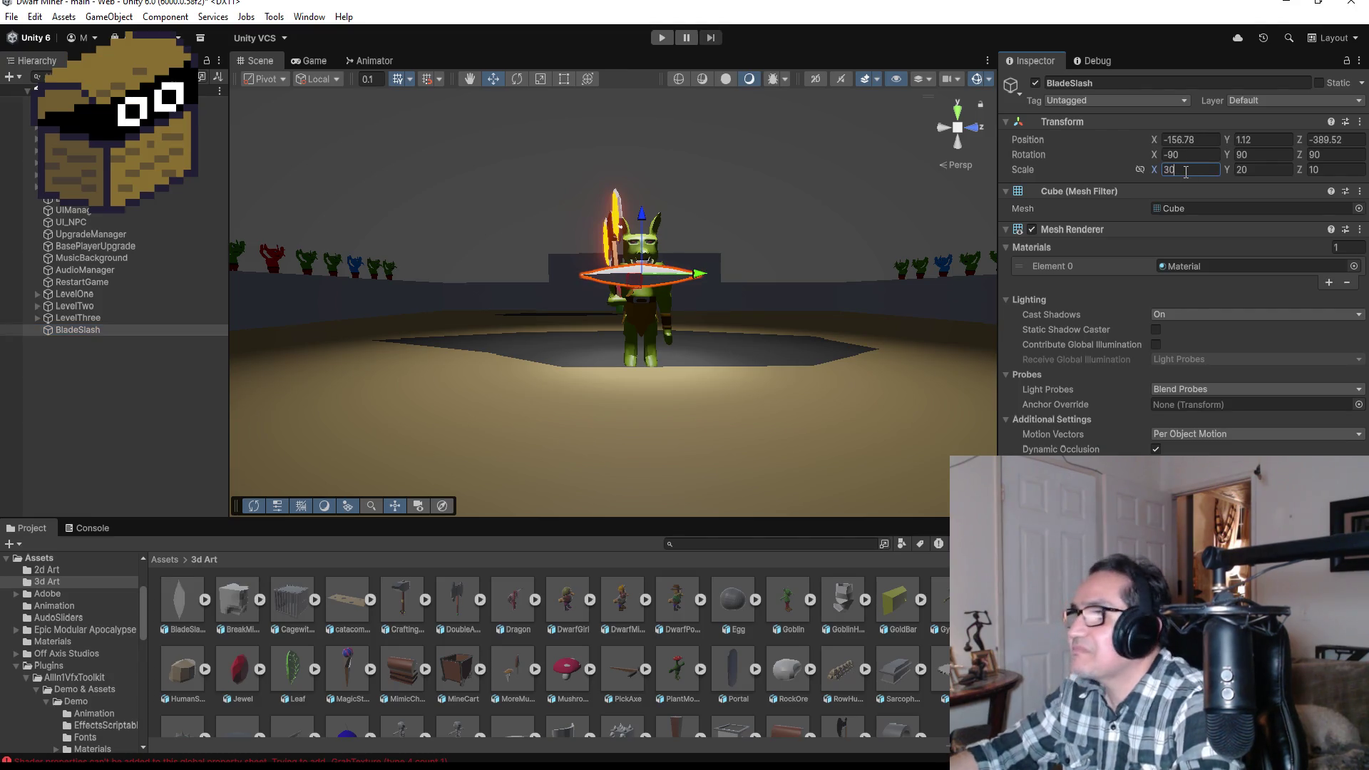
key("BackSpace")
key("BackSpace")
type("20")
key("Tab")
key("Tab")
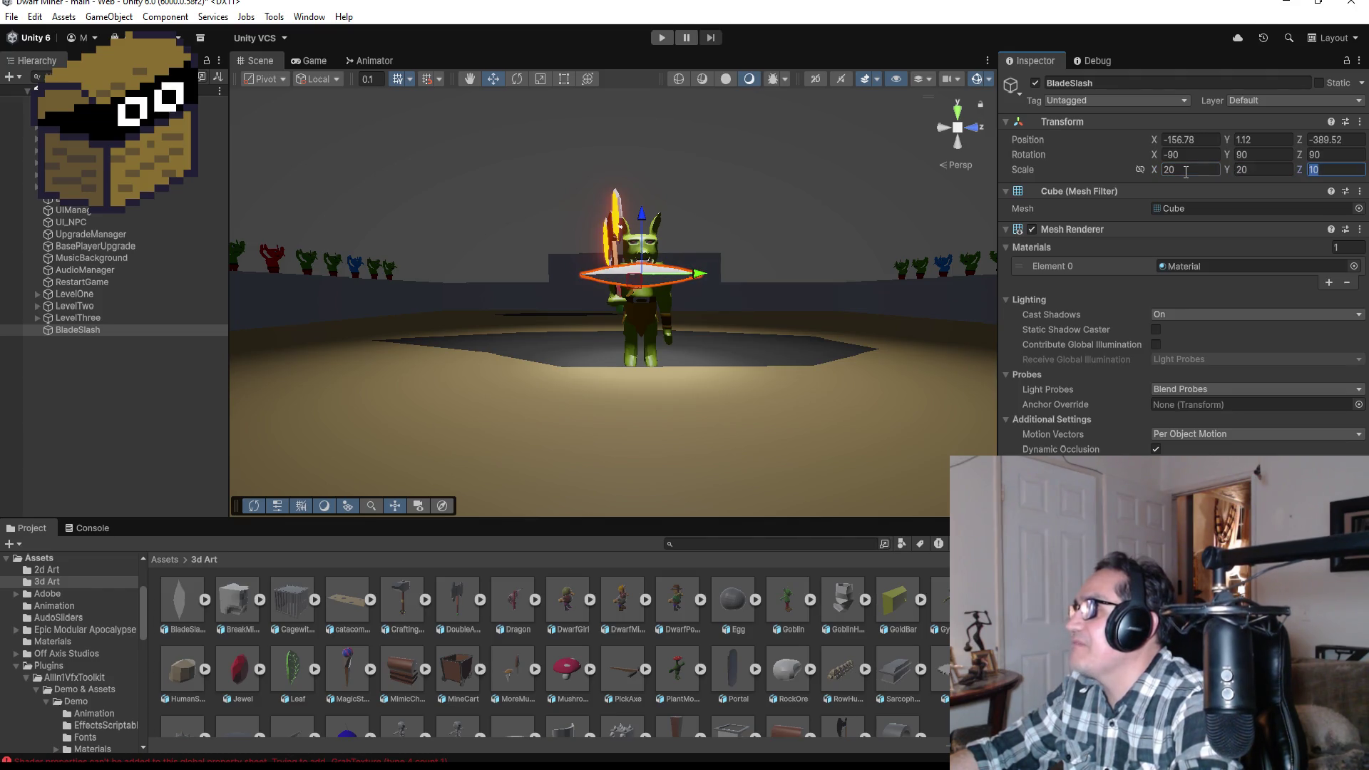
left_click(1252, 166)
type("30")
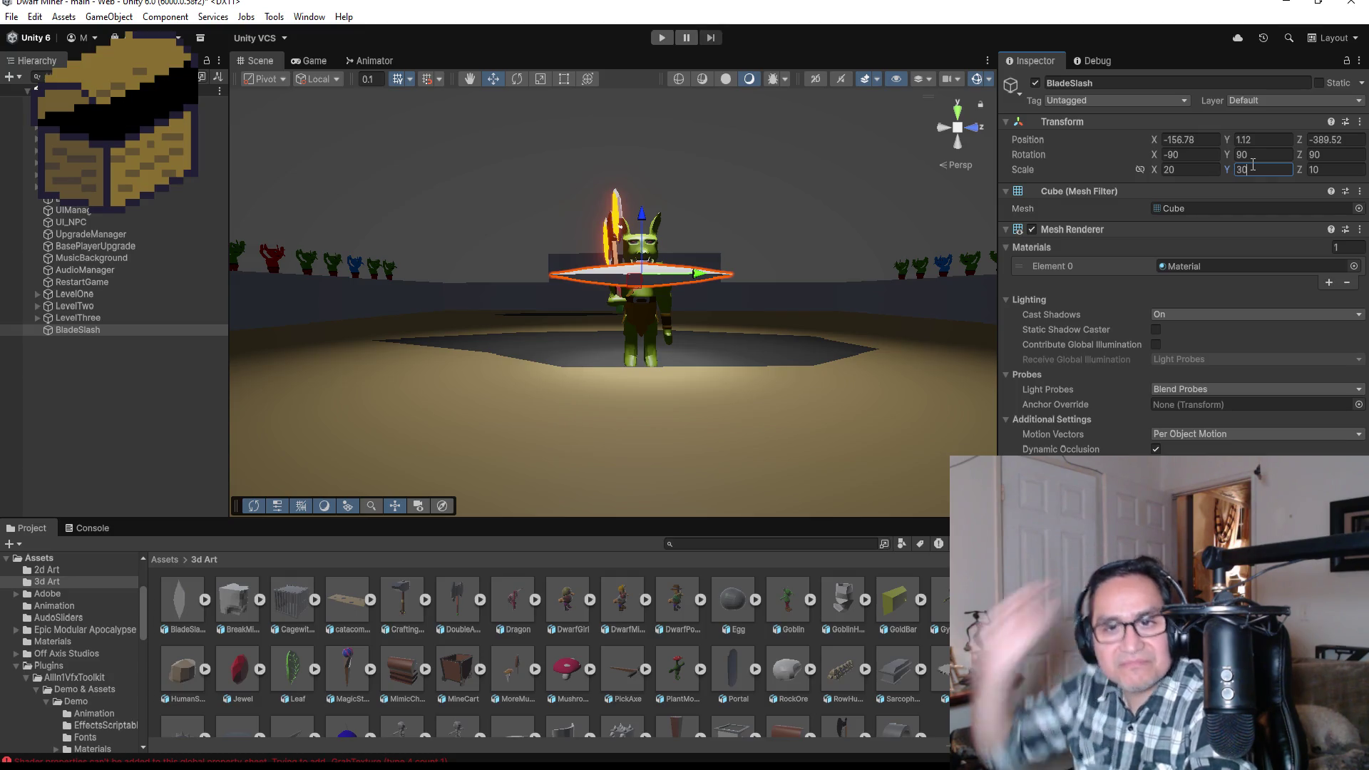
- Lower BladeSlash to Position Y 0.921 and check it from the Top and Right views
left_click_drag(643, 214, 644, 238)
left_click_drag(820, 225, 499, 335)
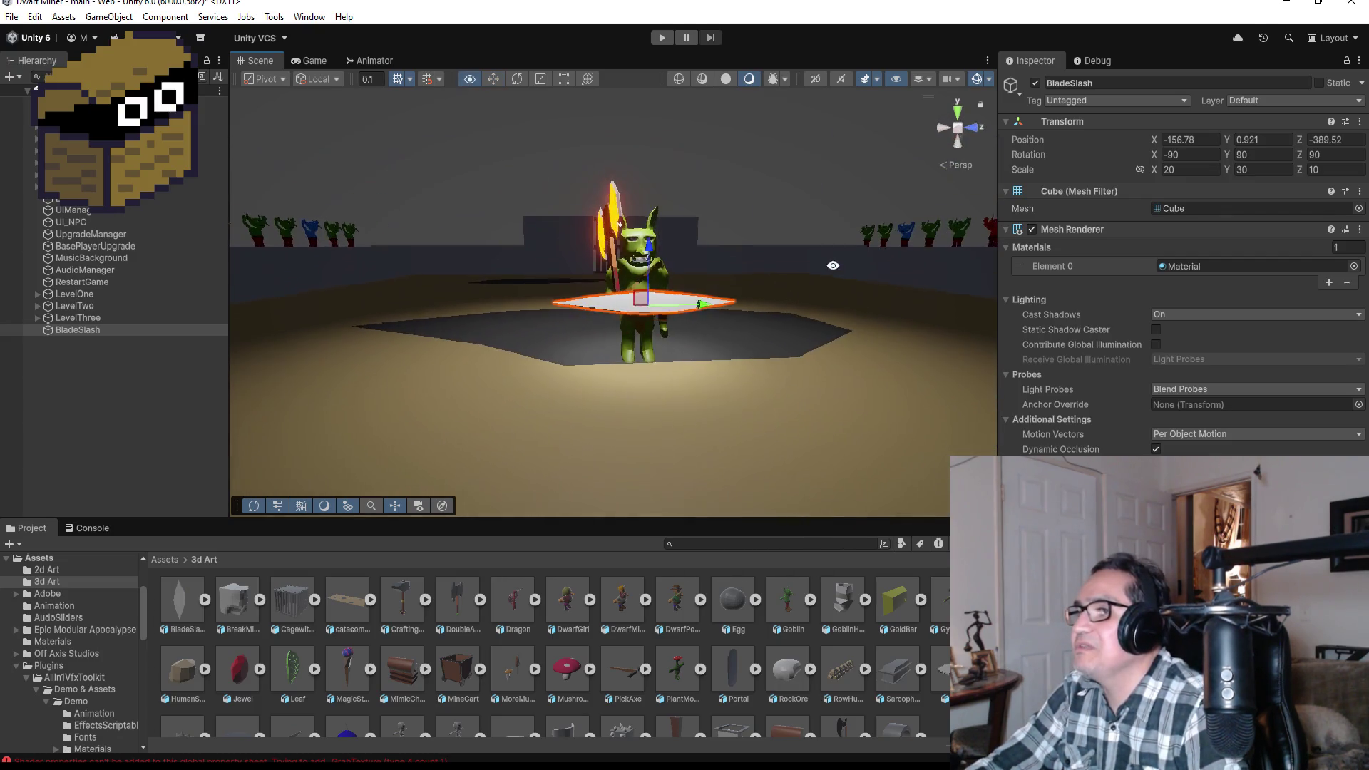
left_click(957, 116)
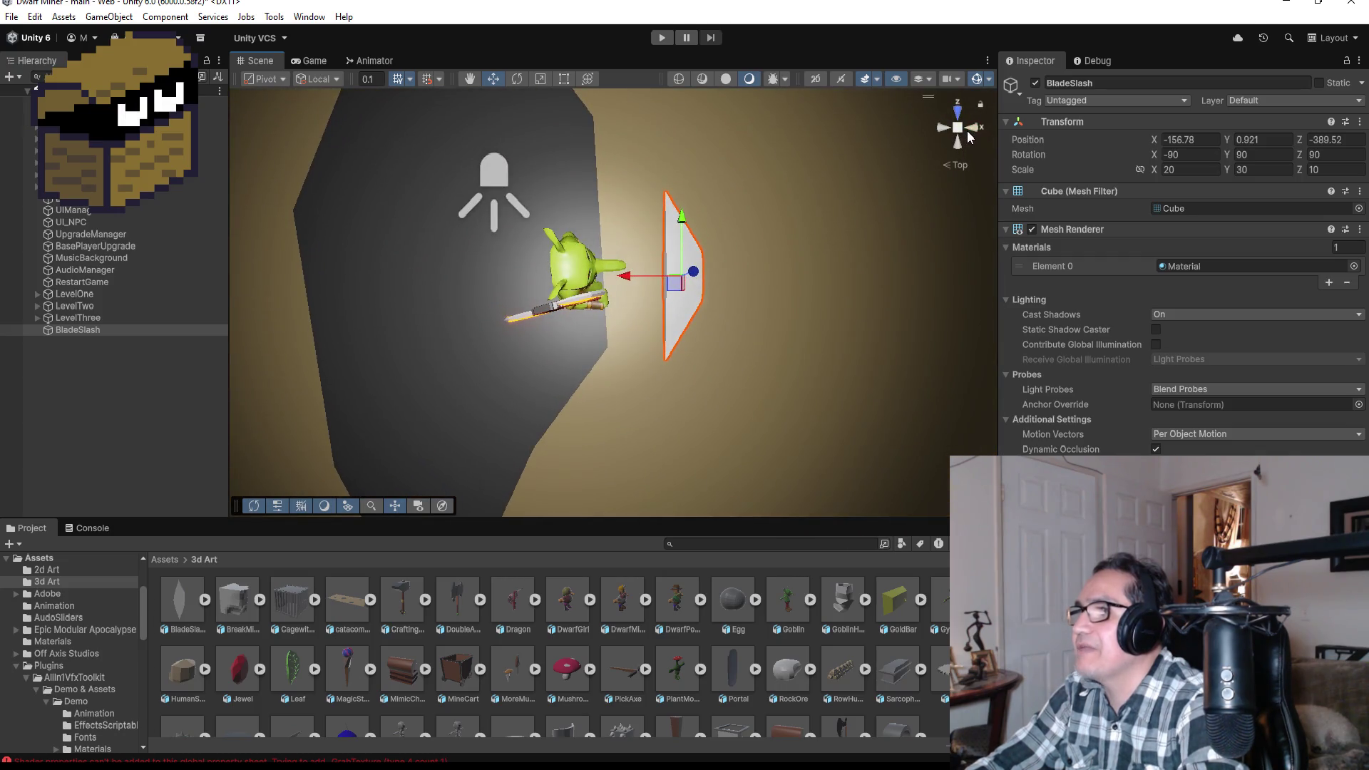
left_click(970, 127)
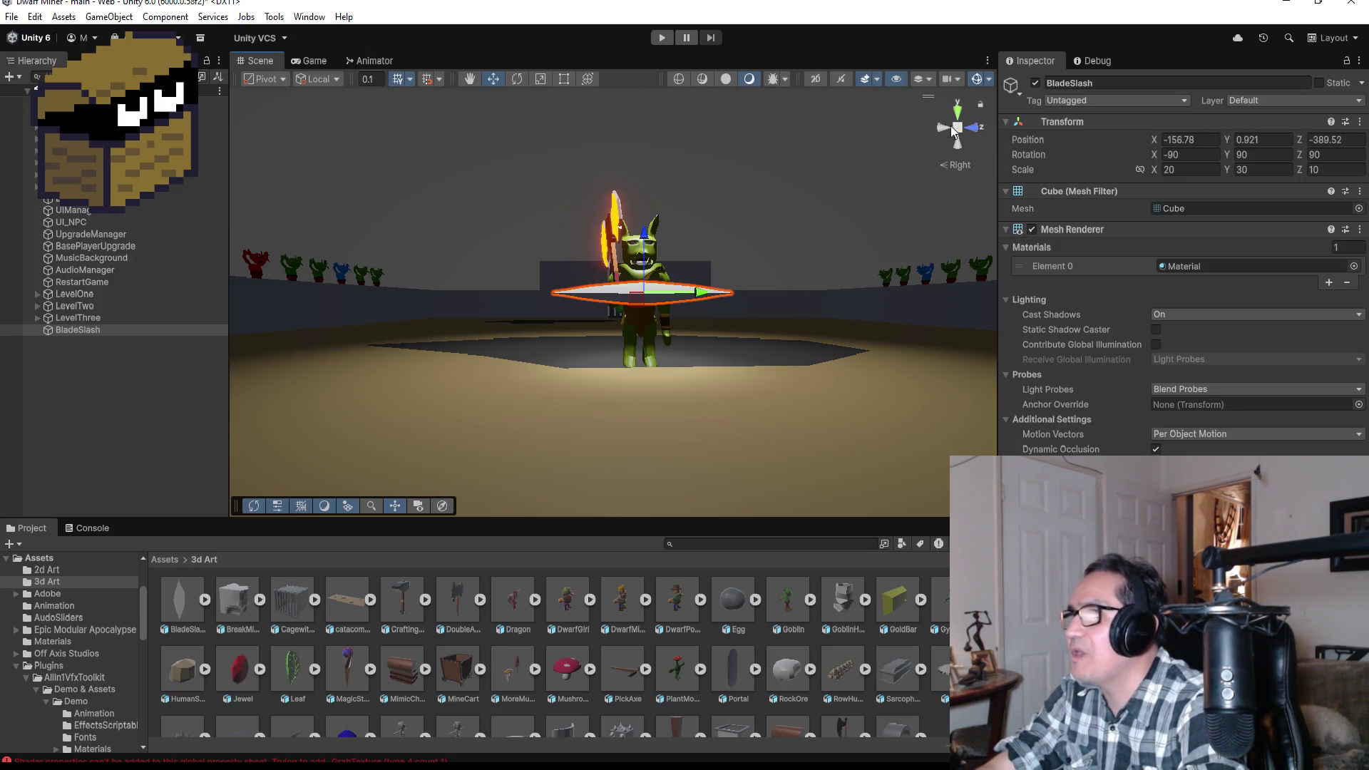
- Change BladeSlash's Z scale from 10 to 11
mouse_move(820, 237)
left_mouse_down()
mouse_move(813, 246)
mouse_move(849, 221)
mouse_move(834, 228)
left_mouse_up()
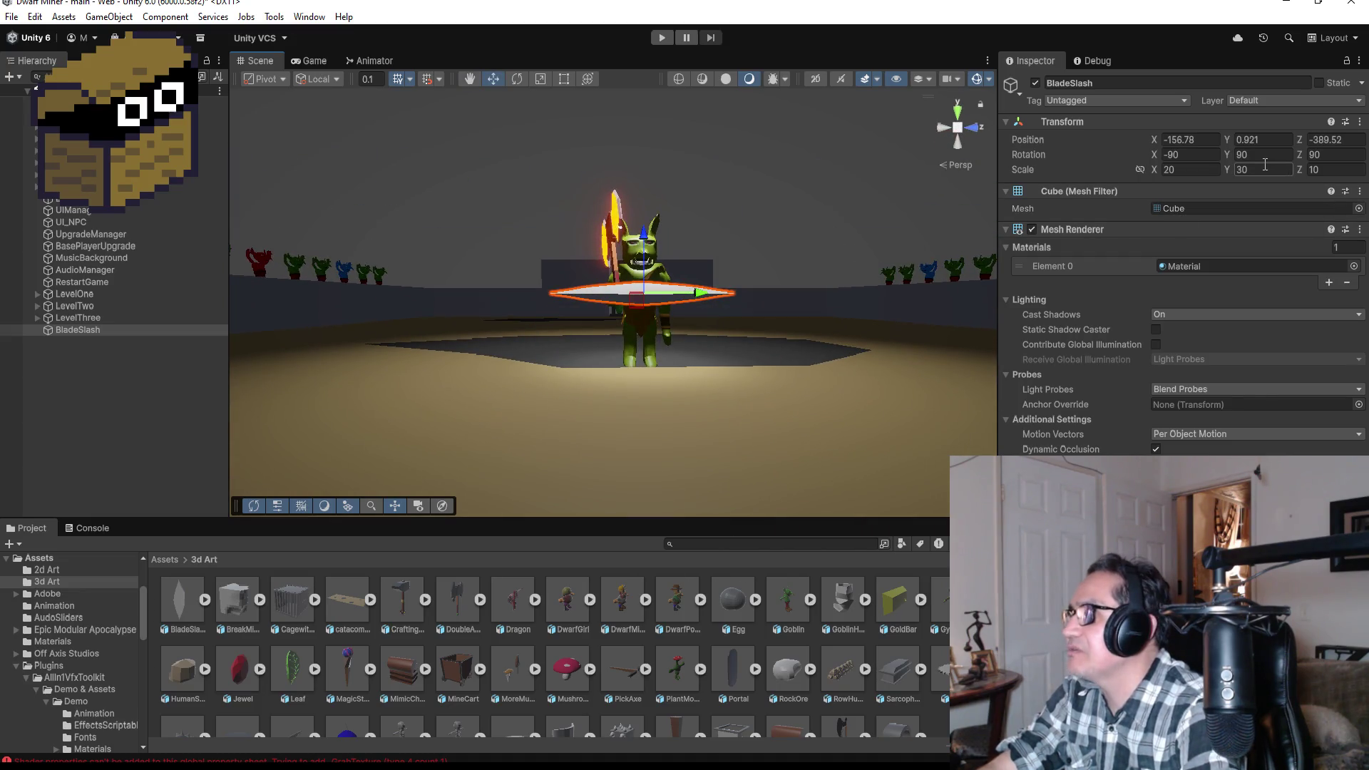
left_click(1338, 169)
type("15")
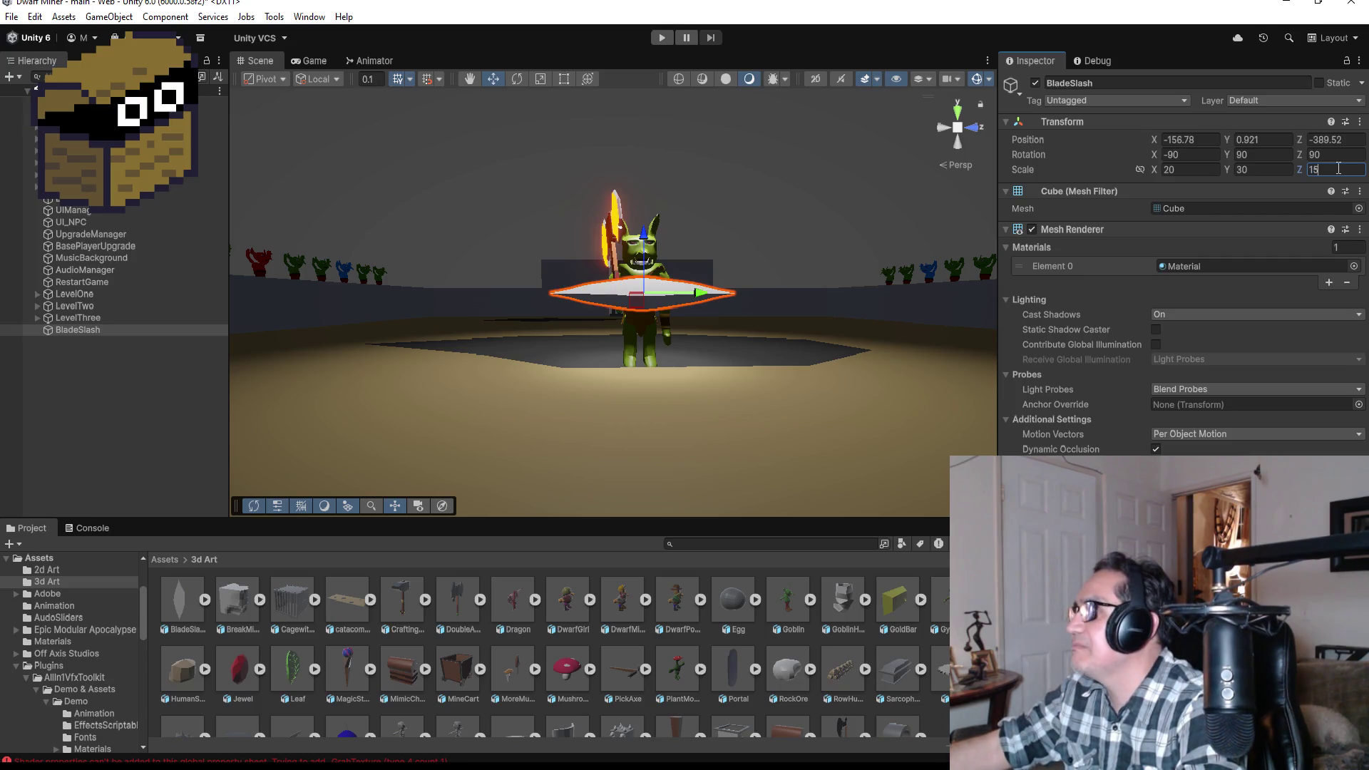
key("BackSpace")
type("2")
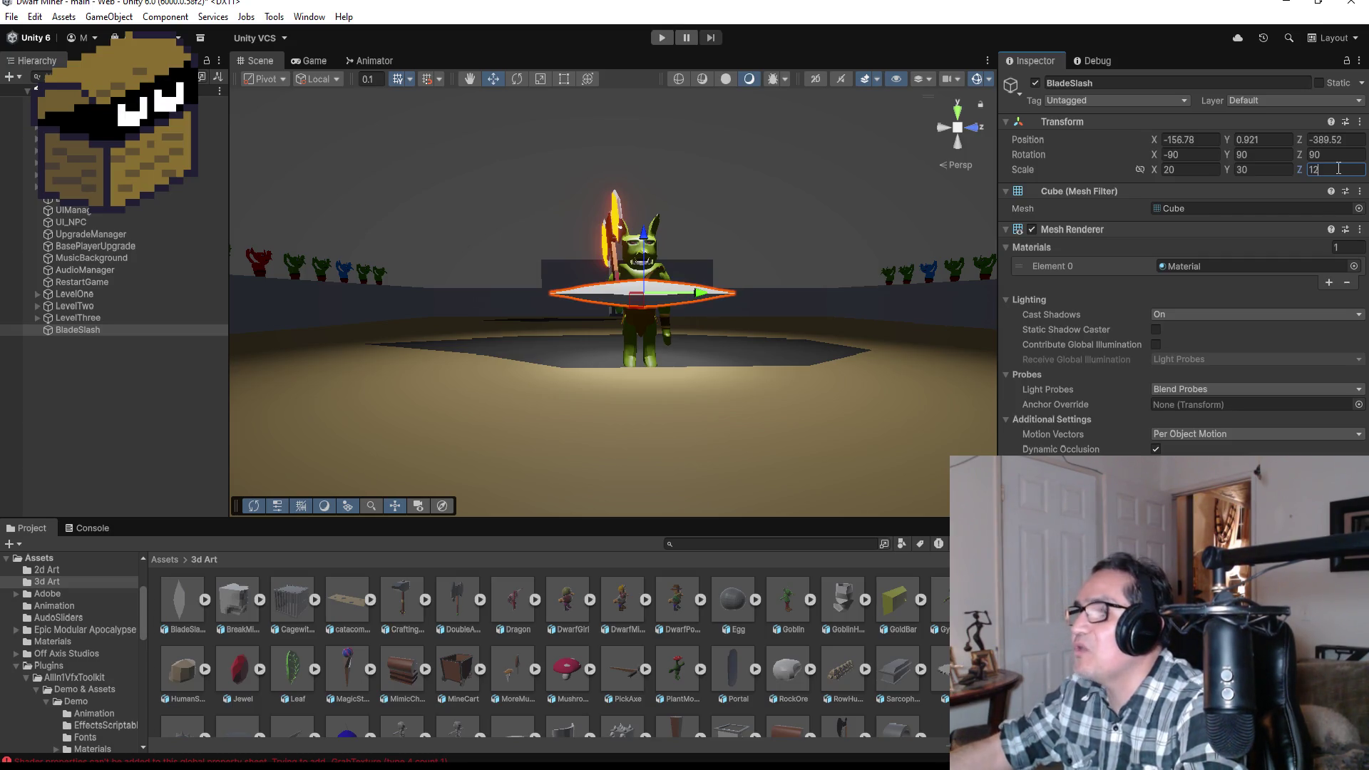
key("BackSpace")
type("1")
left_click(84, 367)
left_click(111, 330)
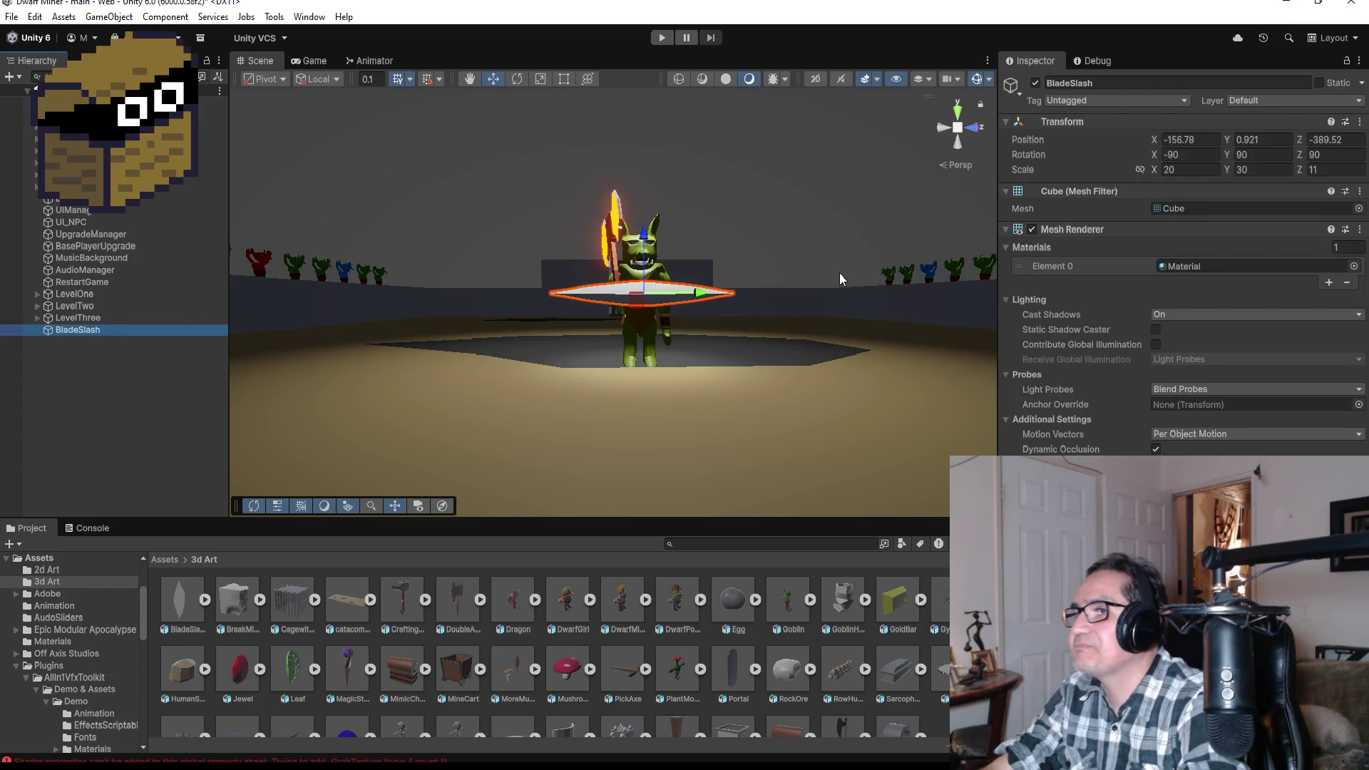
- Check the thicker slash around the goblin from above, underneath and the right side
mouse_move(840, 252)
left_mouse_down()
mouse_move(663, 285)
mouse_move(780, 281)
left_mouse_up()
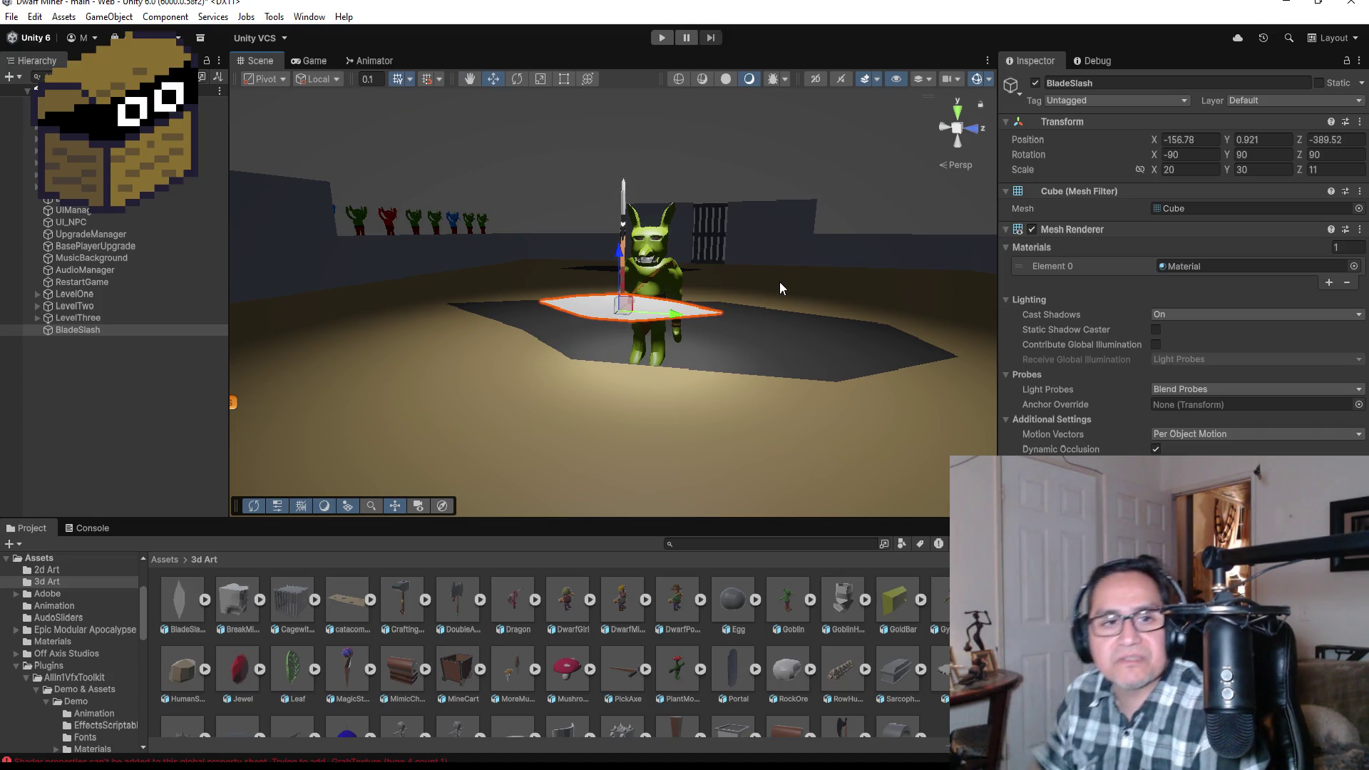
left_click(957, 147)
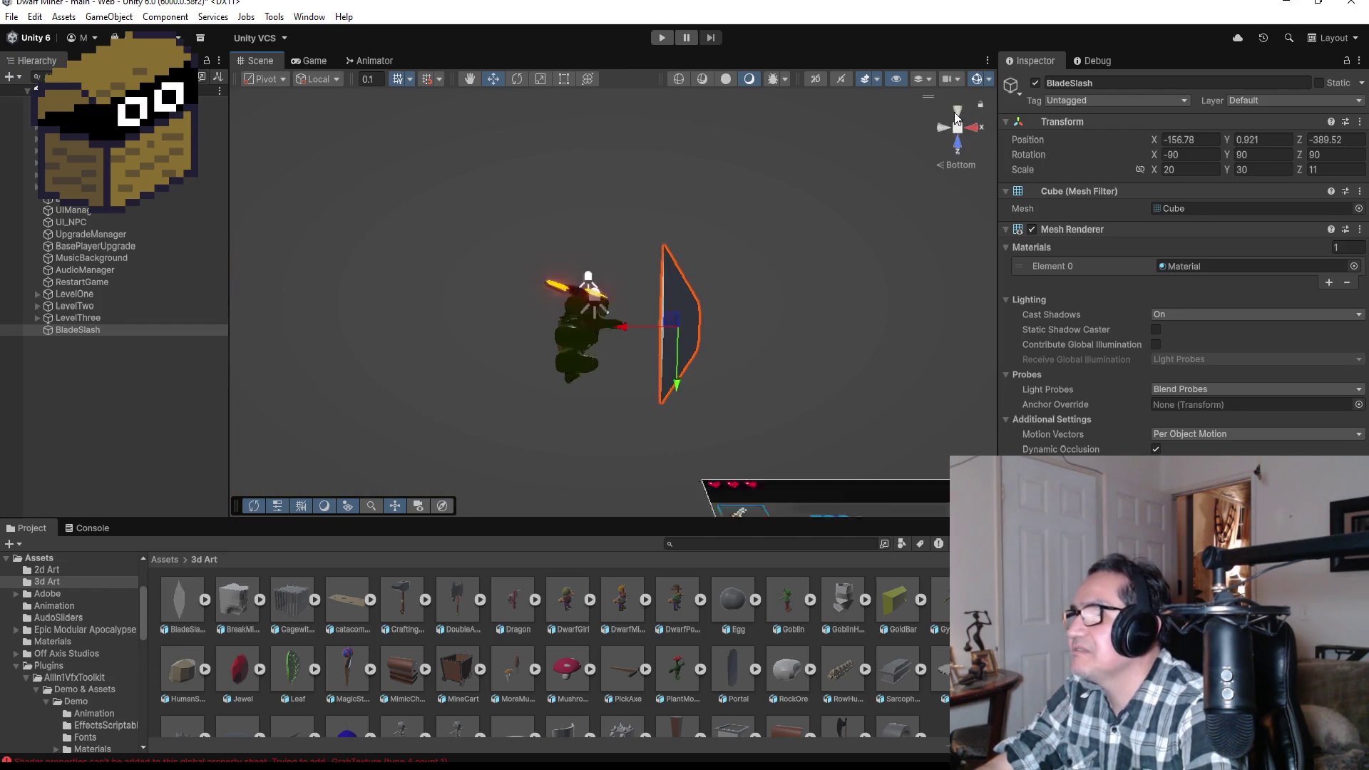
left_click(962, 118)
left_click(973, 128)
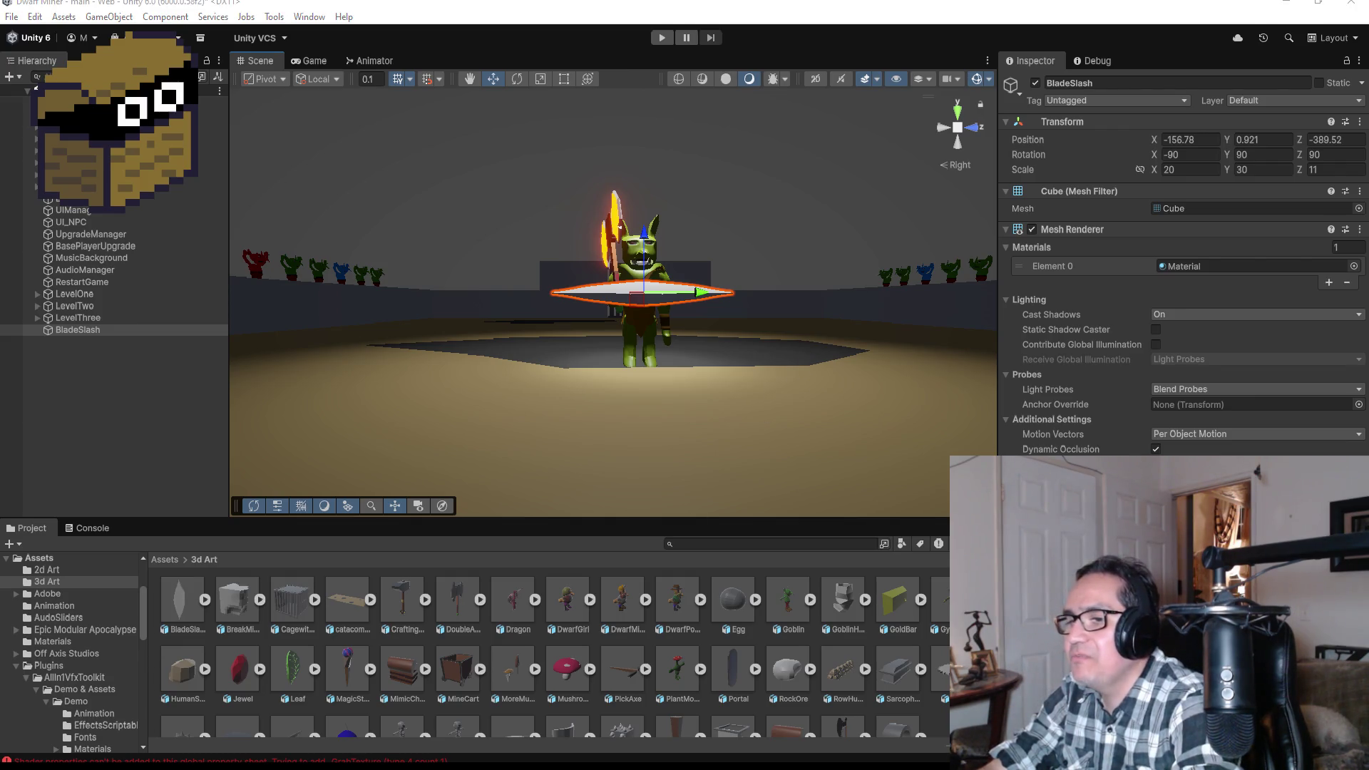
- Switch to Blender, put the blade mesh in Edit Mode, and show it in wireframe shading
key("alt+Tab")
mouse_move(854, 172)
left_mouse_down()
mouse_move(840, 284)
mouse_move(490, 244)
mouse_move(352, 302)
mouse_move(385, 286)
left_mouse_up()
left_click(472, 315)
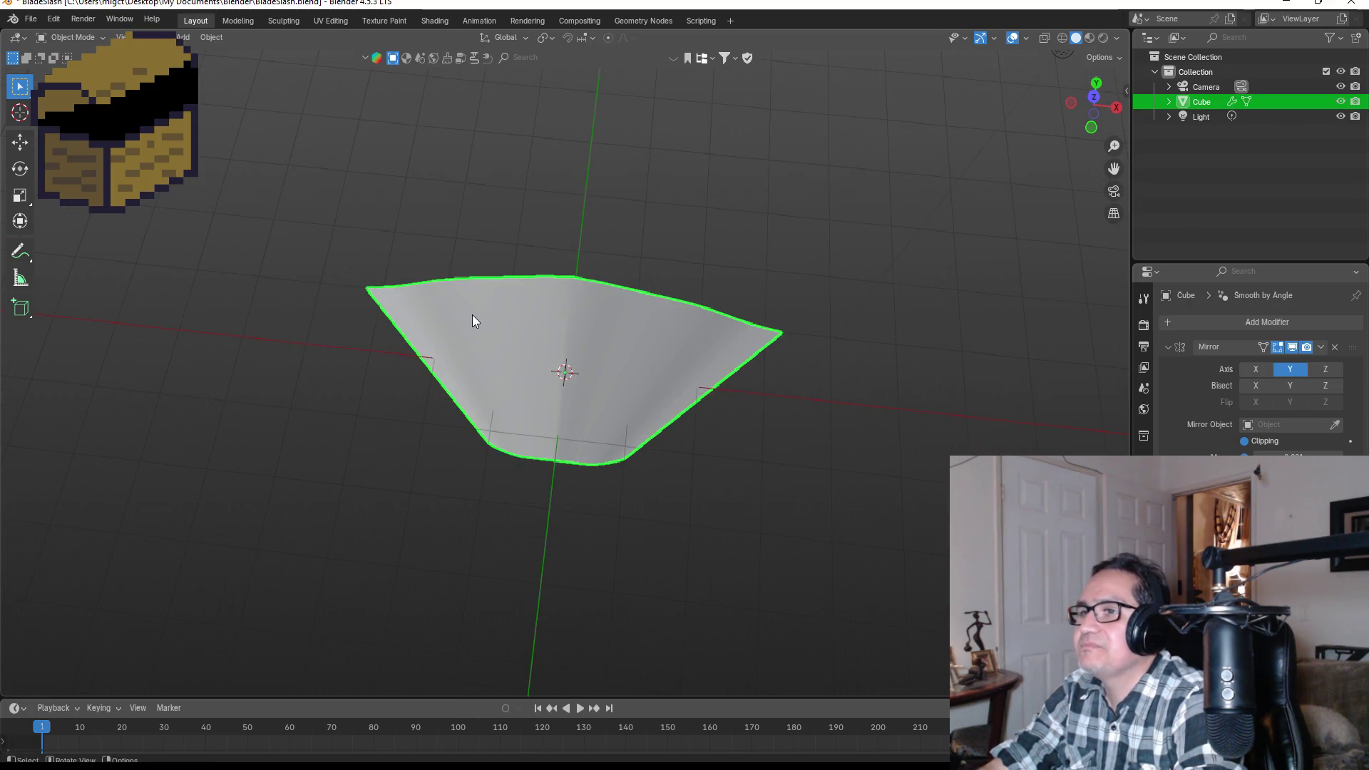
key("Tab")
left_click_drag(771, 322, 813, 355)
key("g")
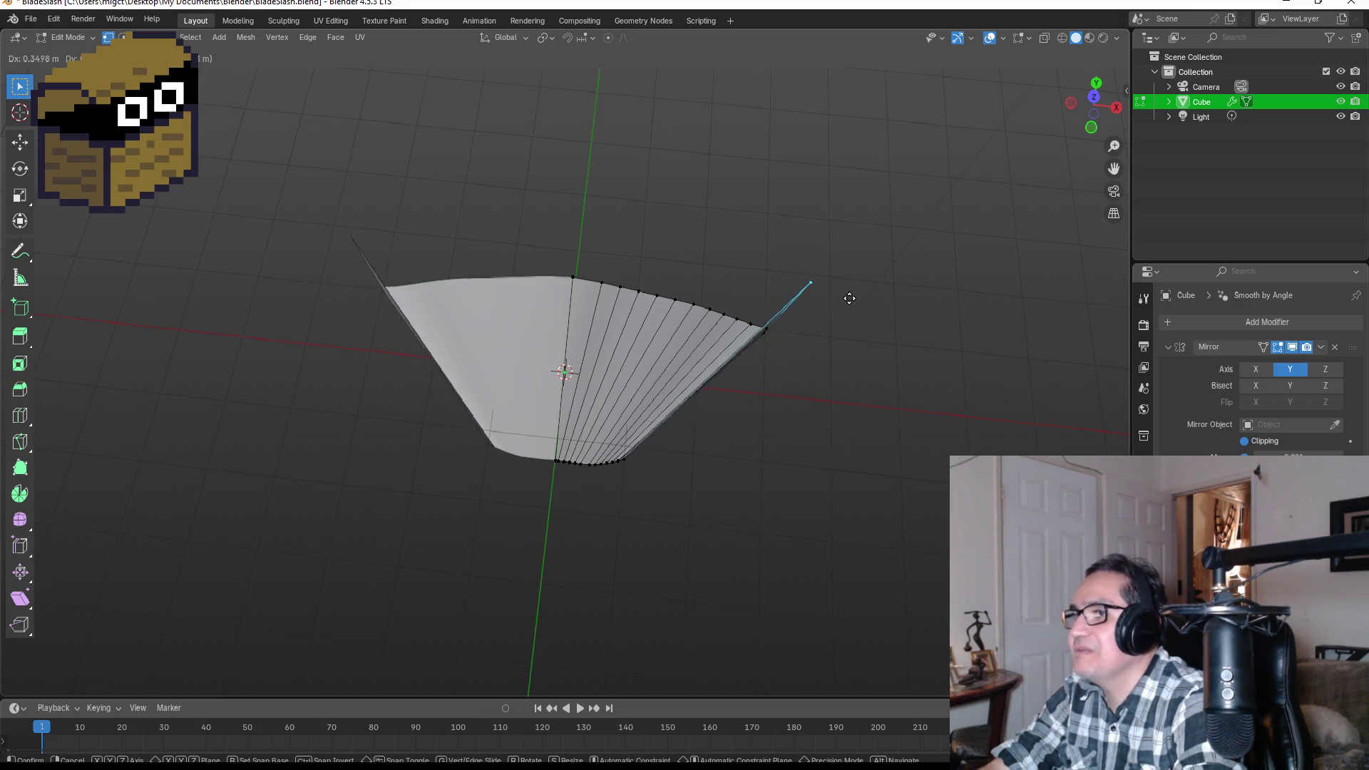
key("Escape")
key("z")
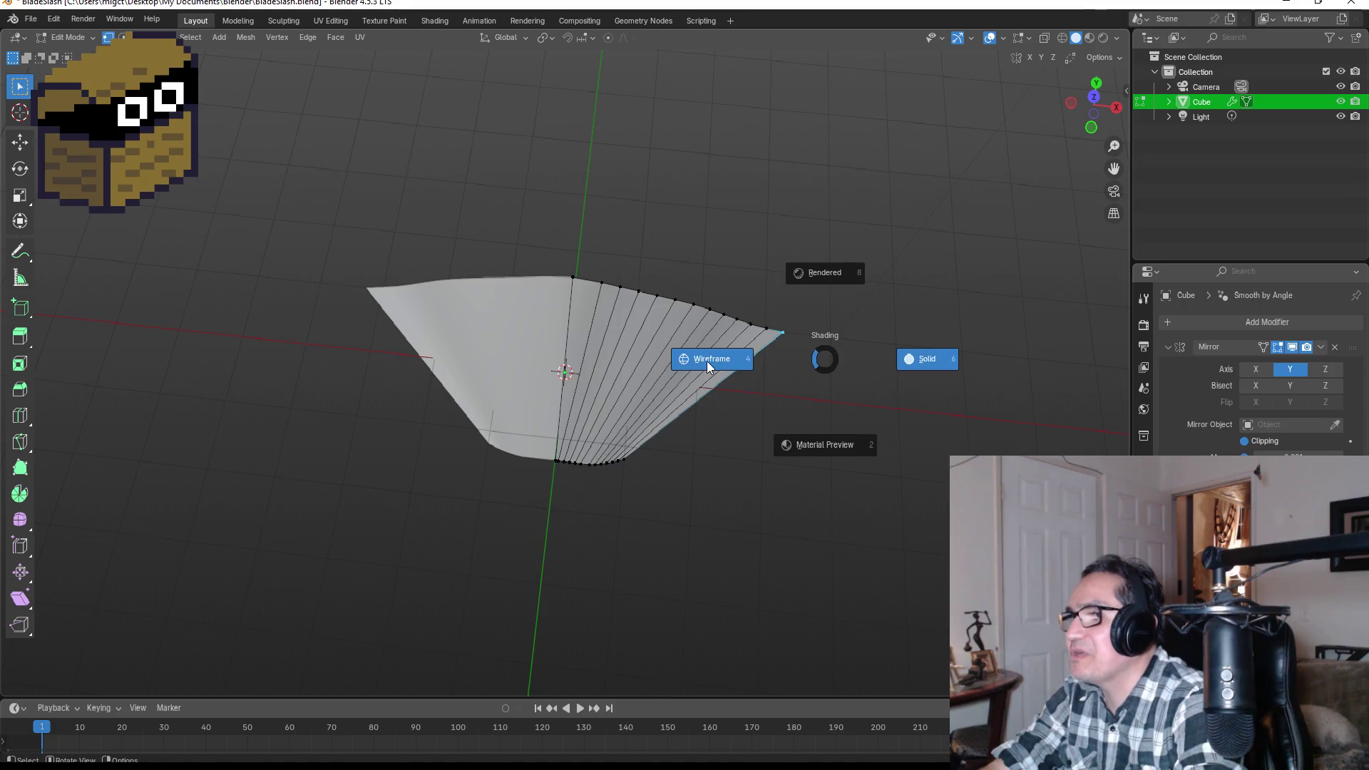
left_click(713, 359)
- Try rotating and moving the blade tip edge, then undo those tip edits
left_click_drag(755, 310, 832, 371)
key("g")
key("Escape")
key("r")
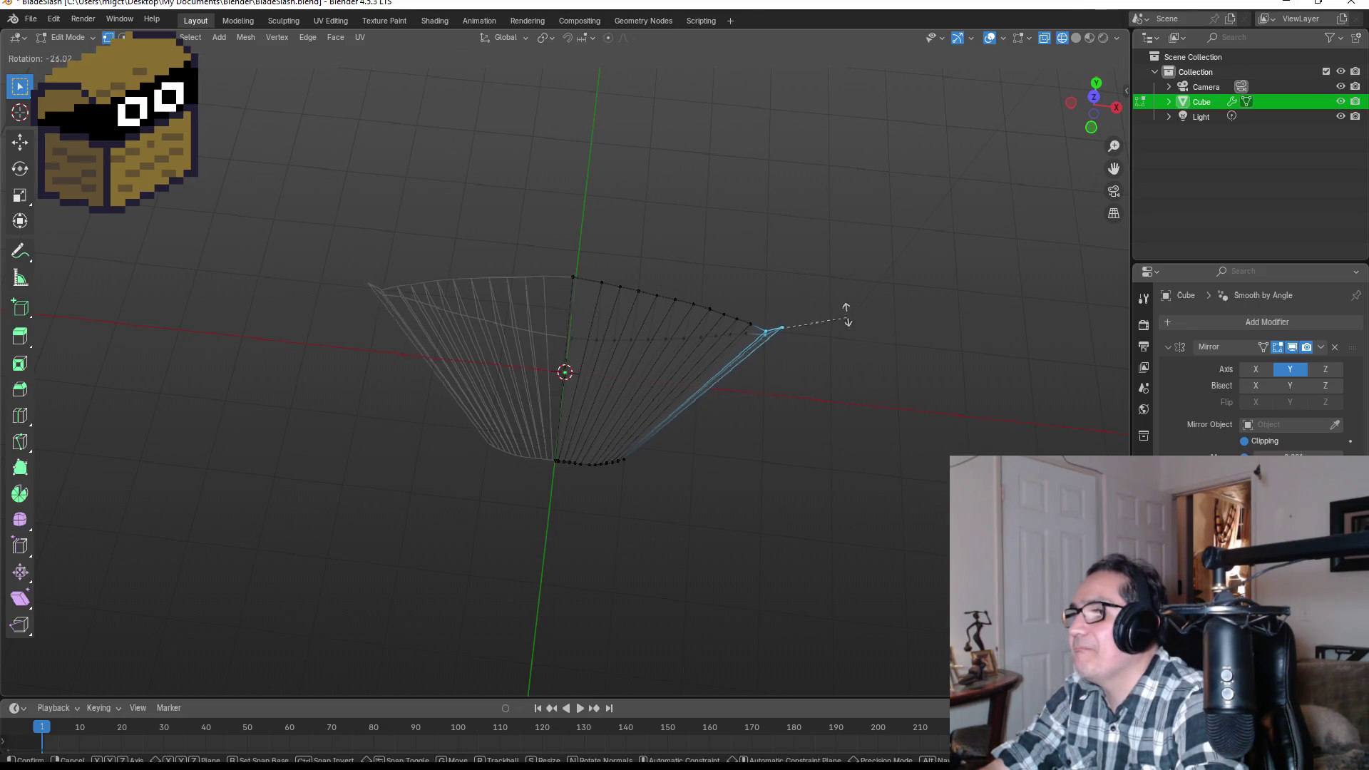
left_click(844, 310)
key("g")
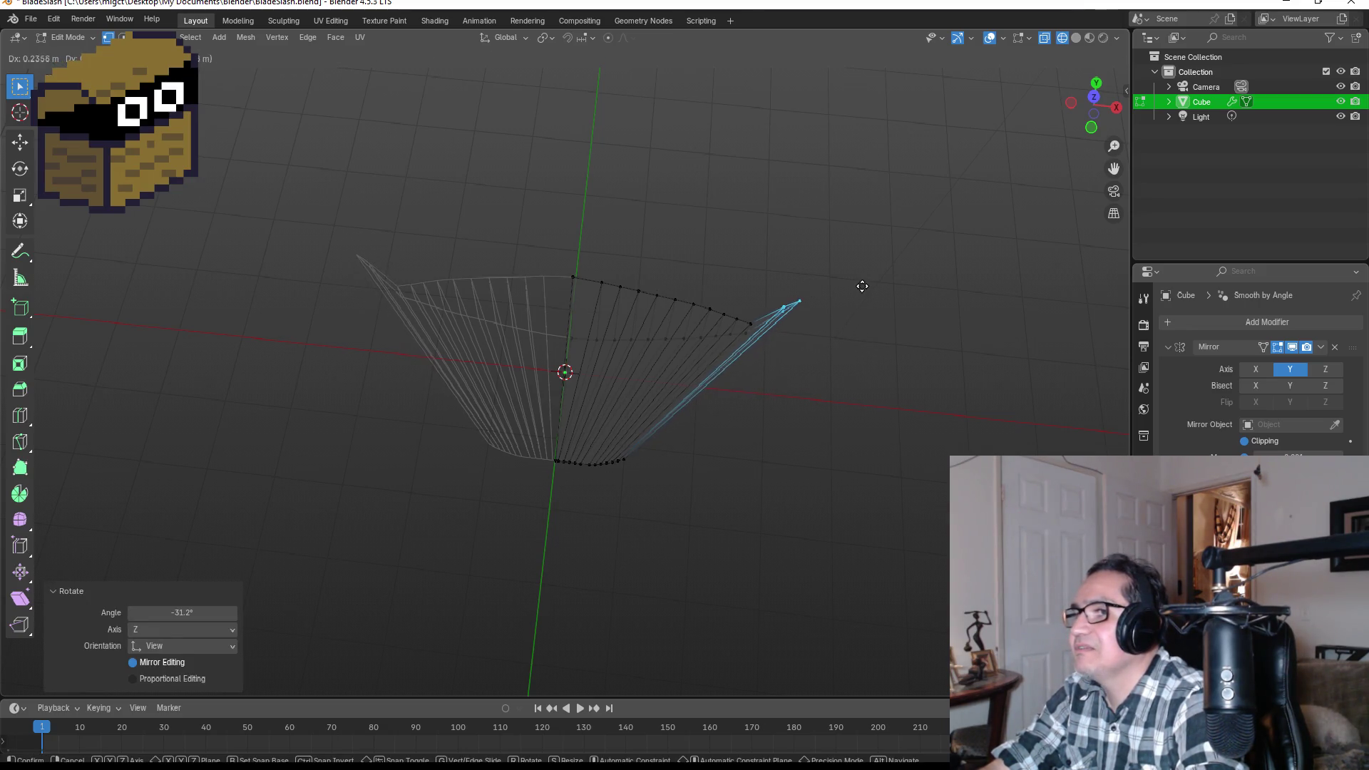
left_click(864, 285)
mouse_move(857, 402)
left_mouse_down()
mouse_move(886, 330)
mouse_move(843, 354)
mouse_move(859, 400)
left_mouse_up()
key("g")
left_click(819, 377)
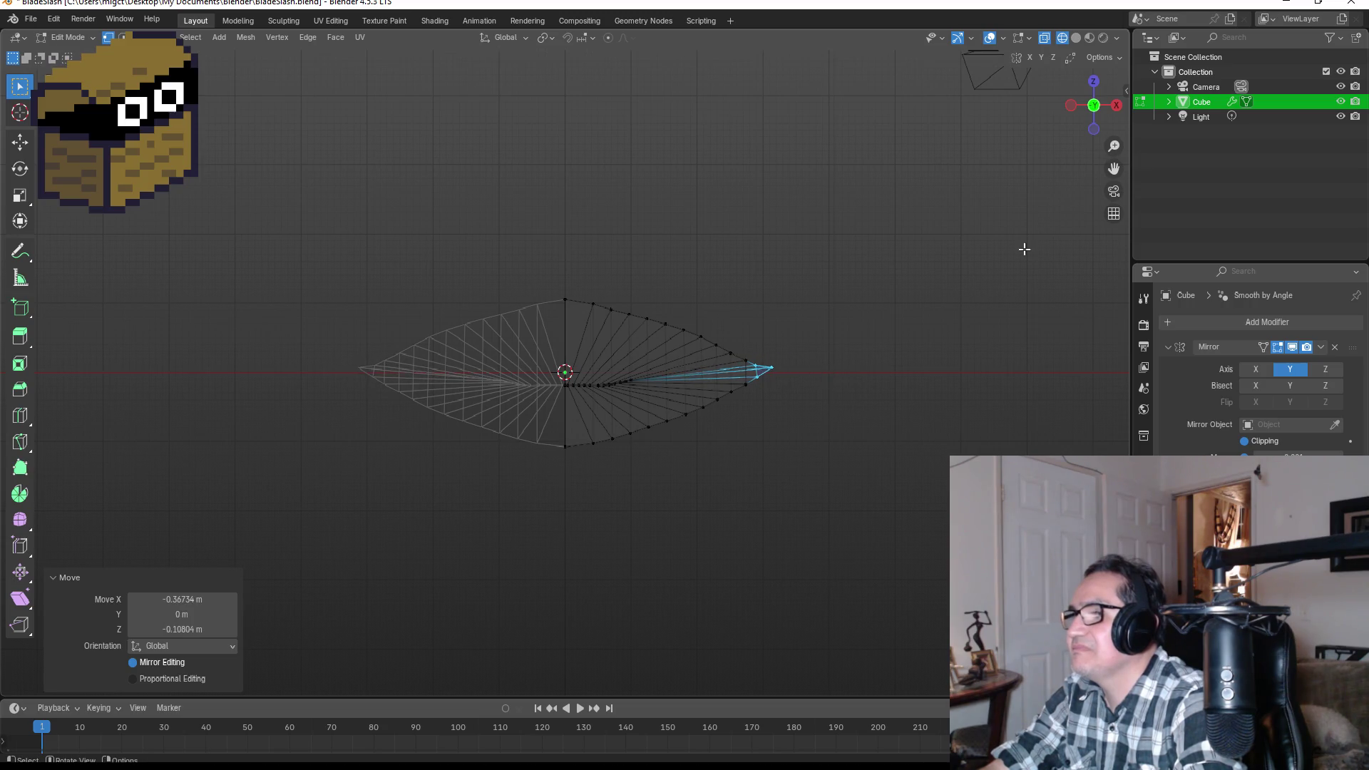
left_click_drag(1016, 167, 884, 211)
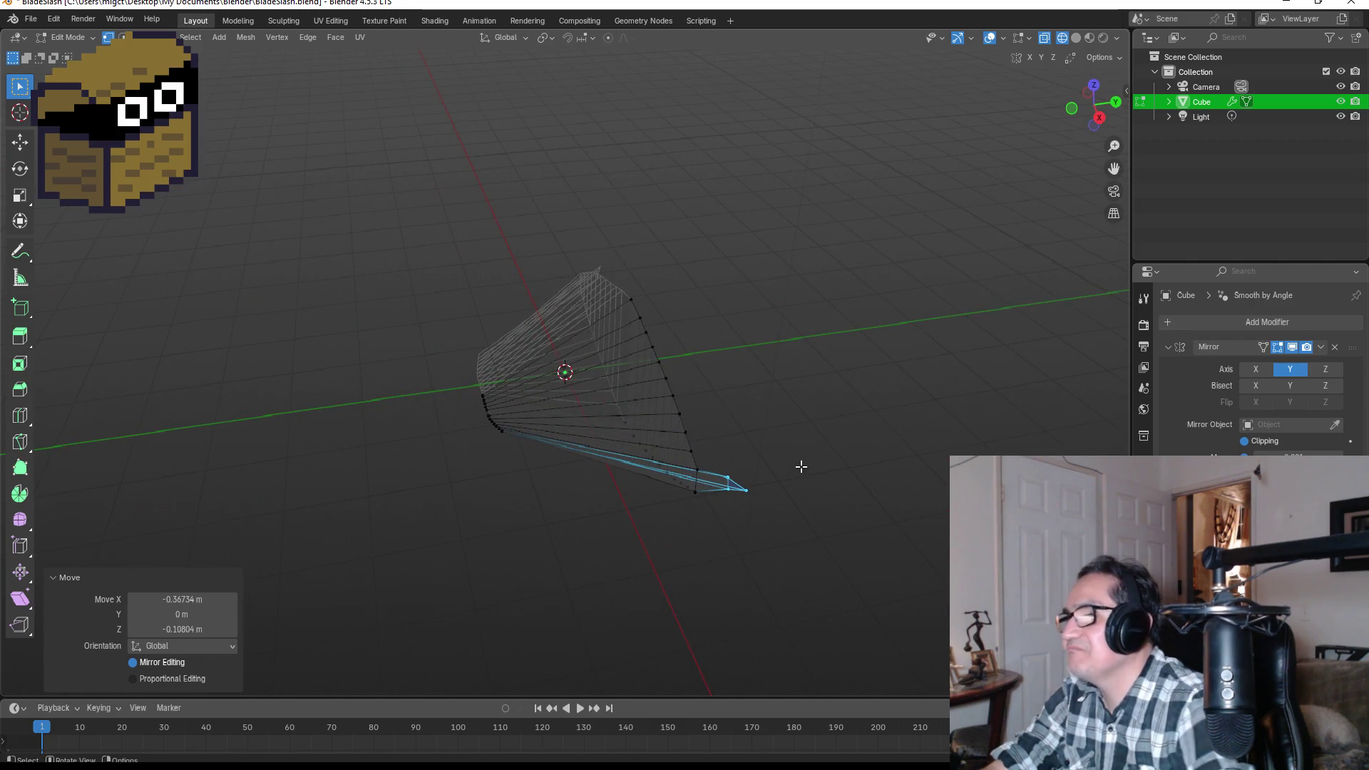
key("ctrl+z")
key("ctrl+z")
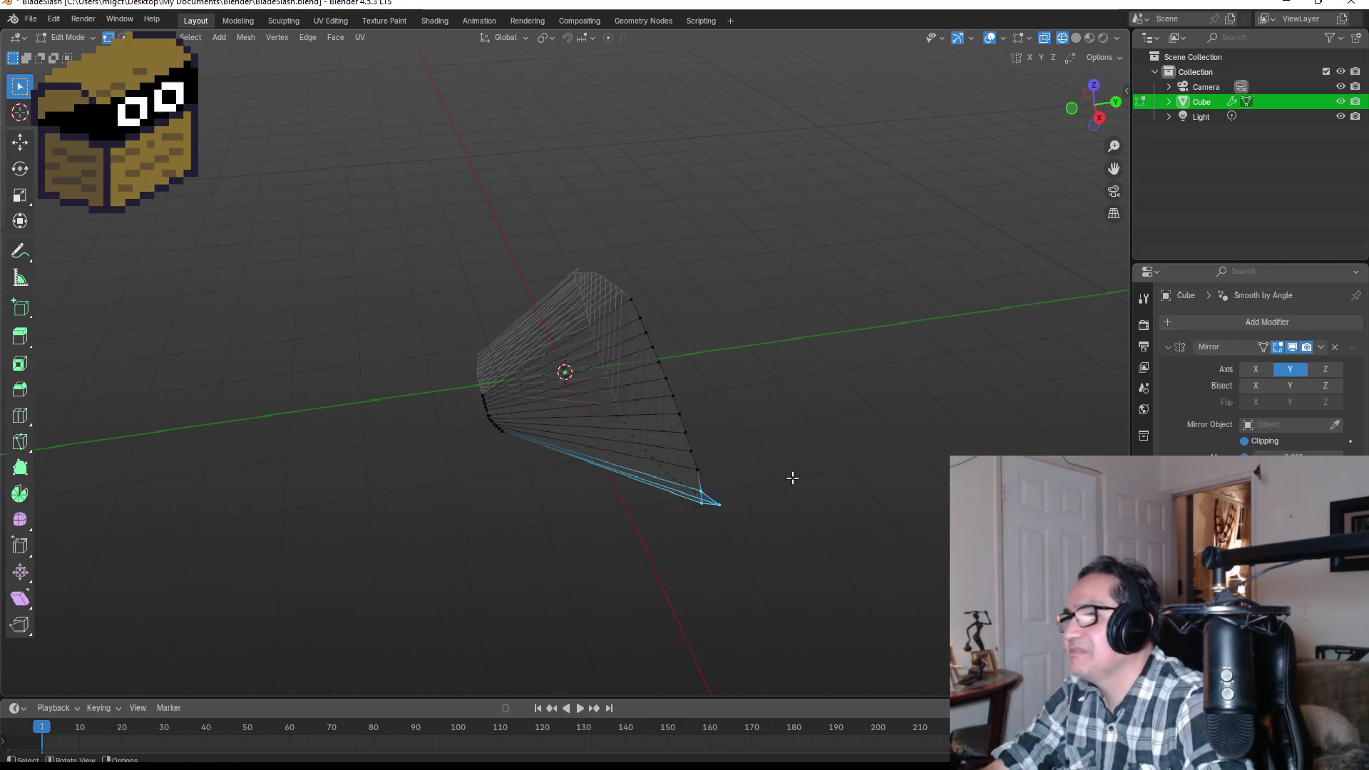
mouse_move(798, 480)
left_mouse_down()
mouse_move(844, 452)
mouse_move(859, 403)
mouse_move(938, 376)
mouse_move(893, 376)
left_mouse_up()
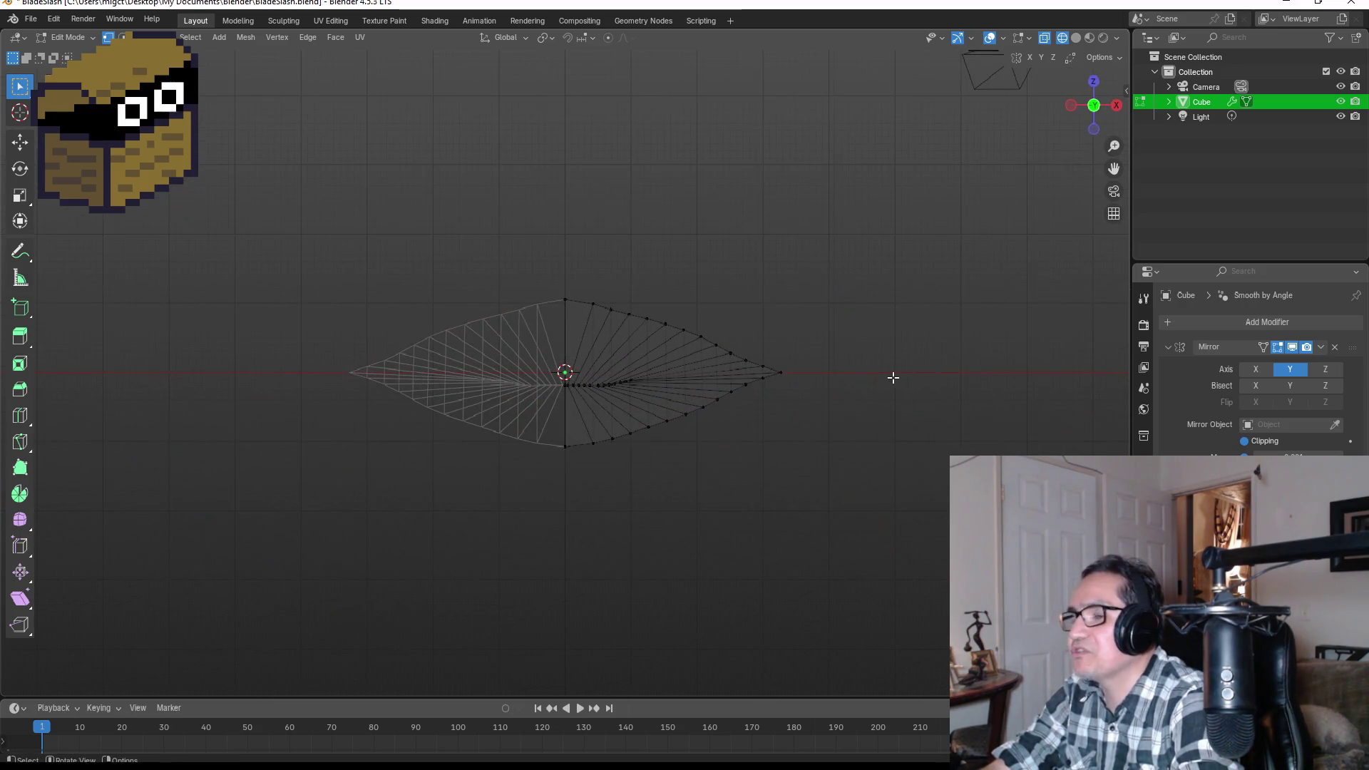
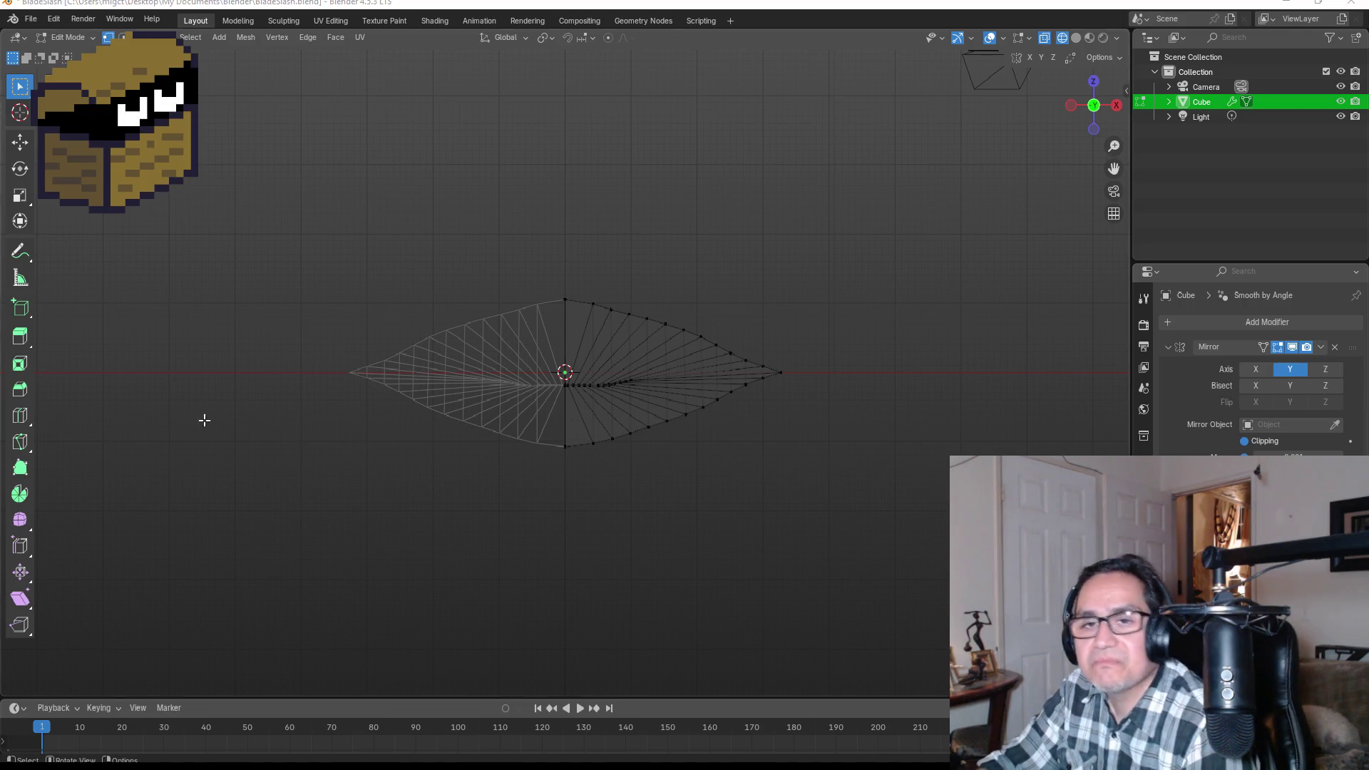
- Return the blade-slash mesh to Object Mode in Blender and switch back to Unity
key("Tab")
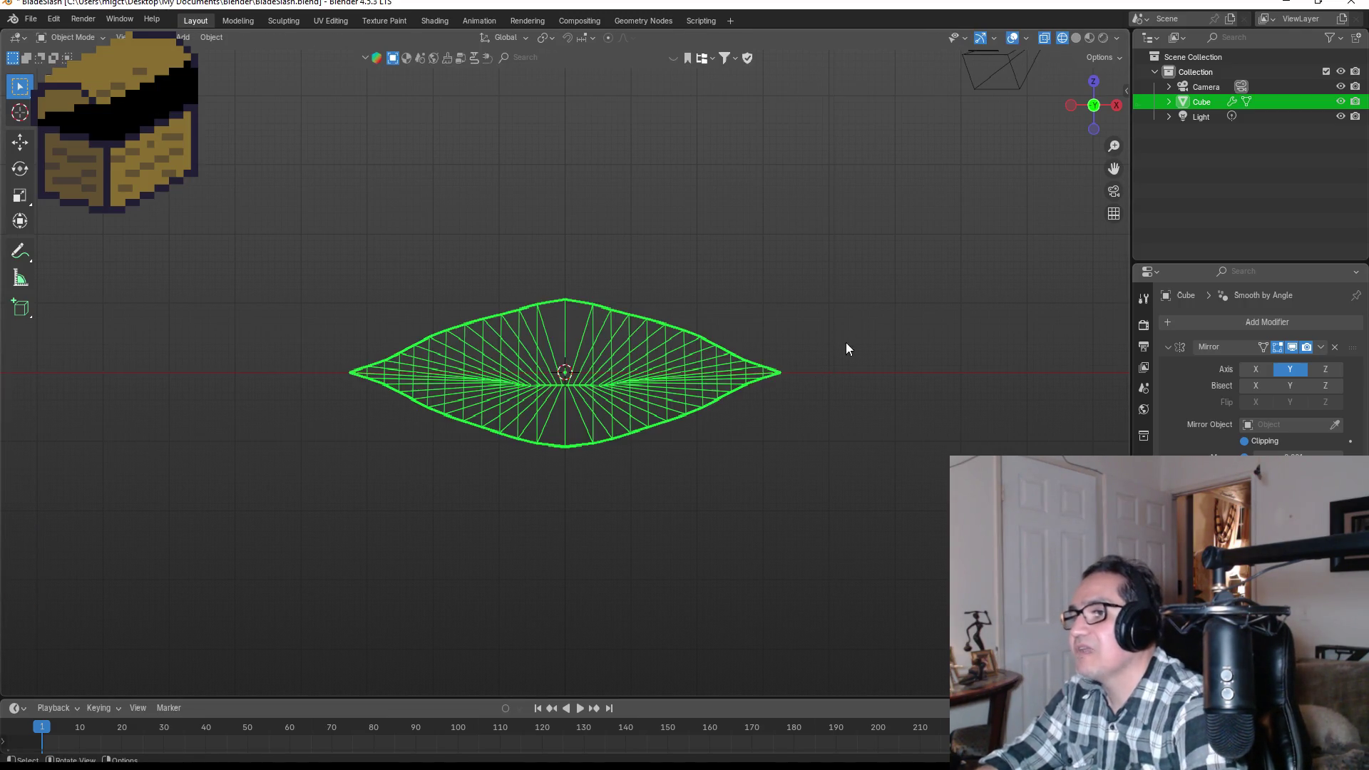
key("alt+Tab")
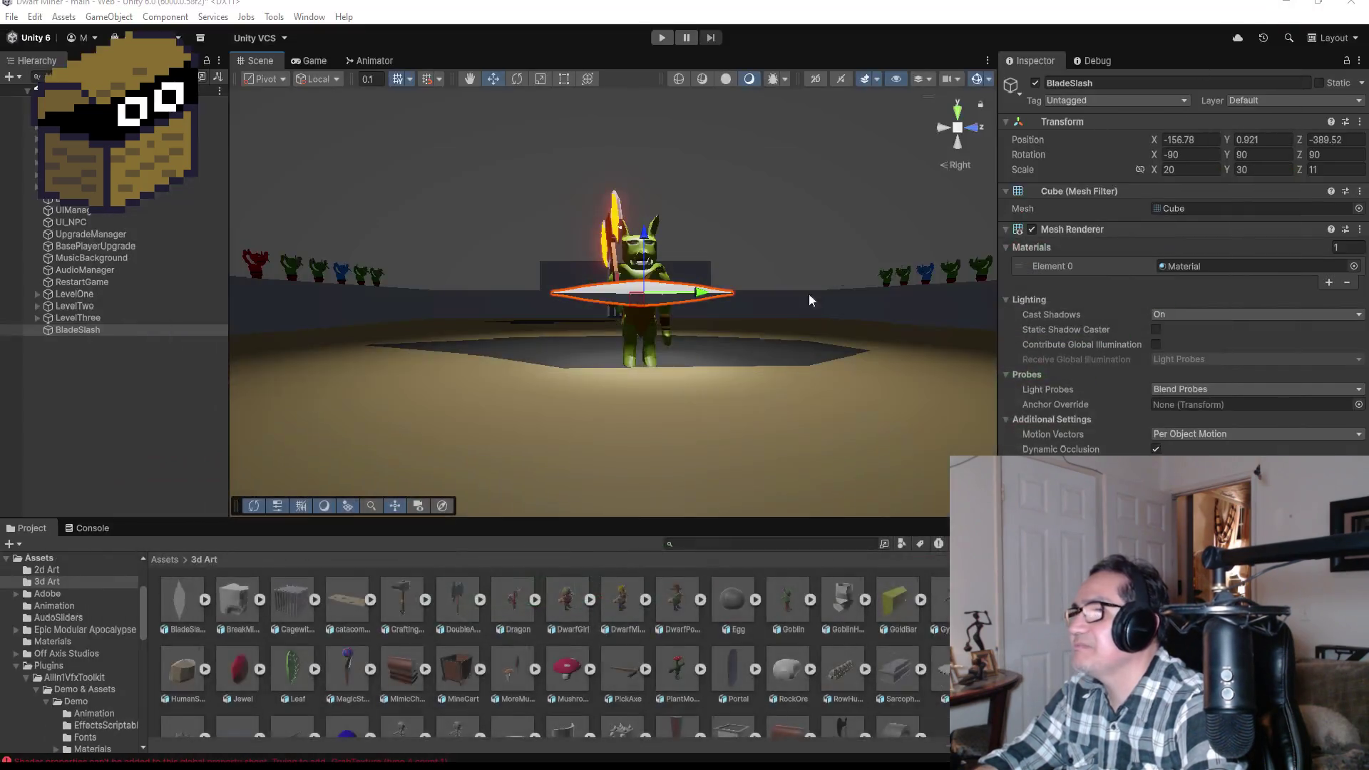
- Select BladeSlash and drag the BeamBlade material from Assets/Materials onto the slash mesh
scroll(735, 262, "up", 2)
mouse_move(834, 284)
left_mouse_down()
mouse_move(779, 345)
mouse_move(773, 325)
mouse_move(718, 365)
mouse_move(739, 386)
left_mouse_up()
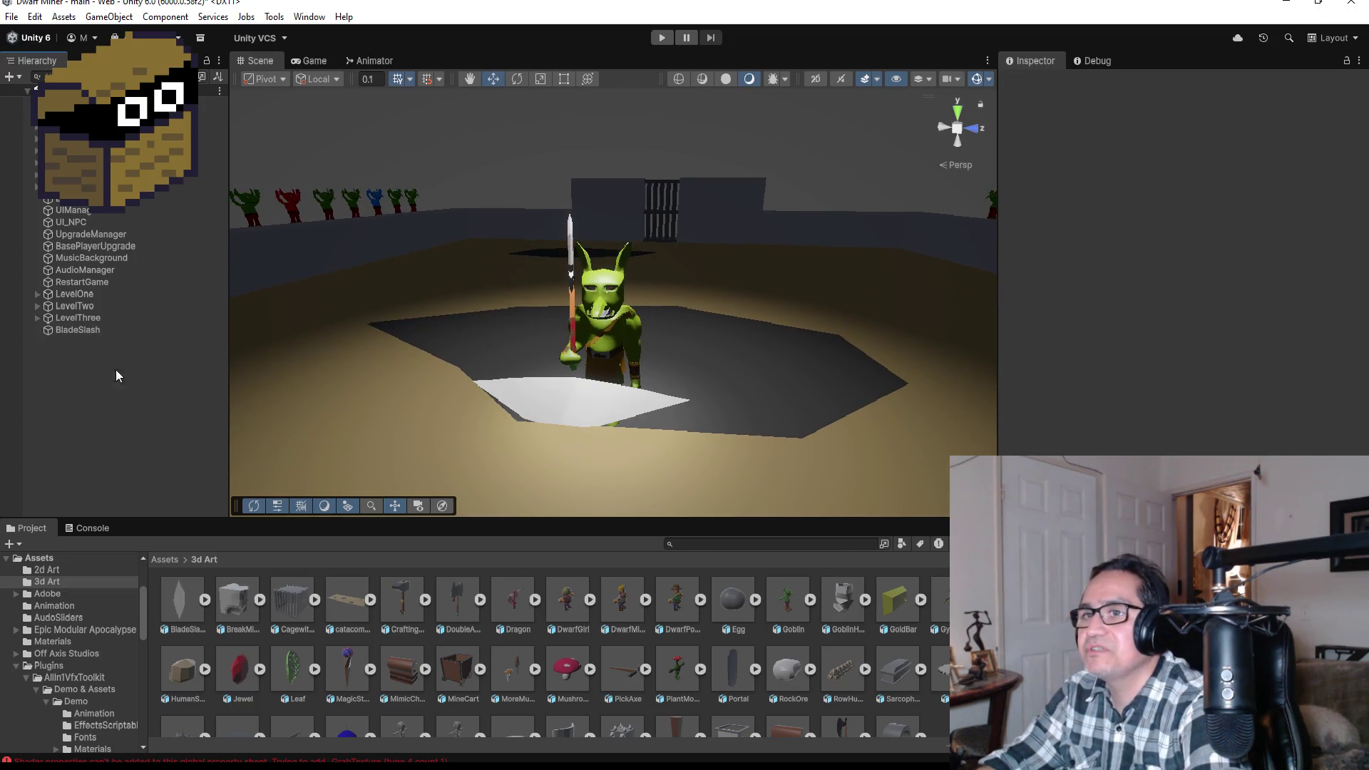
left_click(78, 329)
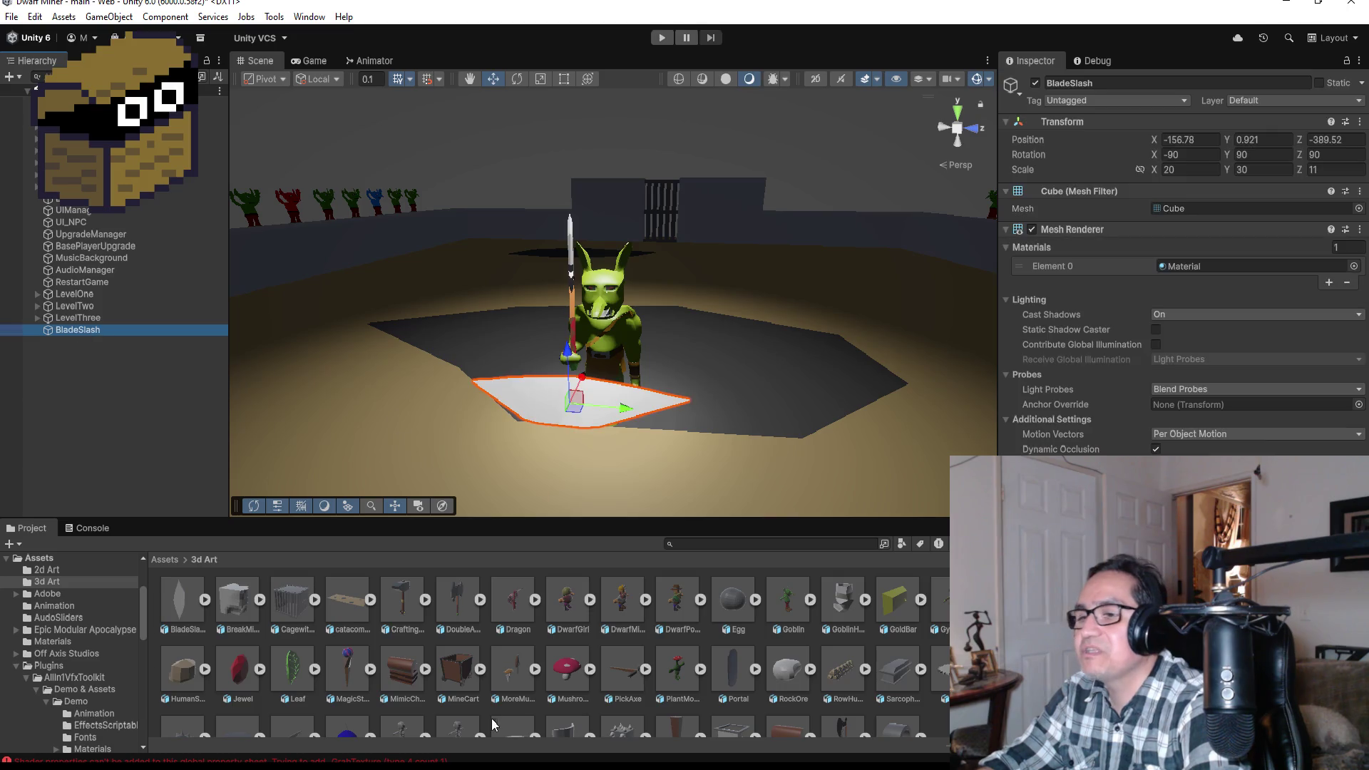
left_click(161, 559)
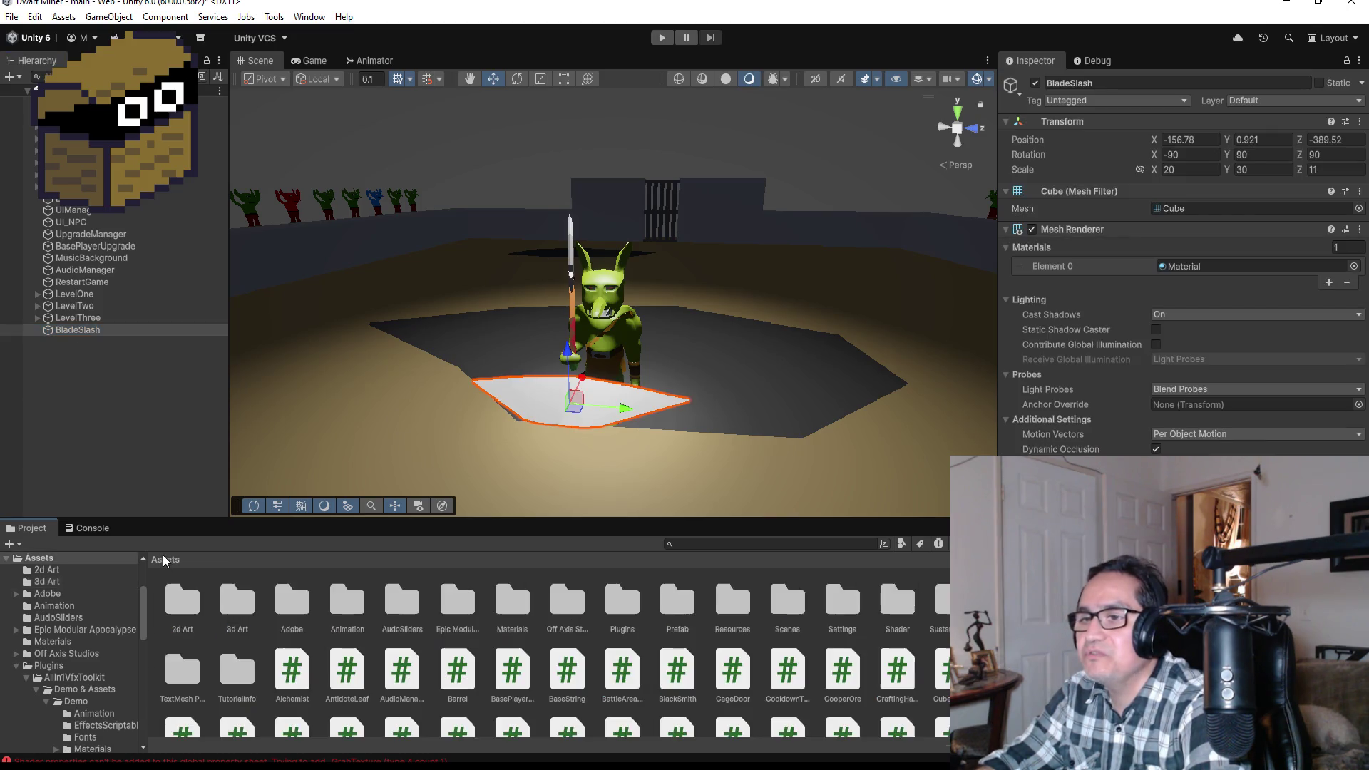
left_click(402, 607)
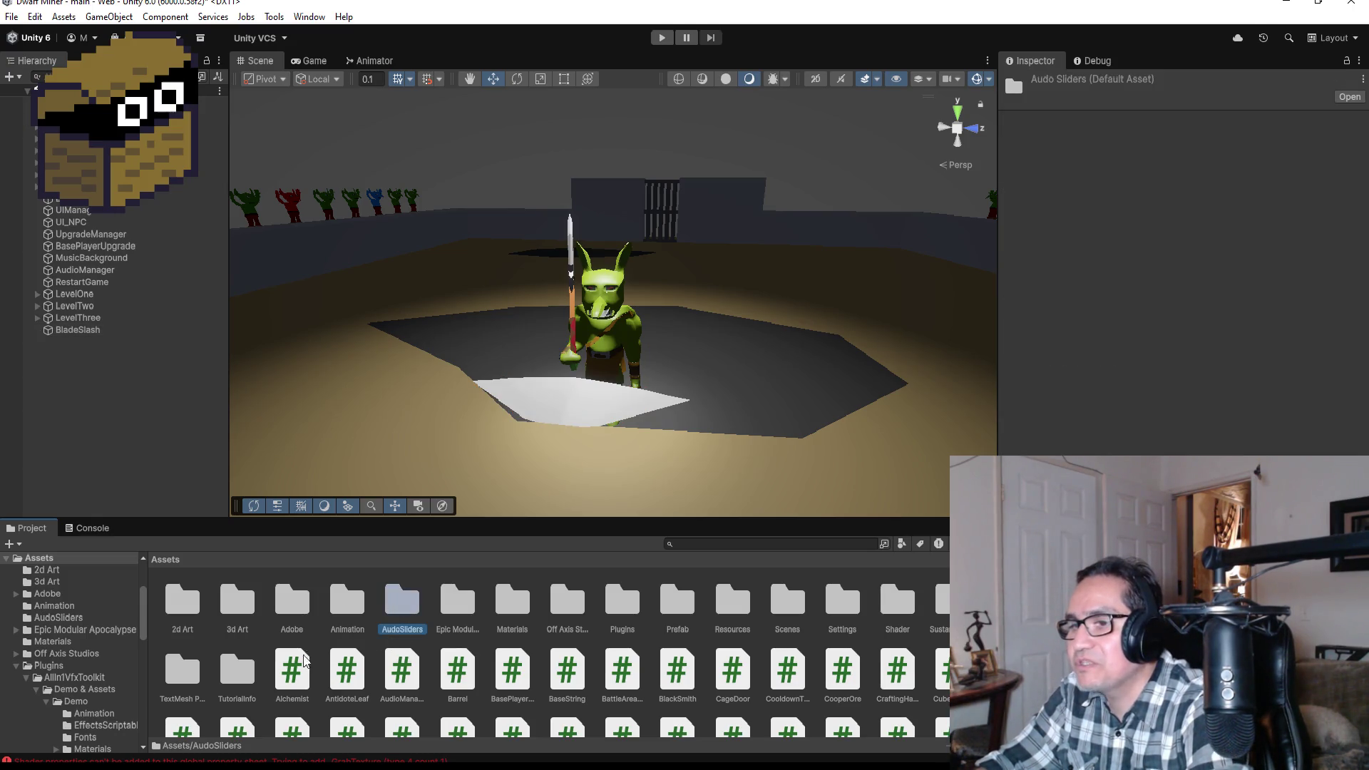
left_click(621, 606)
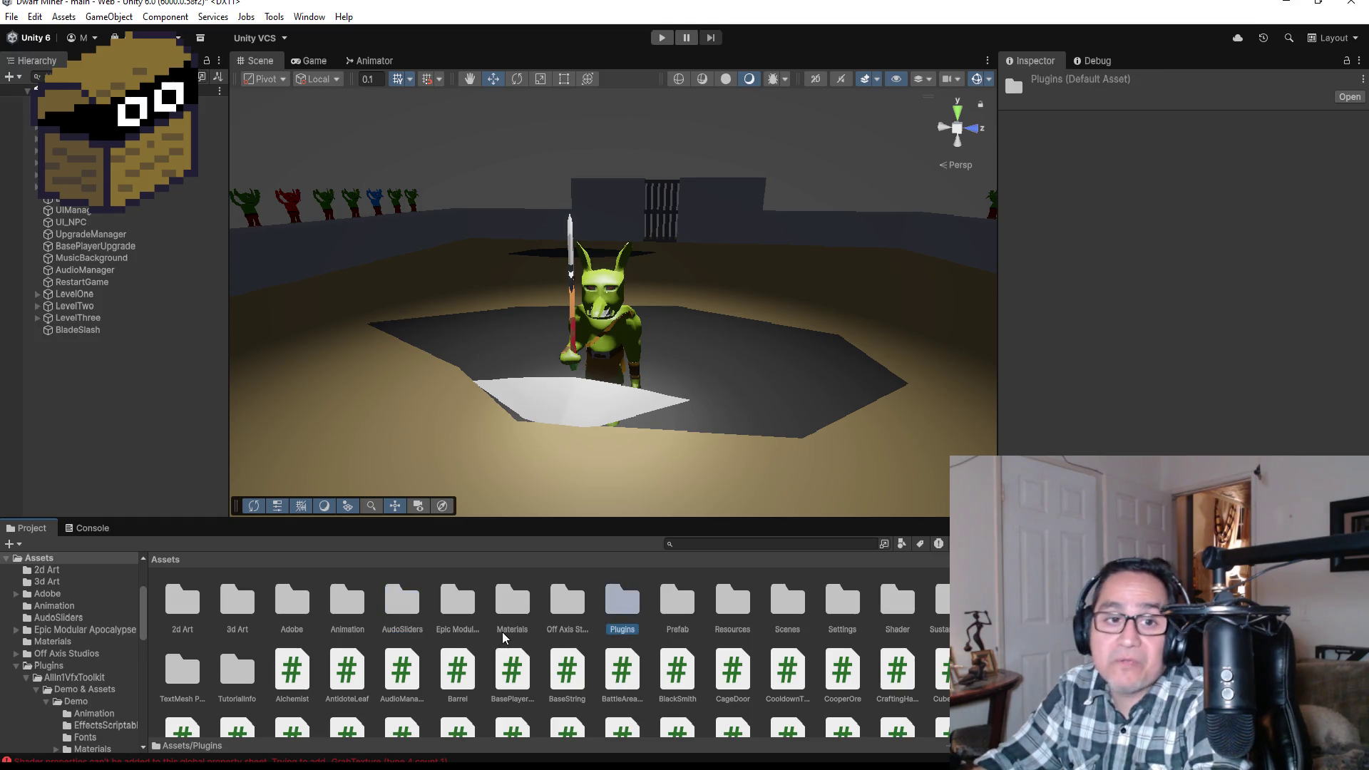
left_click(455, 614)
left_click(519, 612)
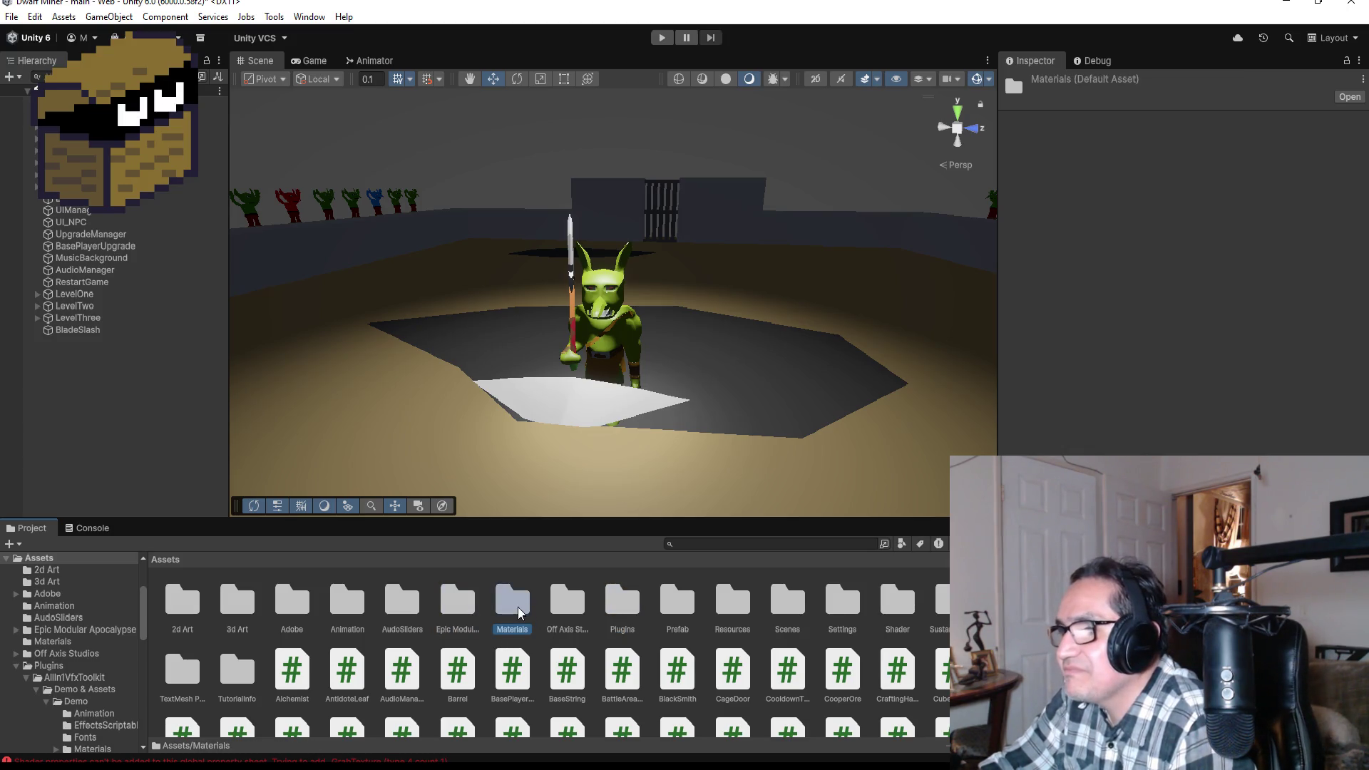
double_click(520, 613)
left_click_drag(254, 610, 578, 403)
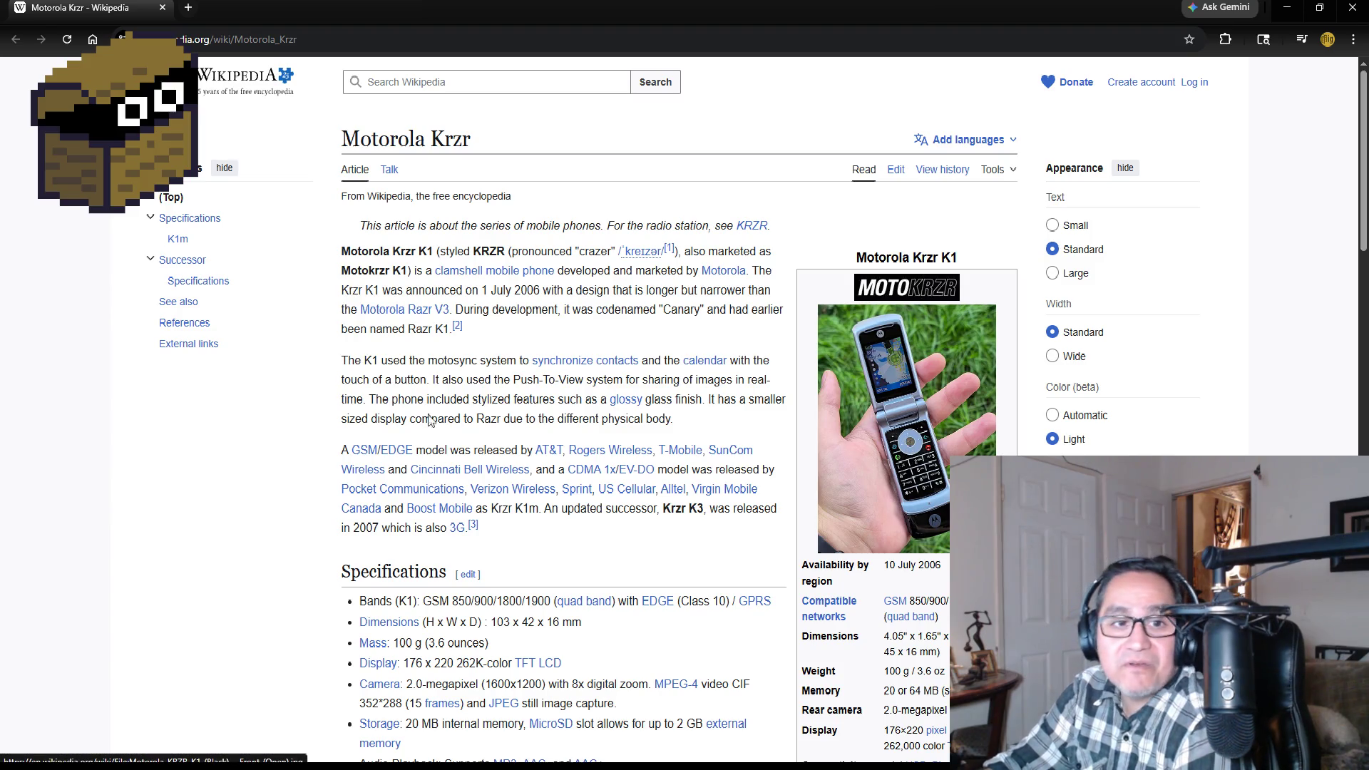
- Scroll through the Motorola Krzr article, then bring up Wikipedia search suggestions
scroll(283, 512, "down", 3)
scroll(285, 511, "up", 3)
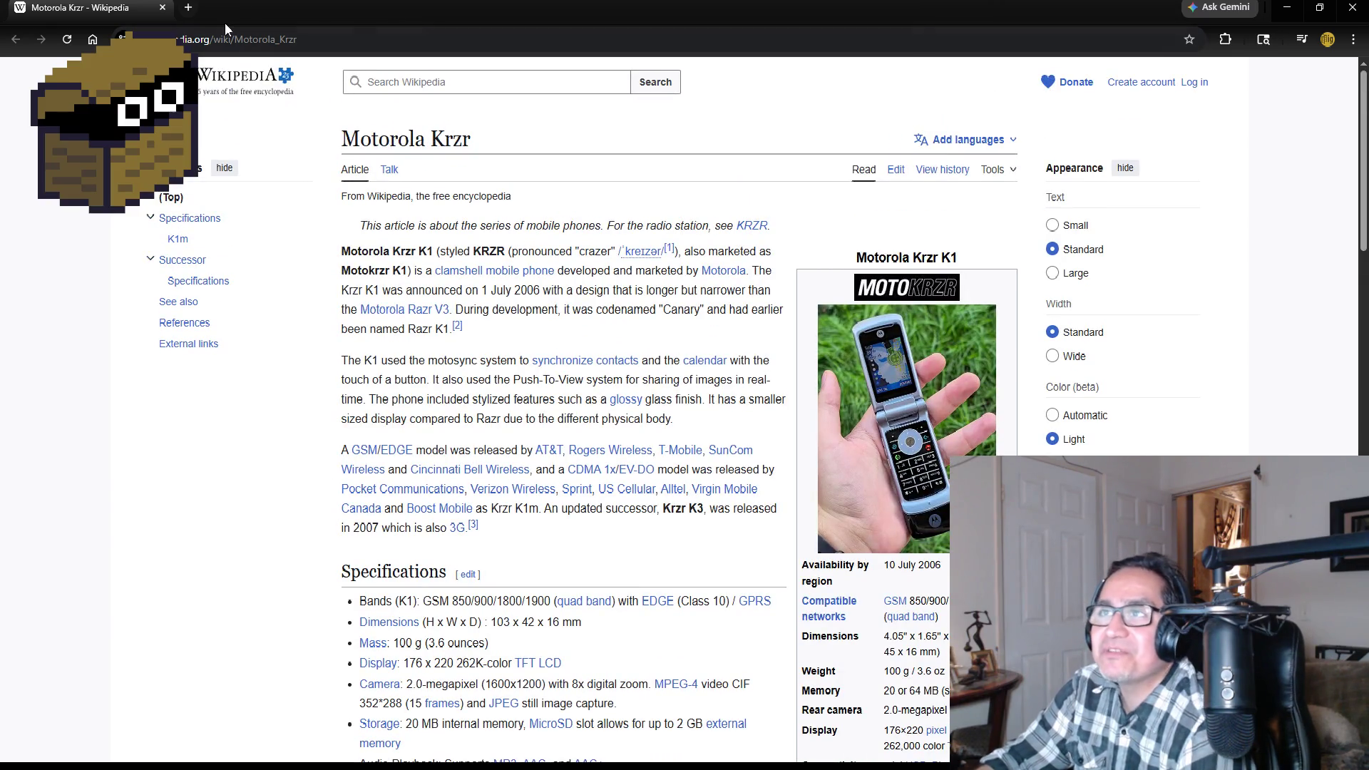
left_click(432, 78)
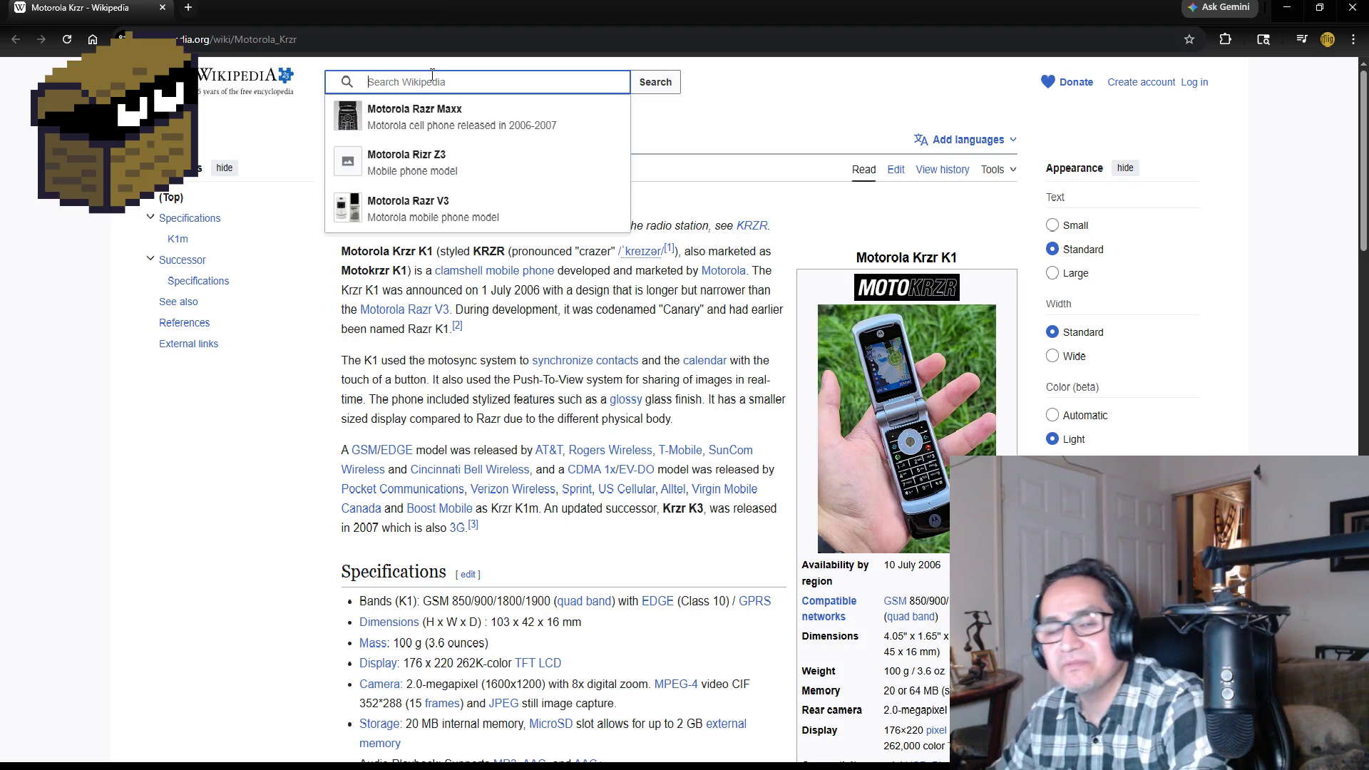
- Pick Motorola Razr Maxx from the Wikipedia search suggestions
type("moto")
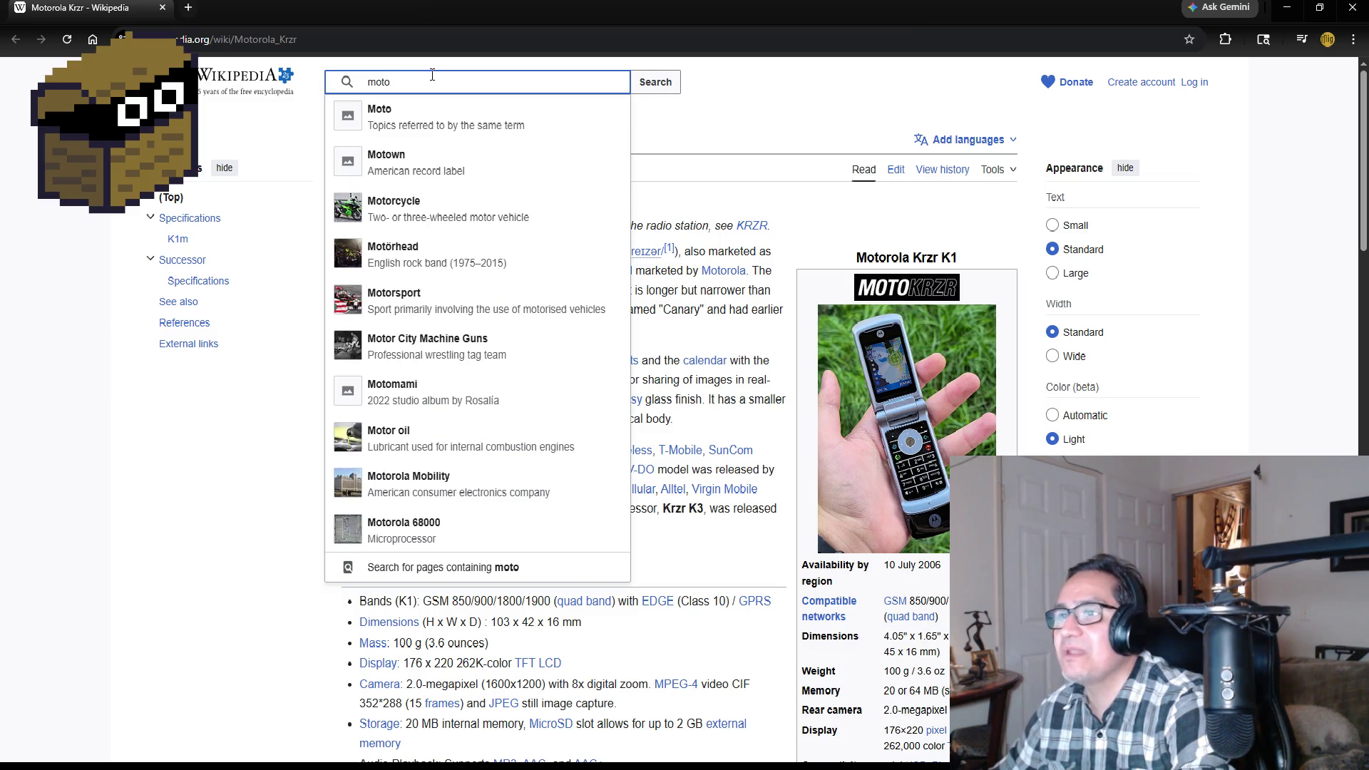
key("BackSpace")
key("BackSpace")
key("BackSpace")
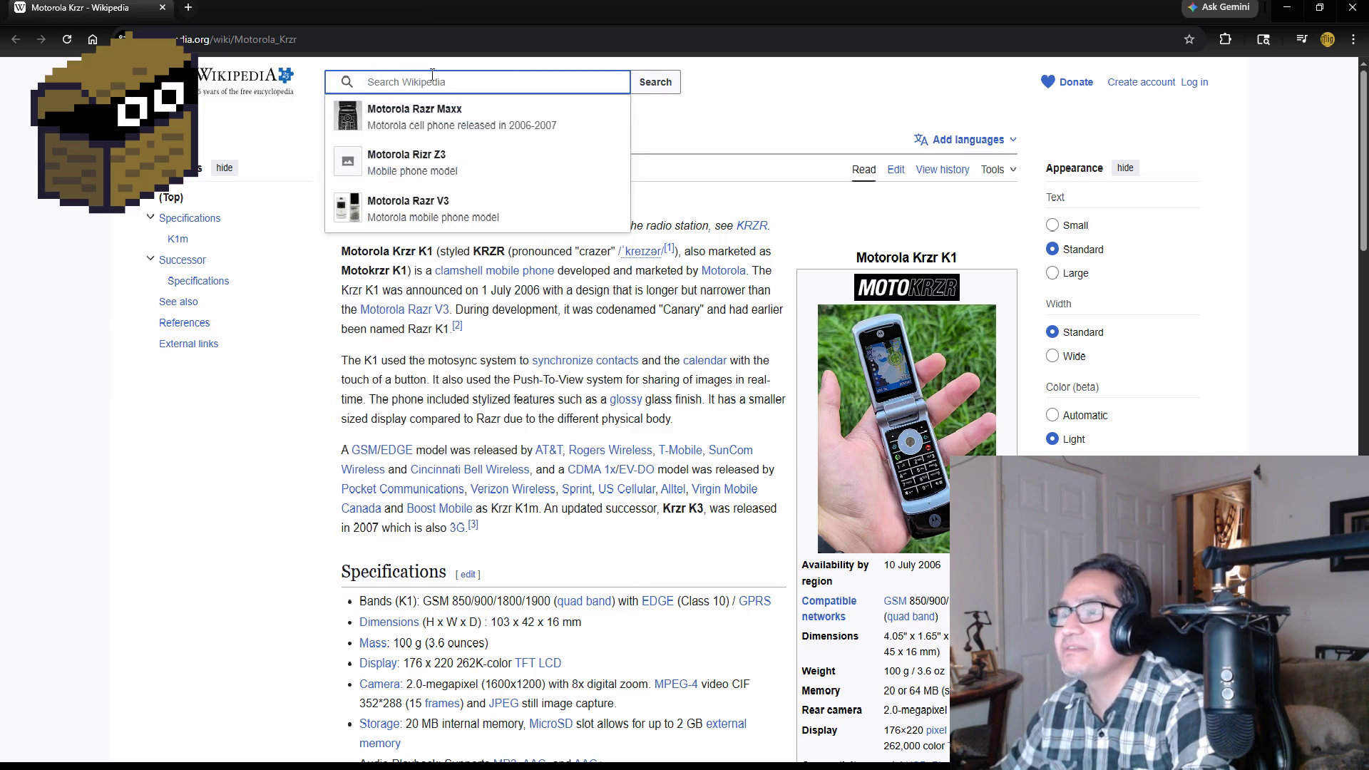
left_click(223, 484)
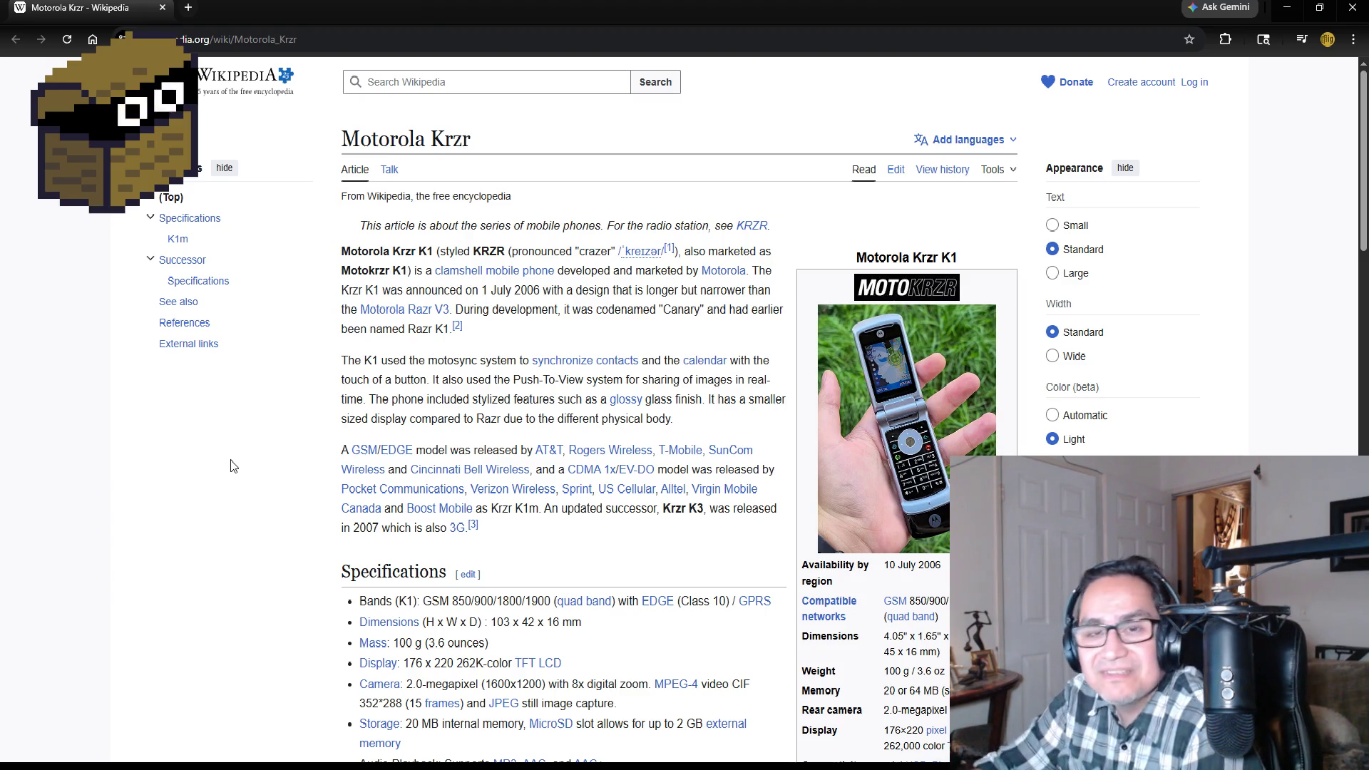
left_click(460, 84)
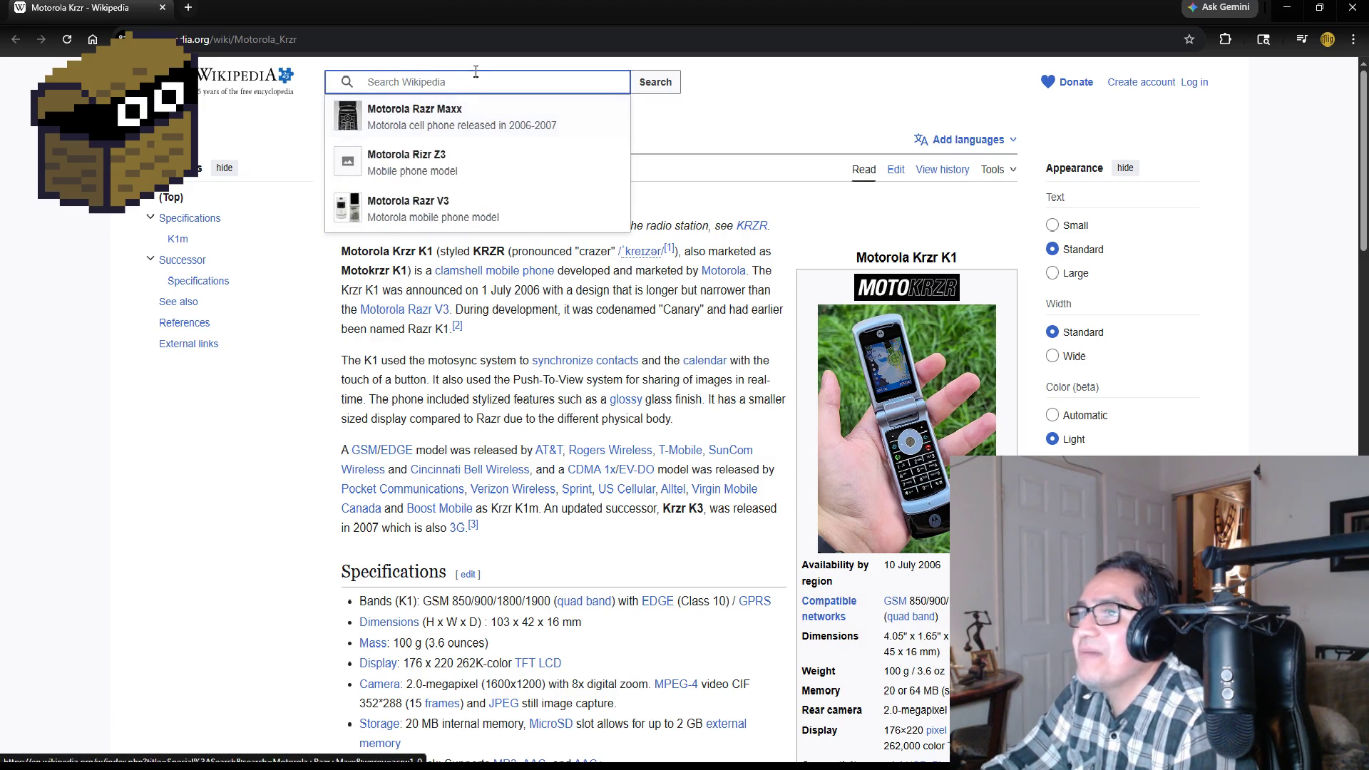
left_click(414, 117)
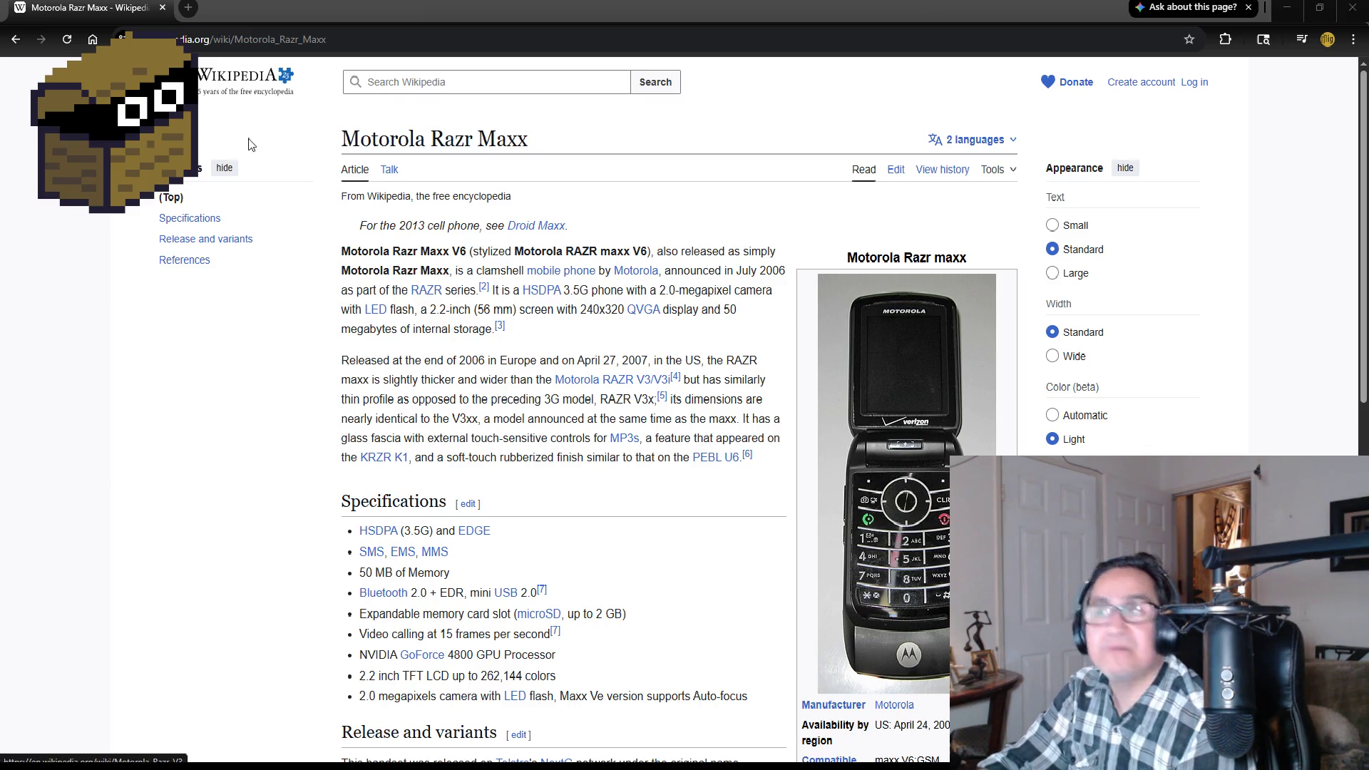
- Search Wikipedia for 'Samsung cell old'
left_click(398, 79)
type("Sa")
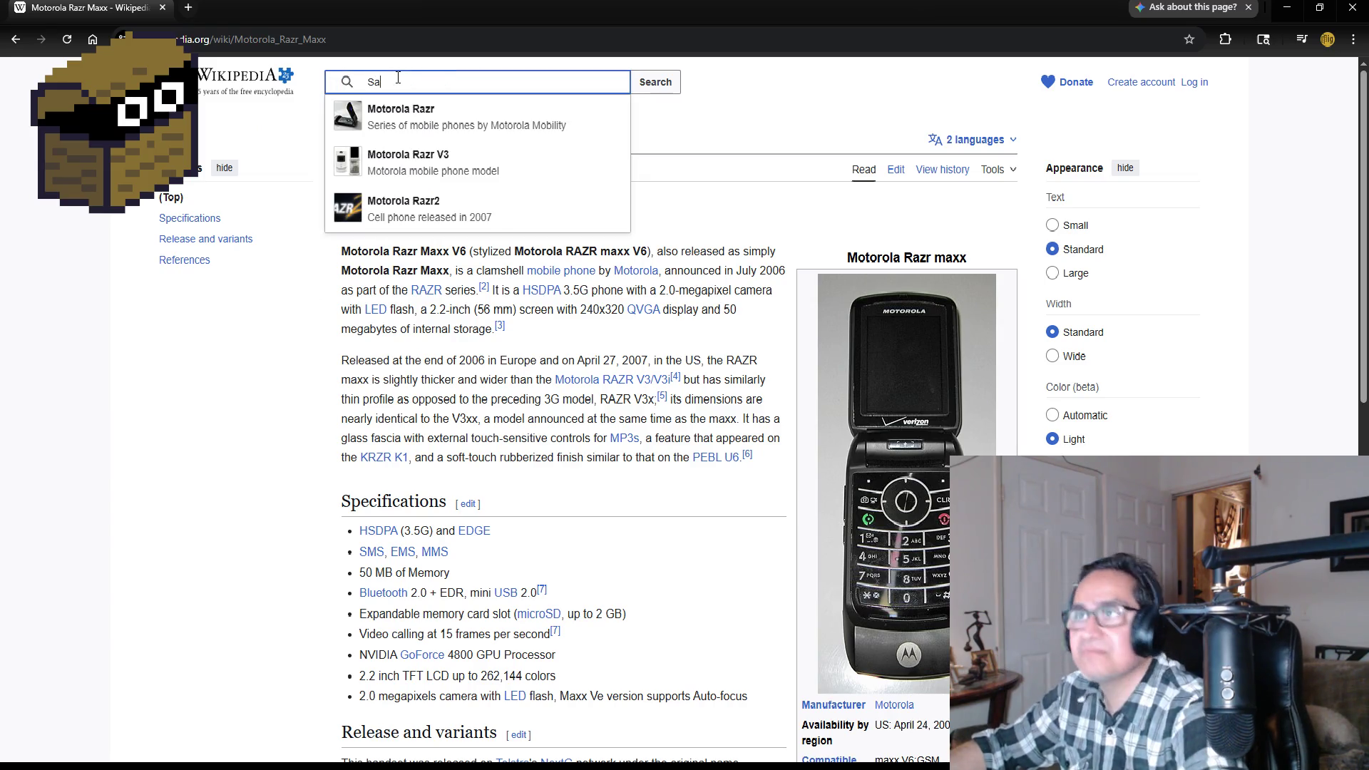
type("mn")
key("BackSpace")
type("sung cell old")
key("Return")
- Scroll through the search results, then close the browser to return to Unity
scroll(417, 418, "down", 1)
scroll(417, 418, "down", 7)
scroll(421, 480, "down", 9)
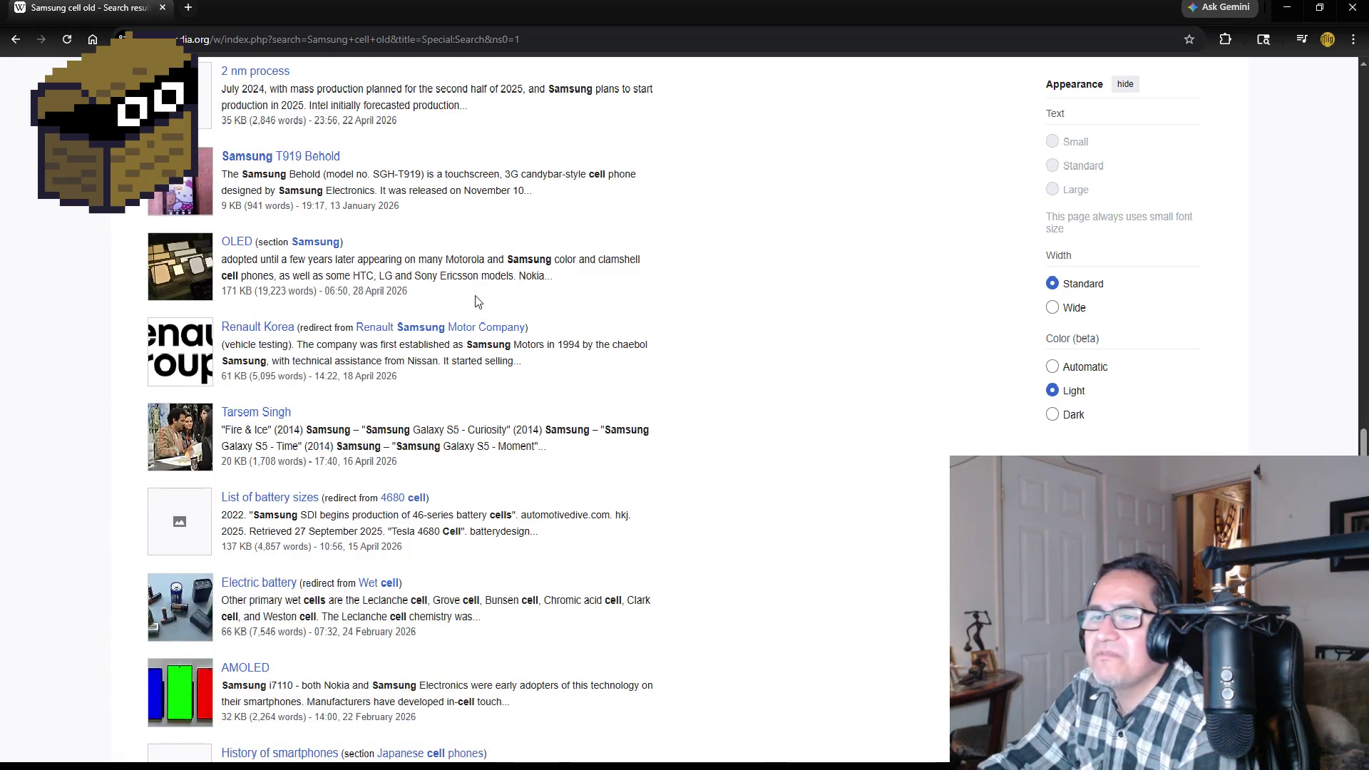
scroll(421, 297, "up", 17)
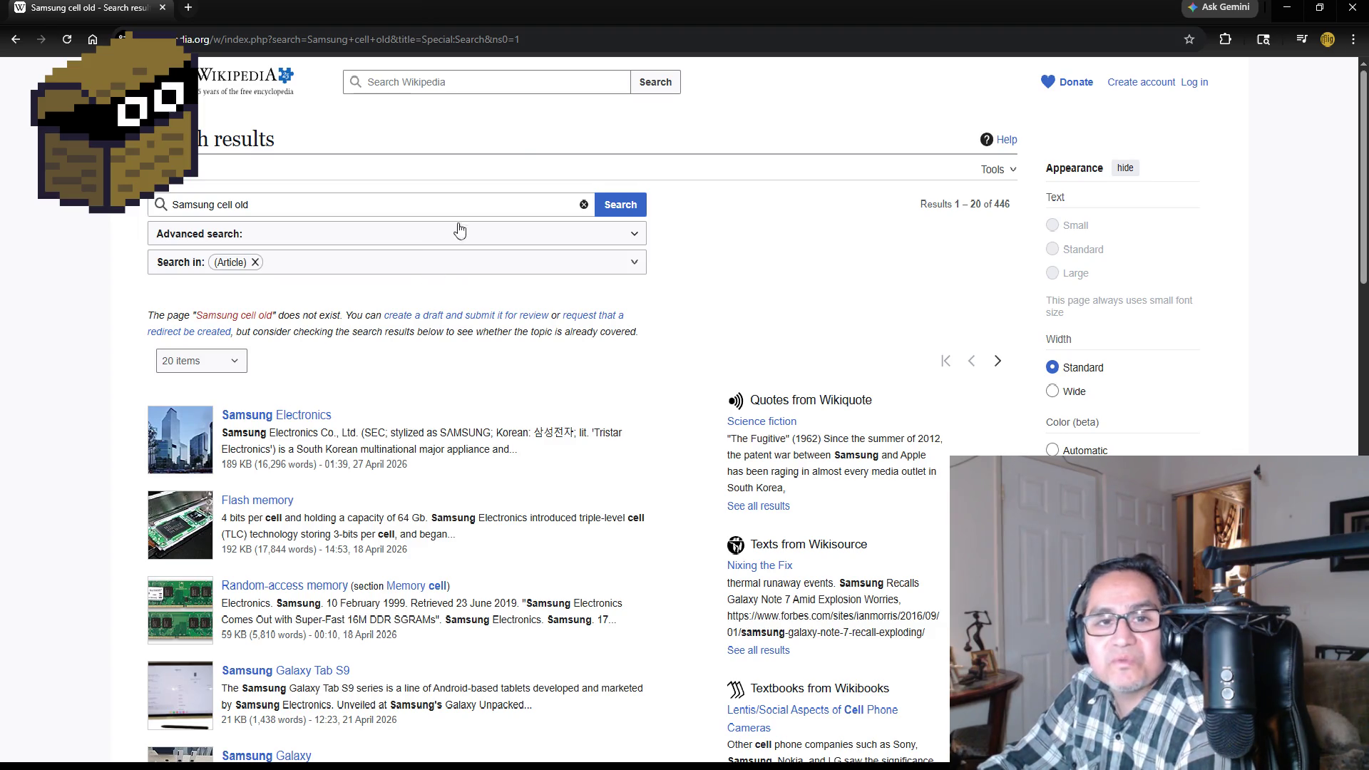
left_click(1362, 9)
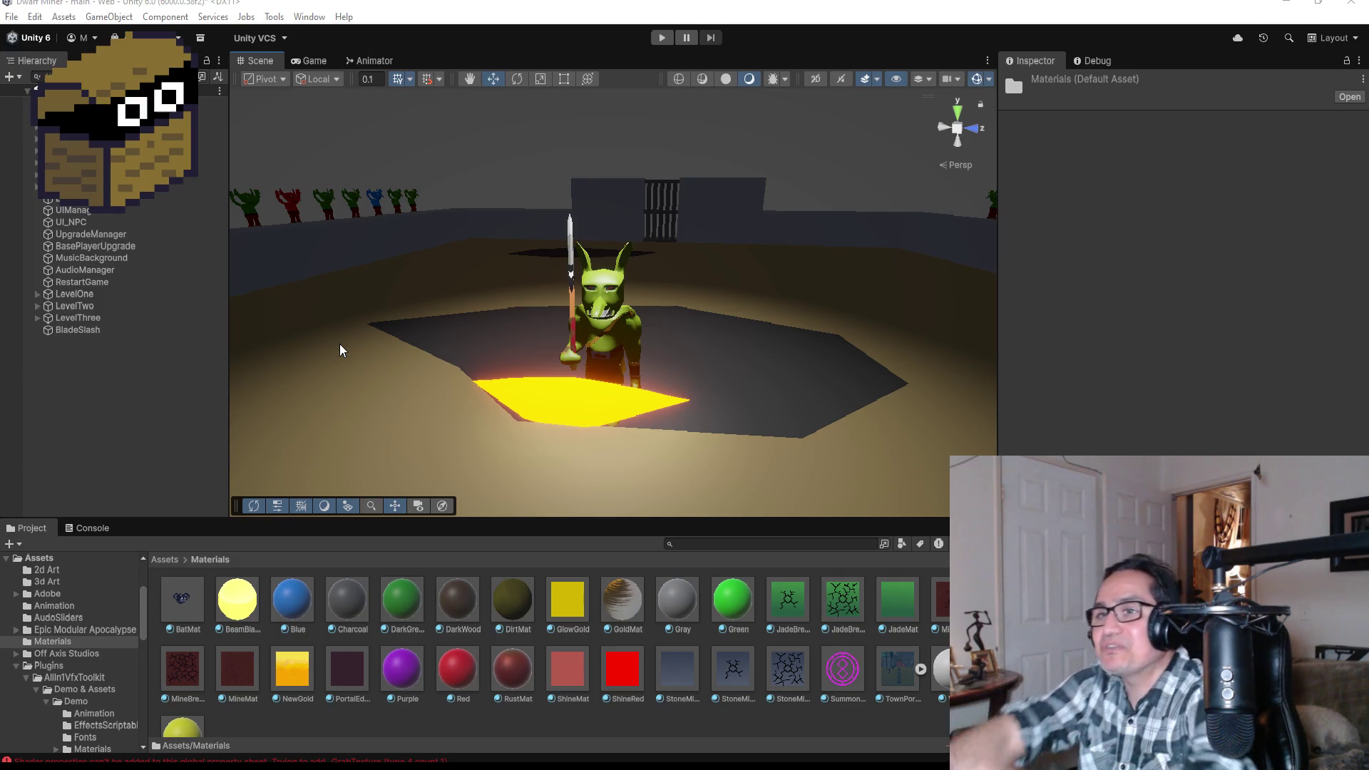
scroll(296, 698, "down", 1)
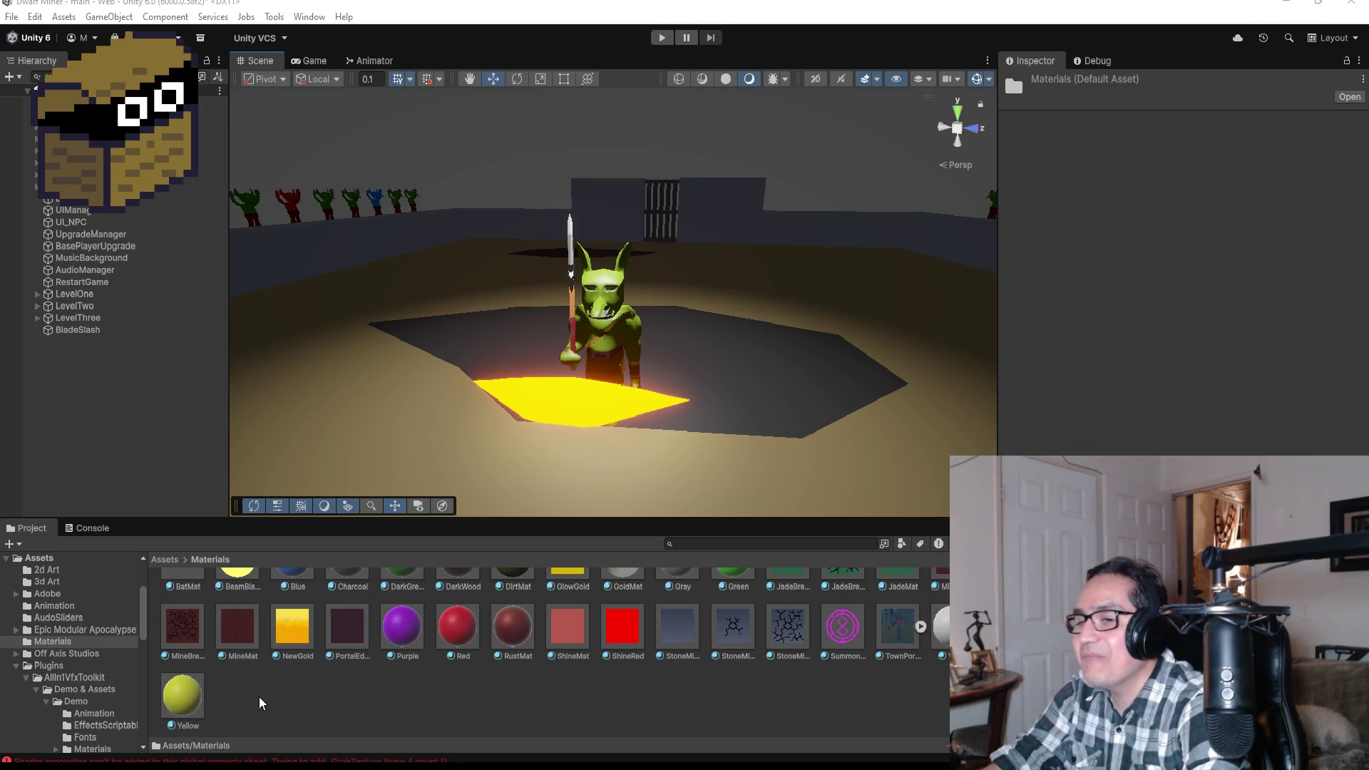
right_click(261, 704)
mouse_move(348, 257)
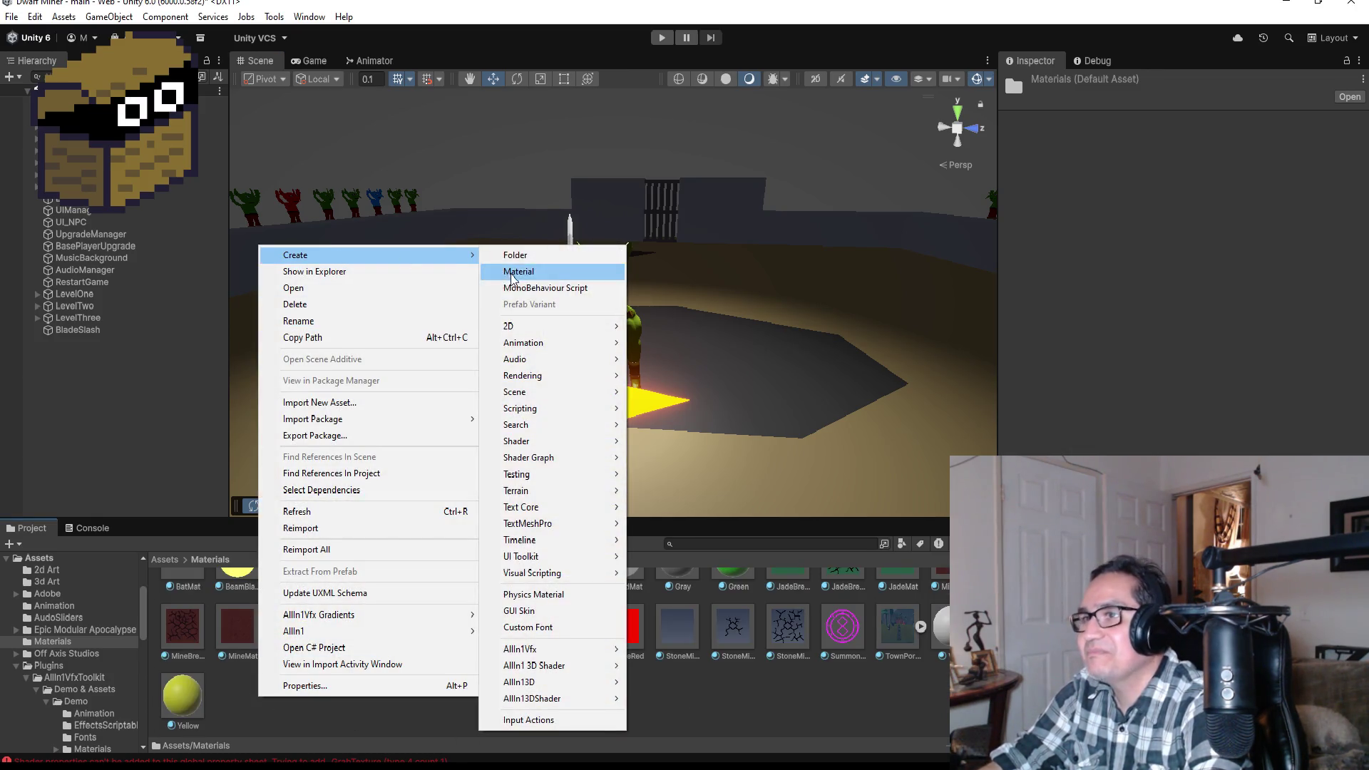
left_click(518, 271)
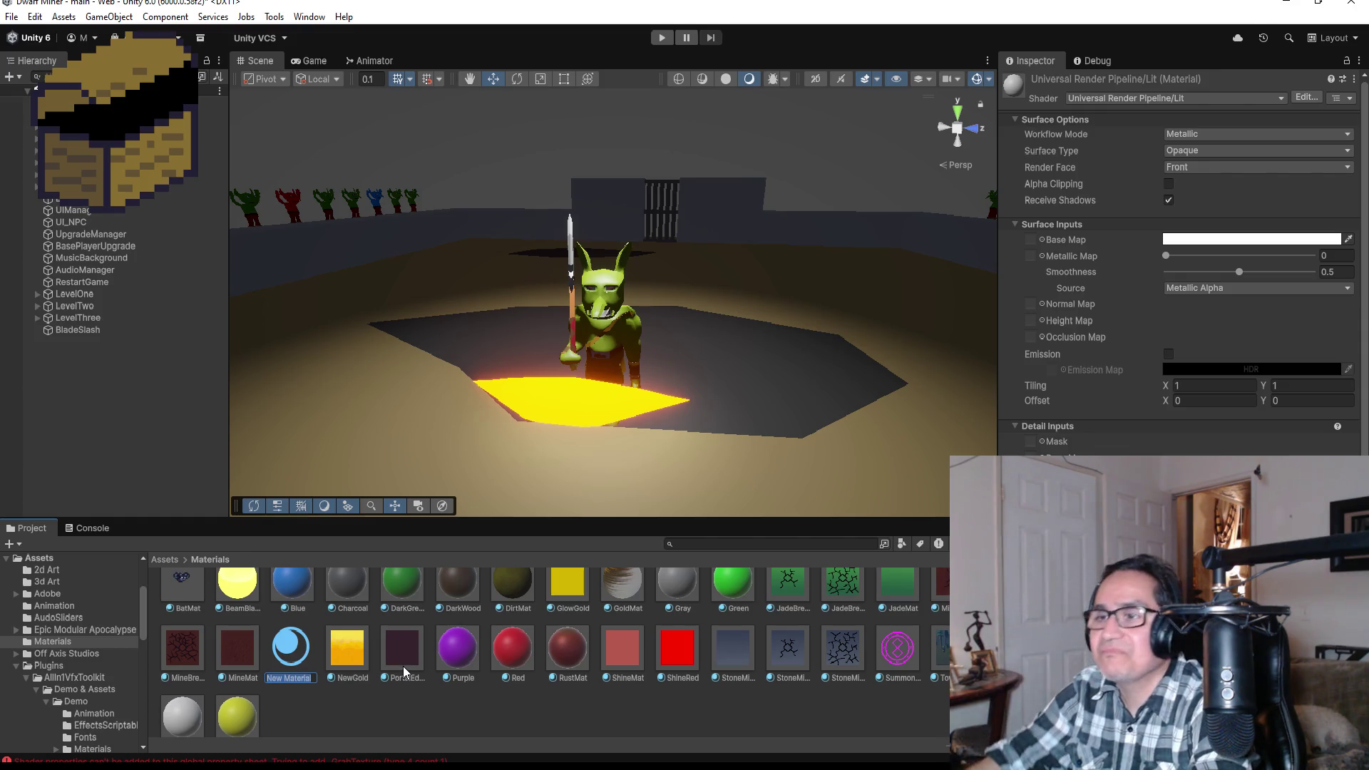
key("Return")
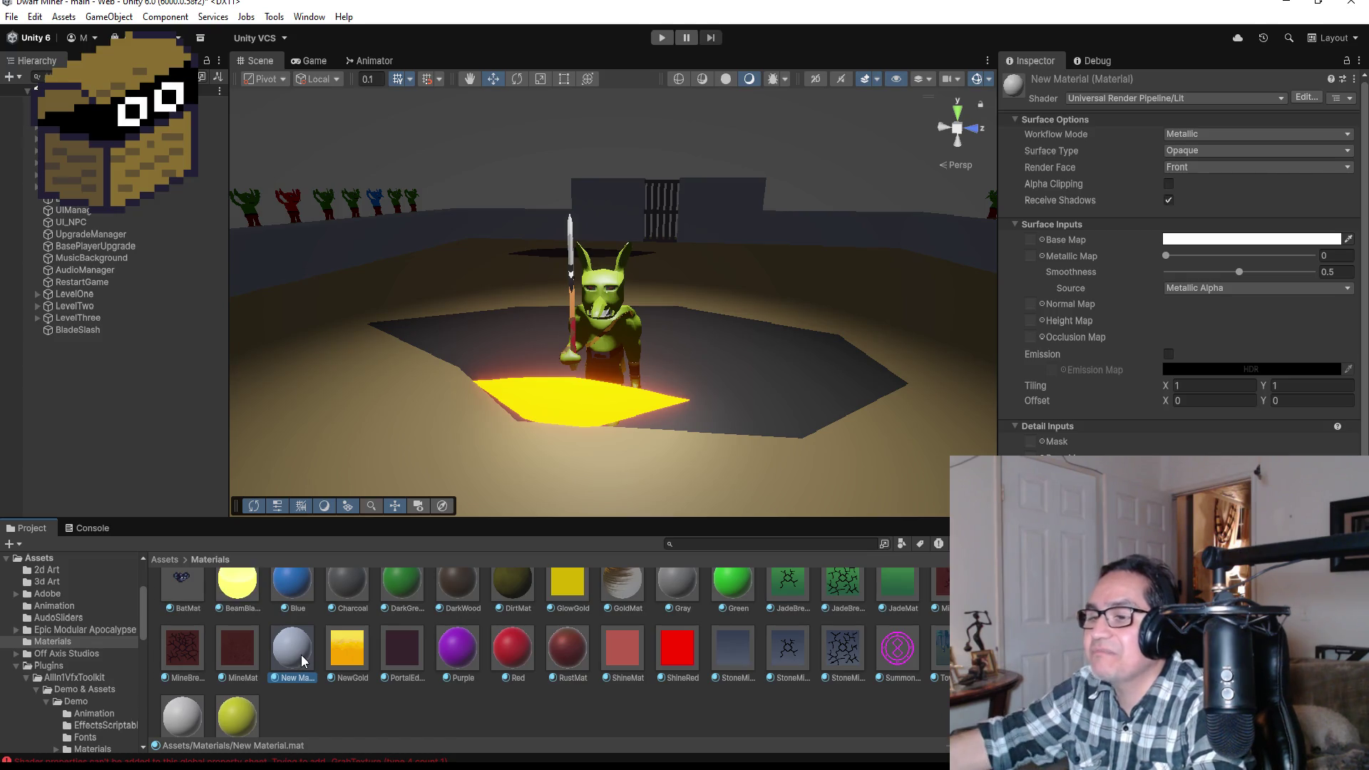
key("Delete")
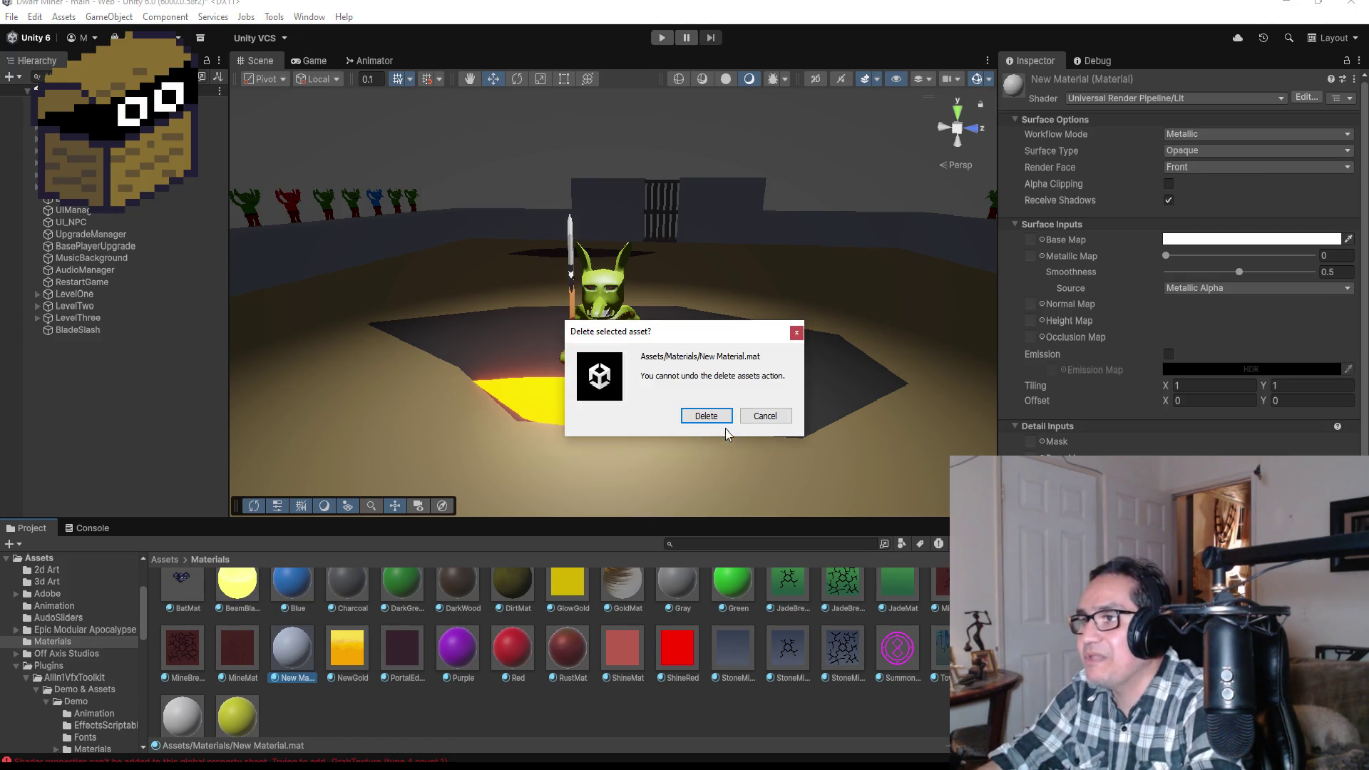
left_click(706, 417)
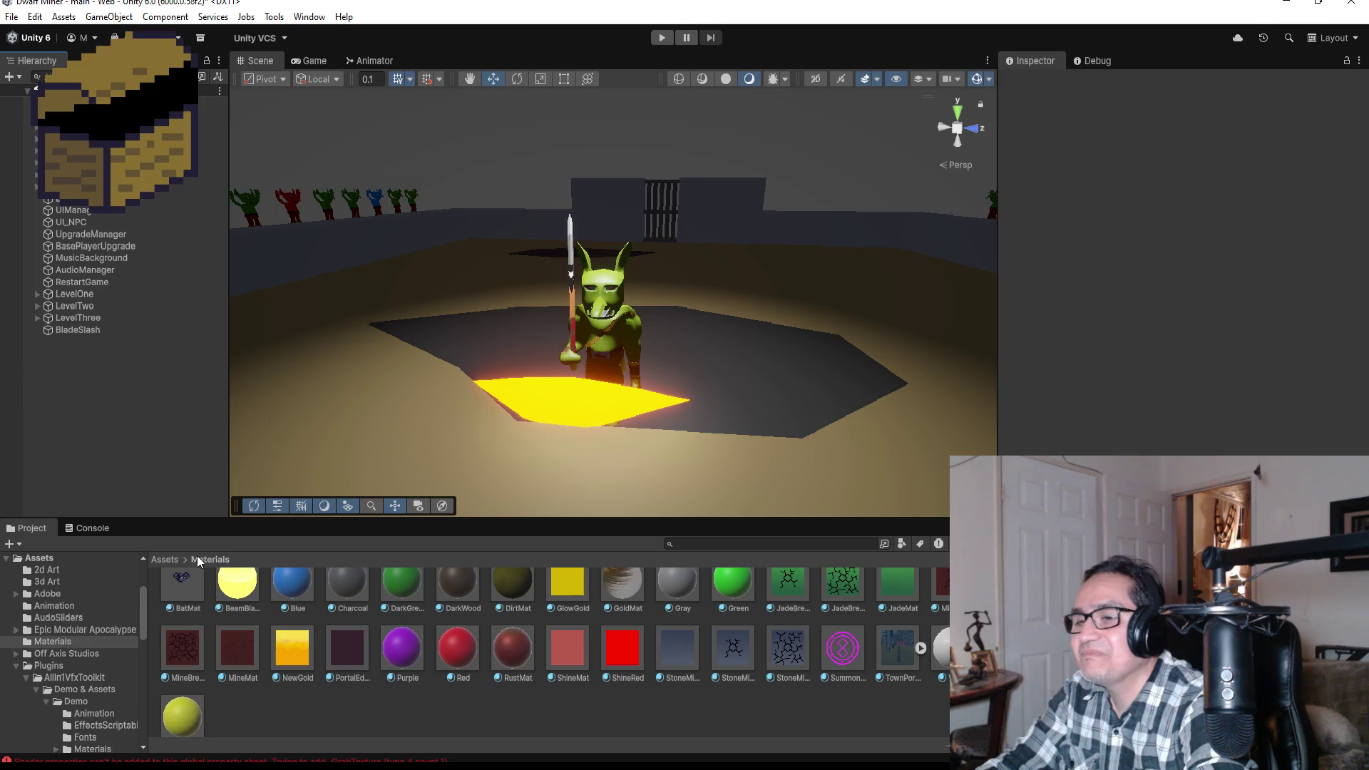
- Add a Particle System to the scene, keeping its default name
left_click(88, 332)
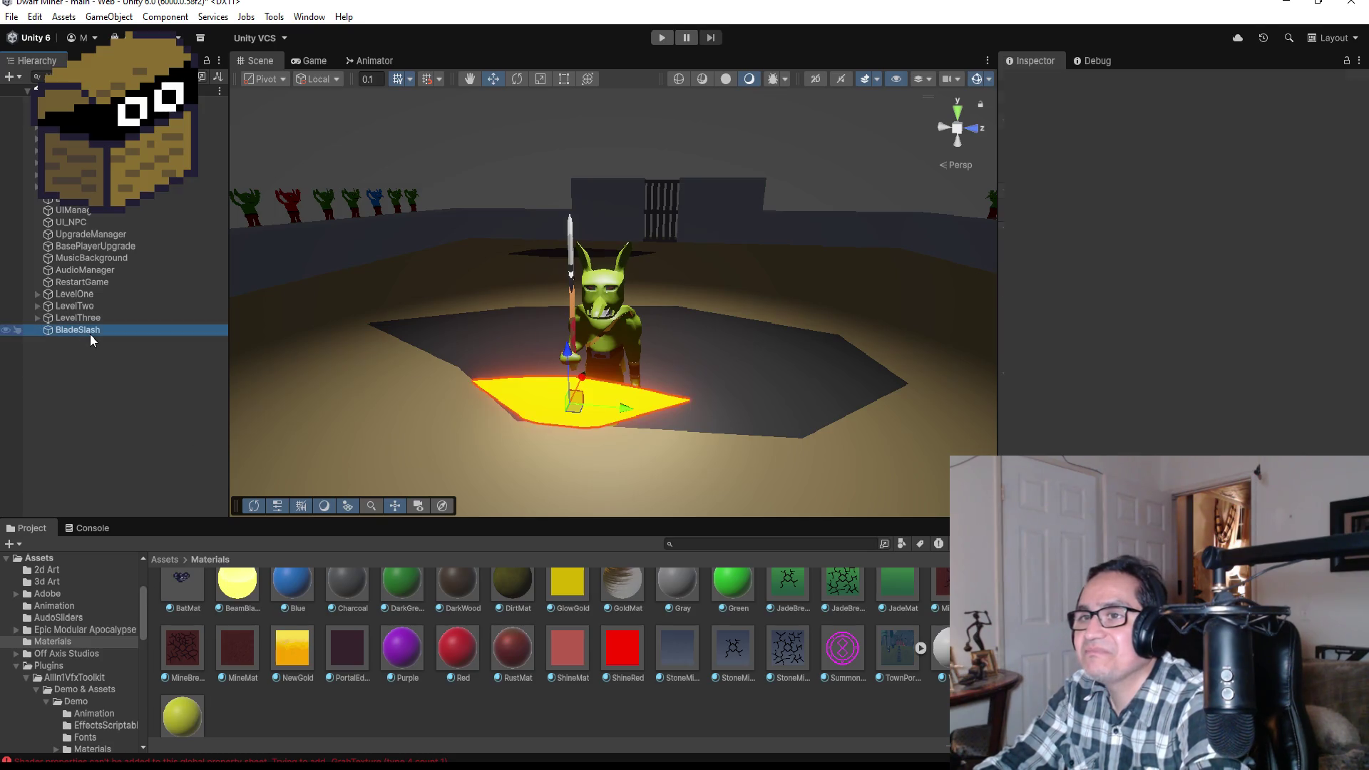
right_click(121, 367)
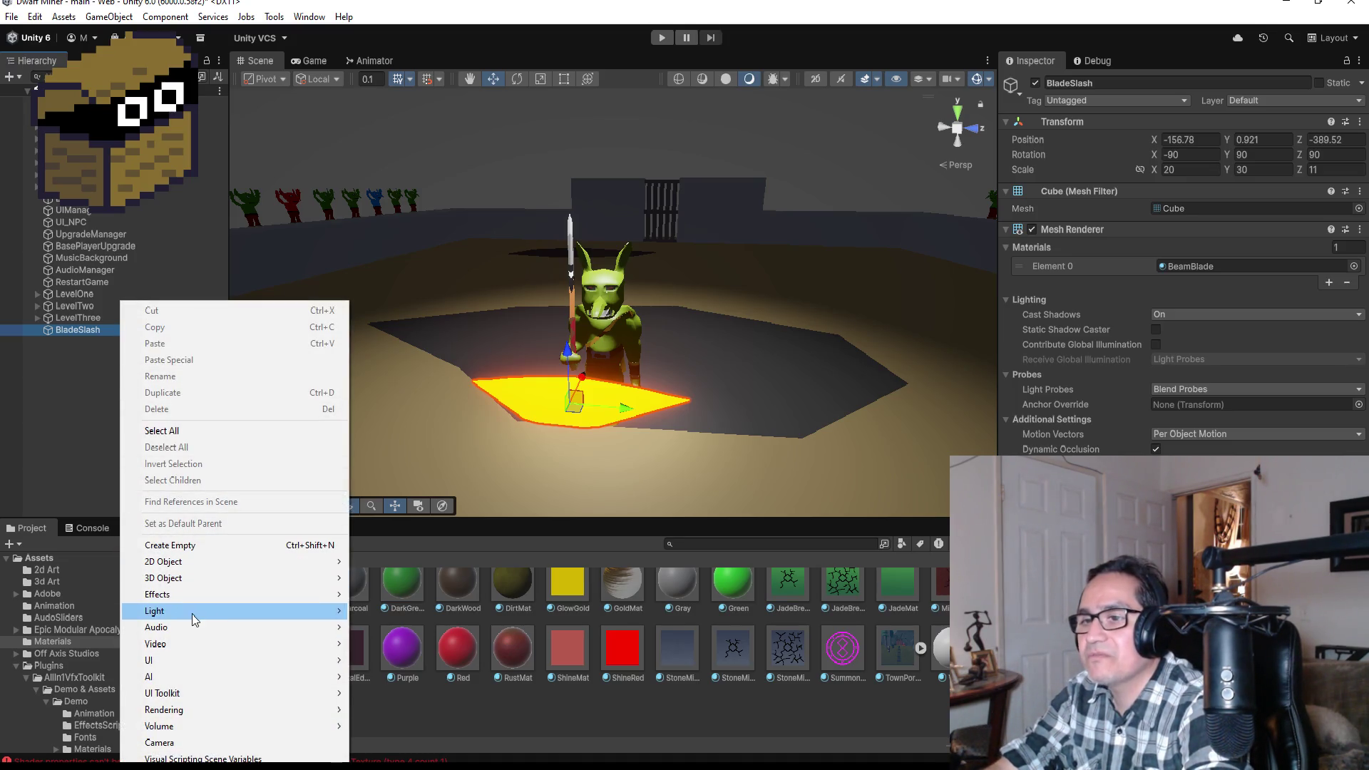
mouse_move(204, 625)
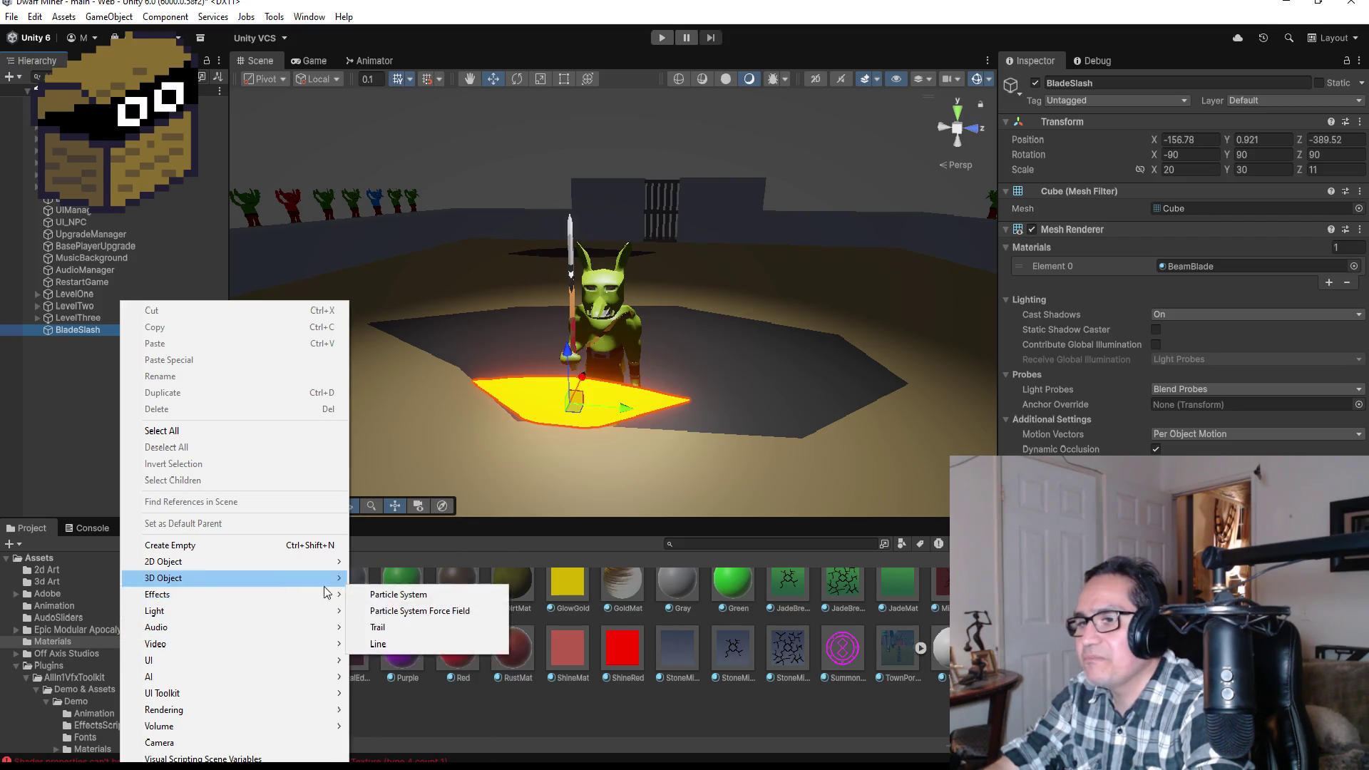
left_click(393, 594)
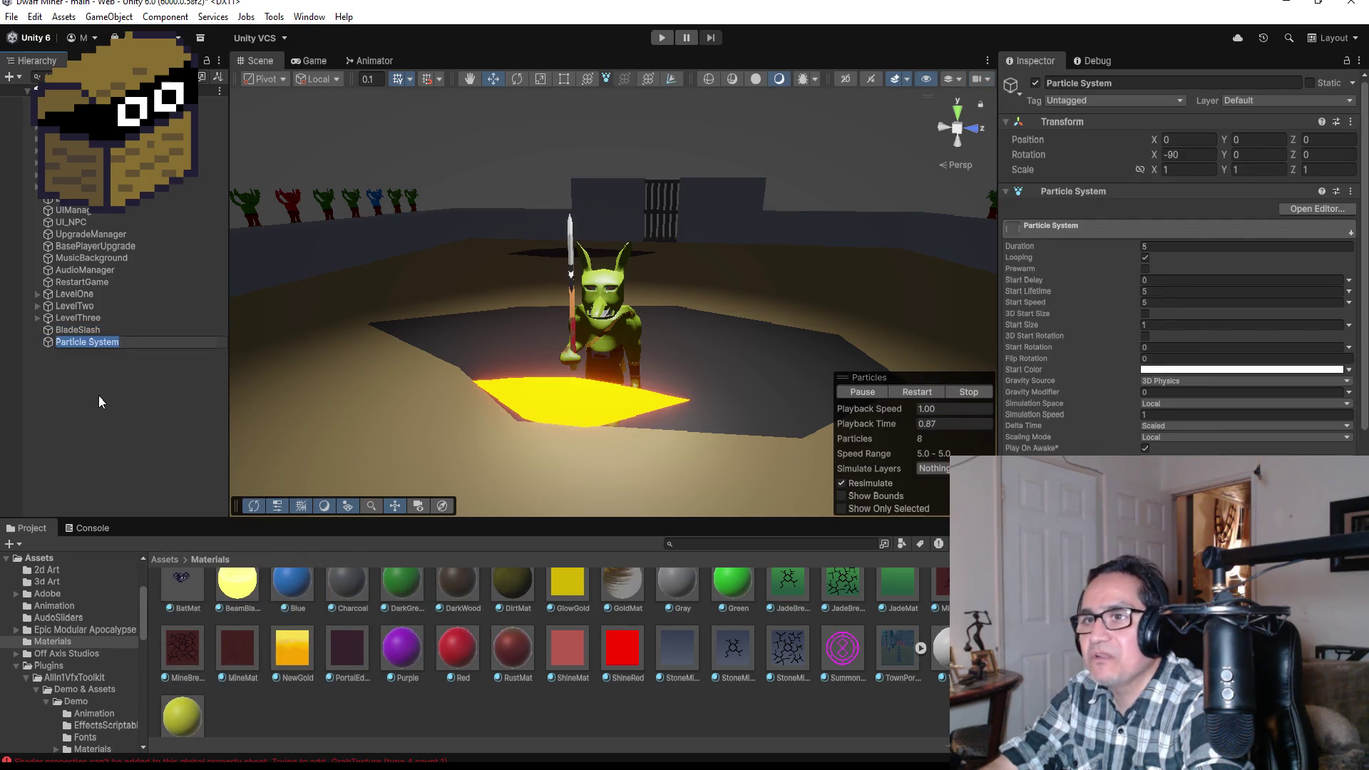
left_click(103, 342)
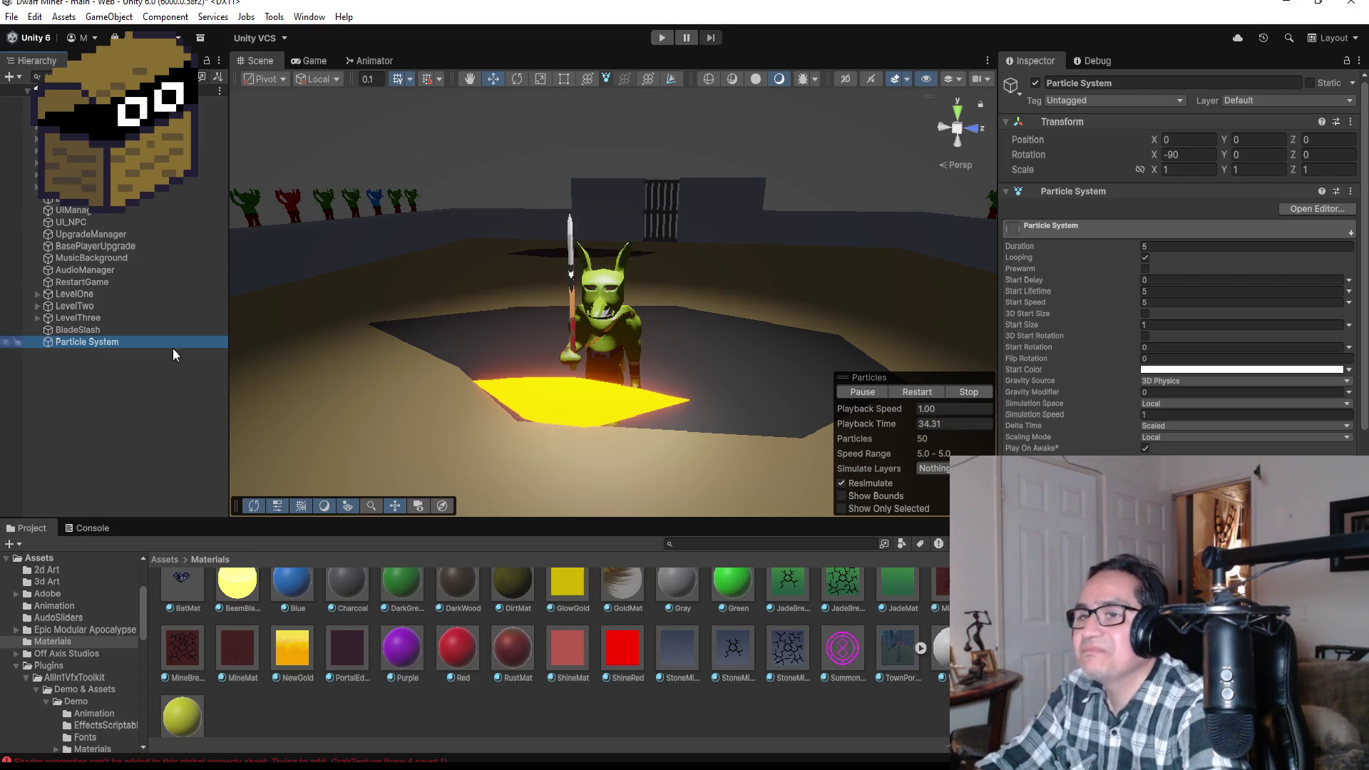
- Reselect the Particle System, then show BladeSlash's Transform in the Inspector
left_click(124, 361)
left_click(111, 340)
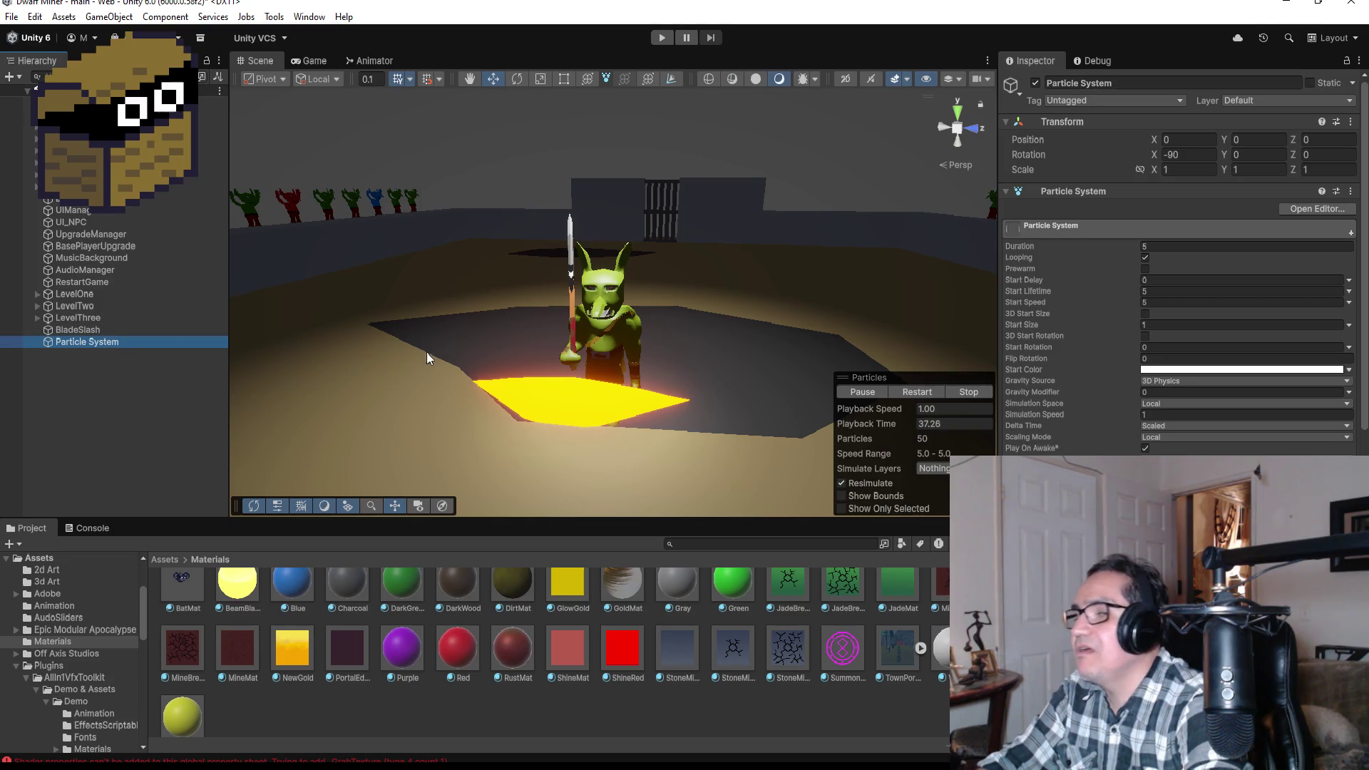
left_click(78, 329)
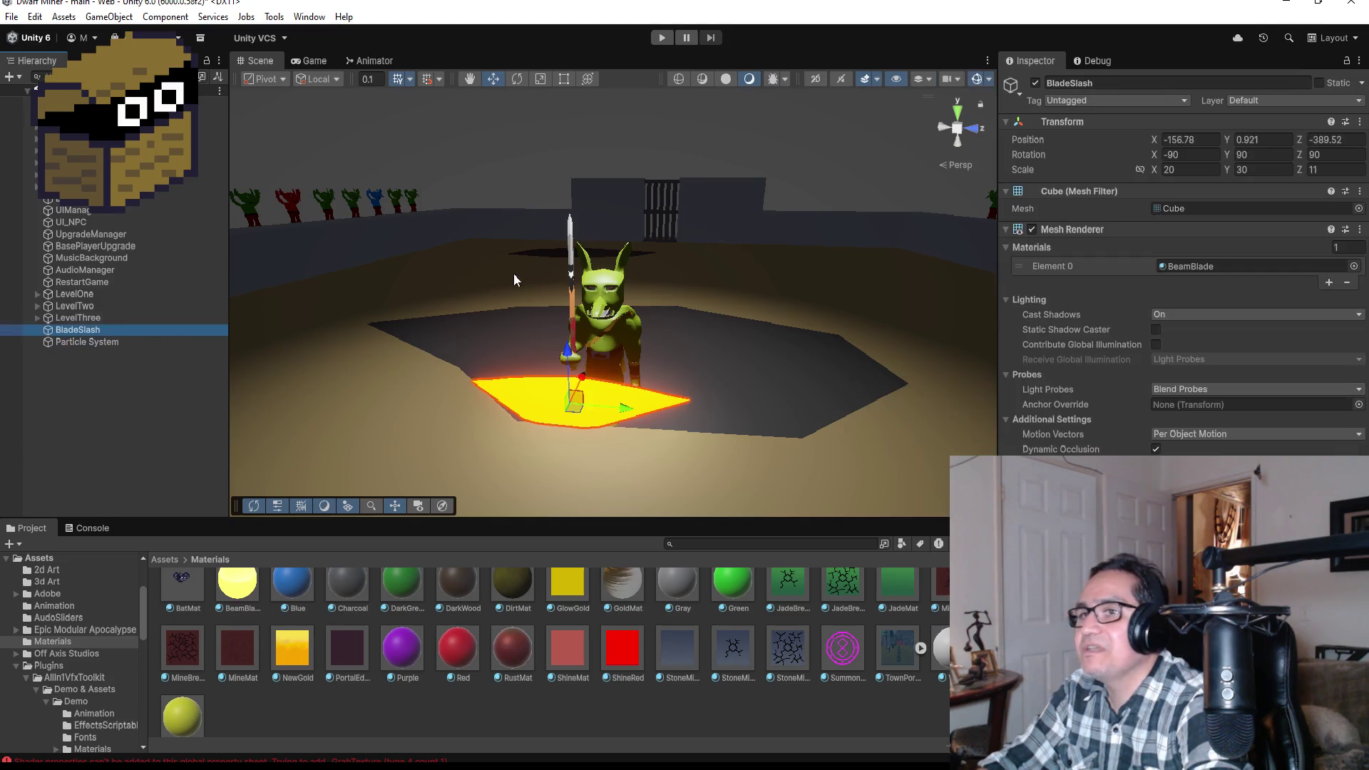
- Copy BladeSlash's Transform position and paste it onto the Particle System
left_click(1360, 121)
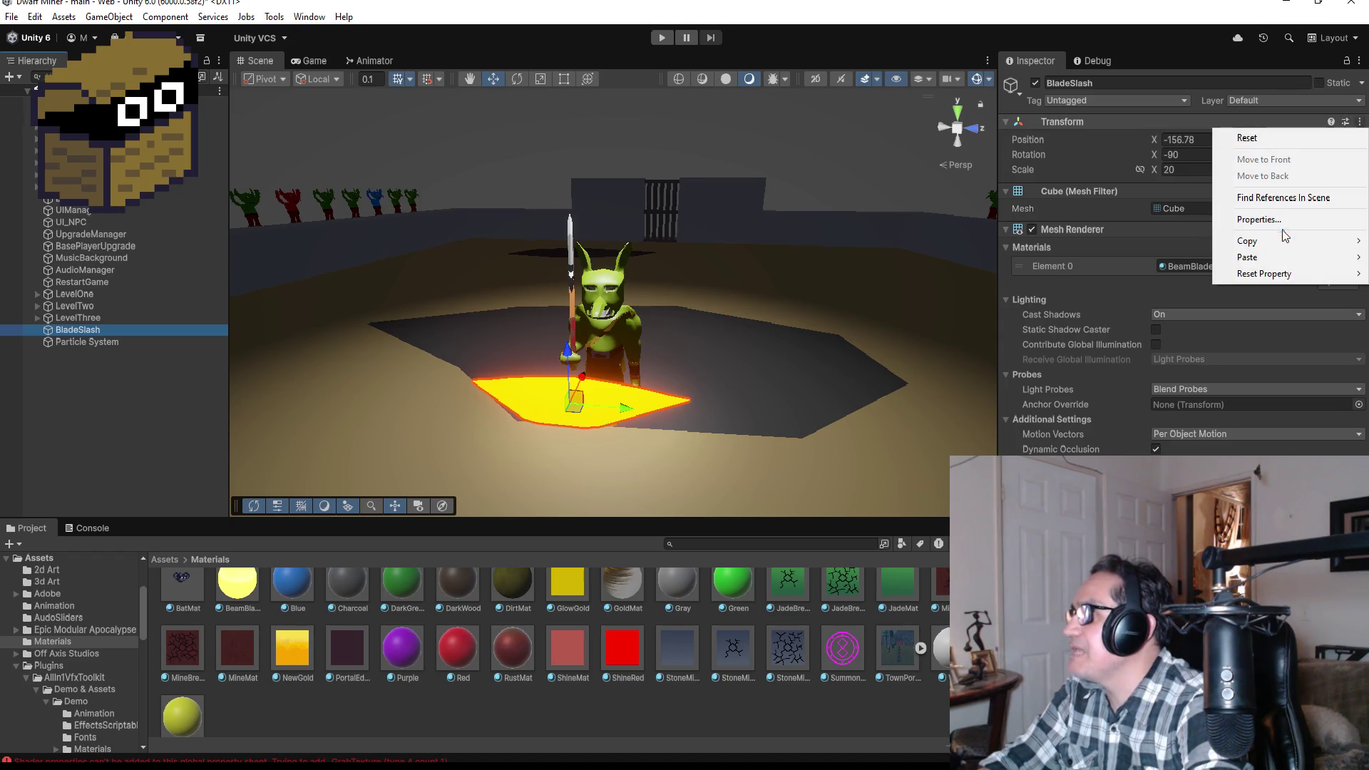
mouse_move(1277, 248)
left_click(1172, 243)
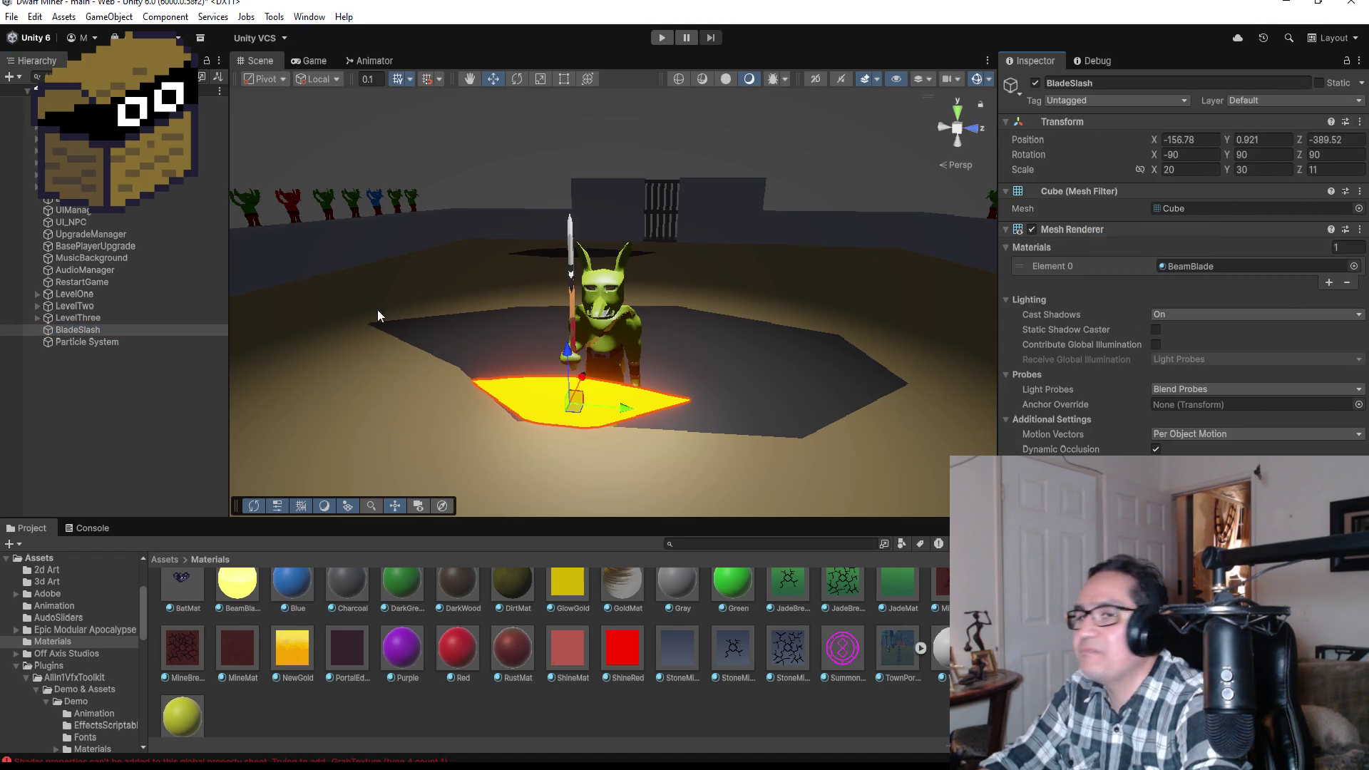
left_click(128, 343)
left_click(1350, 122)
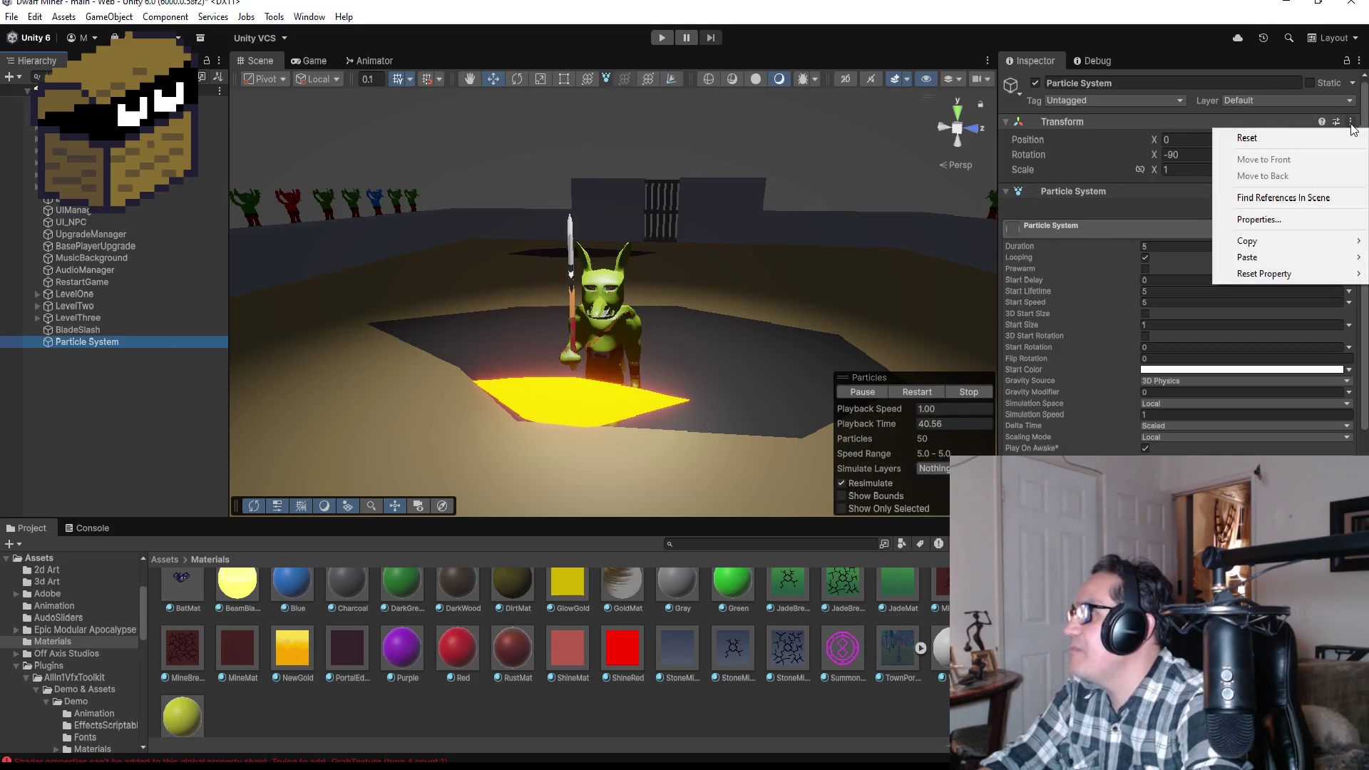
mouse_move(1274, 257)
left_click(1128, 251)
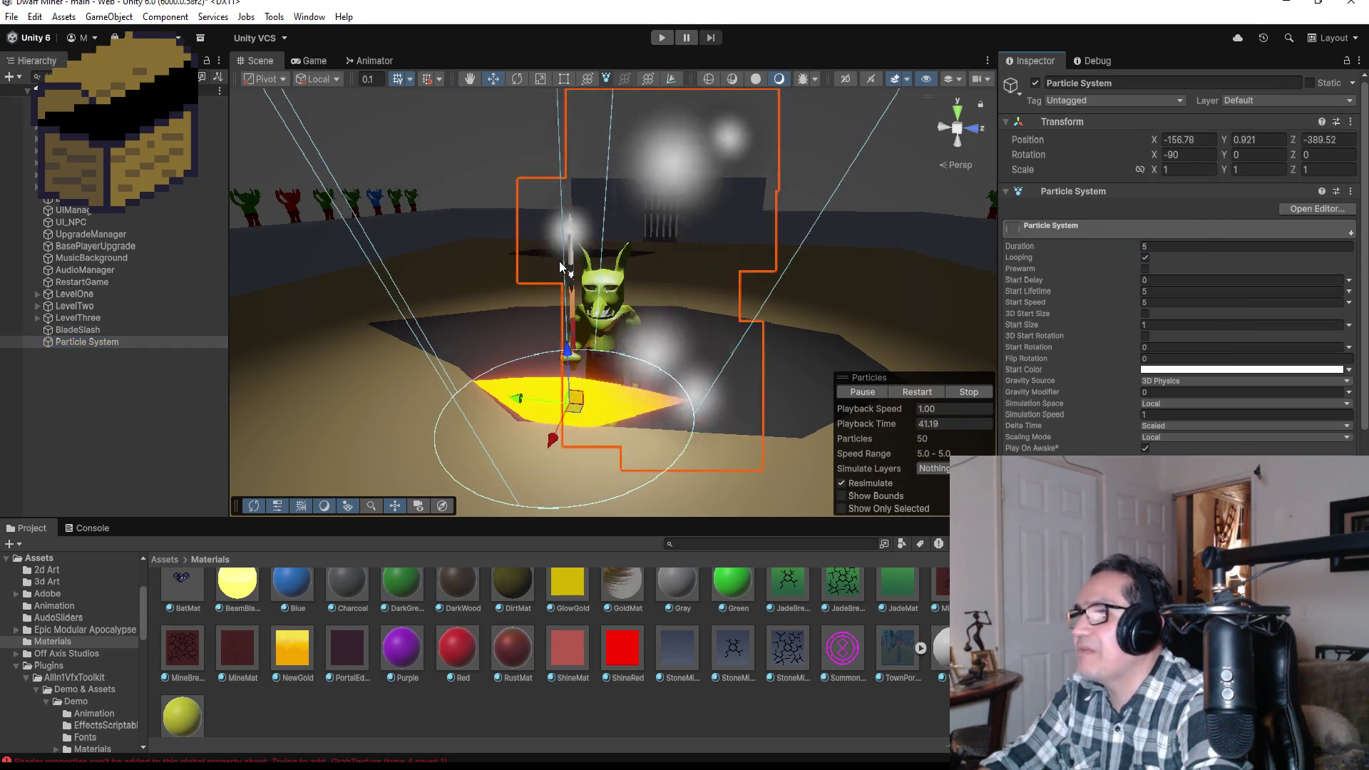
- Try X rotations of 90, -90 and 180 on the Particle System, settling on 0
left_click(1205, 155)
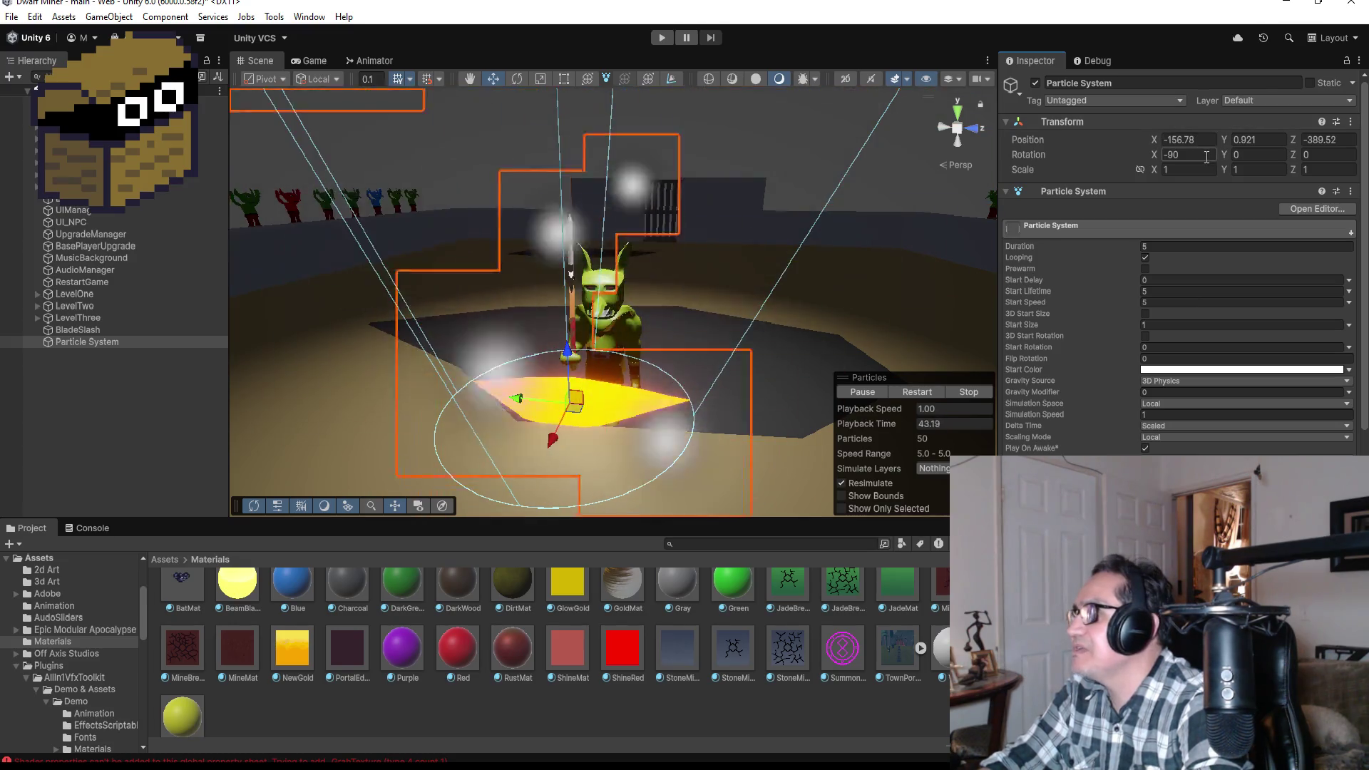
type("90")
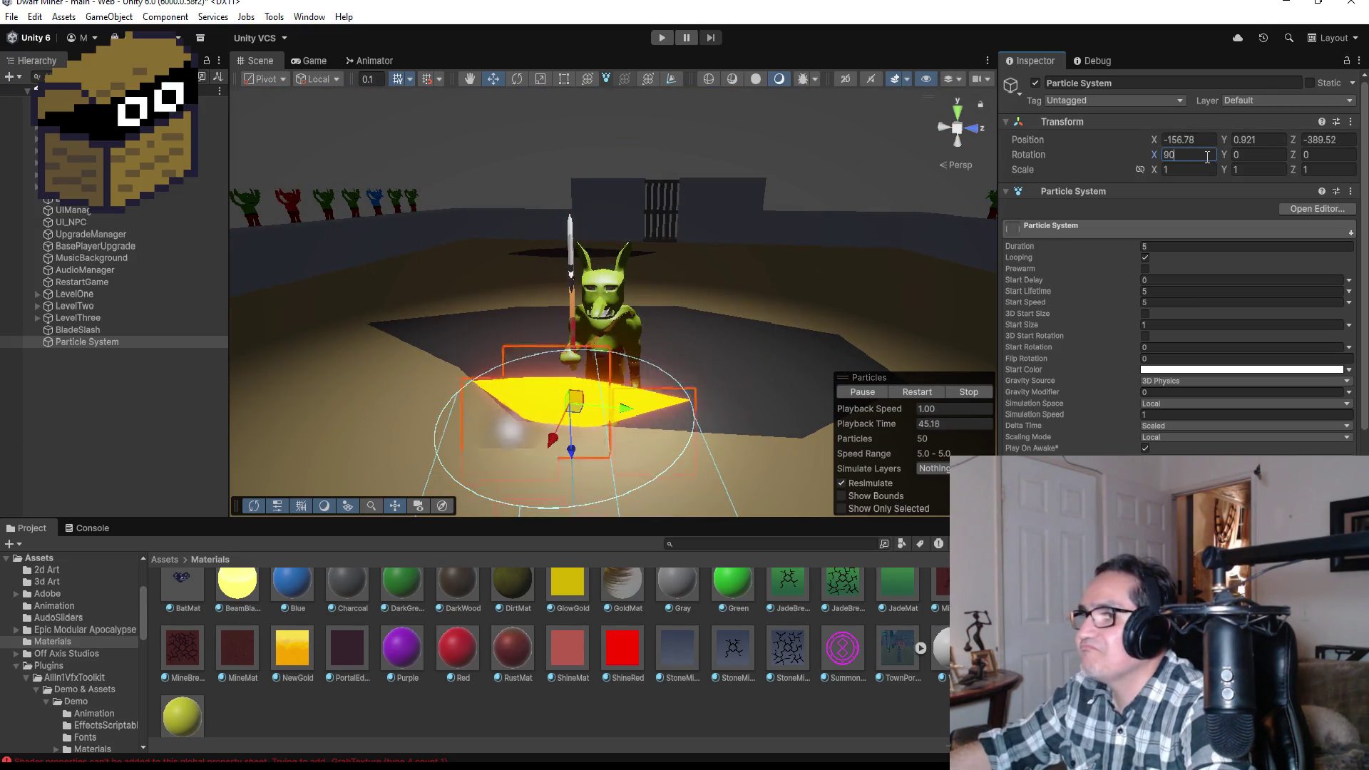
key("BackSpace")
key("BackSpace")
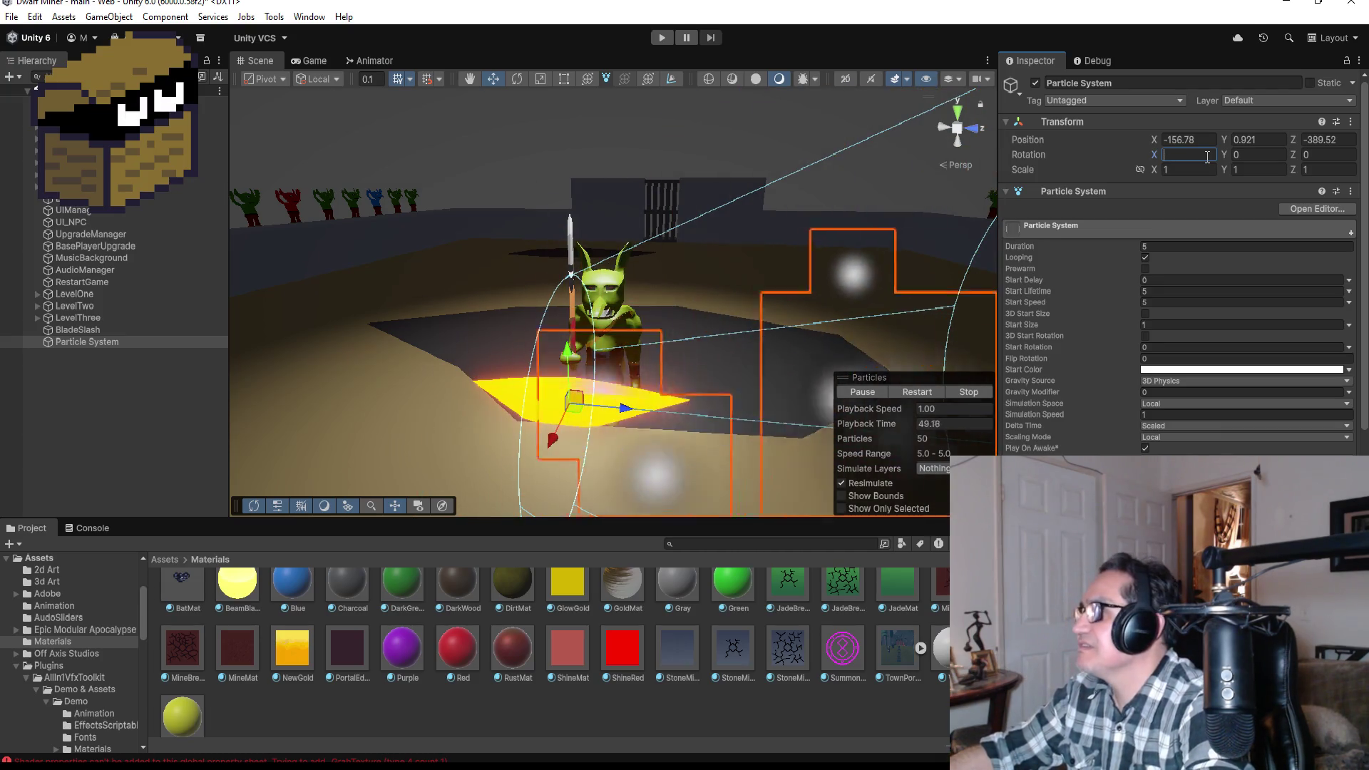
type("90")
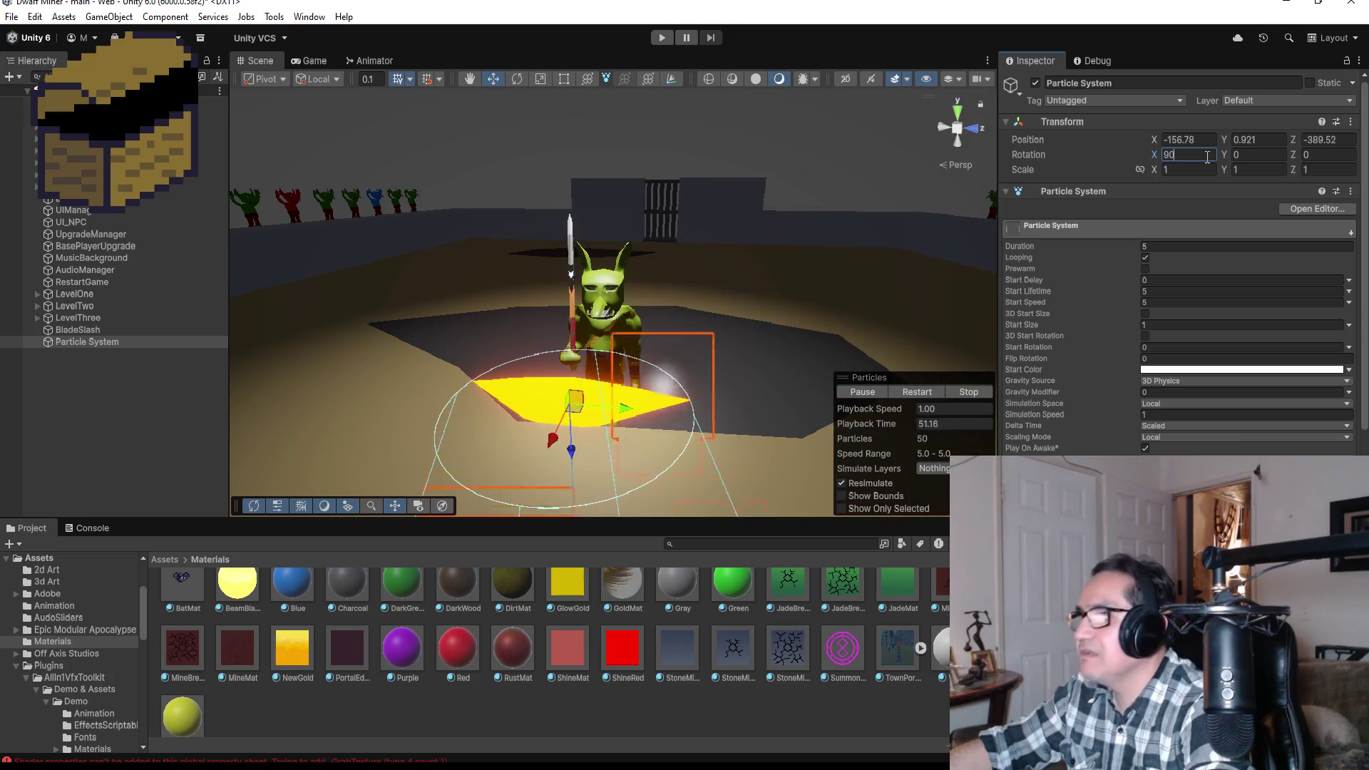
key("BackSpace")
key("BackSpace")
type("-")
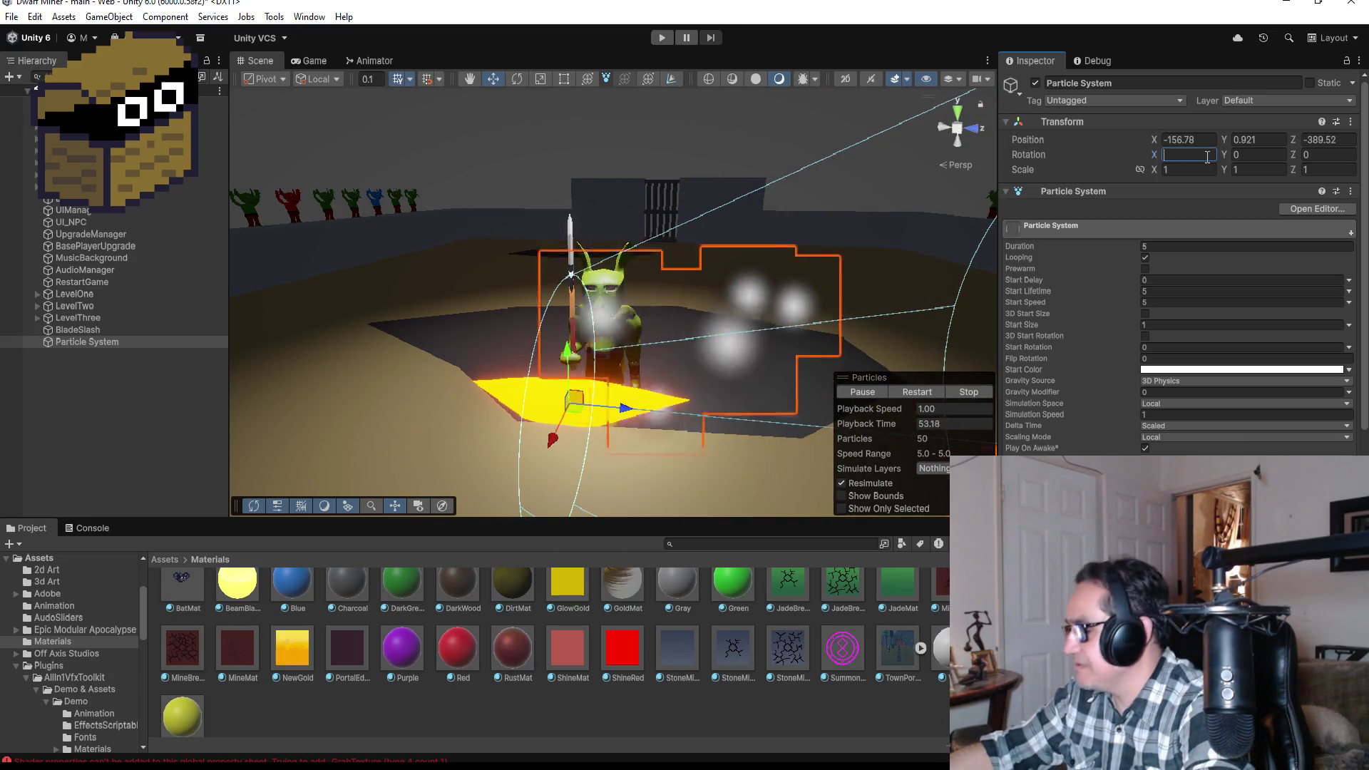
type("90")
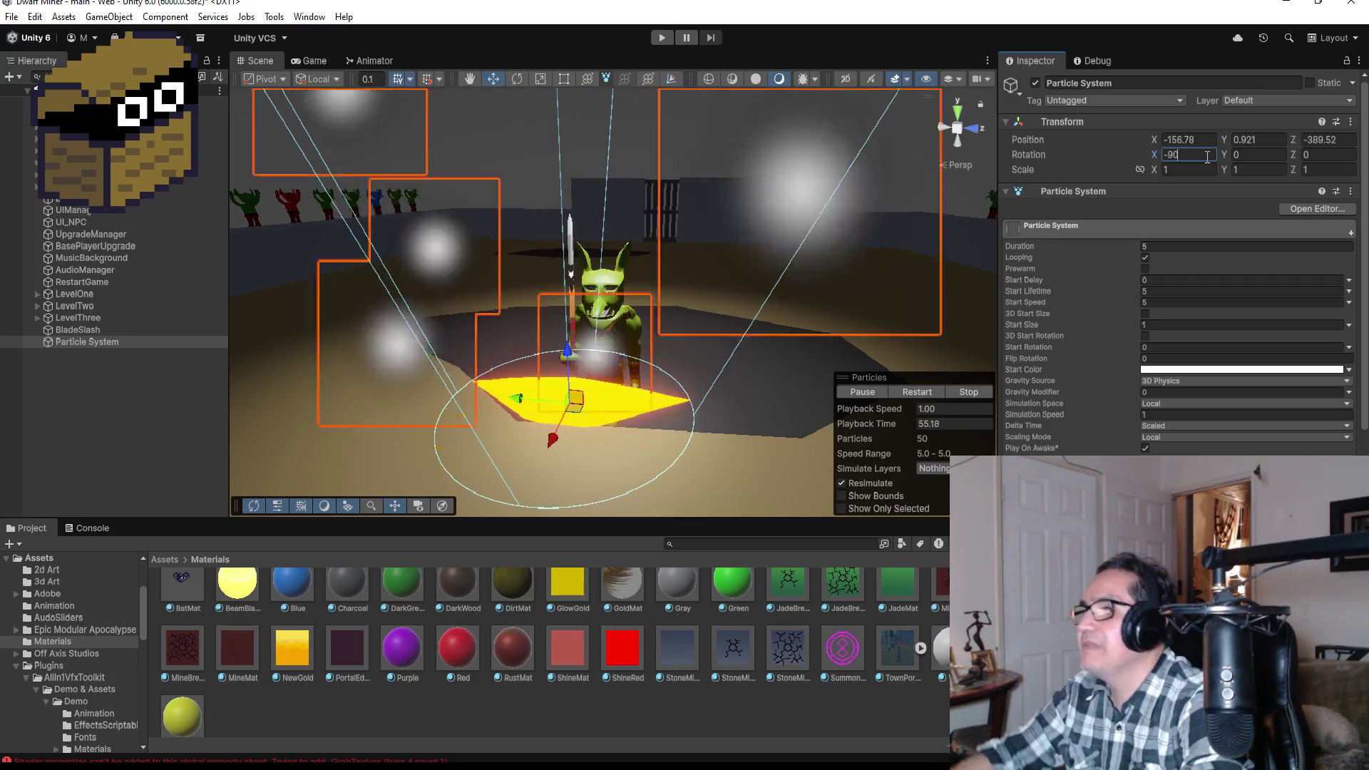
mouse_move(871, 194)
left_mouse_down()
mouse_move(855, 230)
mouse_move(573, 215)
left_mouse_up()
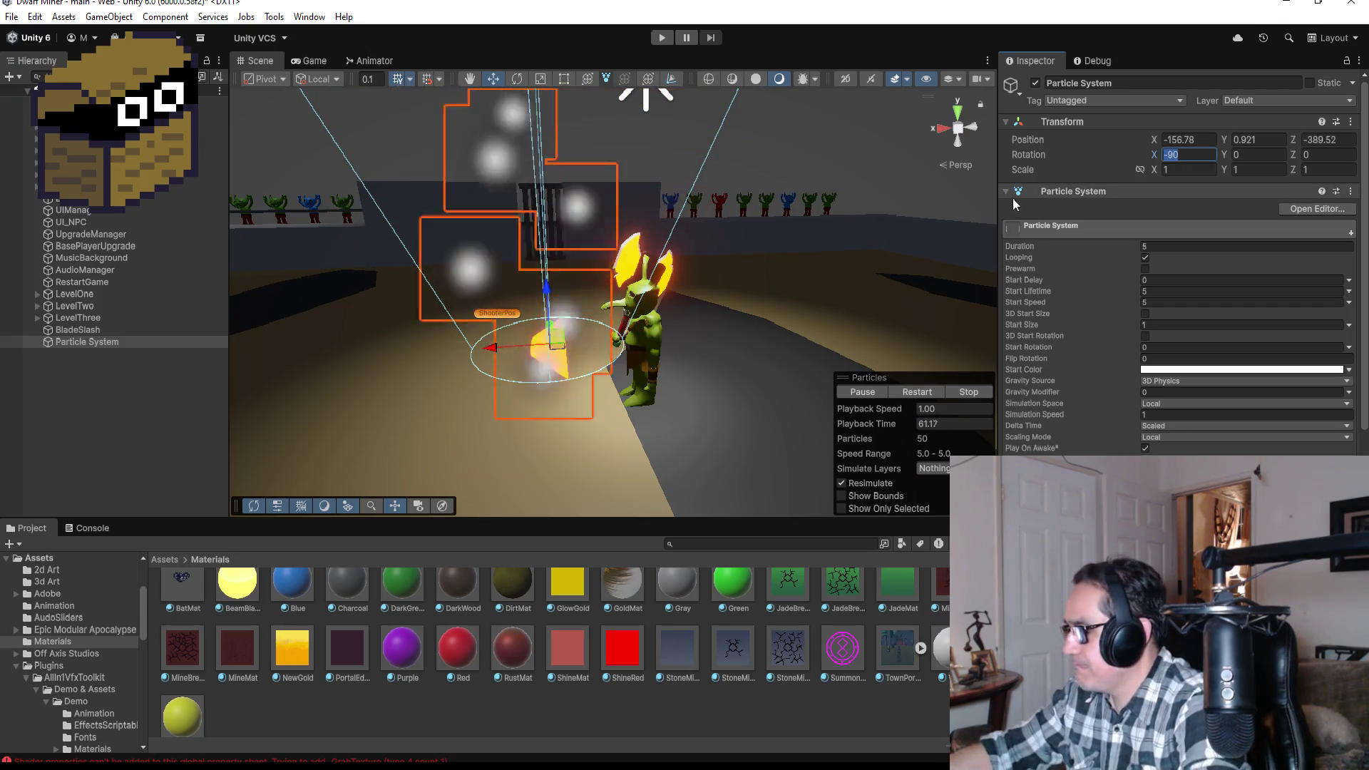
type("180")
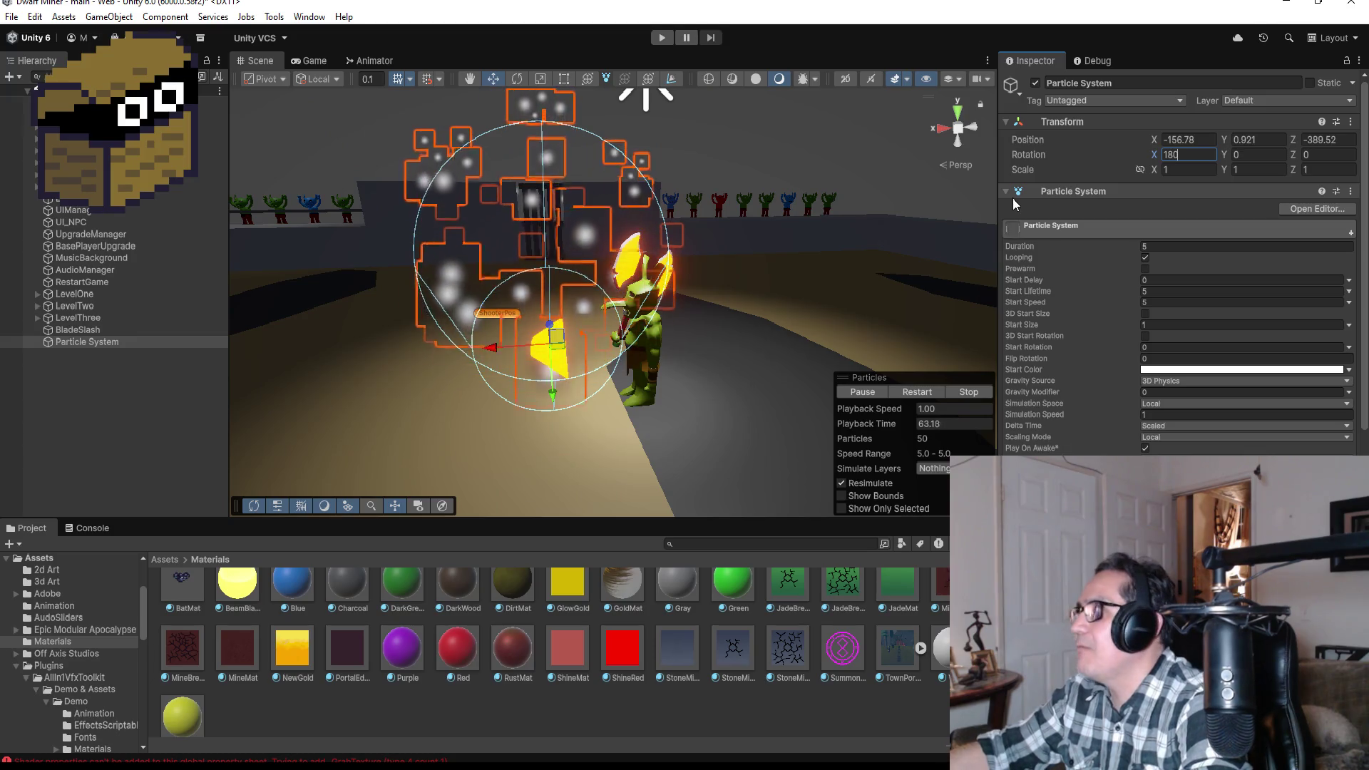
key("BackSpace")
key("BackSpace")
key("BackSpace")
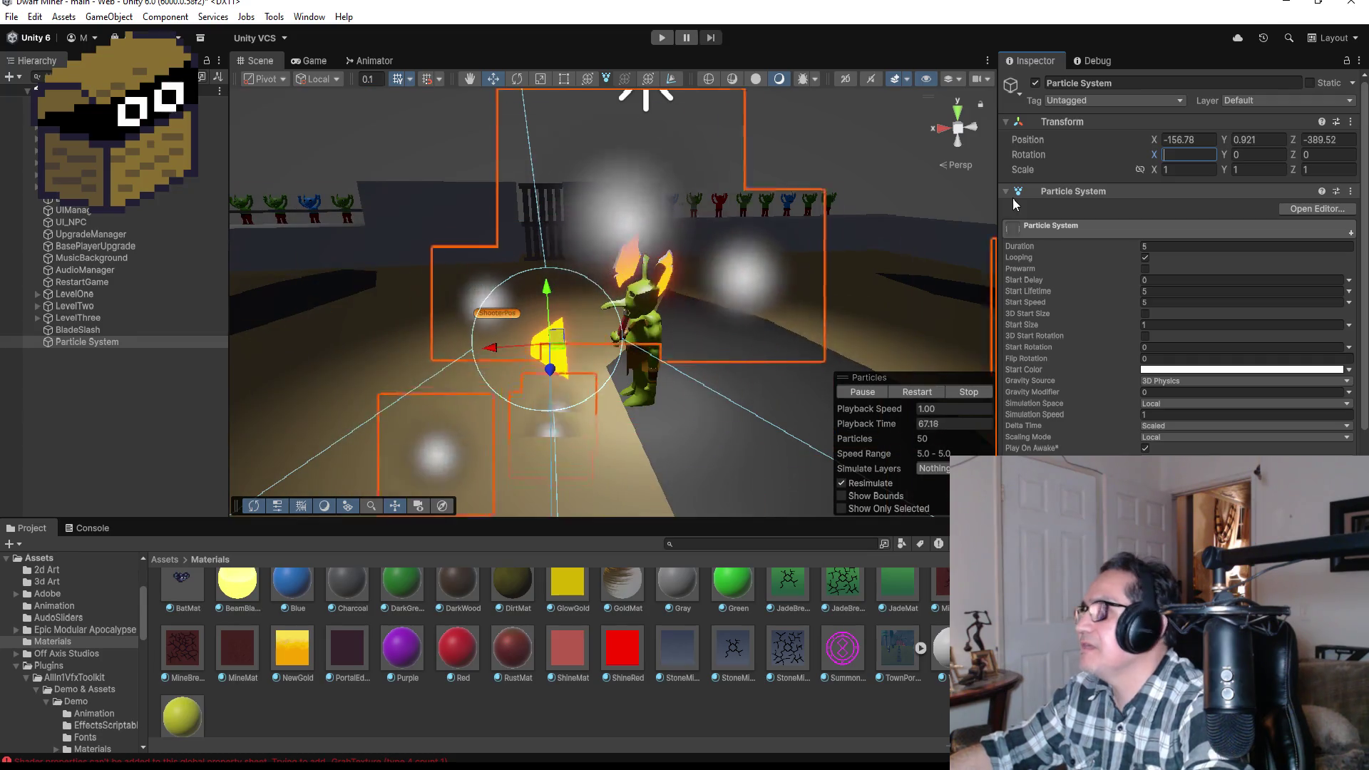
key("Return")
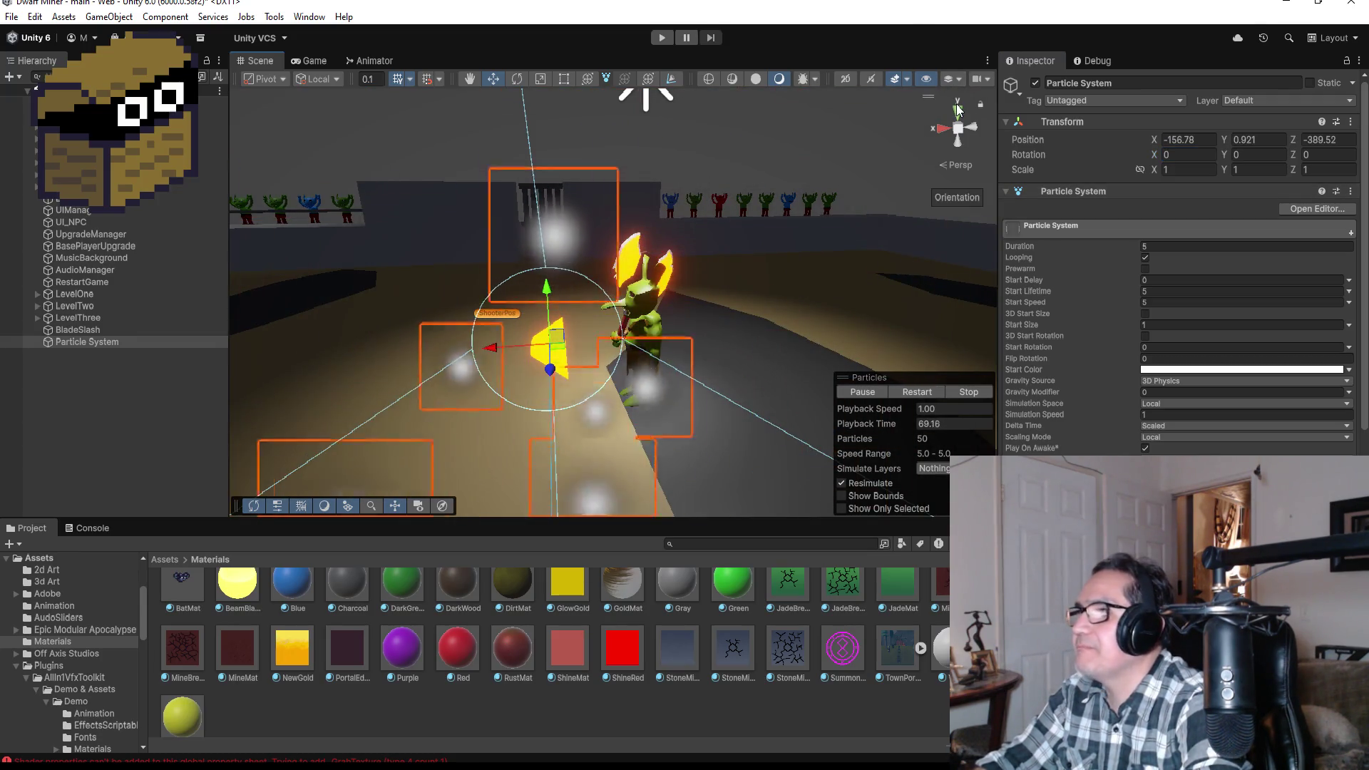
- In Top view, rotate the Particle System to -90 on Y, then orbit back to perspective
left_click(958, 113)
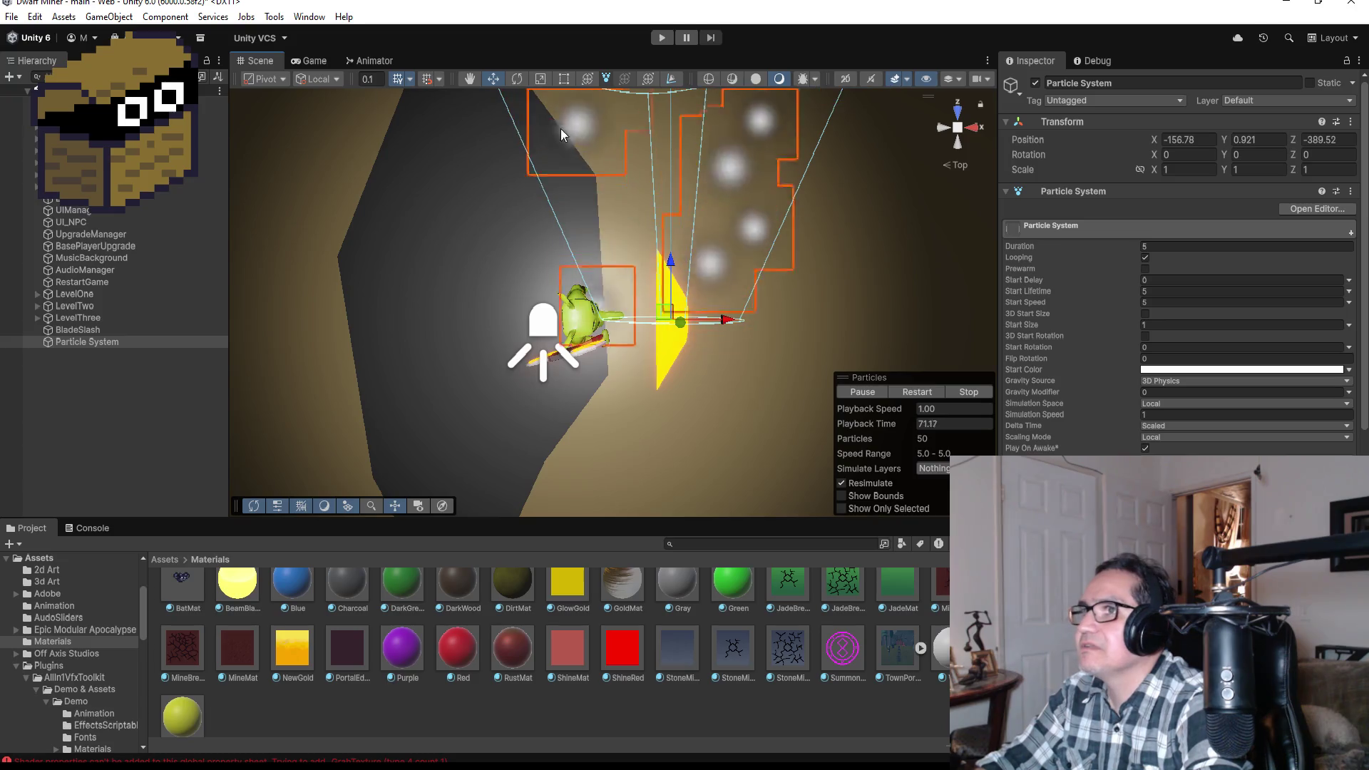
left_click(515, 80)
mouse_move(704, 254)
left_mouse_down()
mouse_move(711, 268)
mouse_move(669, 228)
left_mouse_up()
left_click(1268, 157)
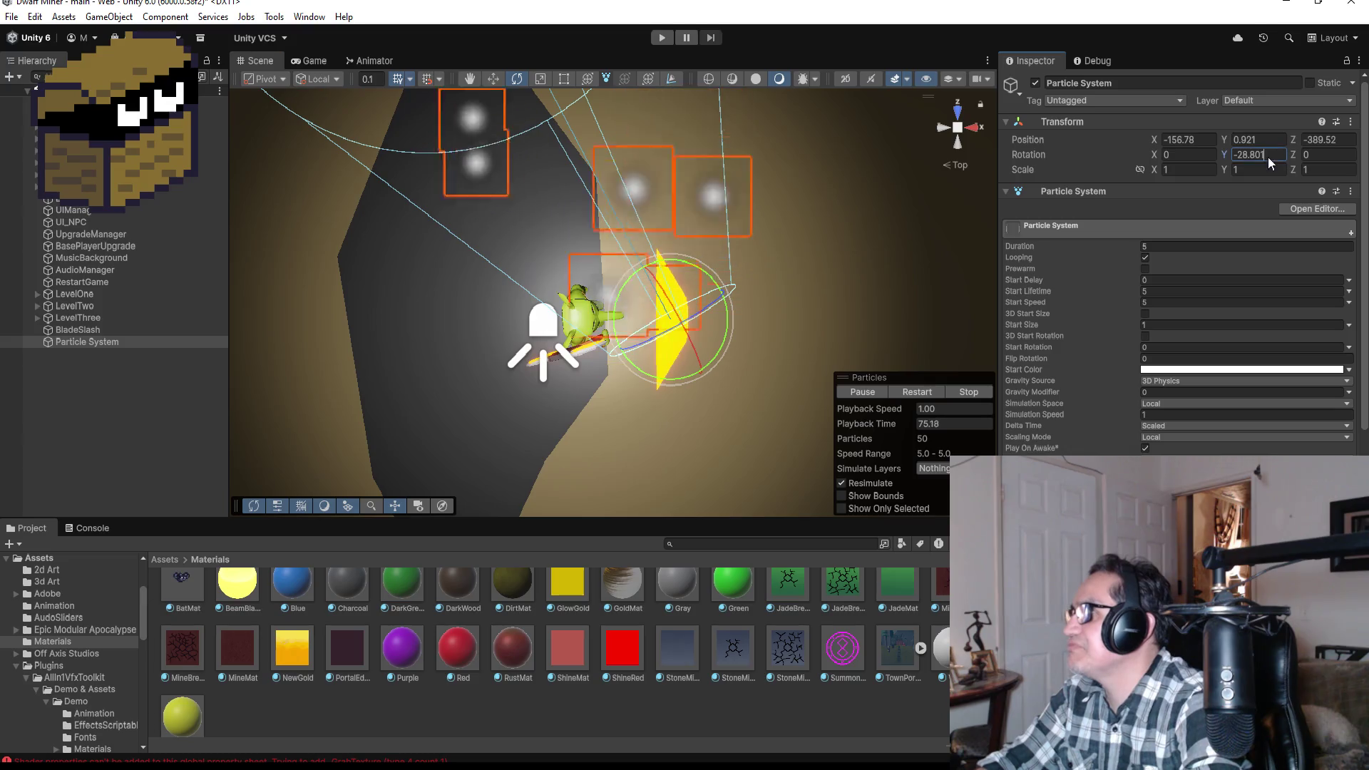
type("-90")
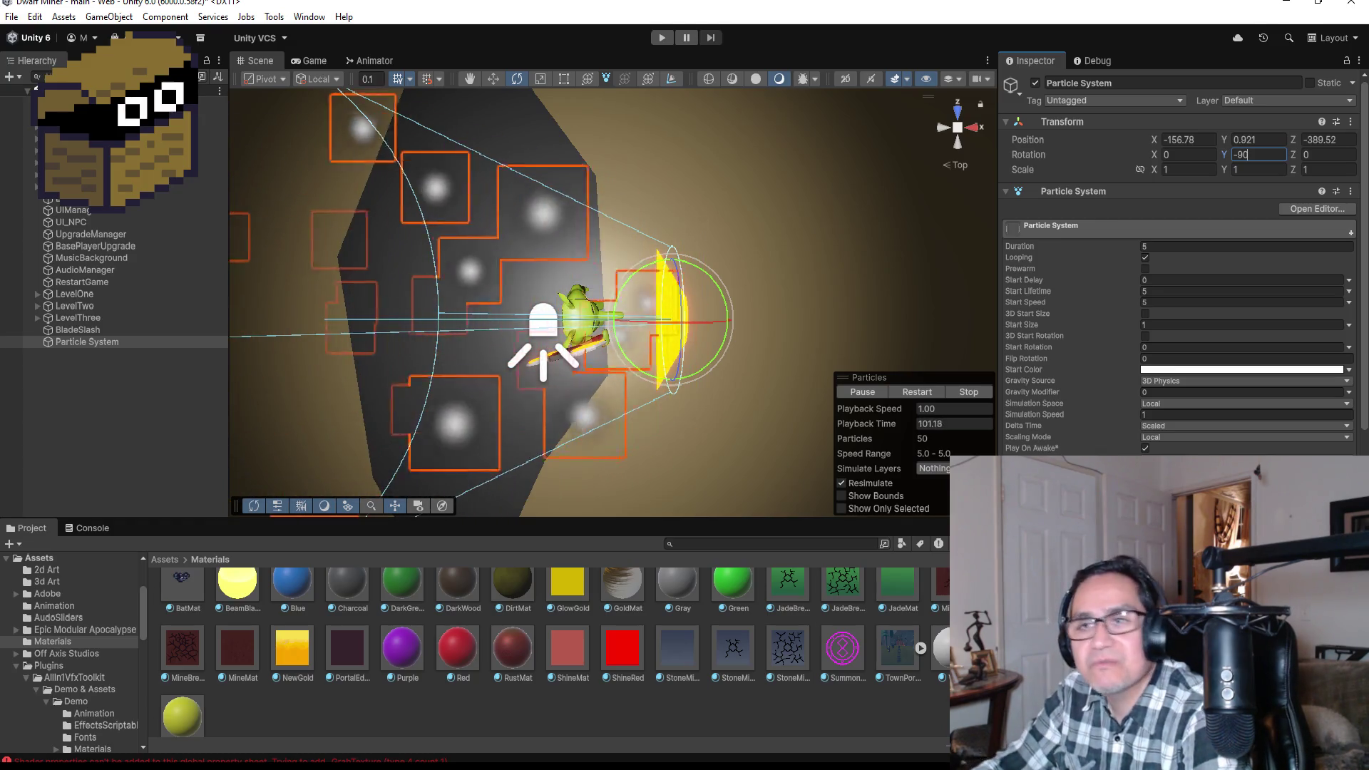
left_click(133, 385)
left_click(113, 340)
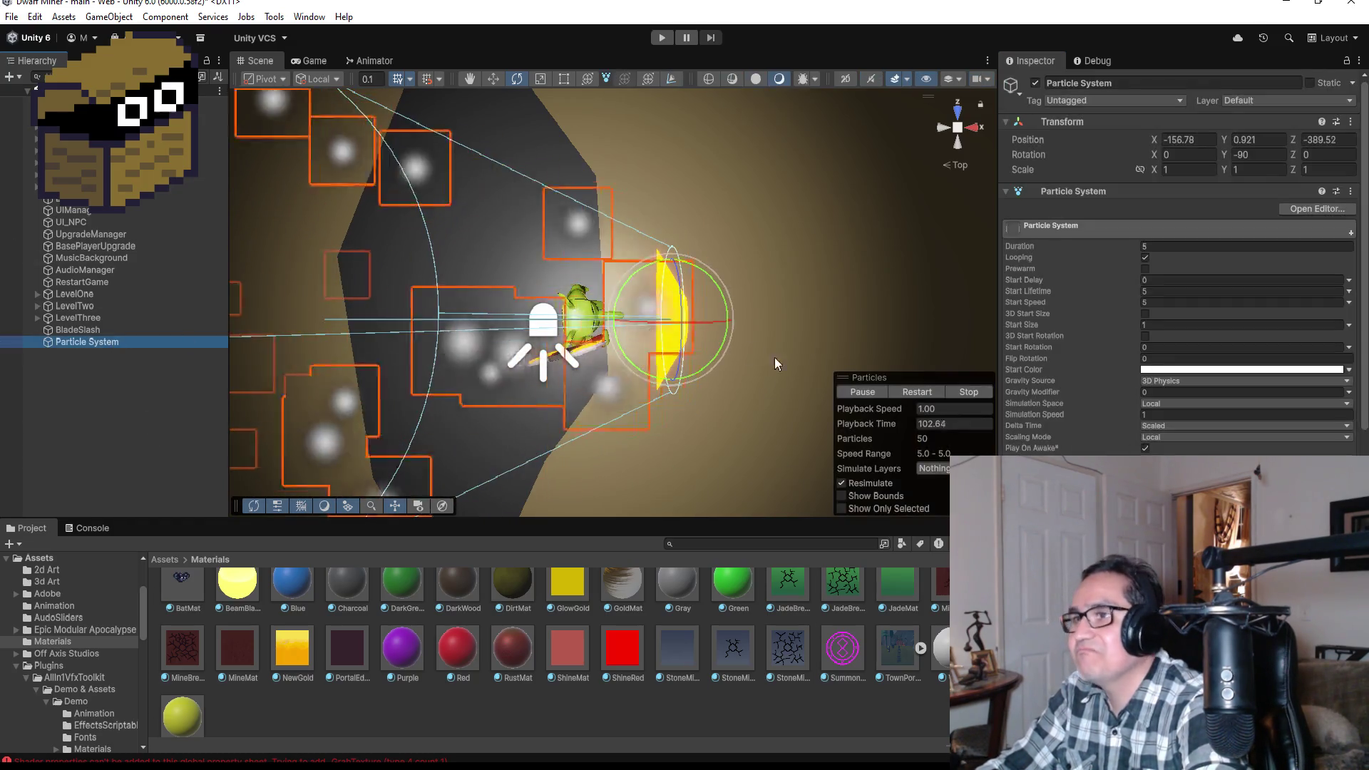
mouse_move(823, 318)
left_mouse_down()
mouse_move(481, 59)
mouse_move(455, 740)
mouse_move(562, 648)
mouse_move(471, 638)
mouse_move(583, 656)
left_mouse_up()
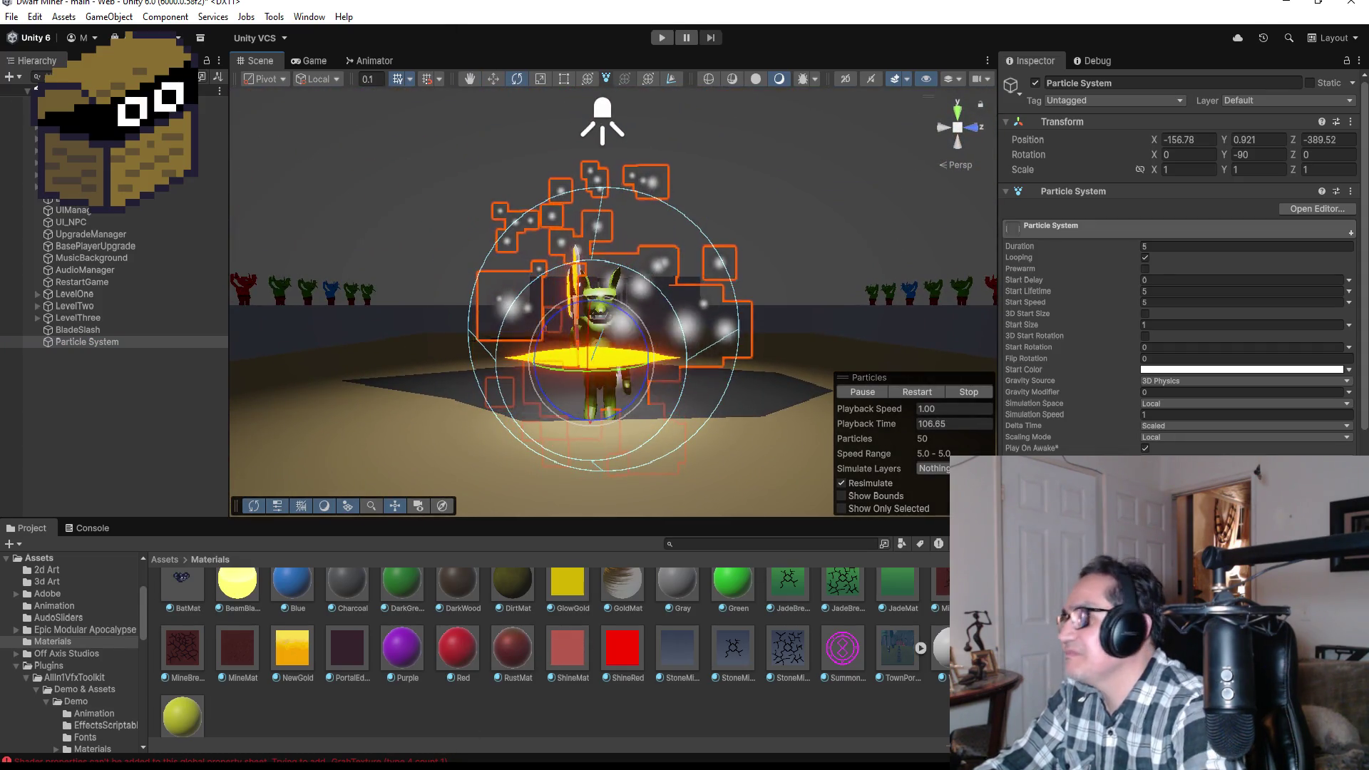
- Set the Particle System's Duration and Start Lifetime to 1, keeping Simulation Speed at 1
scroll(1137, 441, "down", 3)
scroll(1136, 441, "up", 3)
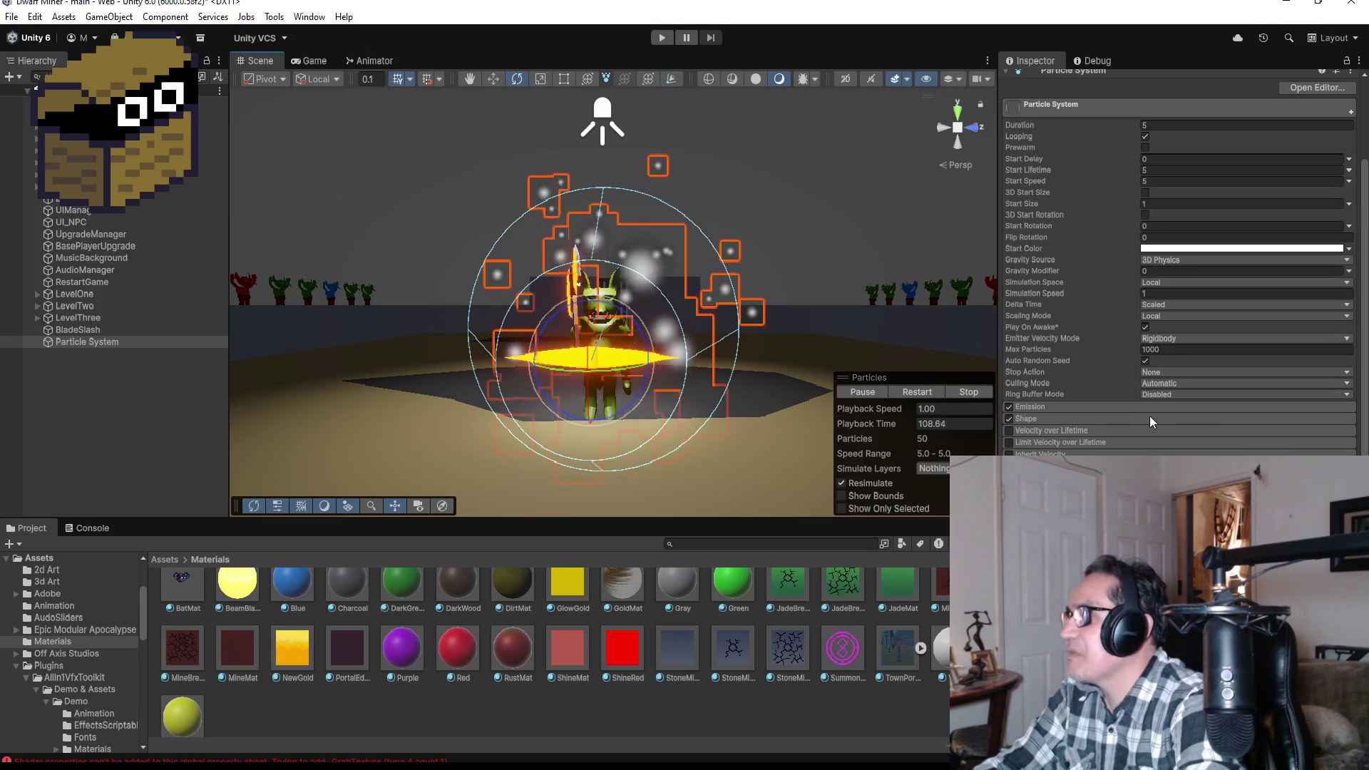
left_click(1173, 207)
type("1")
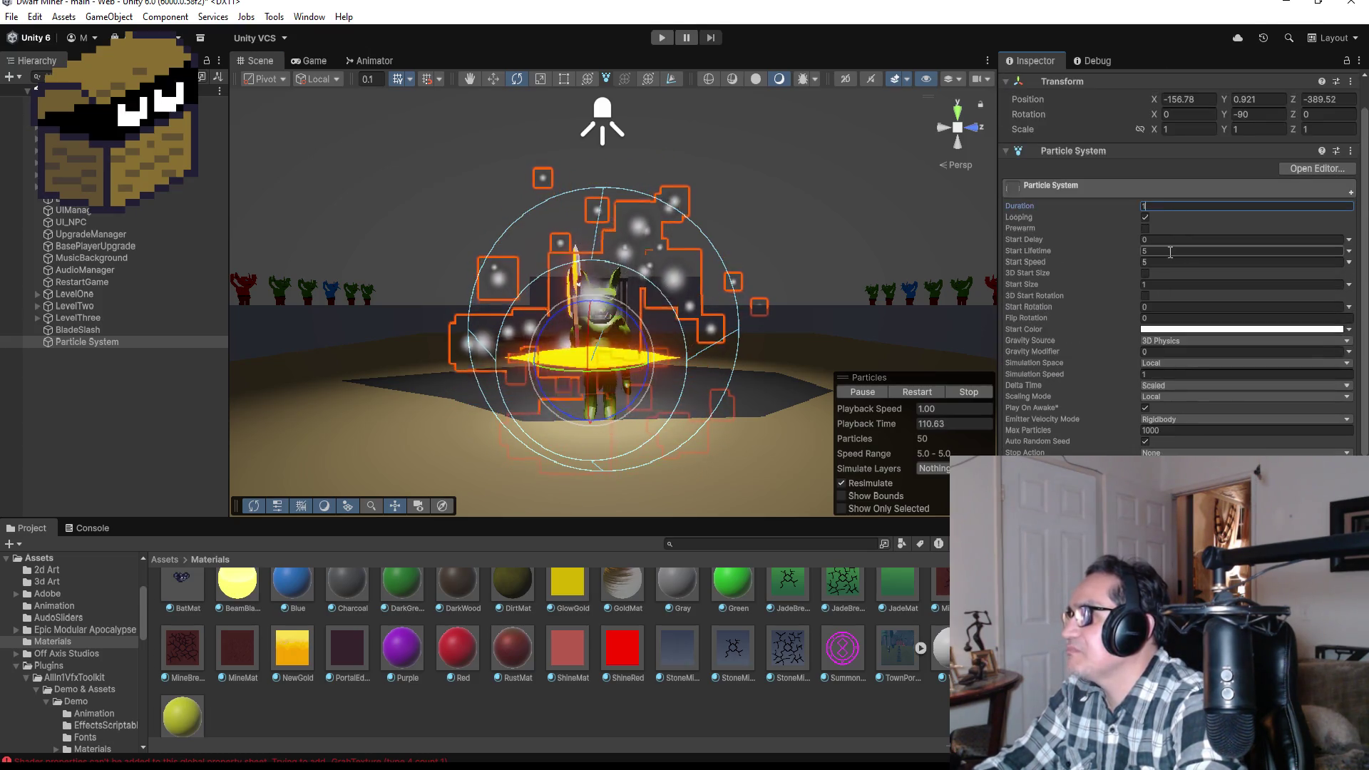
left_click(1170, 250)
type("1")
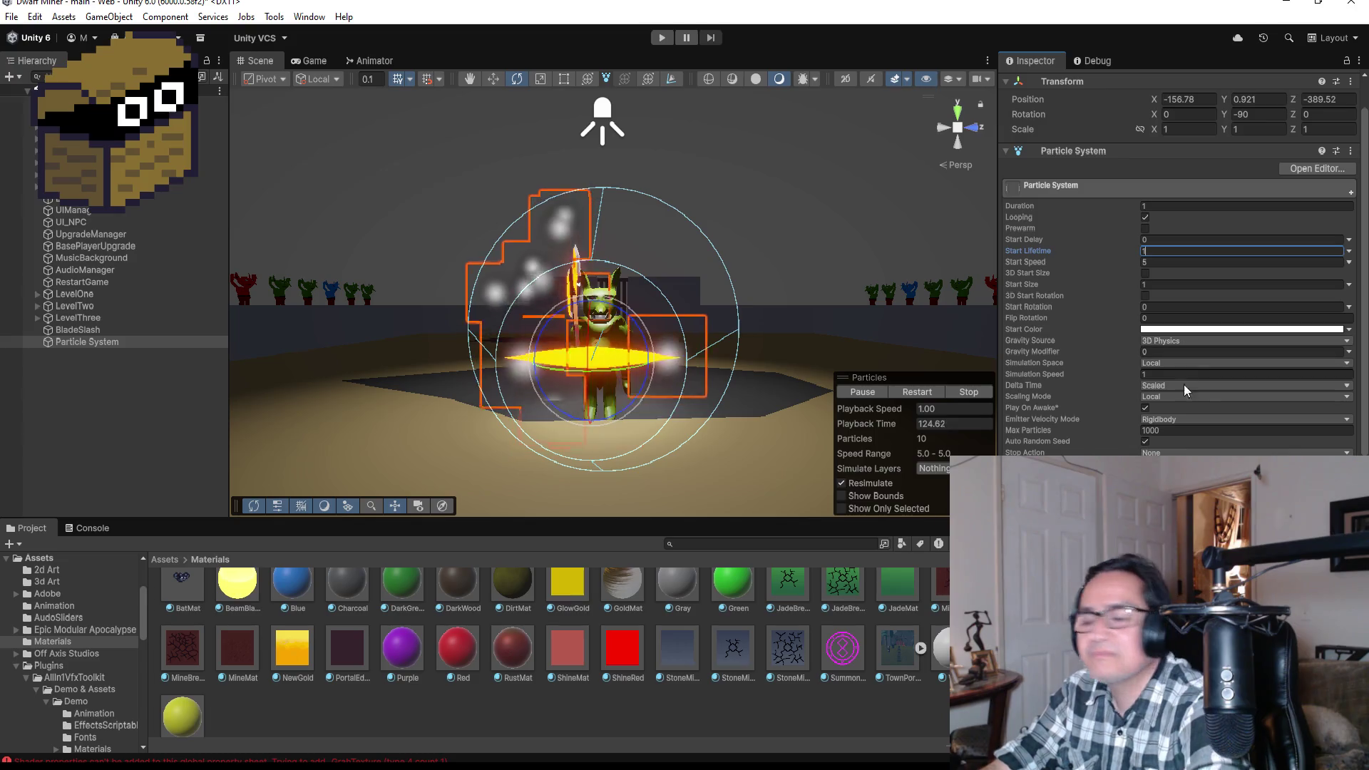
left_click(1173, 372)
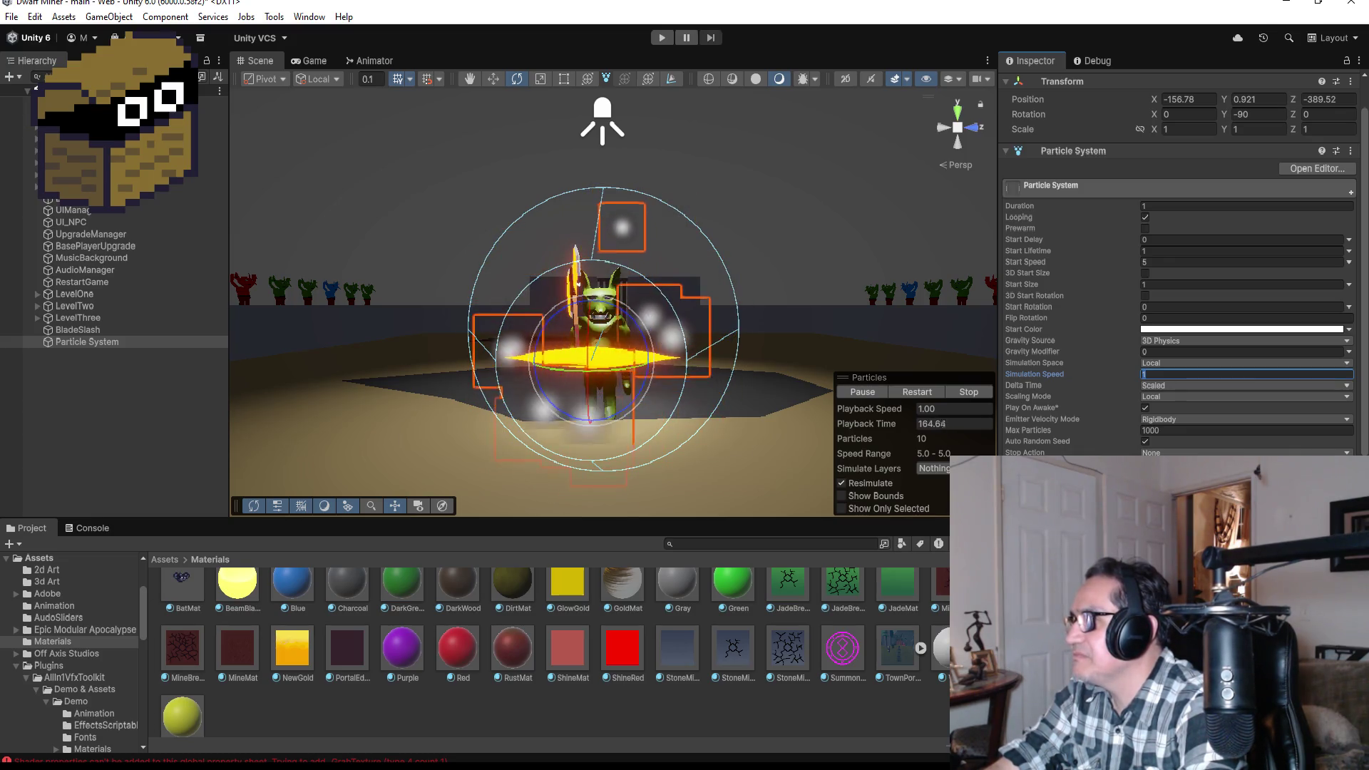
key("Return")
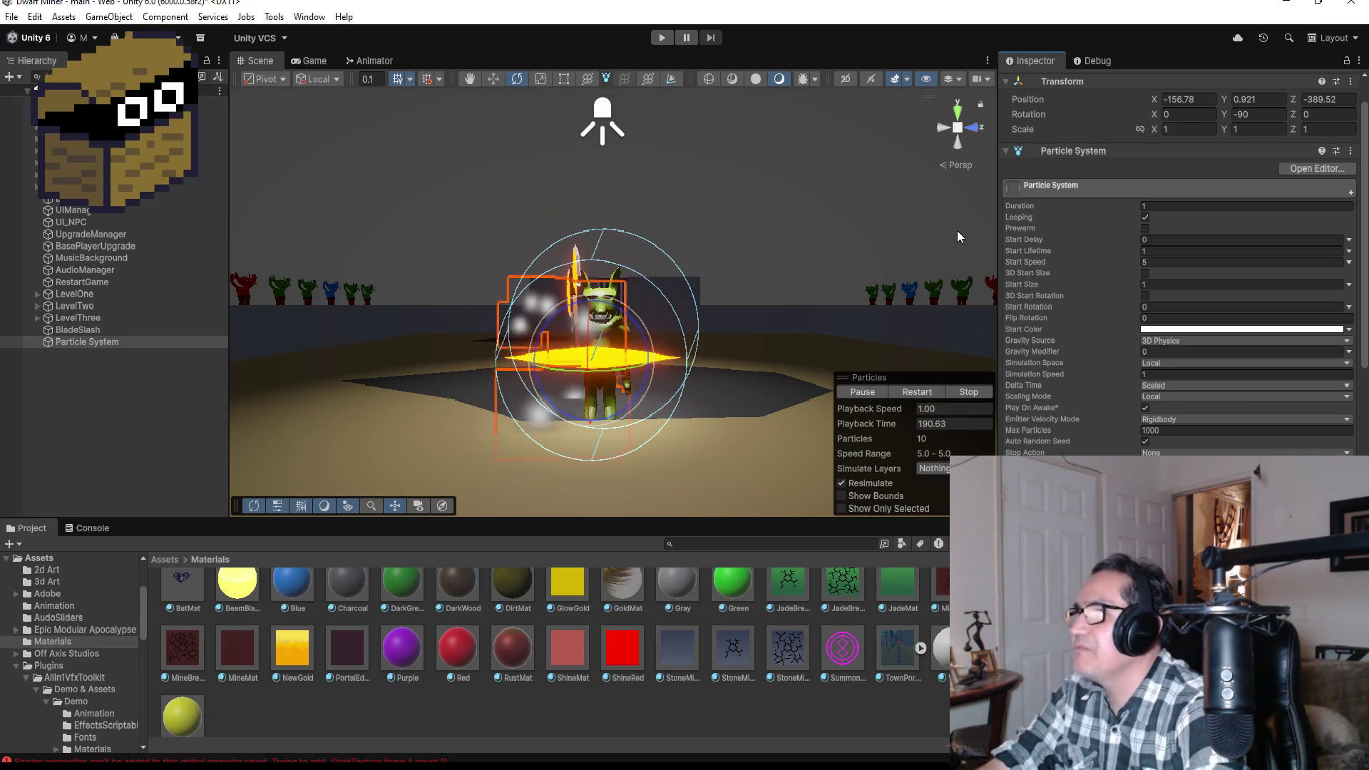
- Reselect the Particle System in Top view and rename it to Effect
left_click(958, 111)
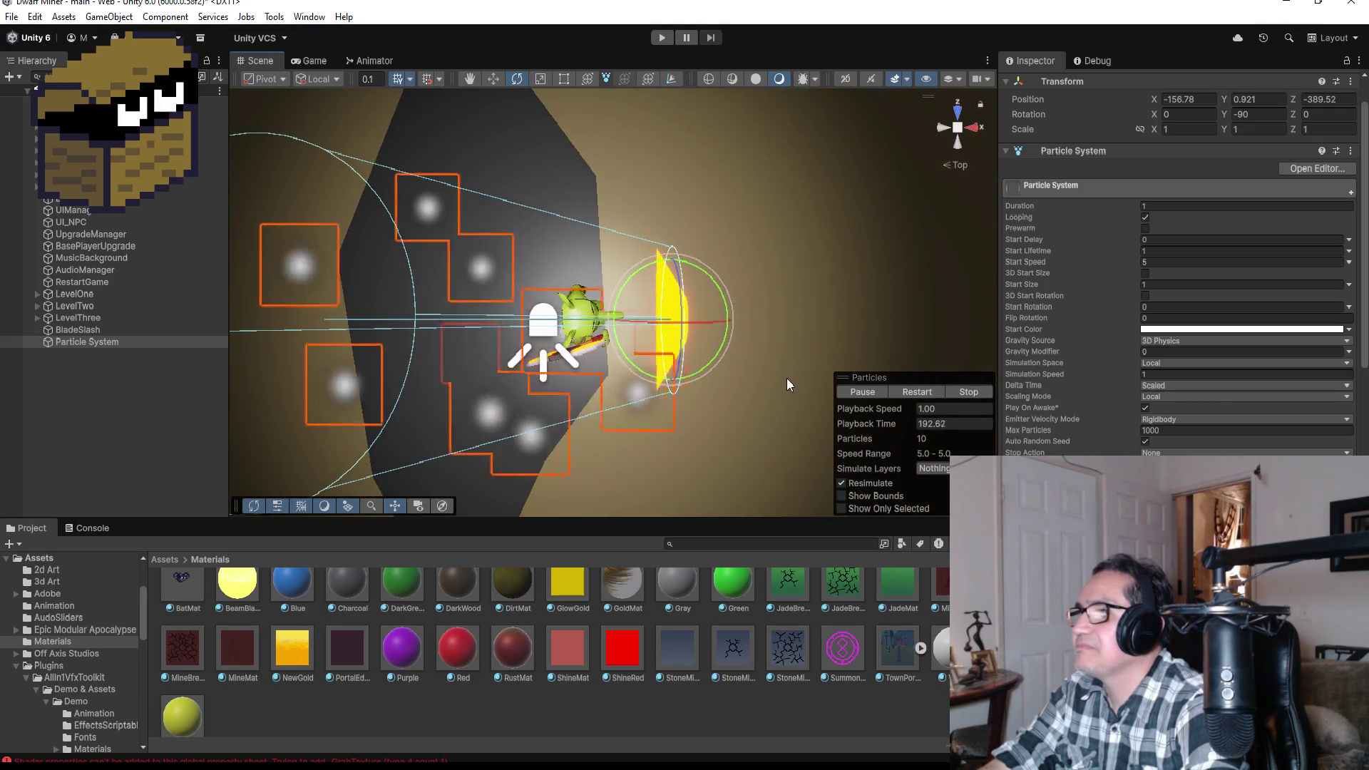
scroll(785, 357, "down", 5)
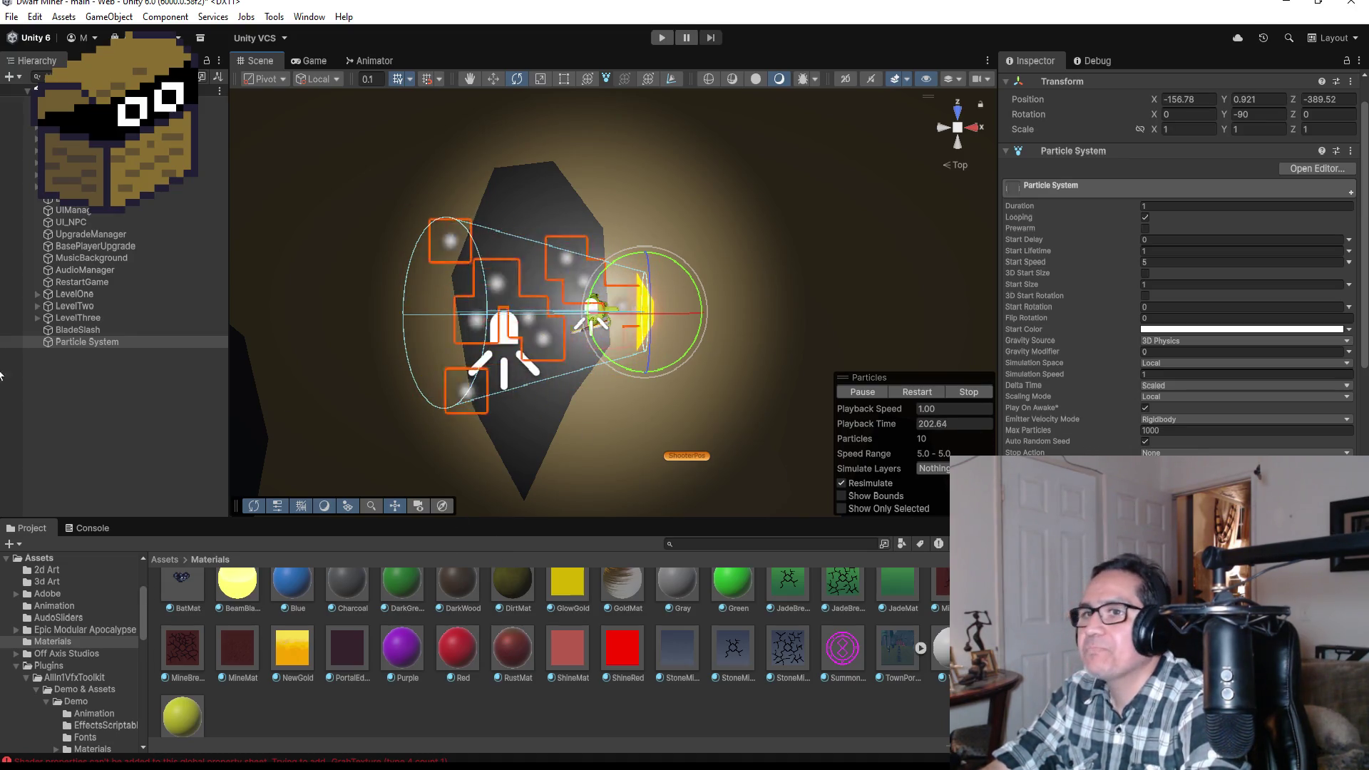
left_click(122, 392)
left_click(114, 343)
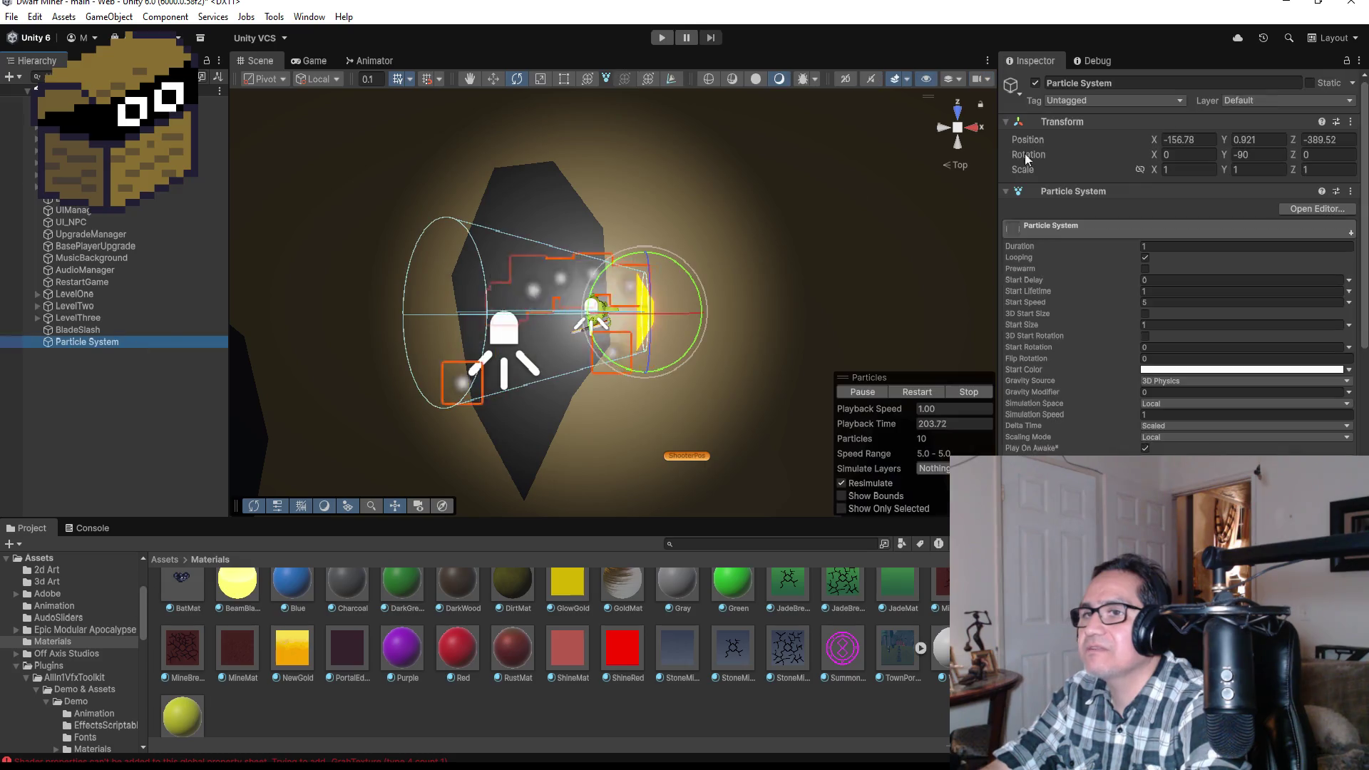
left_click(1145, 84)
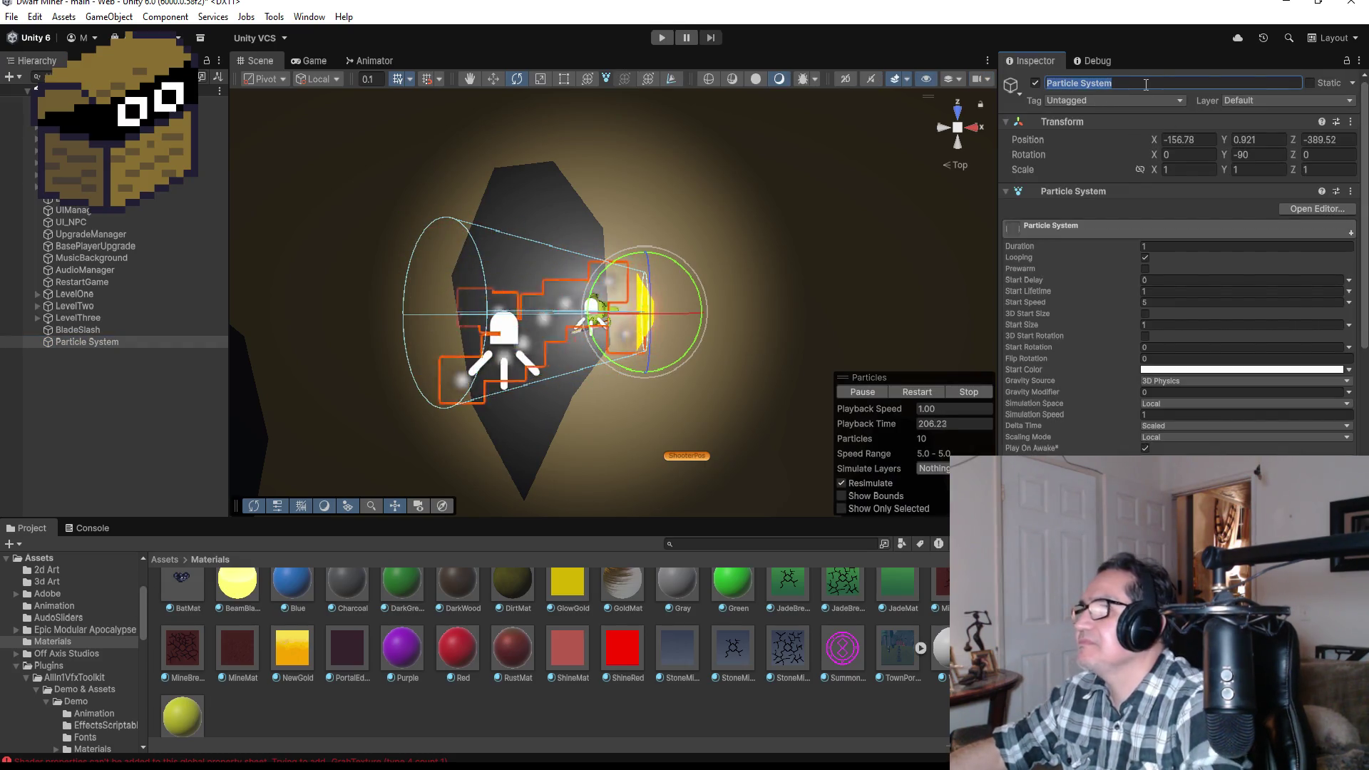
key("BackSpace")
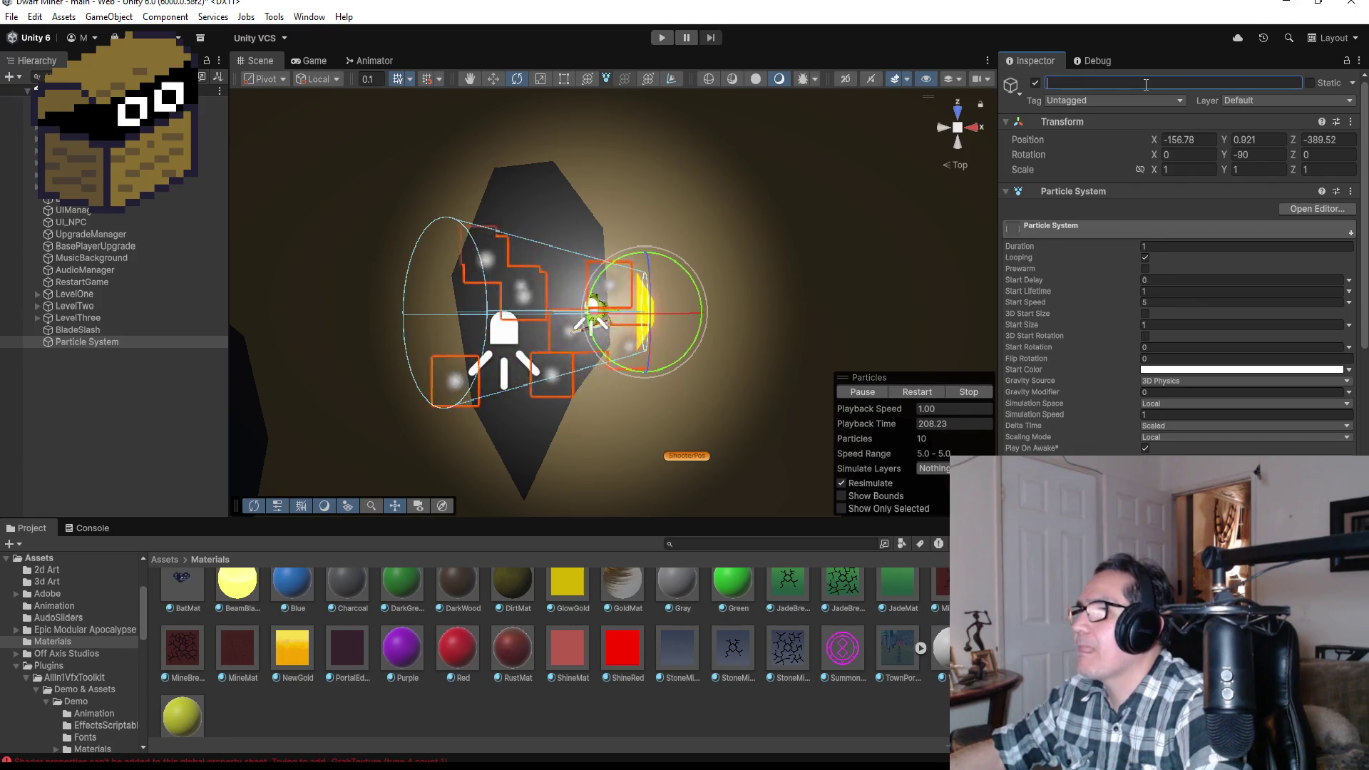
type("Par")
key("BackSpace")
key("BackSpace")
key("BackSpace")
type("Effect")
key("Return")
- Scroll down to the Renderer module and bring up the particle material choices
scroll(1274, 343, "down", 10)
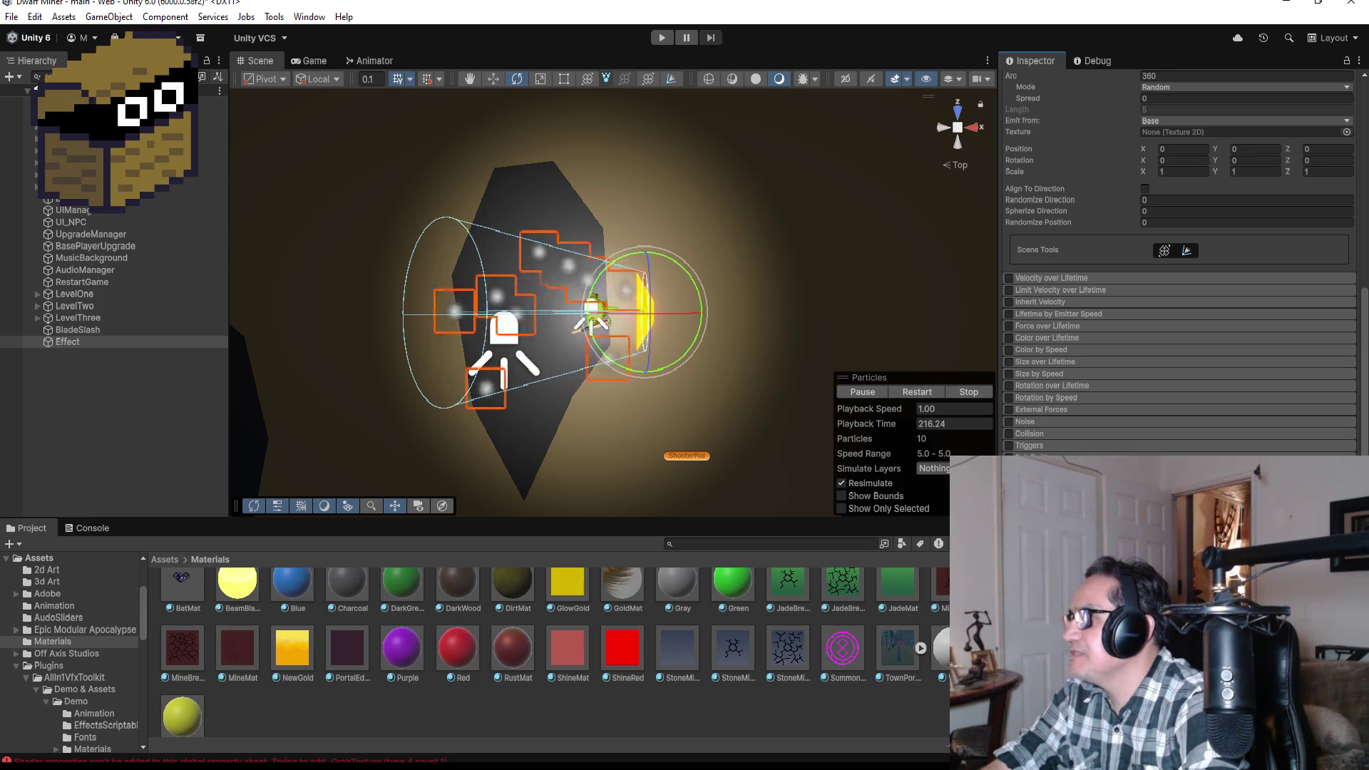
scroll(1343, 436, "down", 4)
left_click(1346, 433)
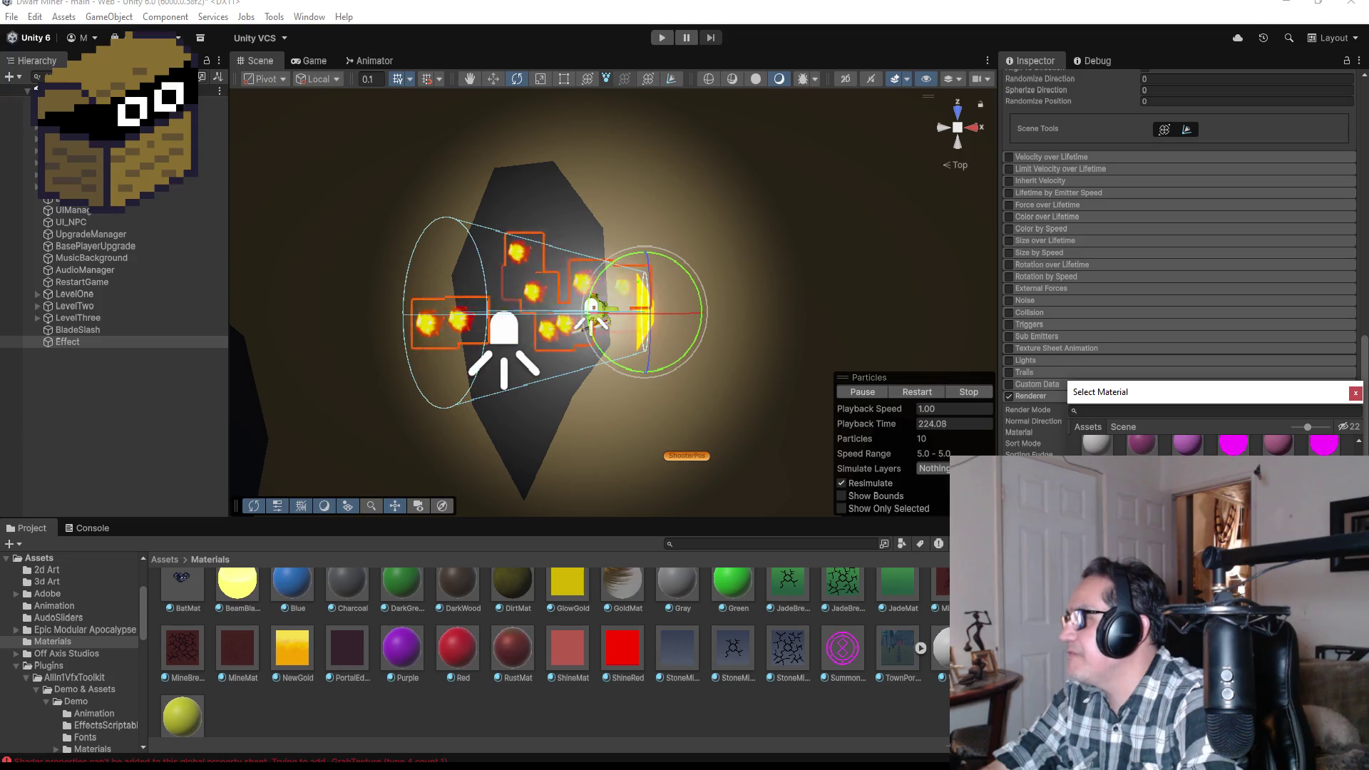
- Try two different materials from the Select Material list on the Effect particles
scroll(1213, 442, "down", 1)
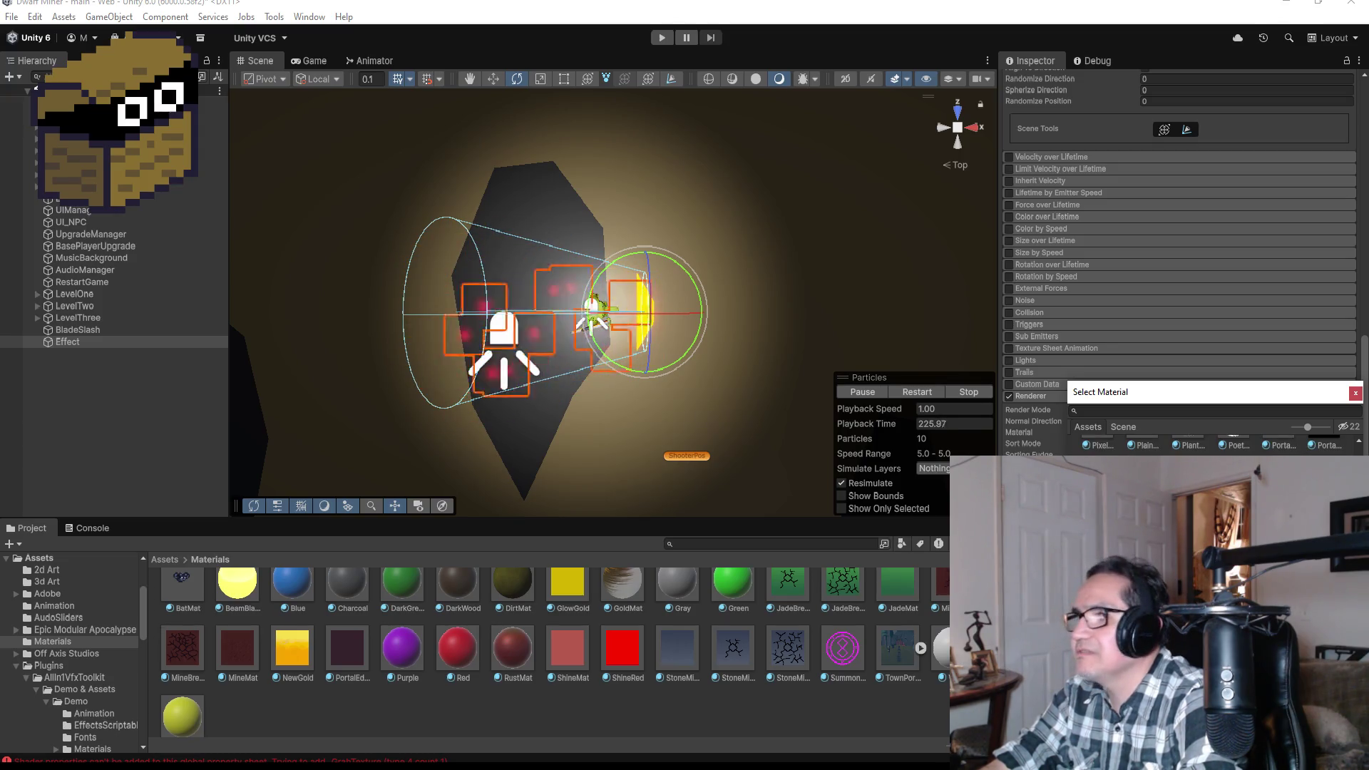
scroll(1212, 442, "up", 1)
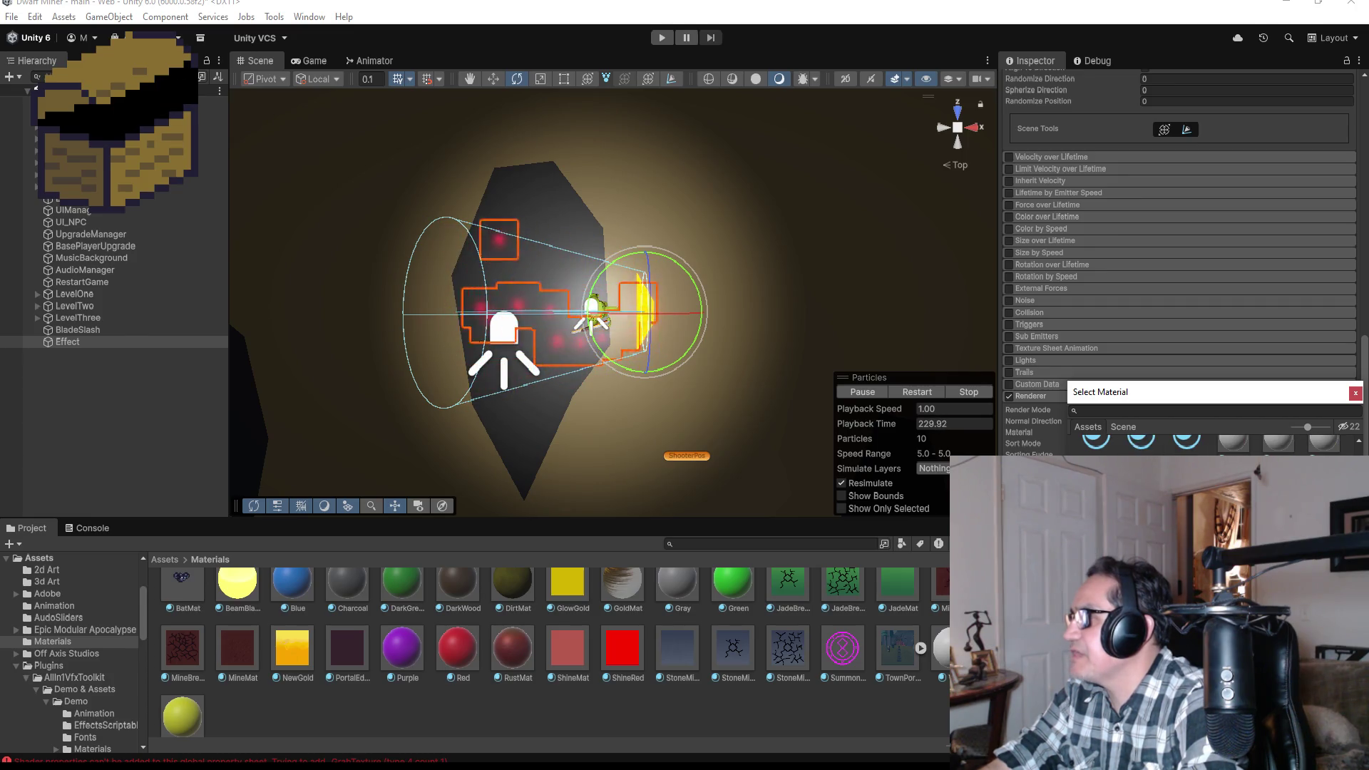
scroll(1212, 442, "down", 1)
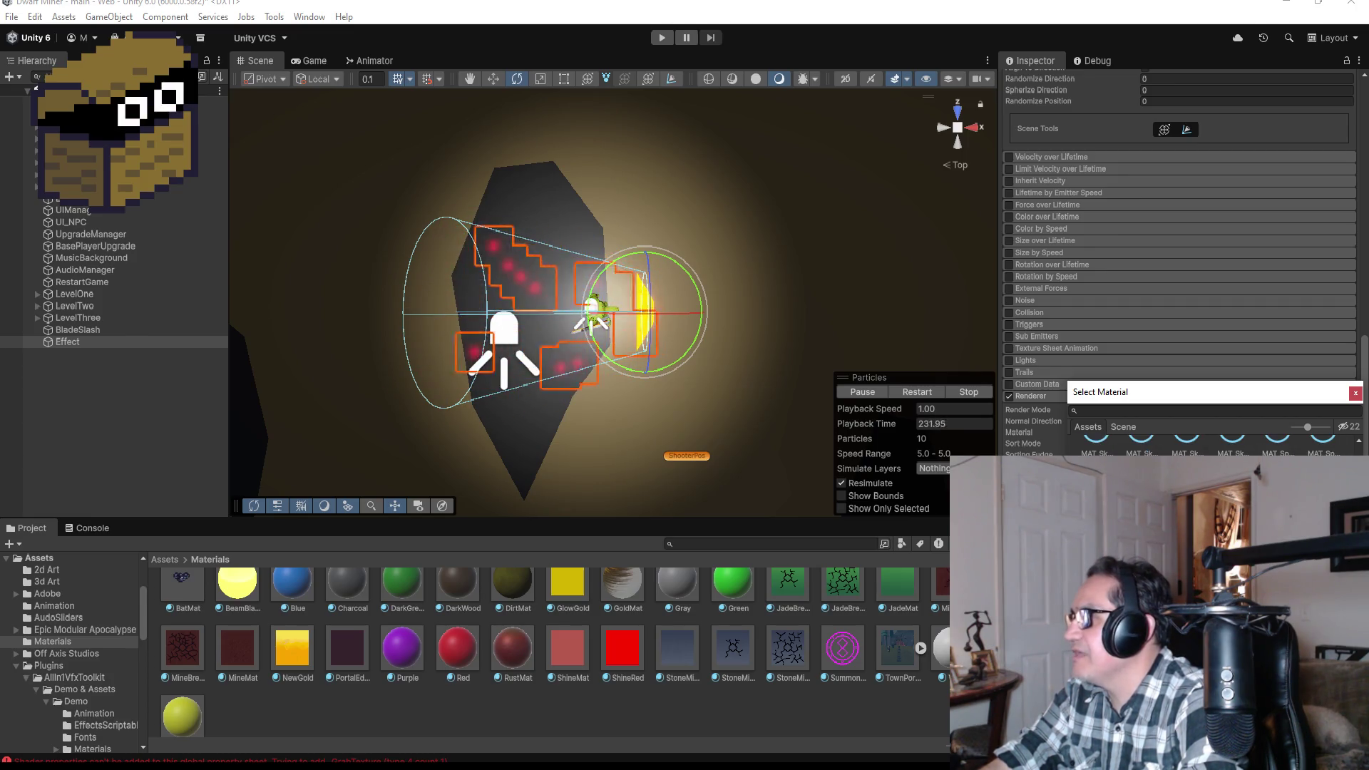
scroll(1212, 442, "up", 3)
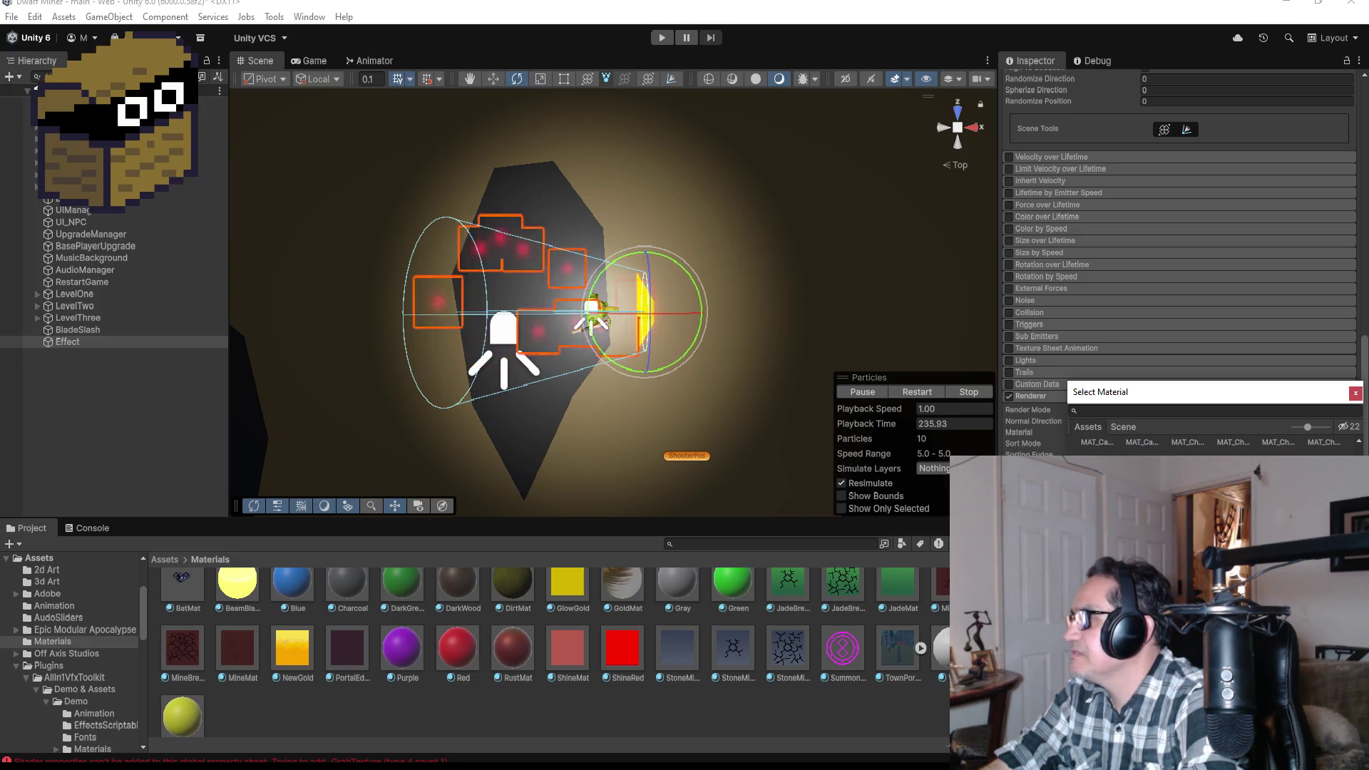
scroll(1364, 439, "down", 2)
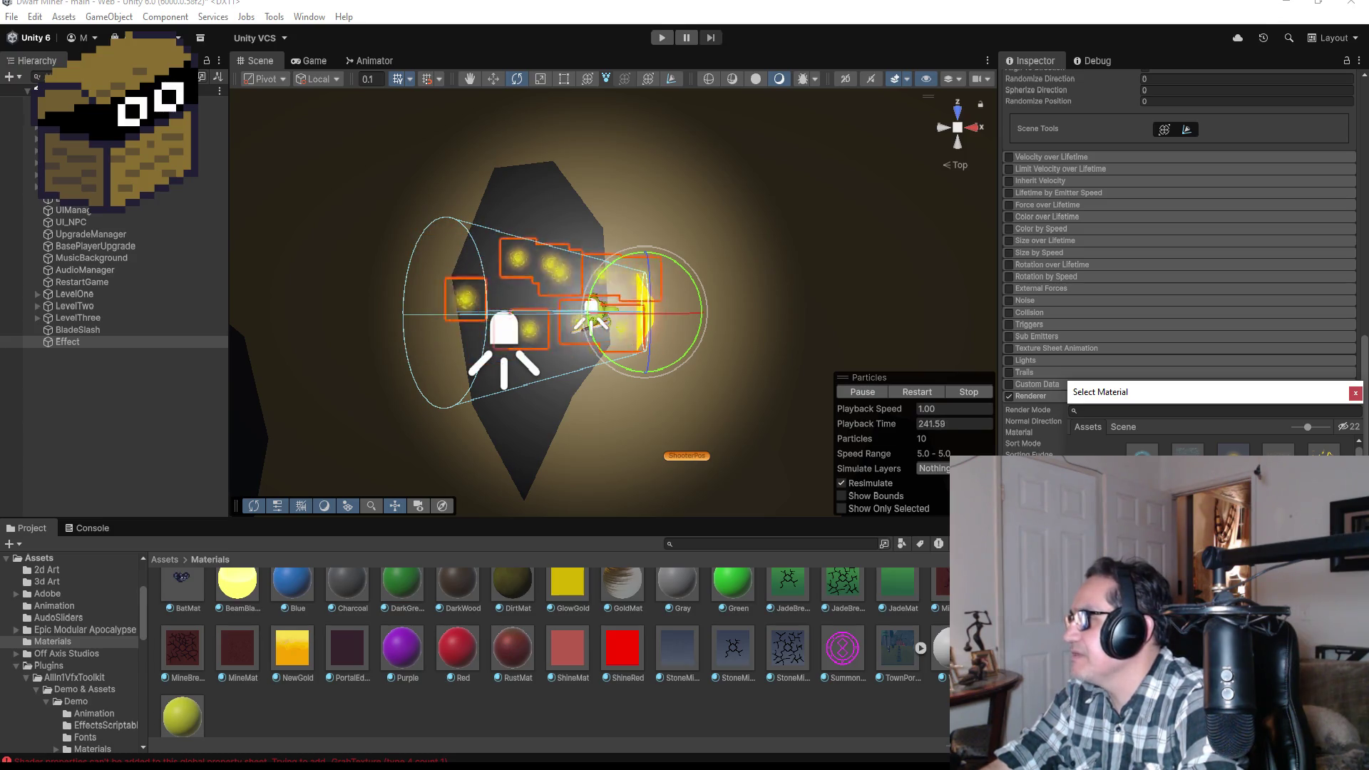
left_click(1232, 450)
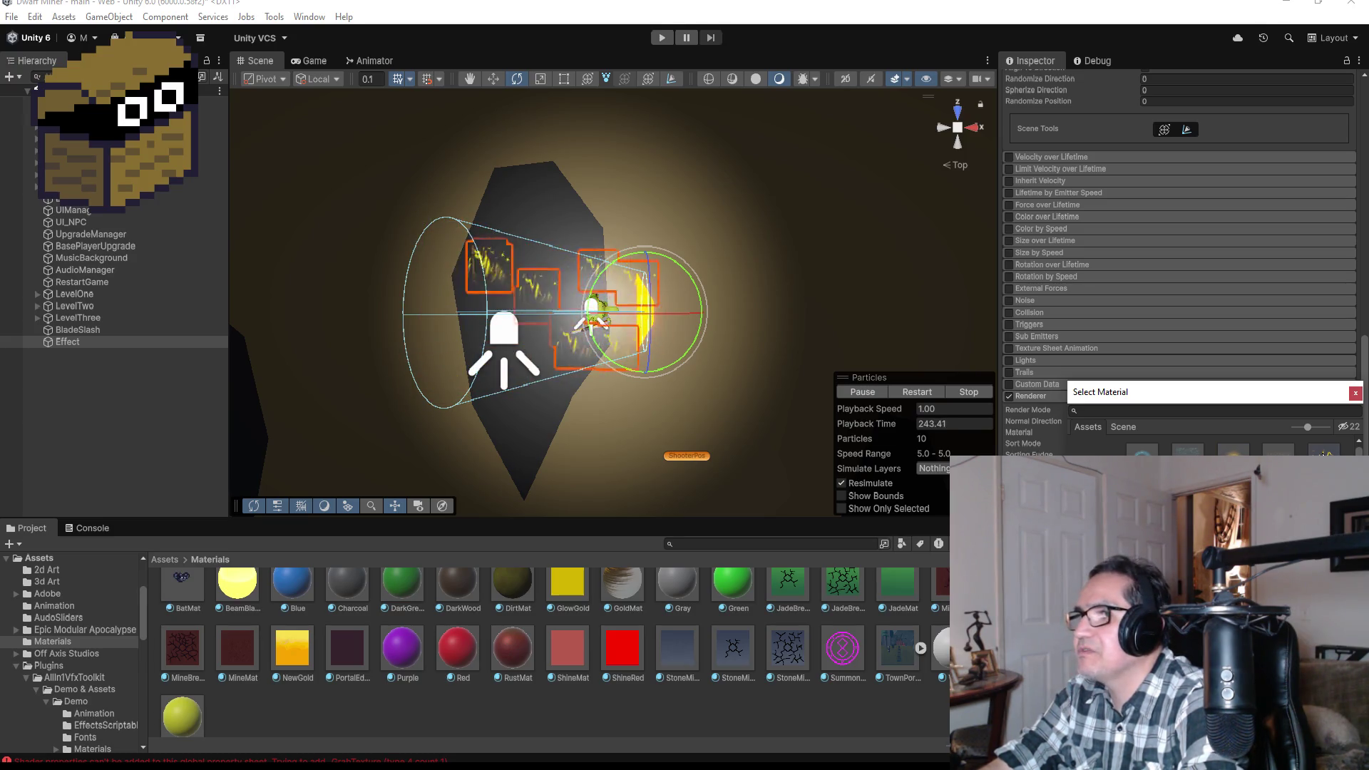
left_click(1324, 450)
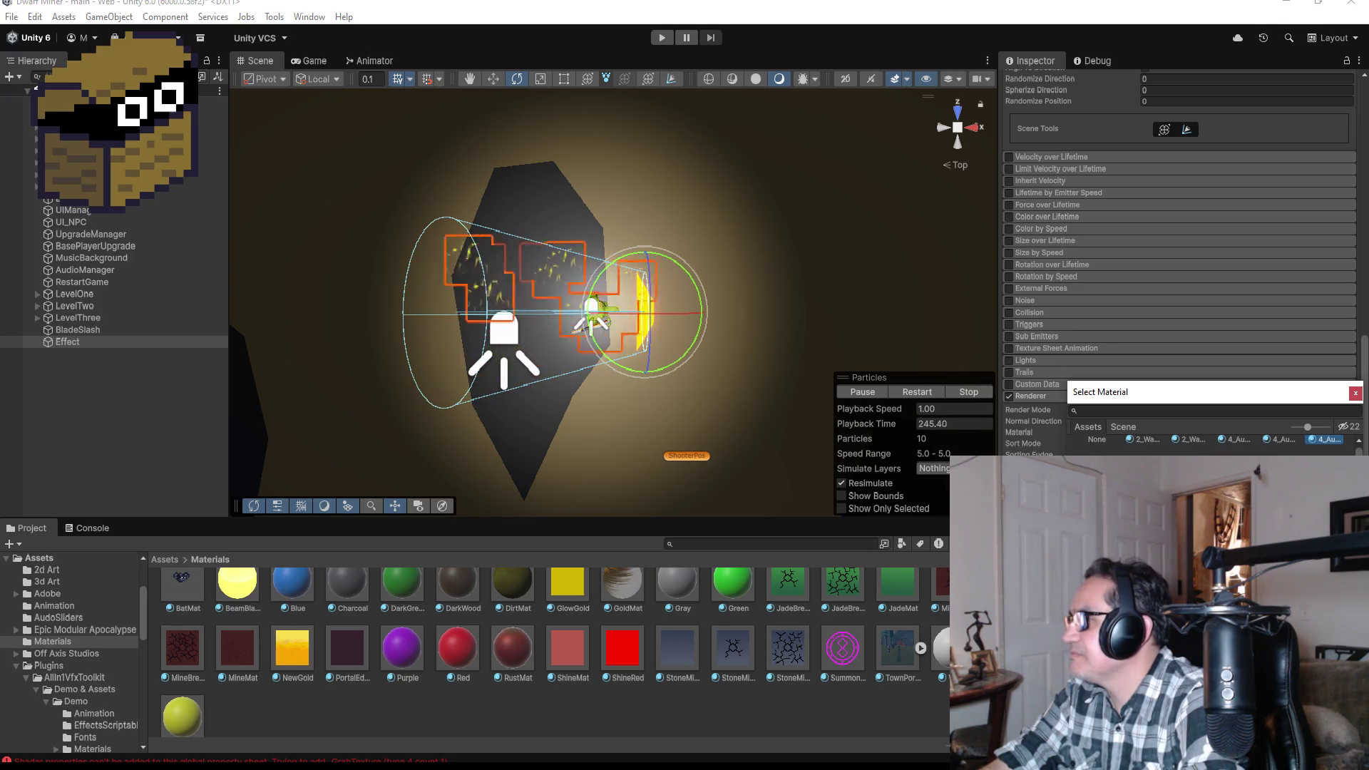
- Step down through the material rows, ending on a soft glowing white orb material
key("Down")
key("Down")
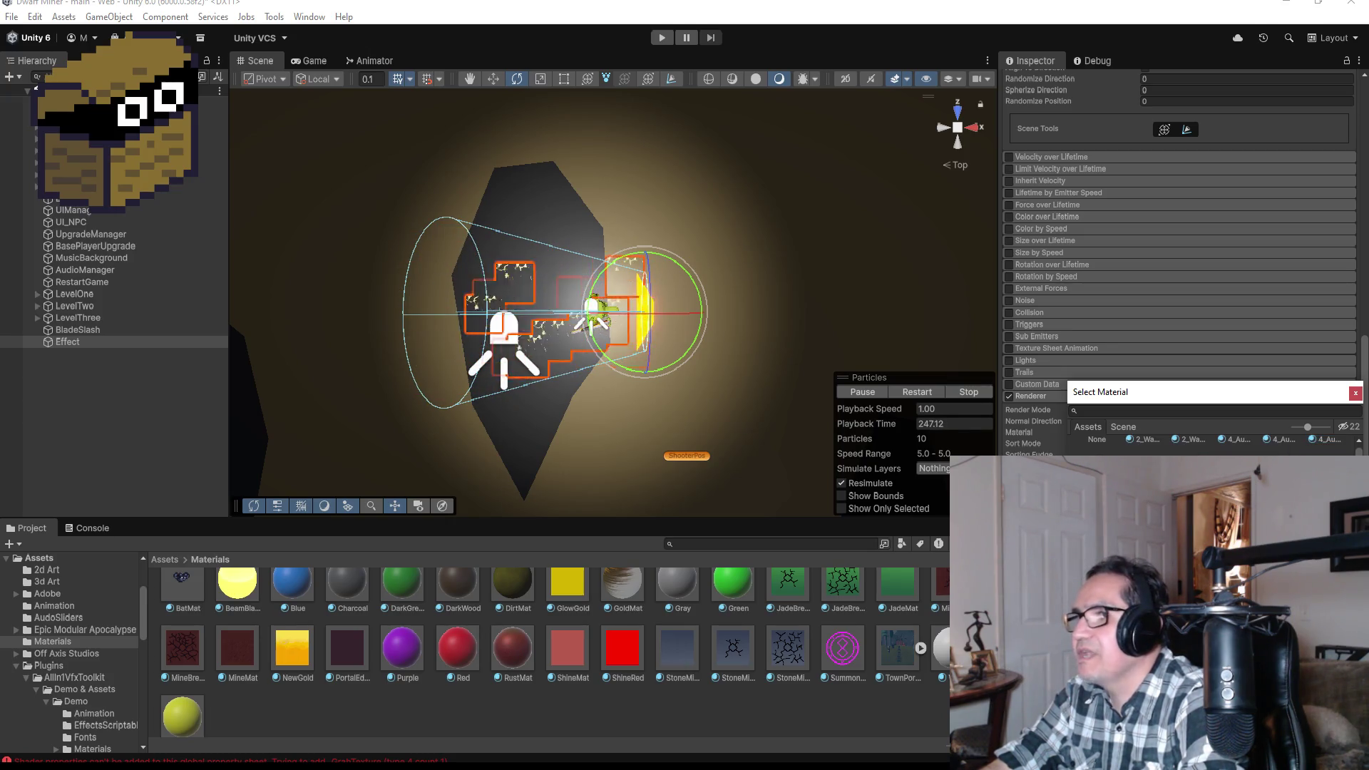
key("Down")
key("Down")
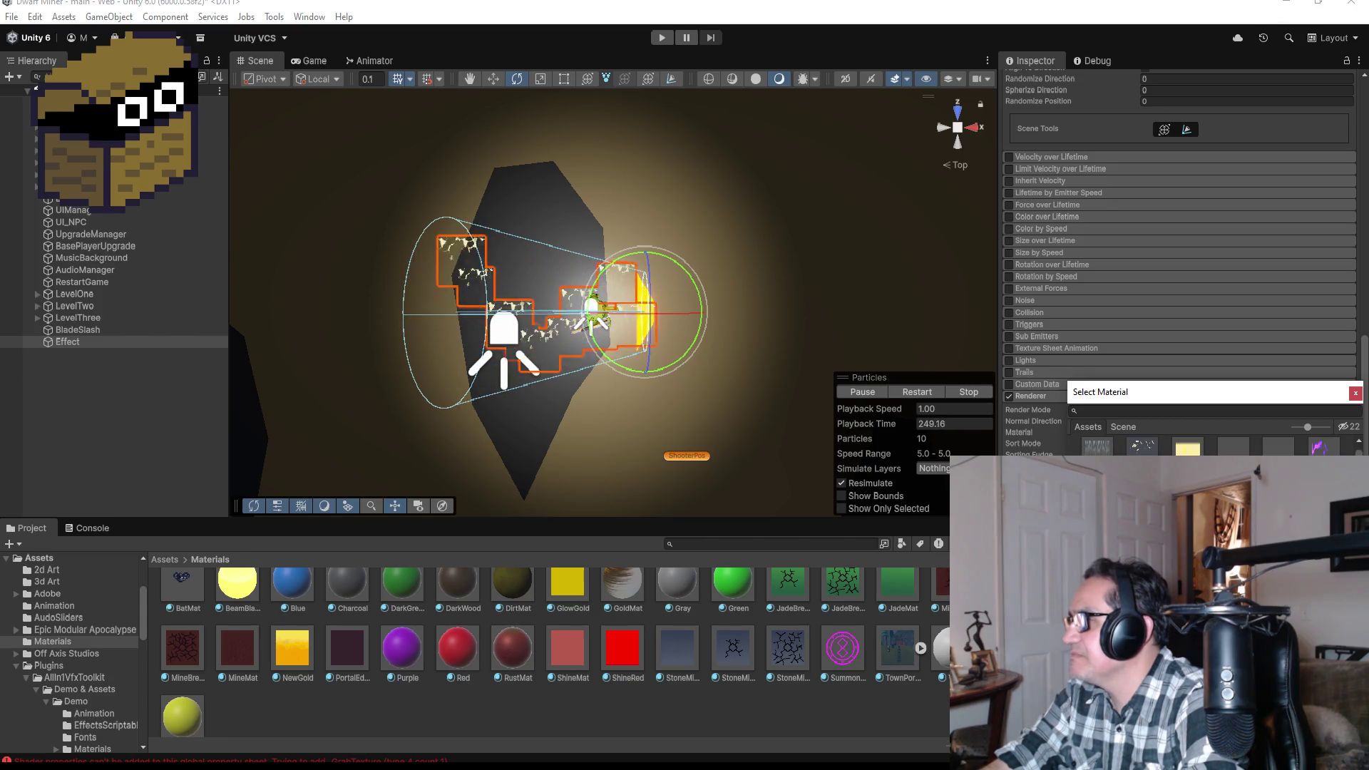
key("Down")
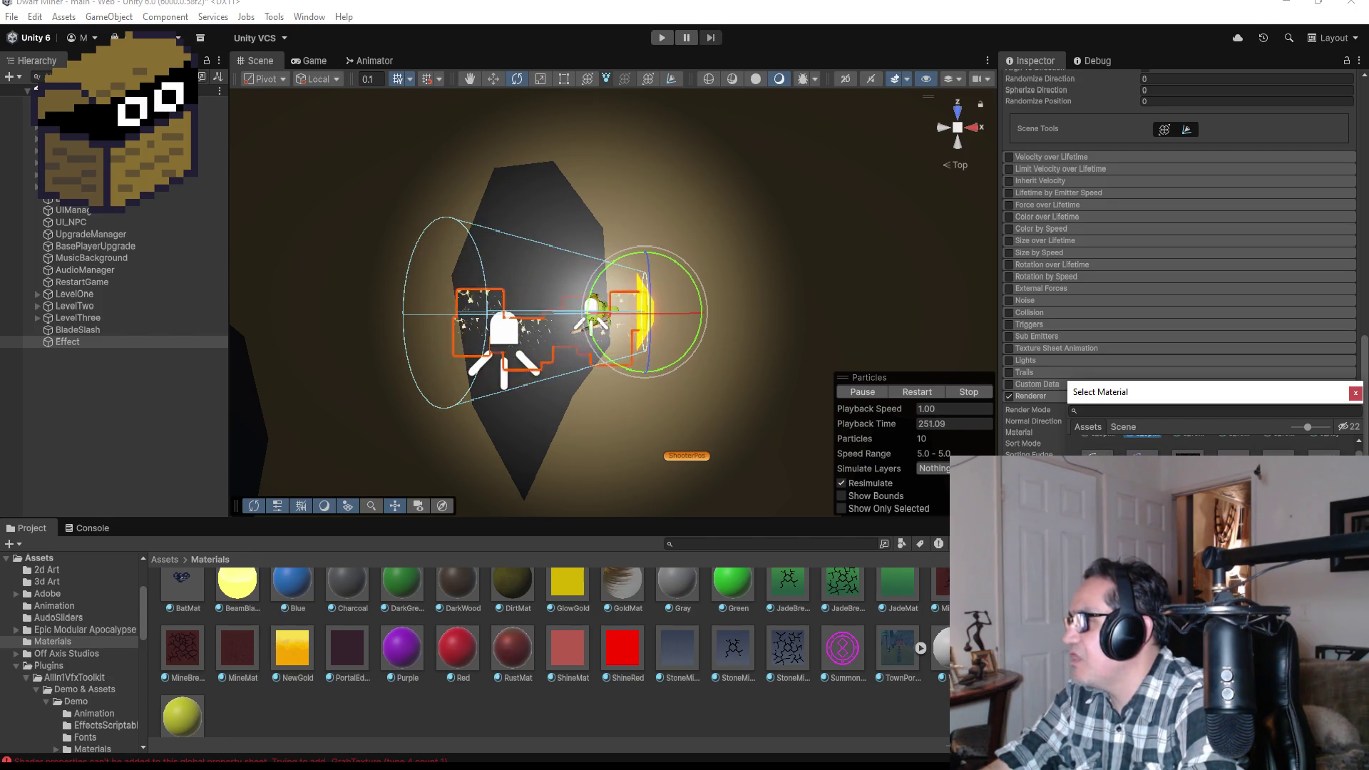
key("Down")
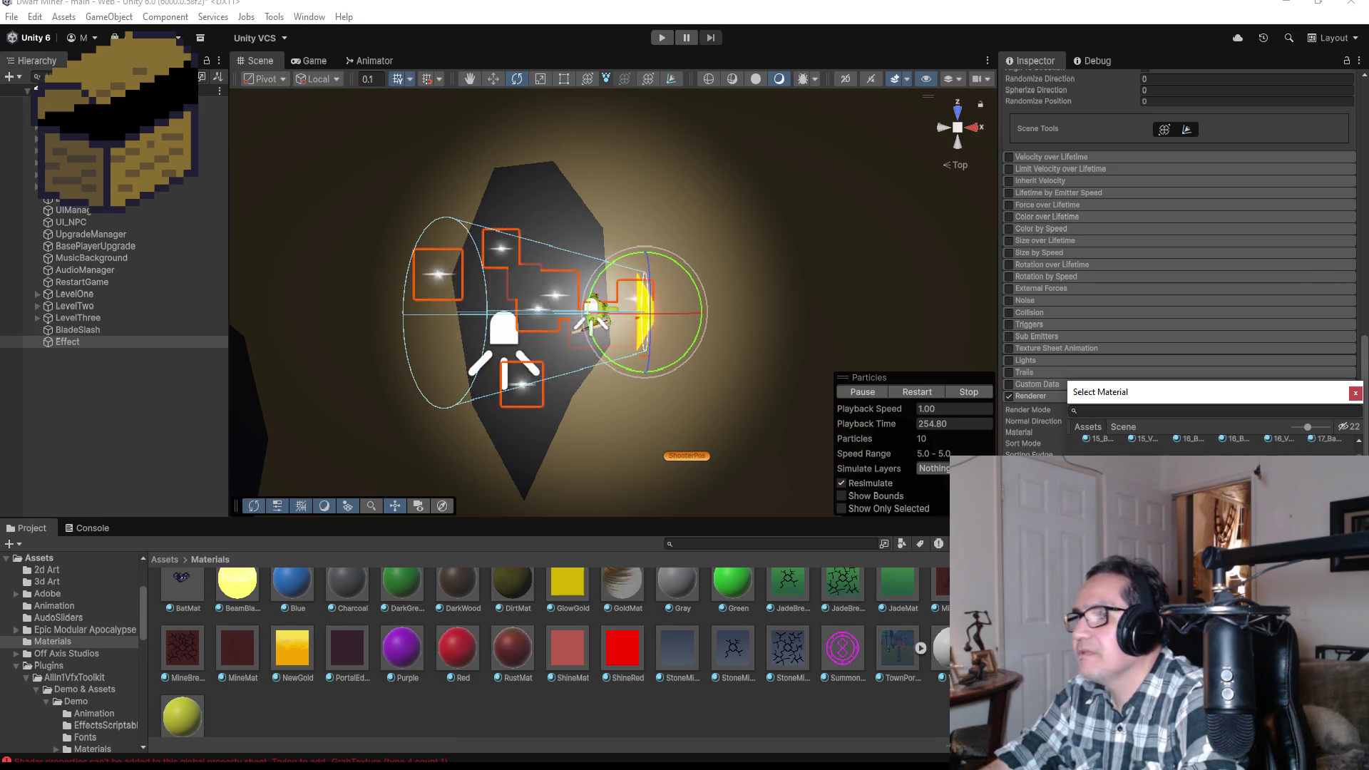
key("Down")
key("Down")
key("Down")
key("Down")
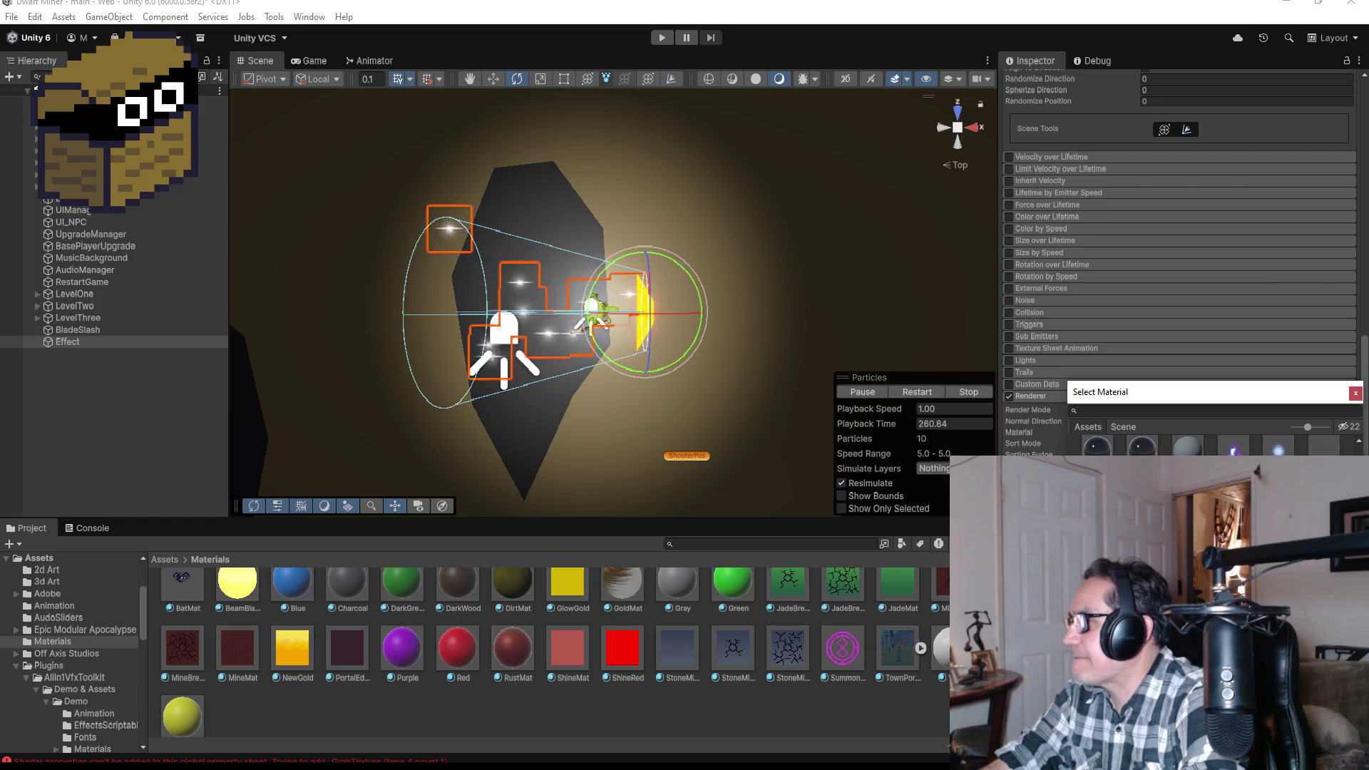
key("Down")
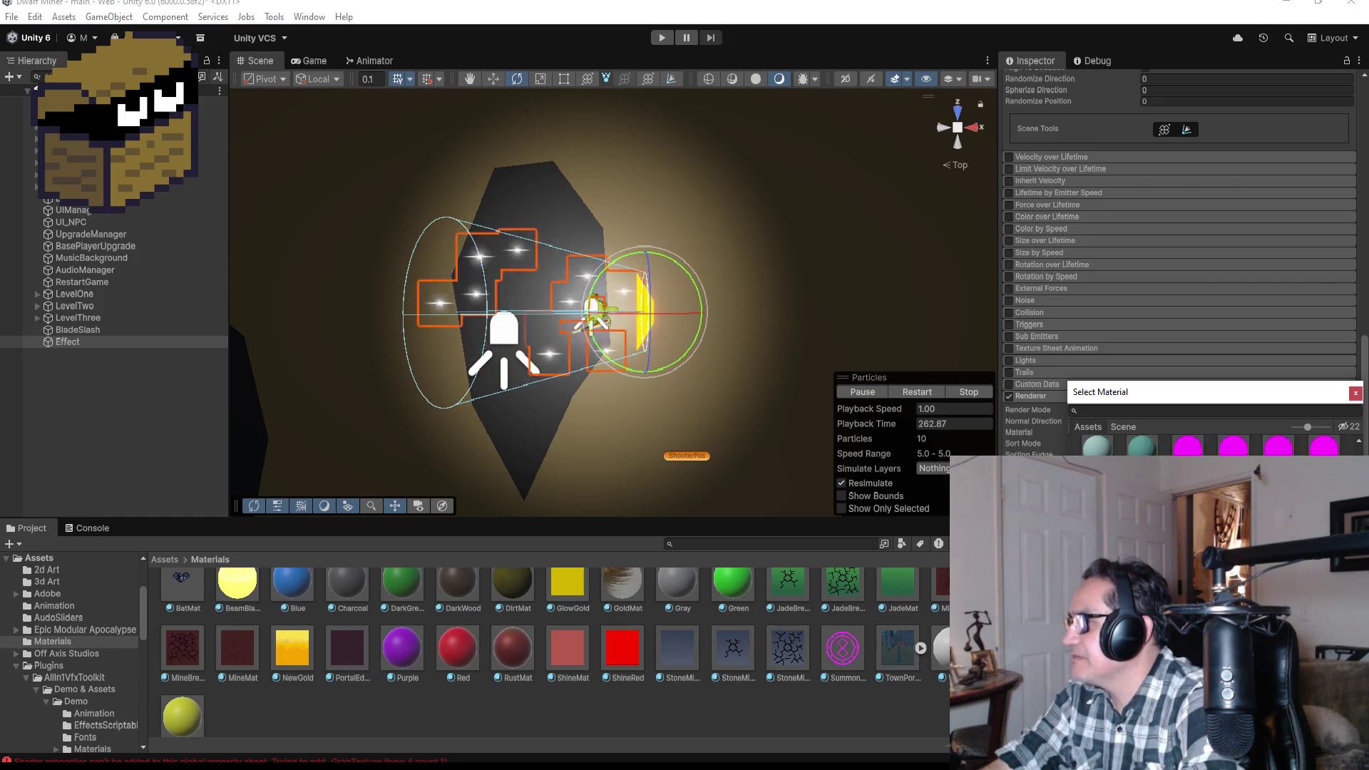
key("Down")
key("Down")
key("Down")
key("Down")
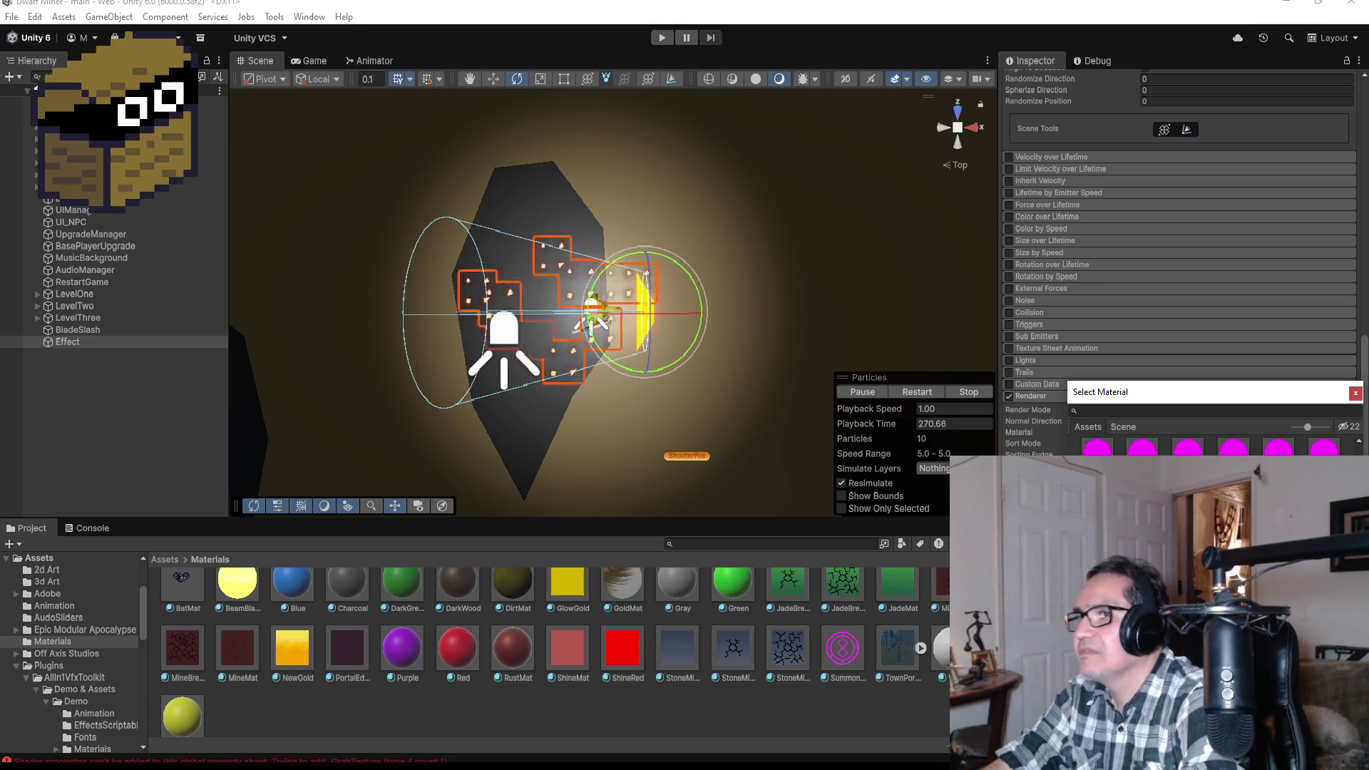
key("Down")
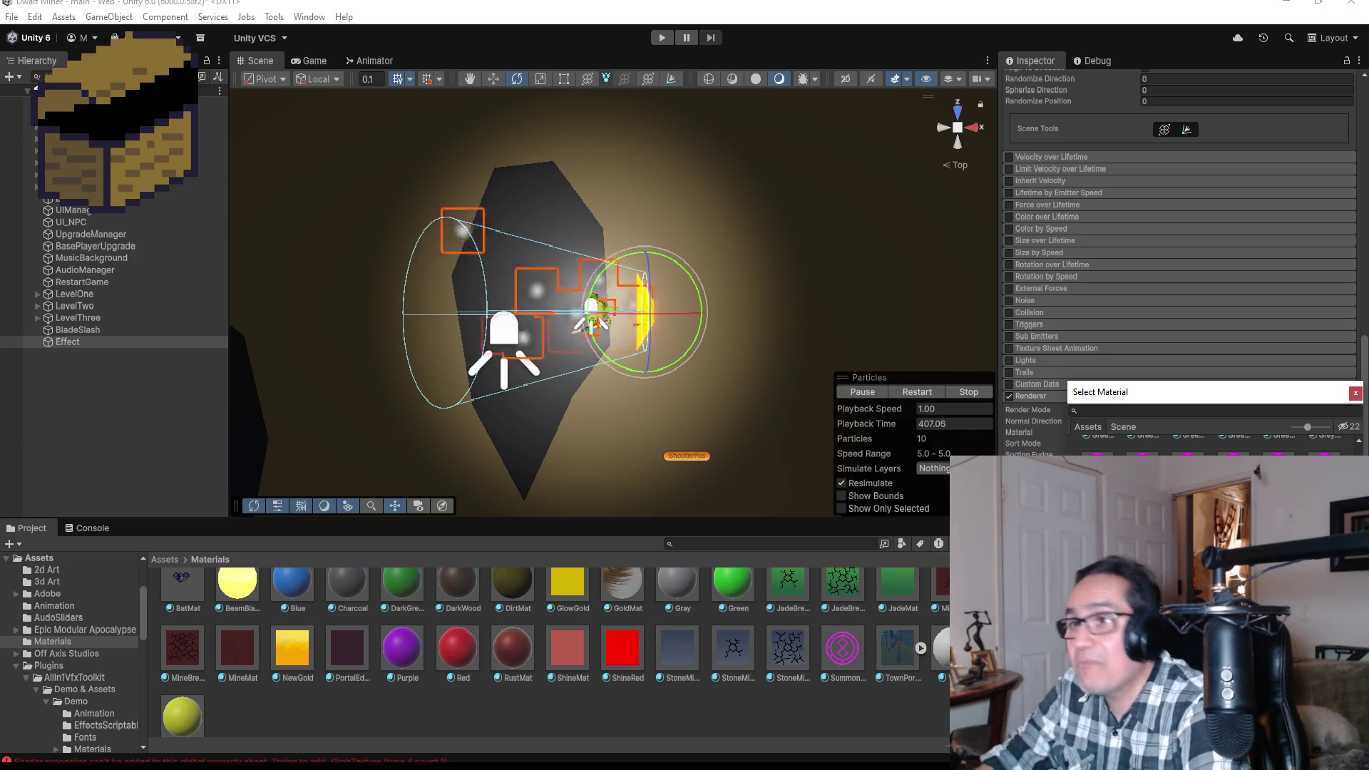
- Give the Effect particles an orange burst sprite material
scroll(1212, 442, "down", 1)
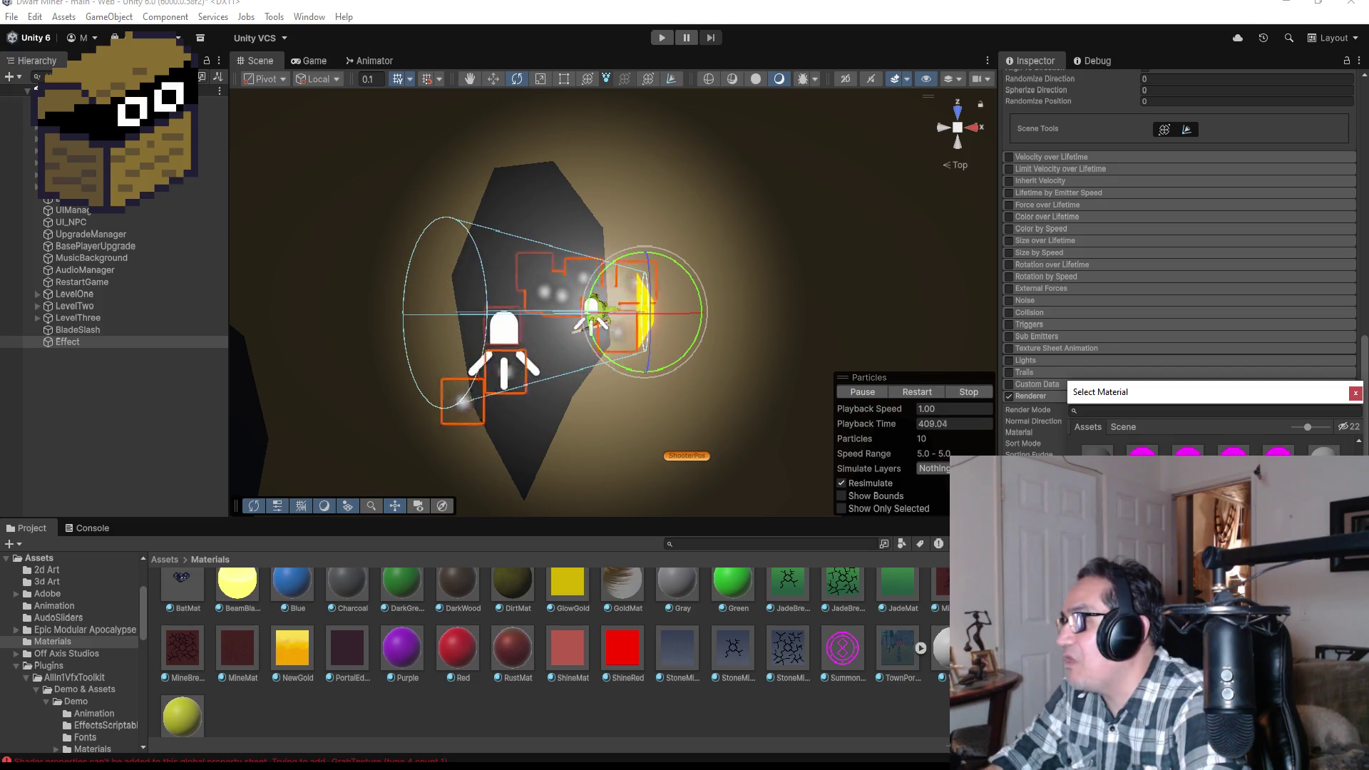
scroll(1220, 442, "down", 2)
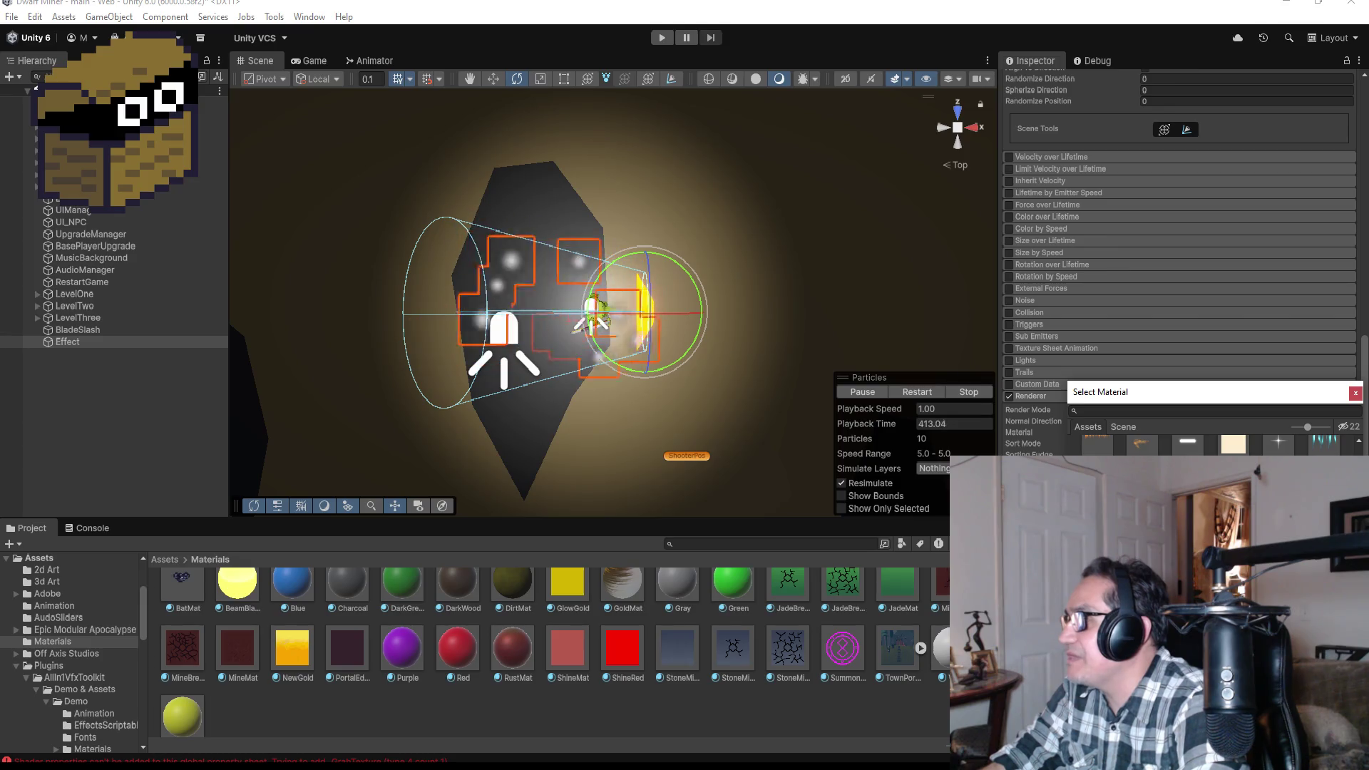
left_click(1098, 443)
- Apply a material further down the list, turning the particles into pinkish square sprites
scroll(1212, 442, "down", 1)
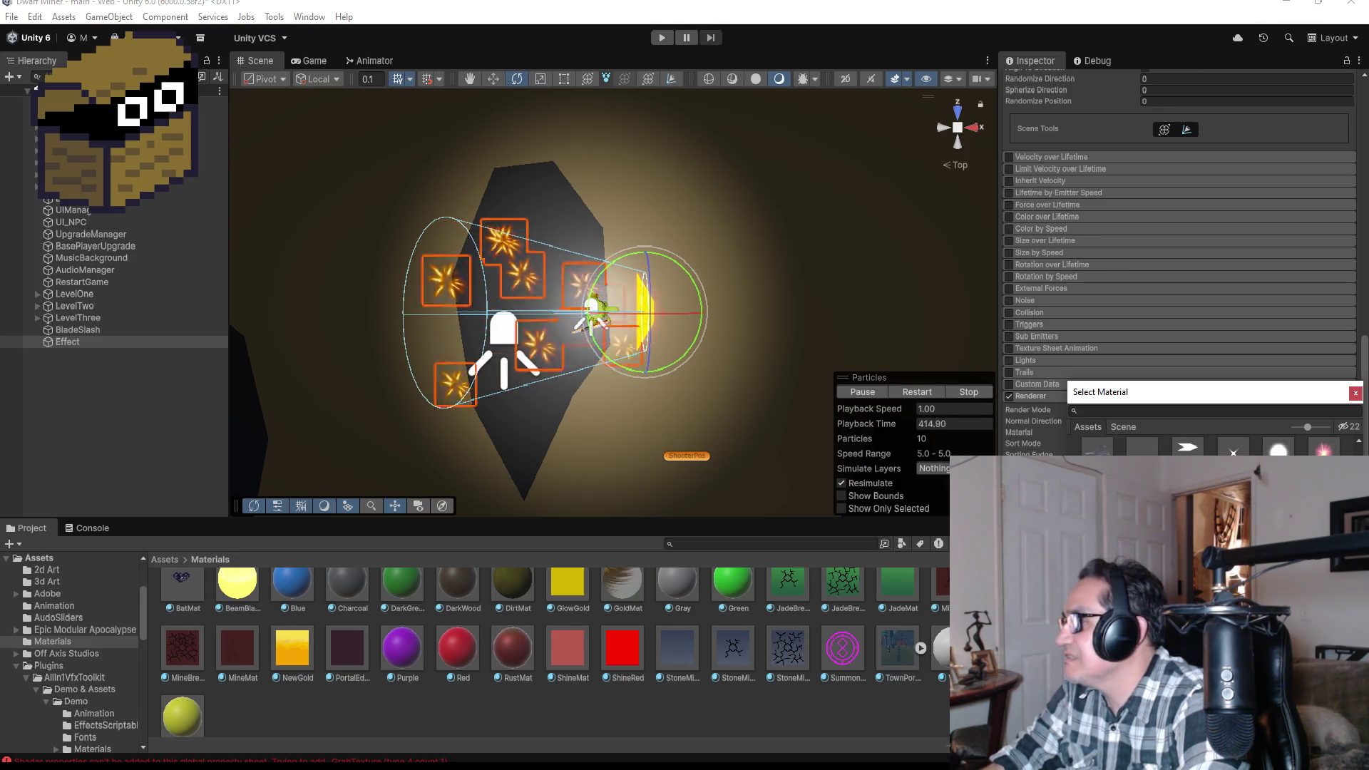
scroll(1212, 442, "down", 1)
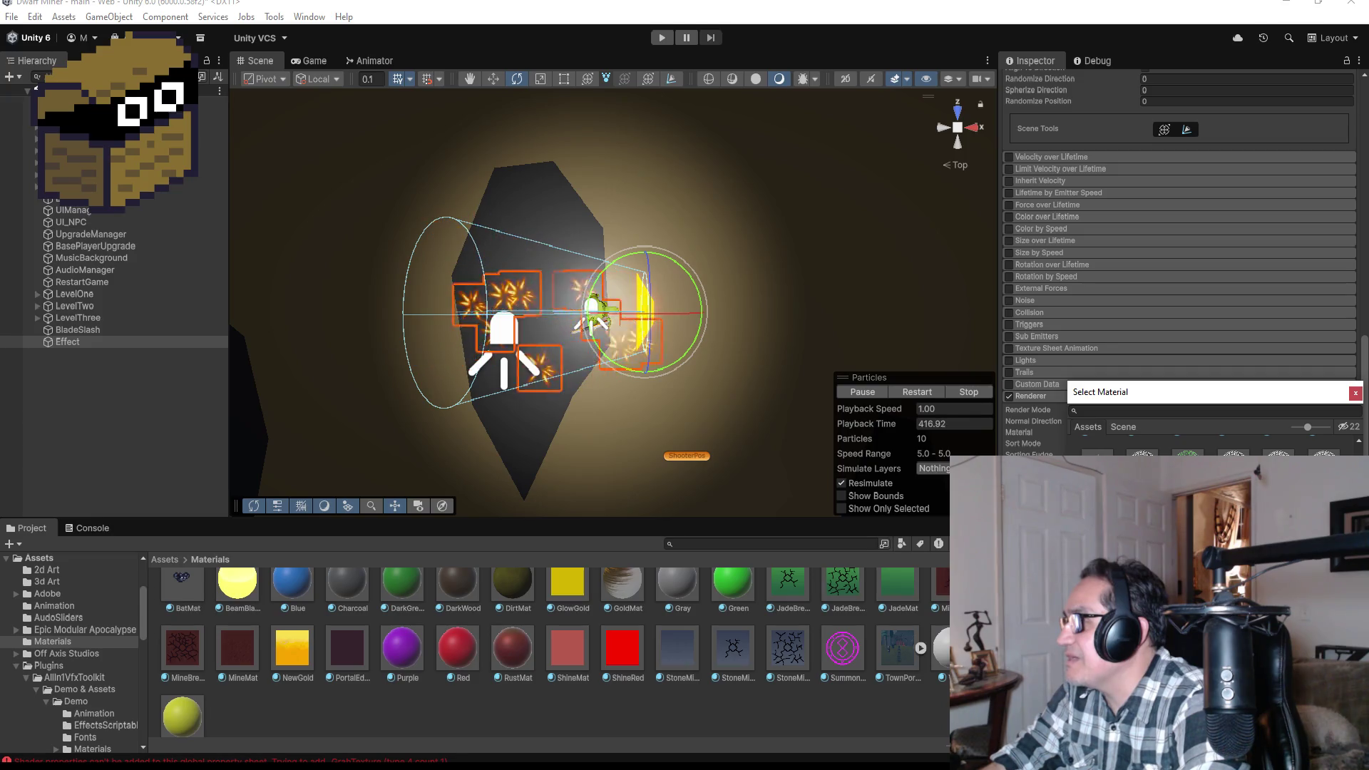
scroll(1212, 442, "down", 1)
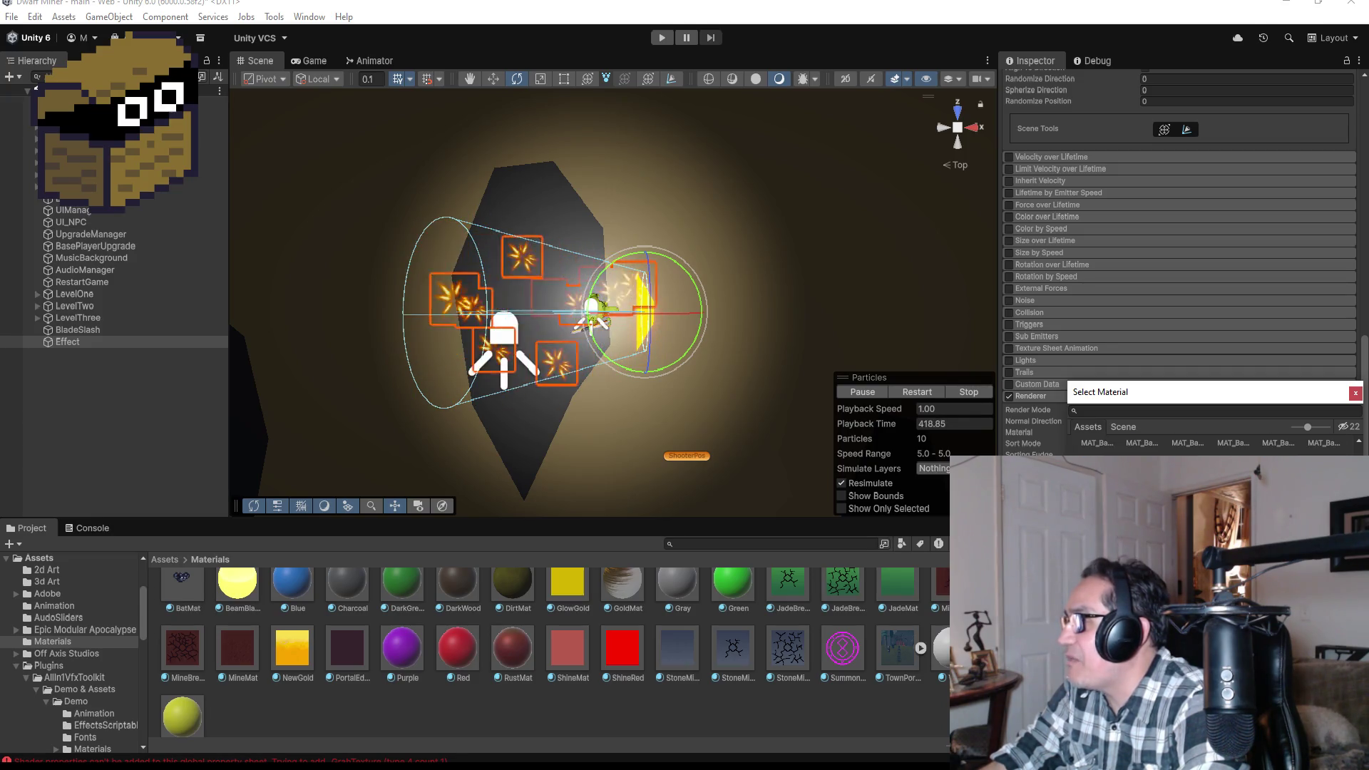
scroll(1212, 444, "down", 1)
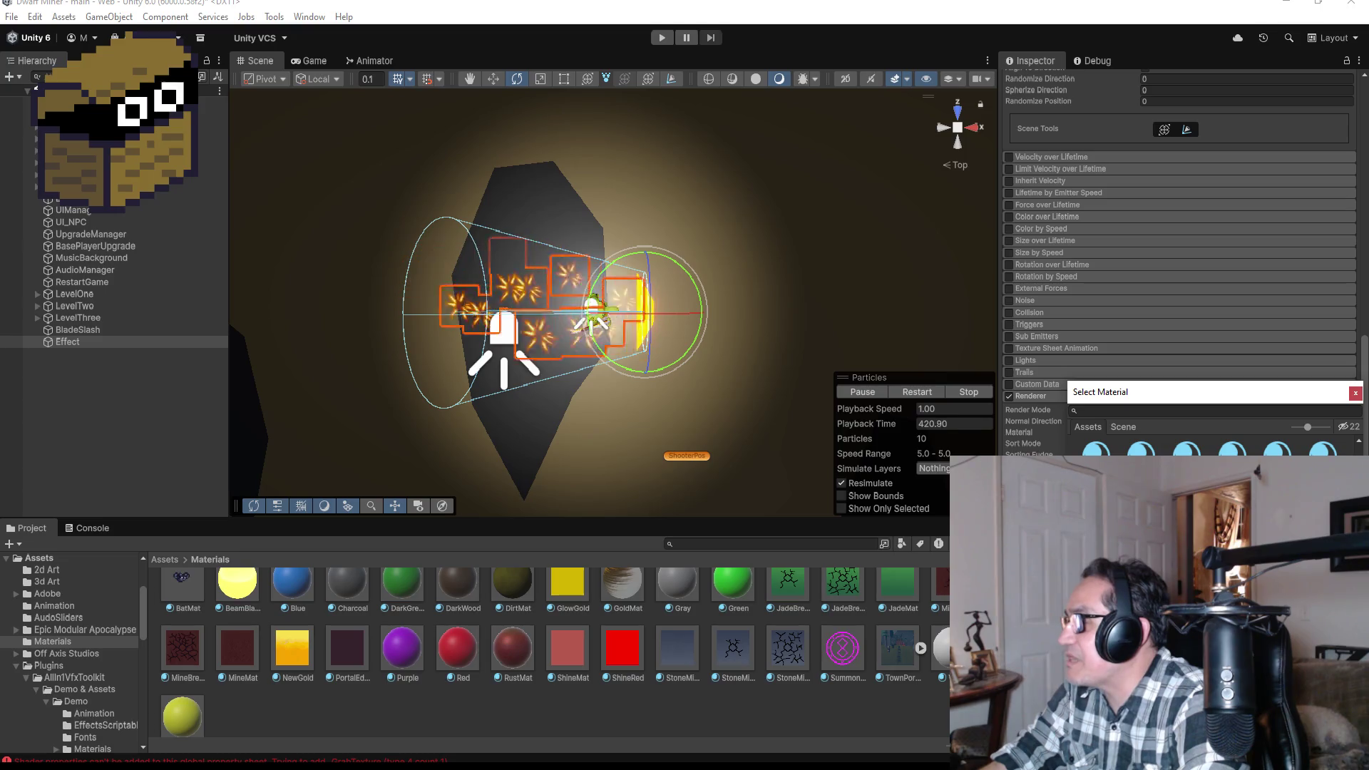
scroll(1212, 442, "down", 1)
scroll(1213, 442, "down", 1)
scroll(1212, 444, "down", 1)
scroll(1212, 442, "down", 1)
left_click(1226, 442)
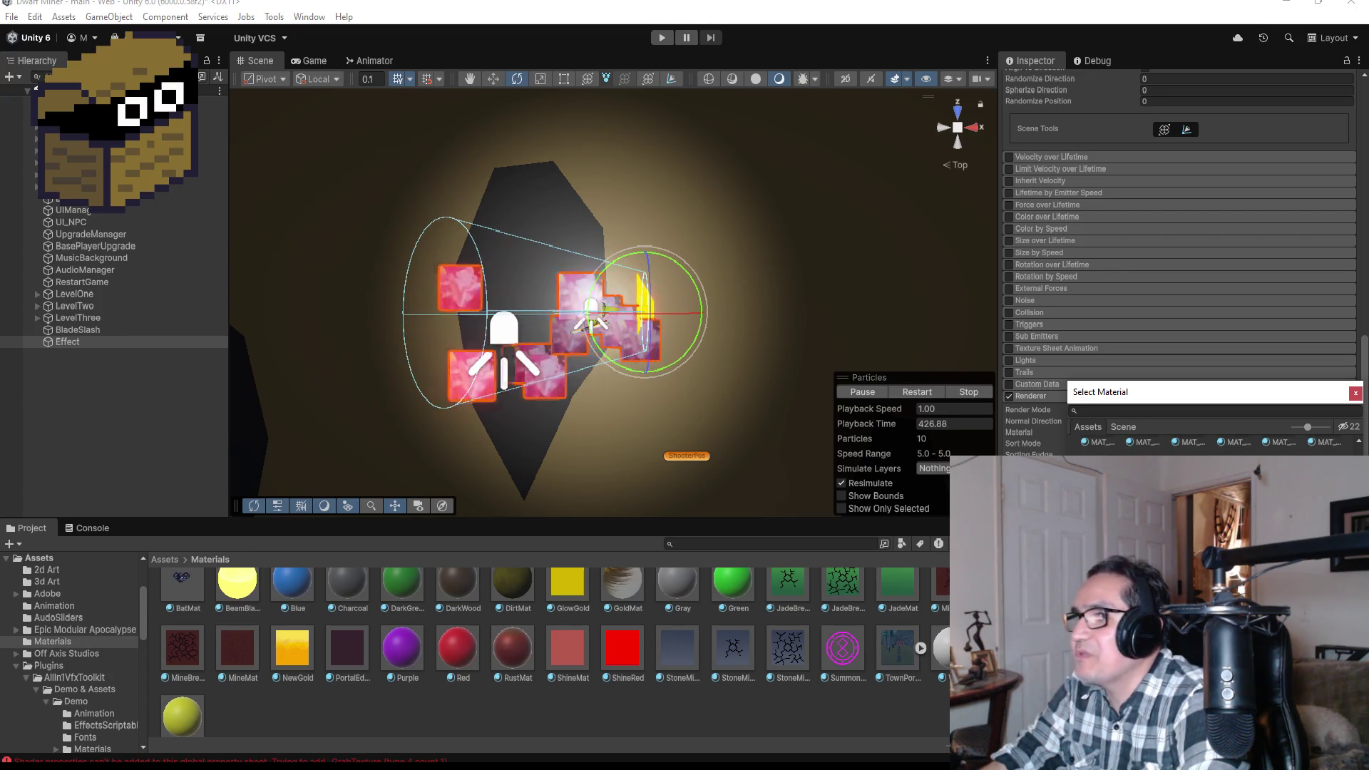
scroll(1212, 442, "down", 1)
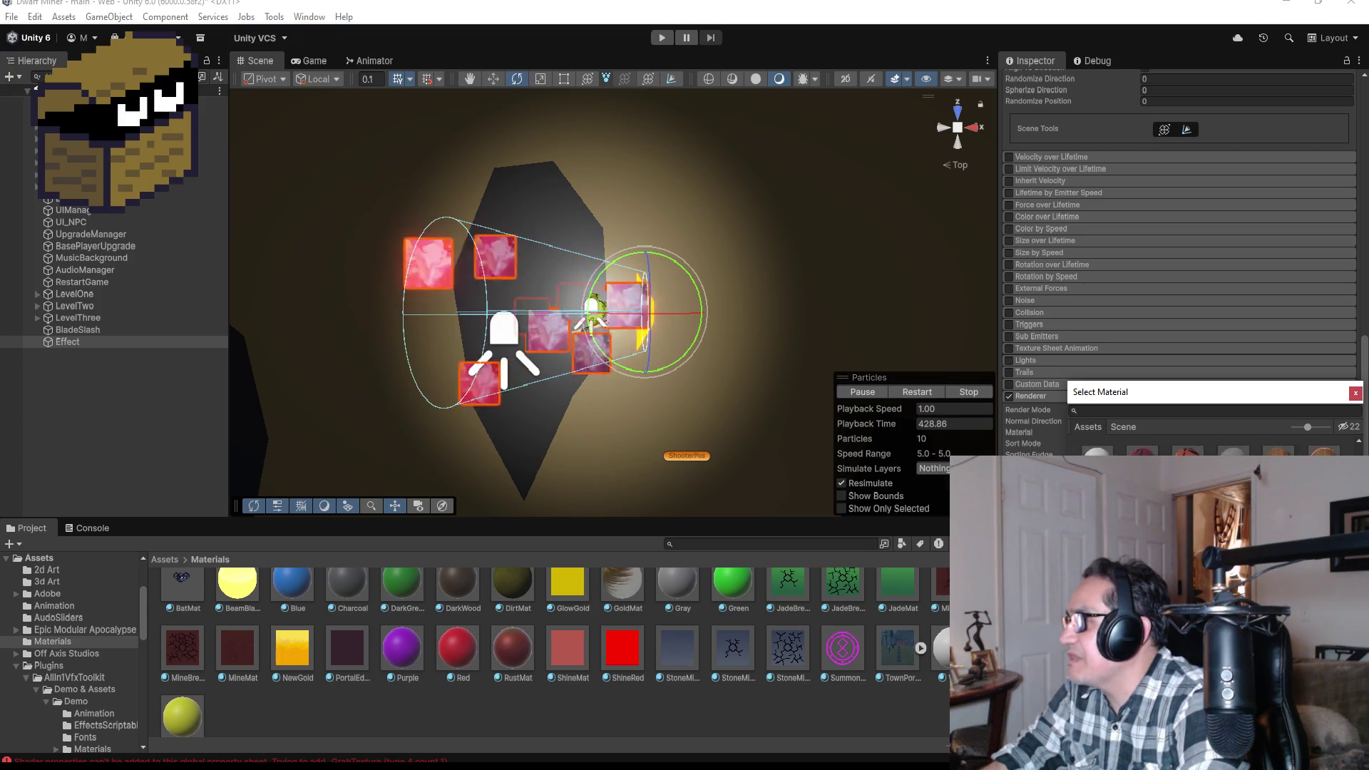
scroll(1212, 442, "down", 1)
scroll(1212, 442, "down", 1)
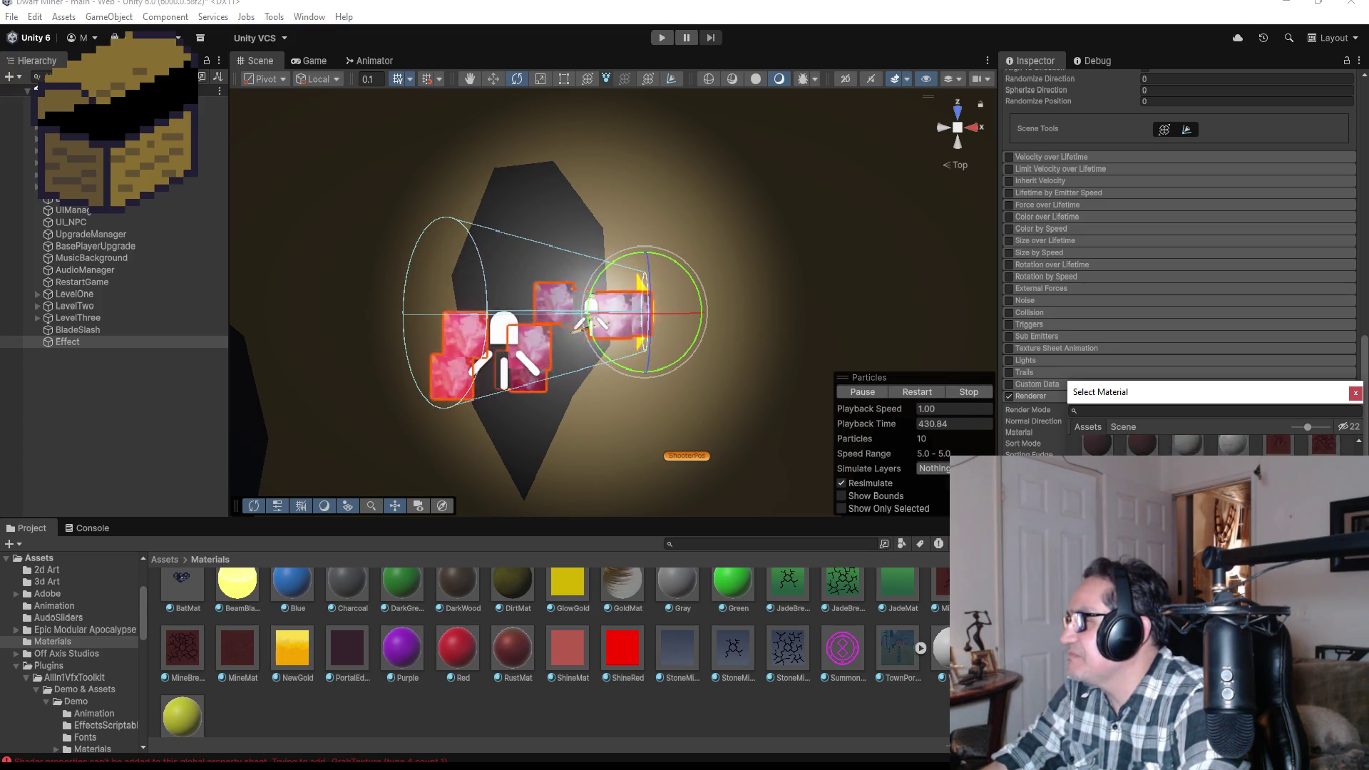
scroll(1212, 442, "down", 1)
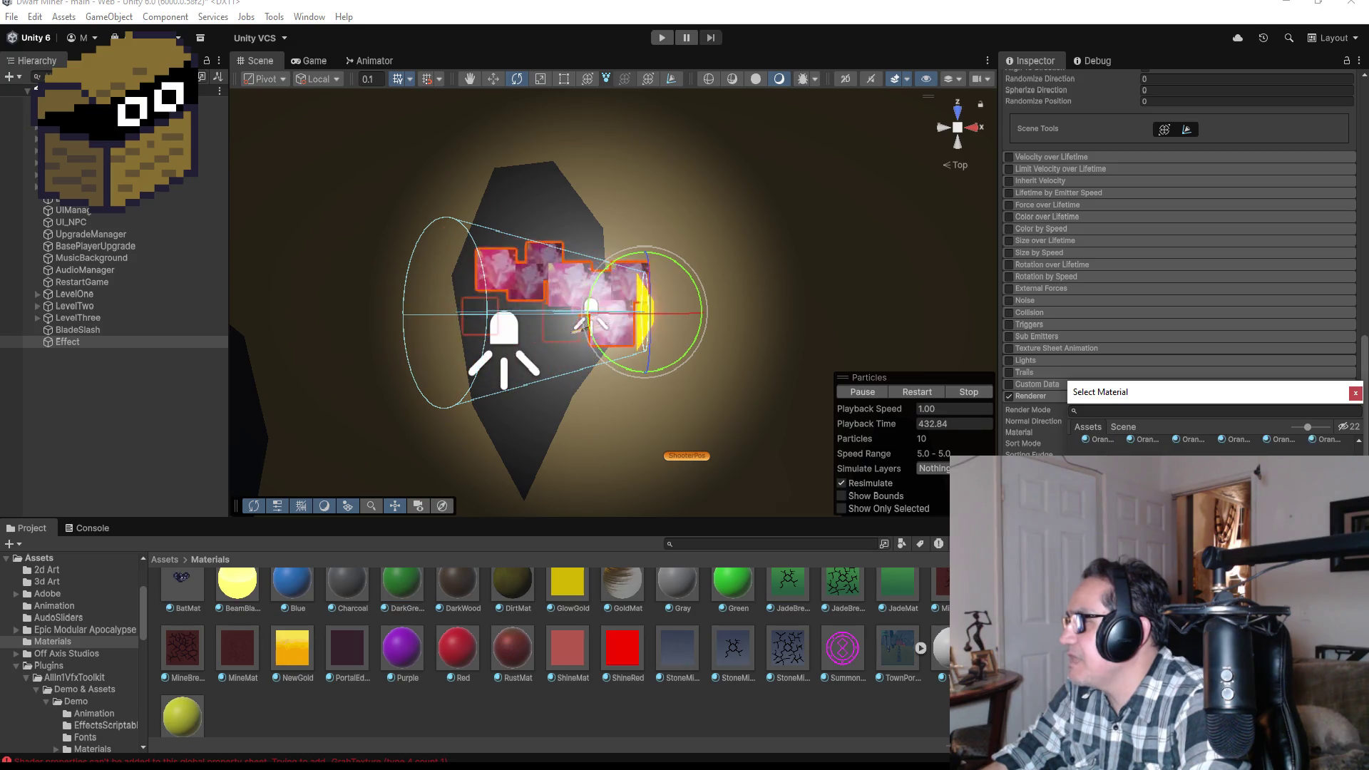
scroll(1212, 442, "down", 1)
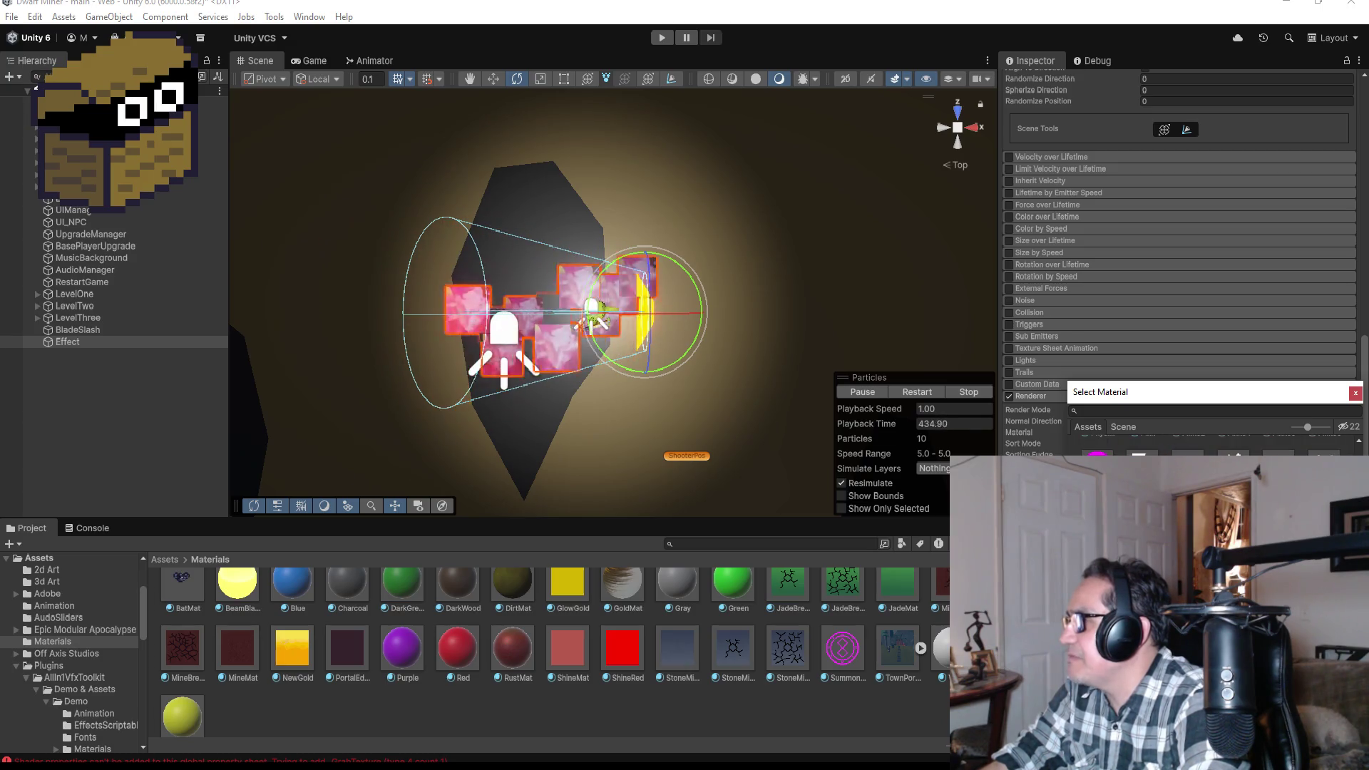